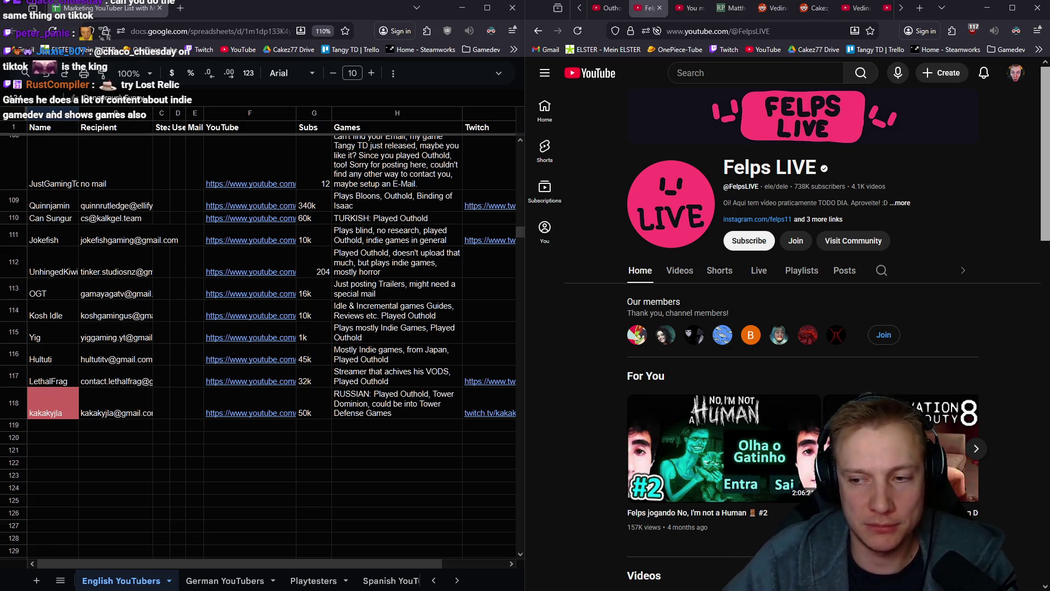
Search the sheet for 'felps' and confirm no entry exists yet
left_click(32, 425)
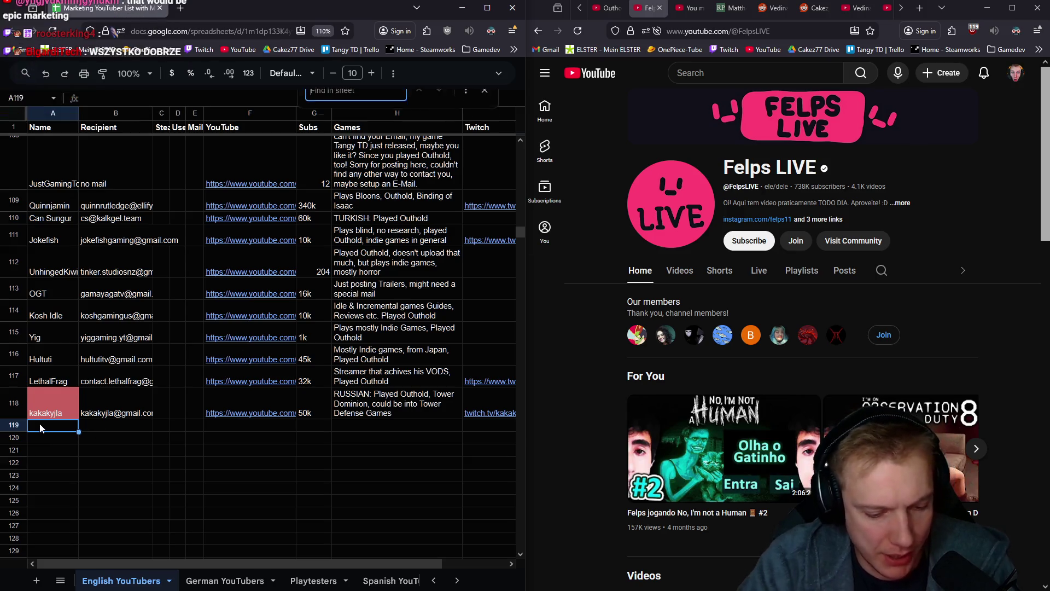
key("ctrl+f")
type("felps")
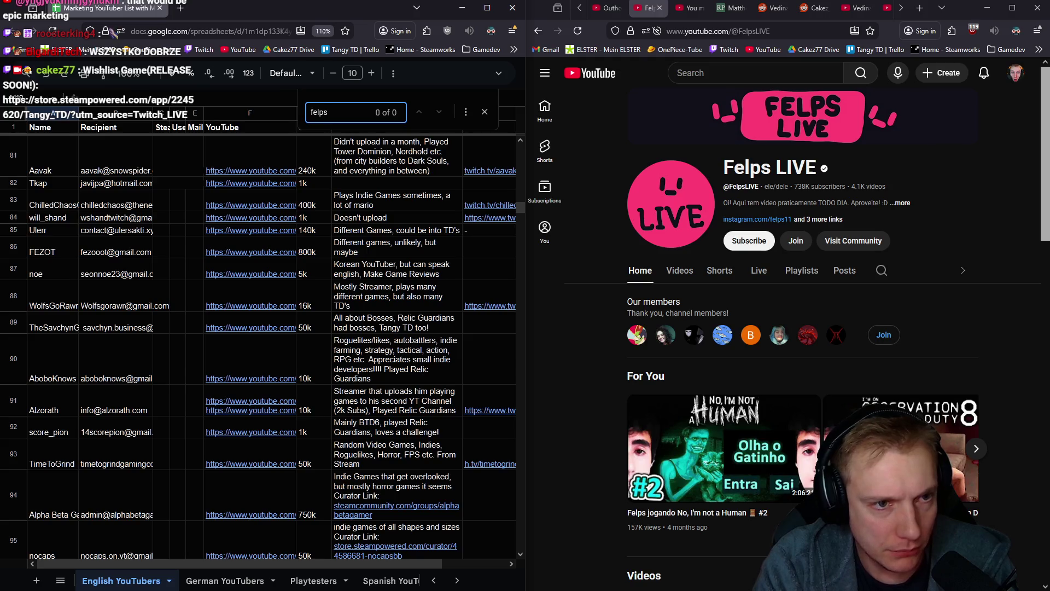
key("Escape")
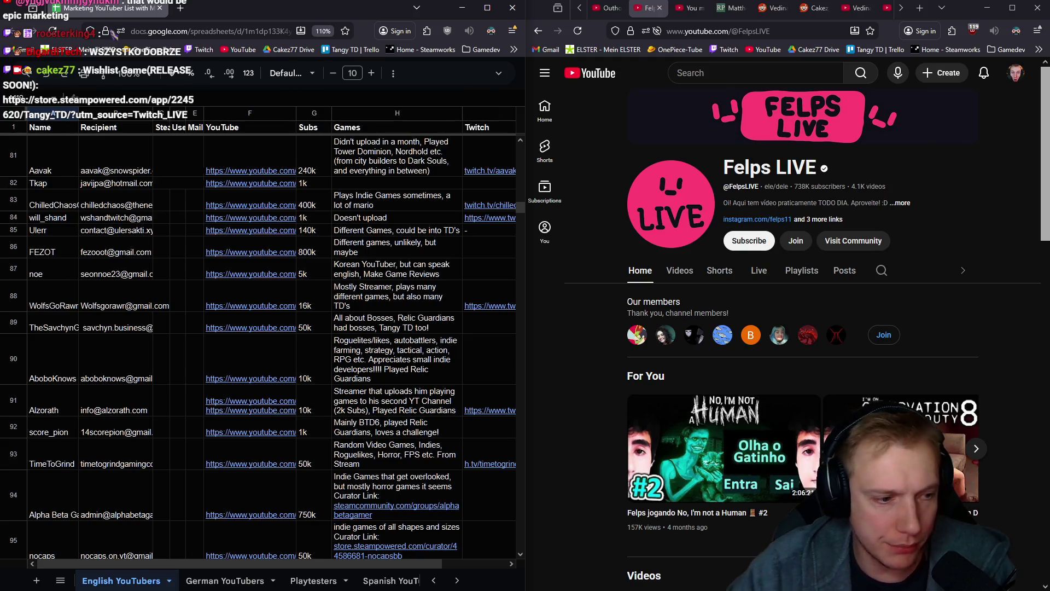
scroll(111, 382, "down", 10)
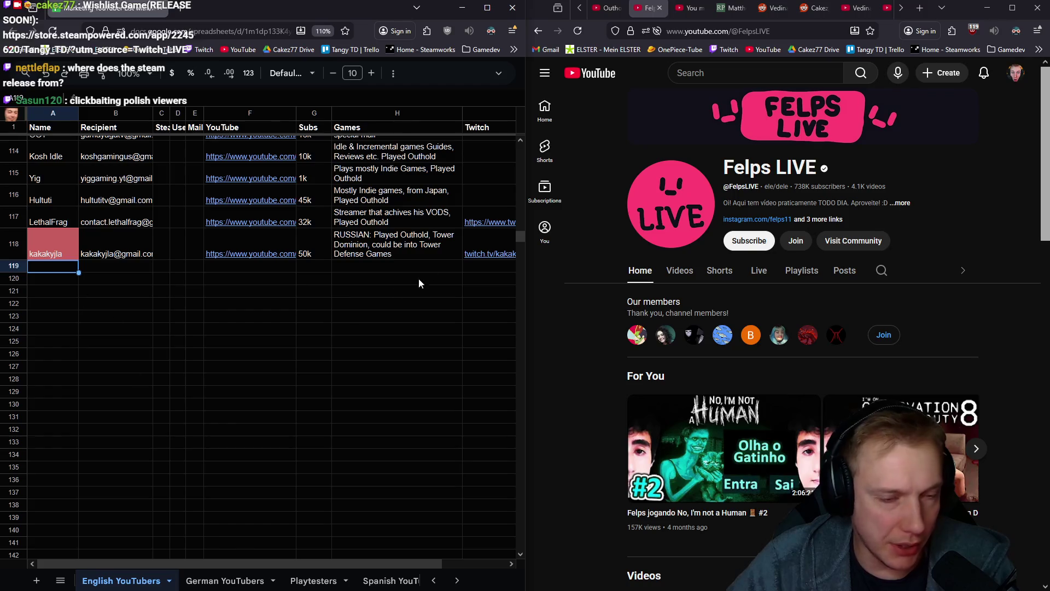
Show Felps LIVE's channel details, open its Twitch link in a new tab, and open a blank tab
left_click(900, 203)
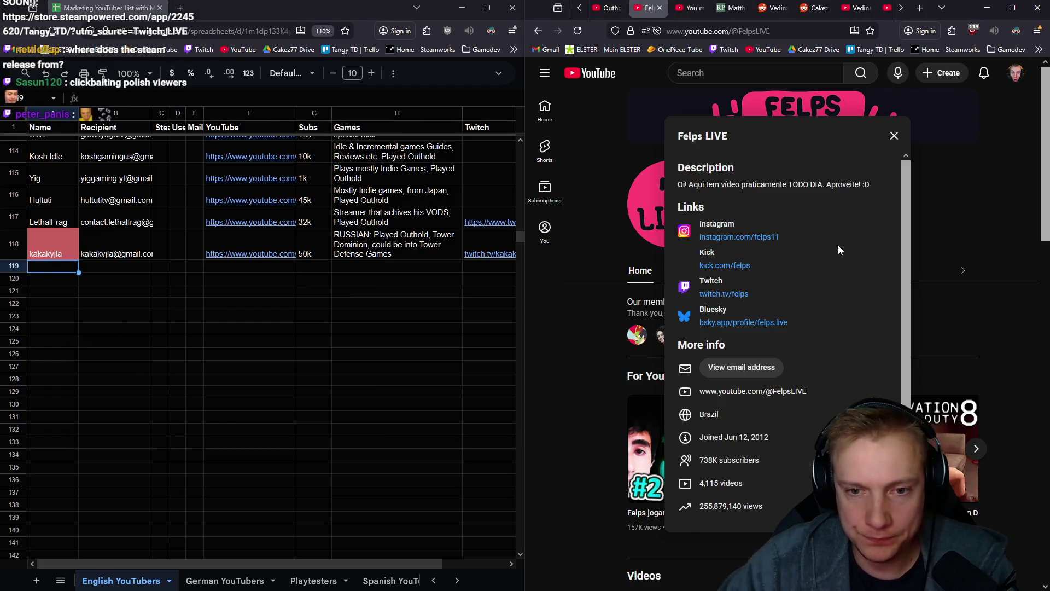
middle_click(716, 294)
scroll(837, 295, "down", 1)
scroll(809, 320, "down", 1)
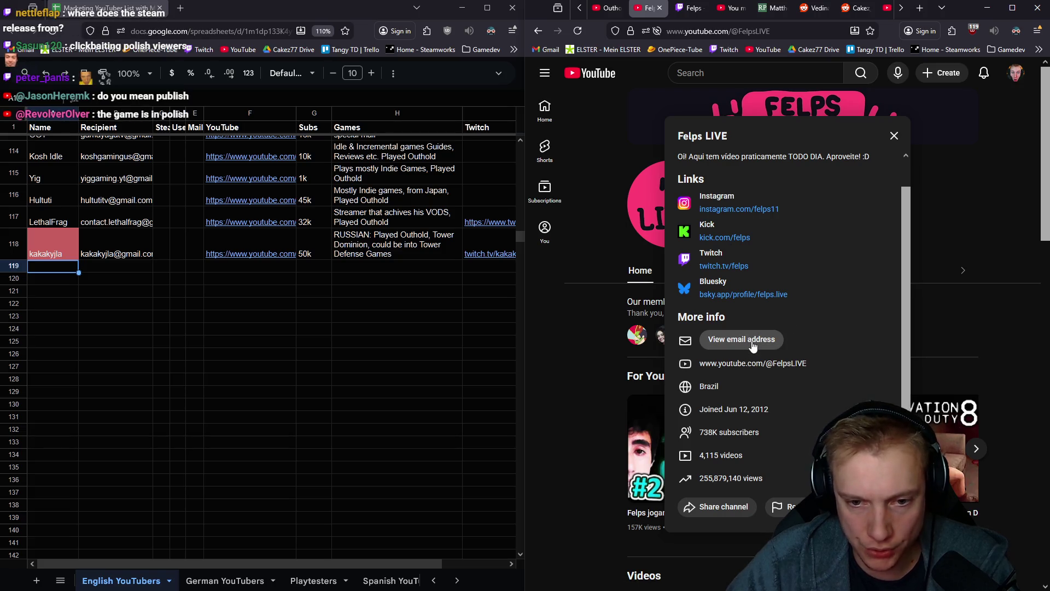
scroll(756, 345, "up", 1)
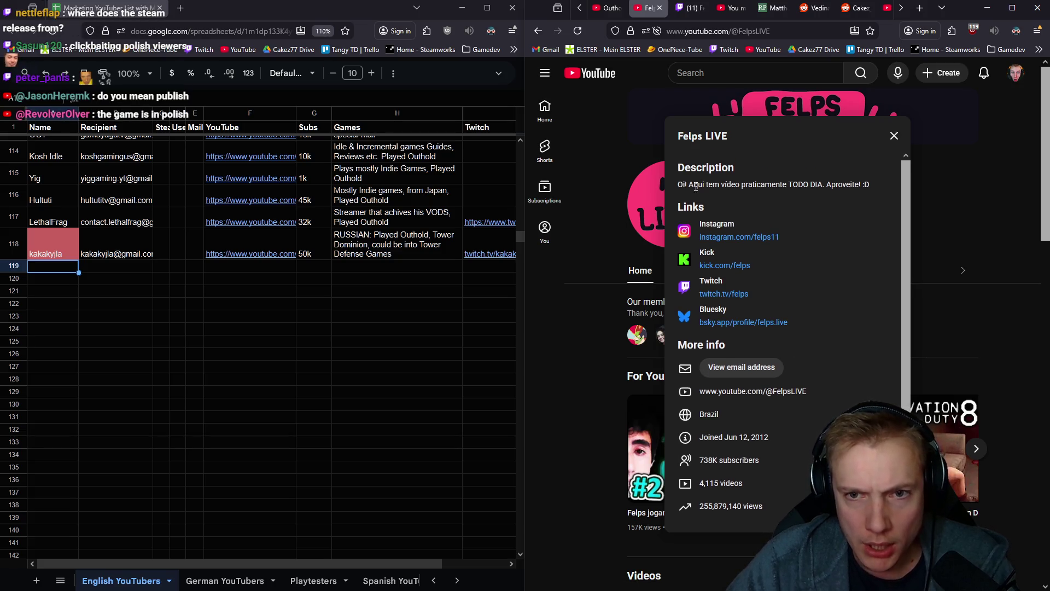
left_click_drag(862, 188, 682, 182)
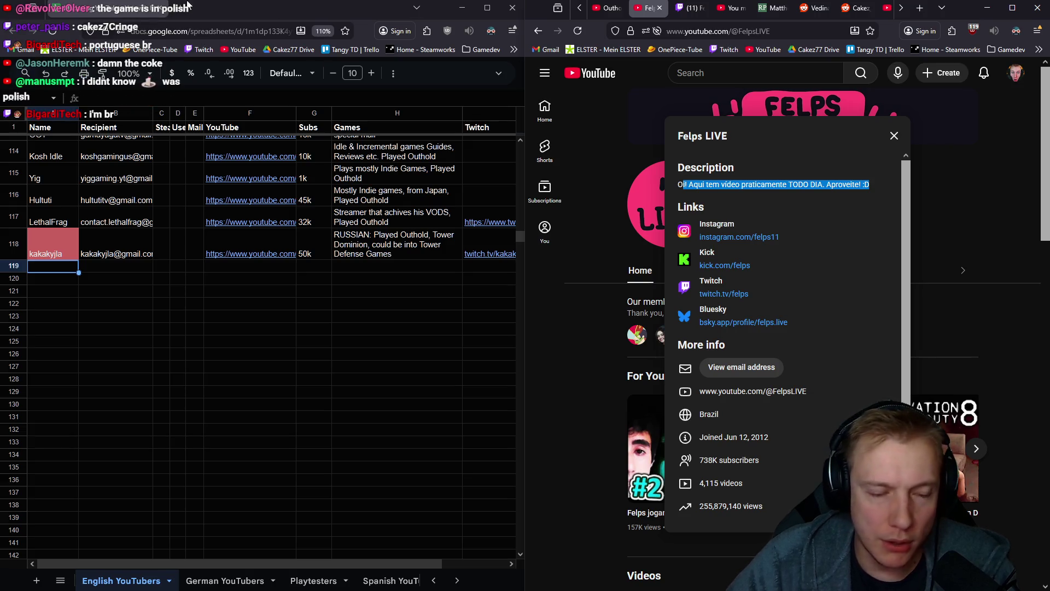
left_click(183, 9)
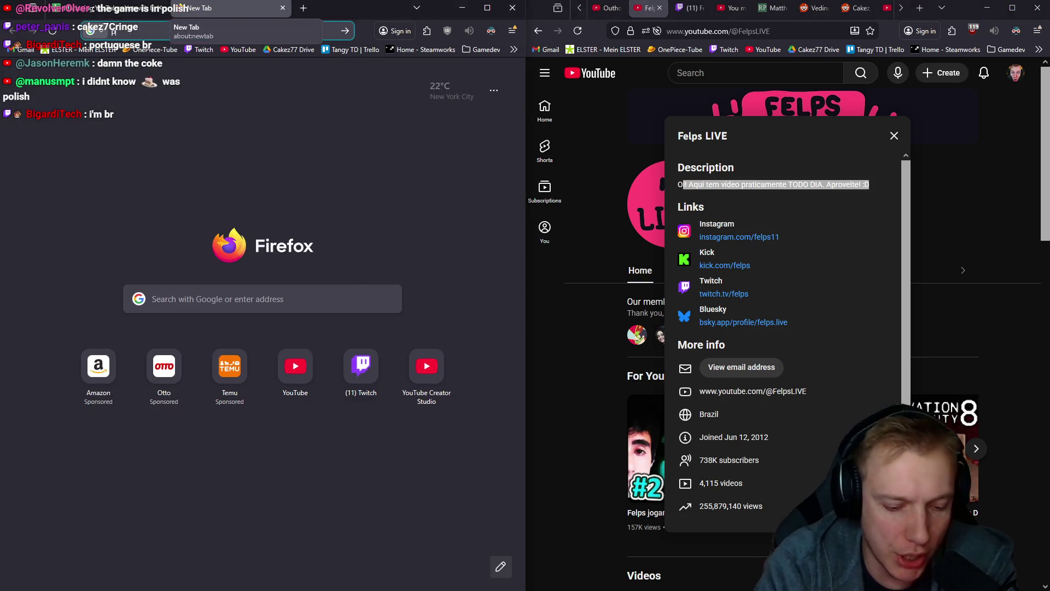
Google 'polishing the game', read the overview, then close the results tab
type("polishing the game")
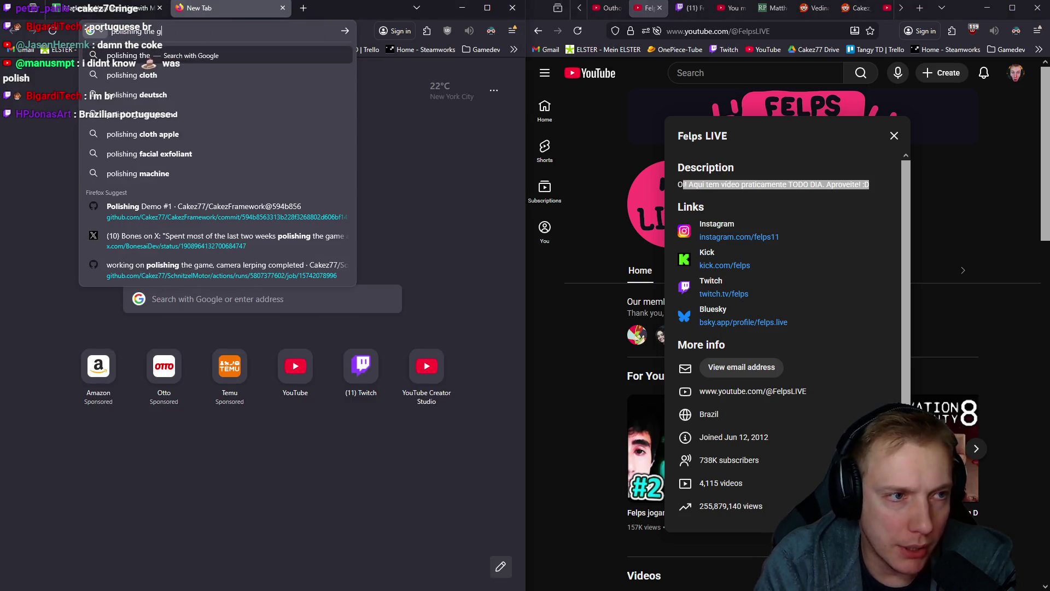
key("Return")
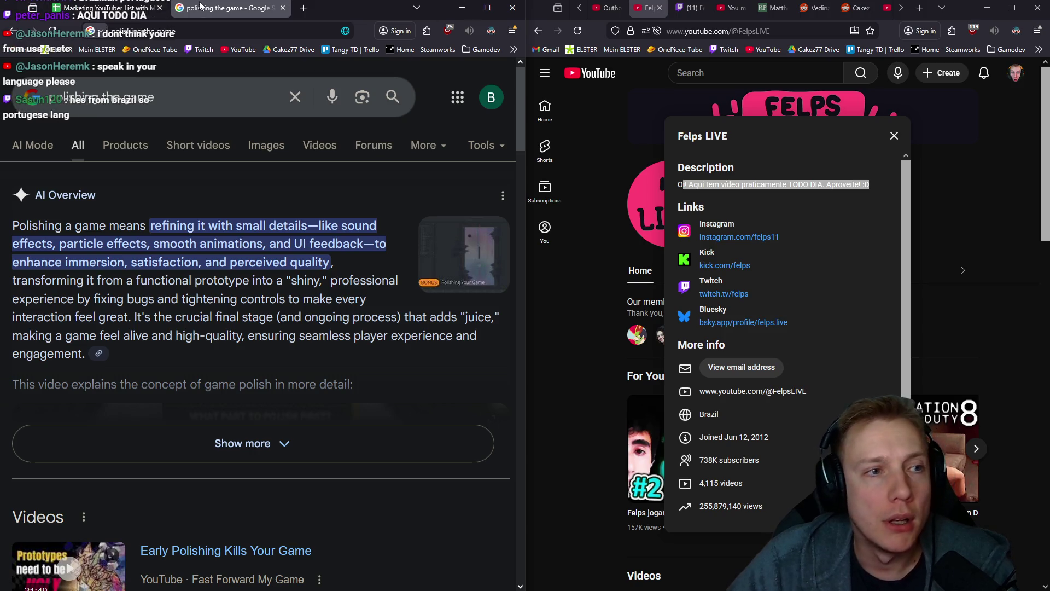
middle_click(244, 5)
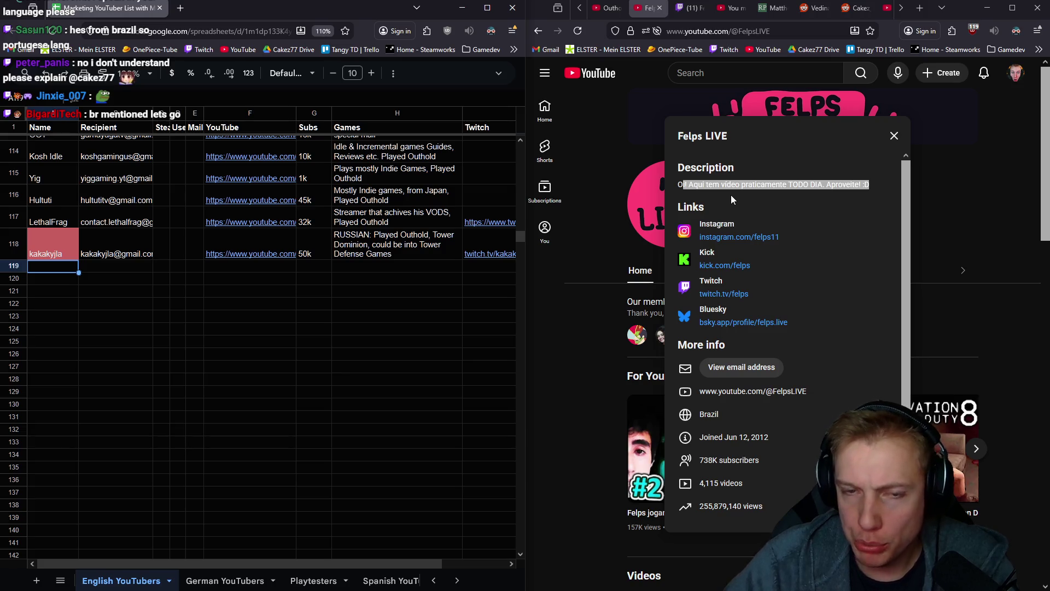
Enter the note 'BRAZIL: Streams mostly, Played Outhold' in H119
left_click(771, 181)
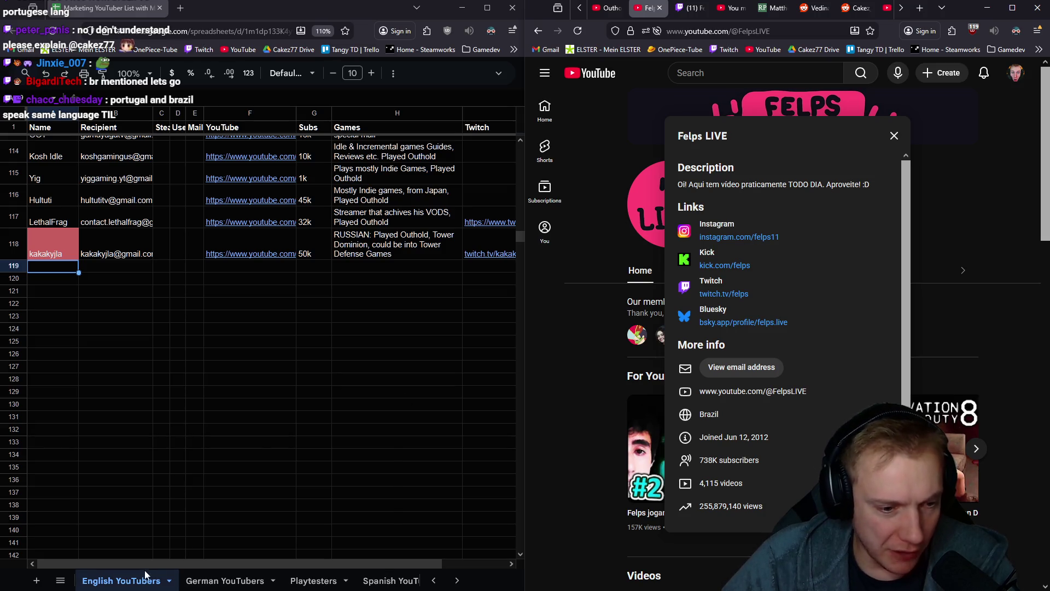
left_click(361, 266)
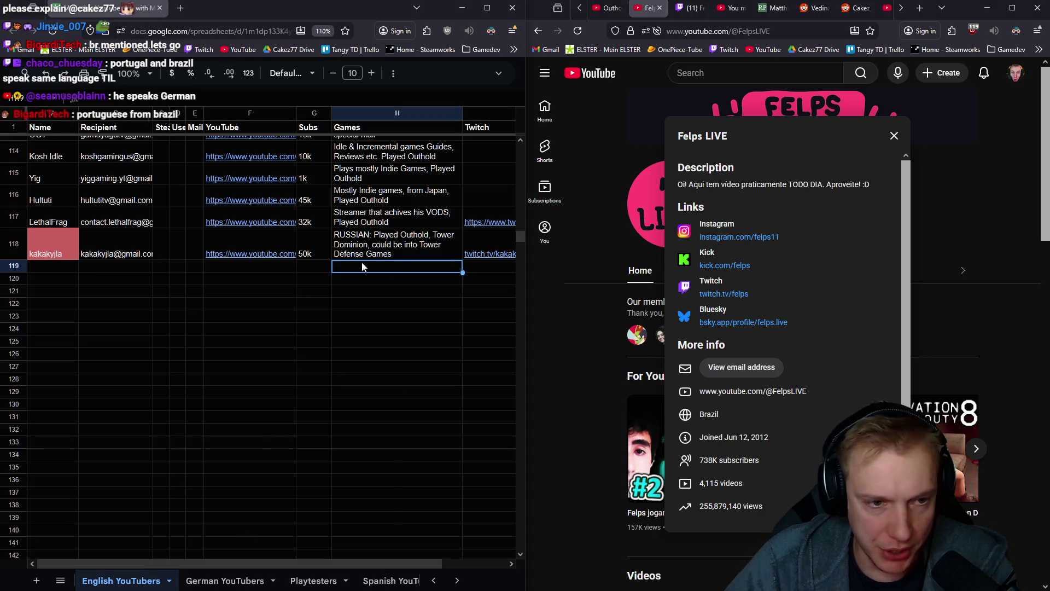
type("P")
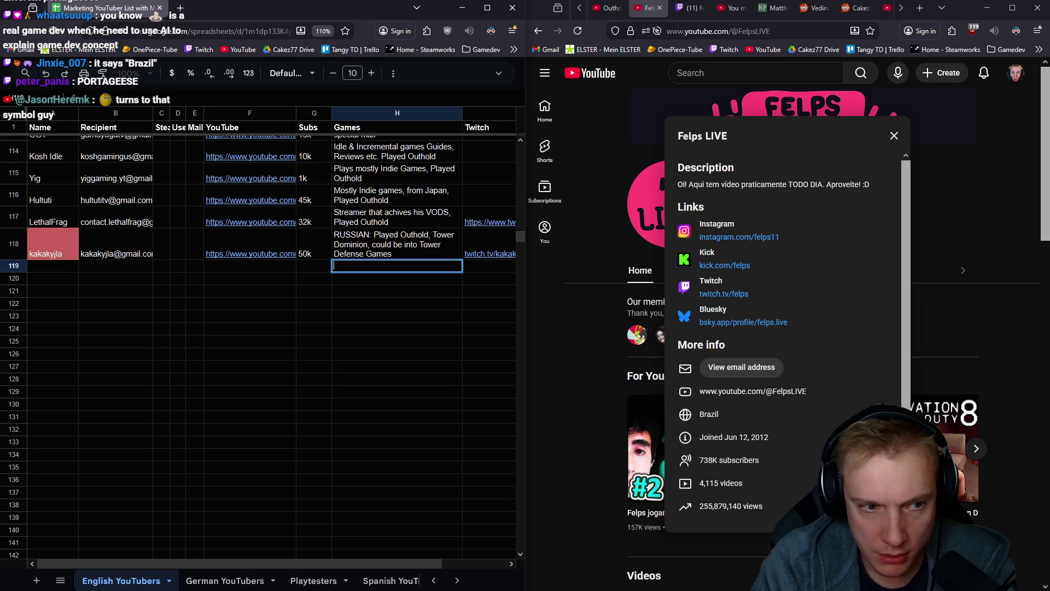
type("AZIL: ")
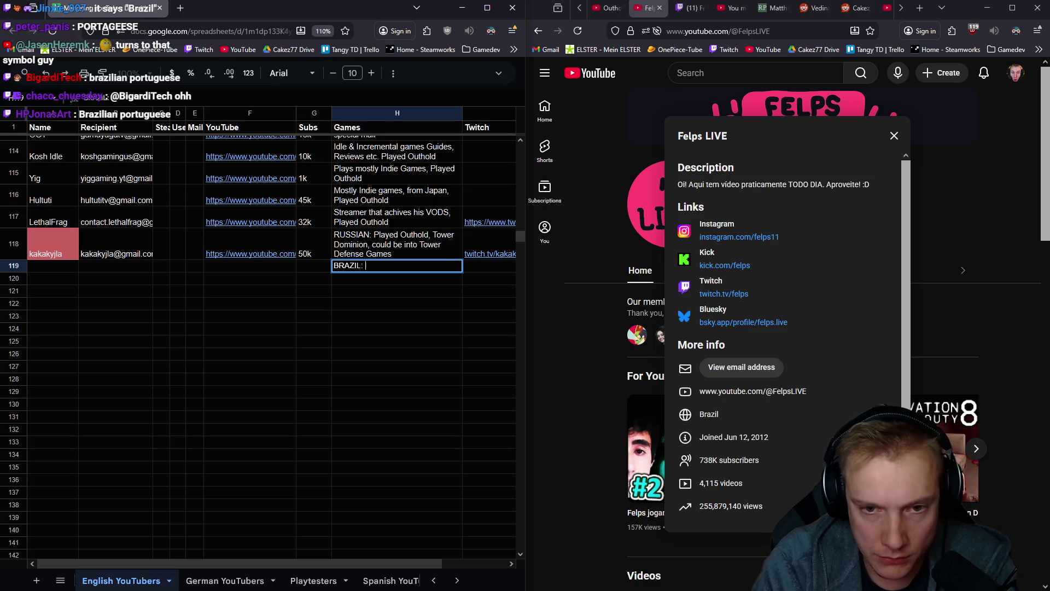
type("Stream")
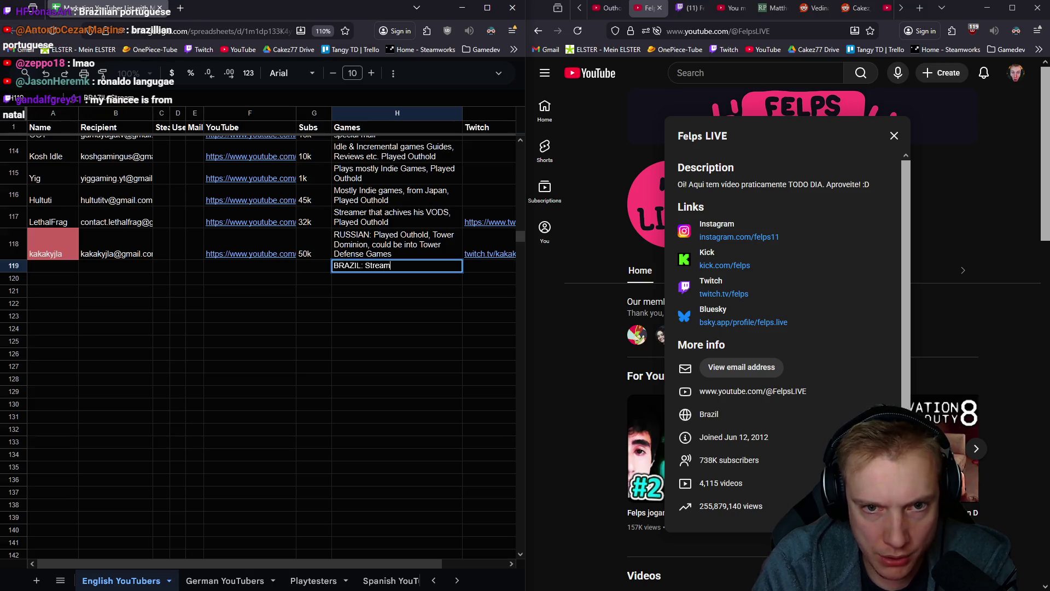
type("s mostly")
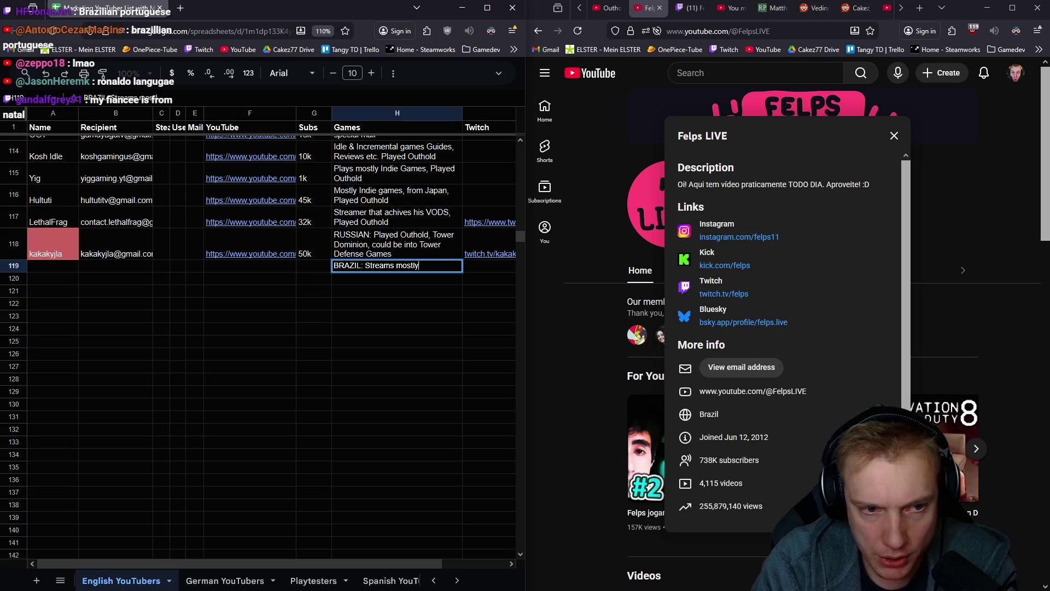
type(", V")
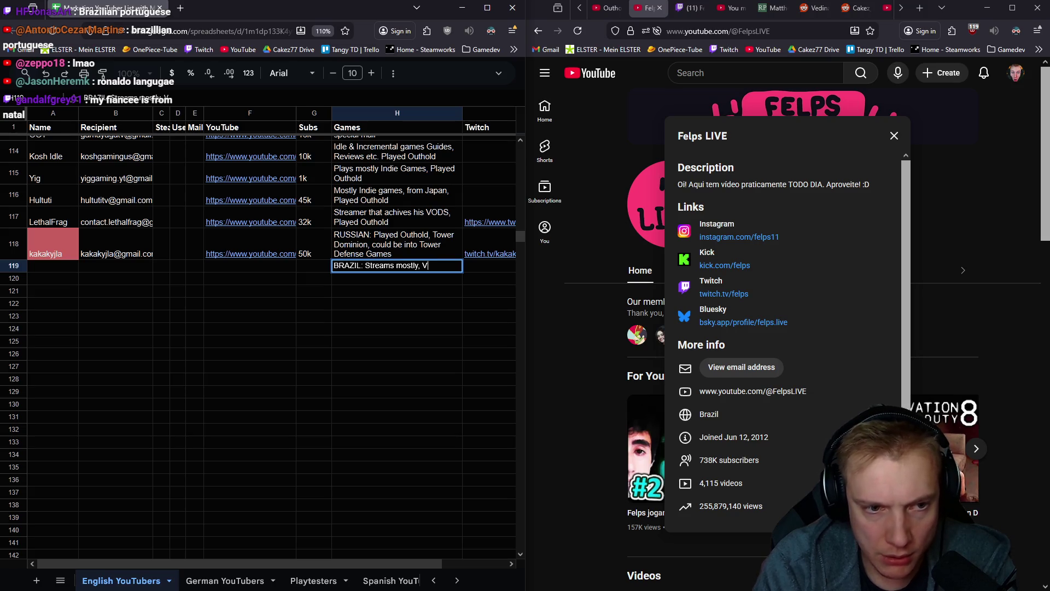
key("BackSpace")
type("Played ")
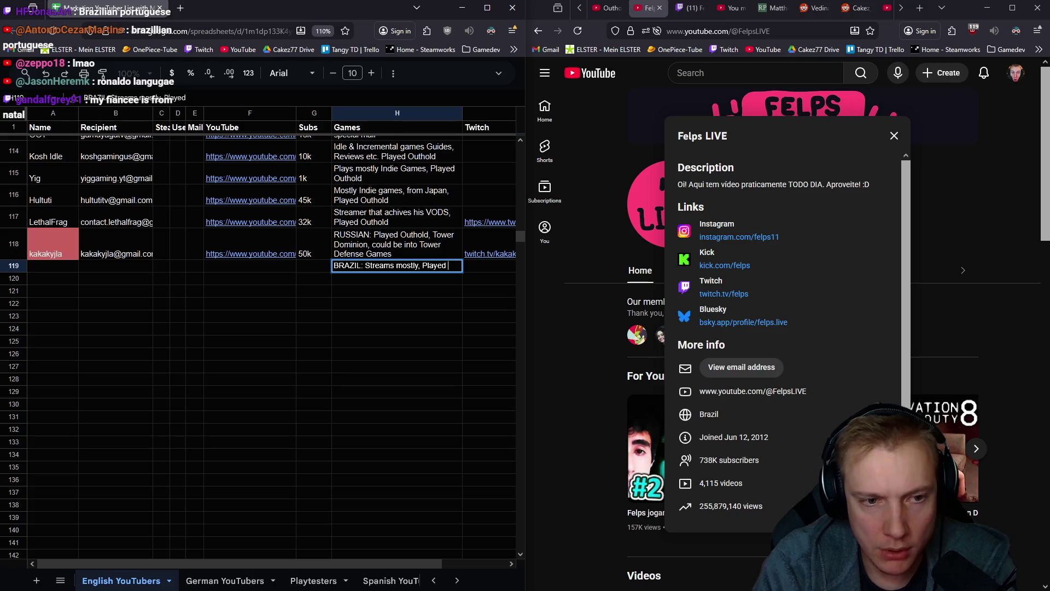
type("Outhold")
key("Return")
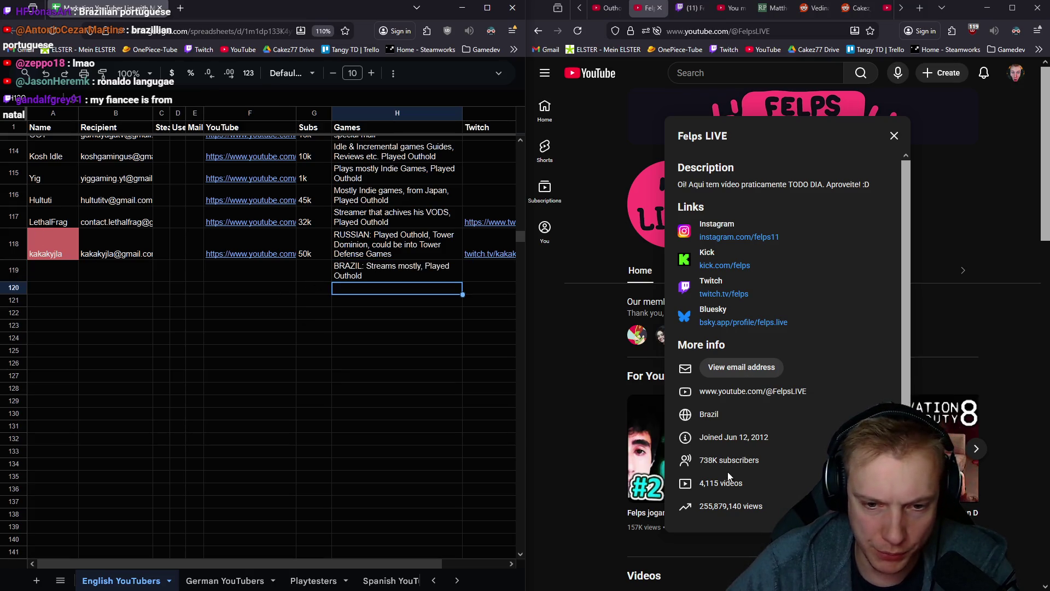
Enter 740k as the subscriber count in G119
left_click(319, 264)
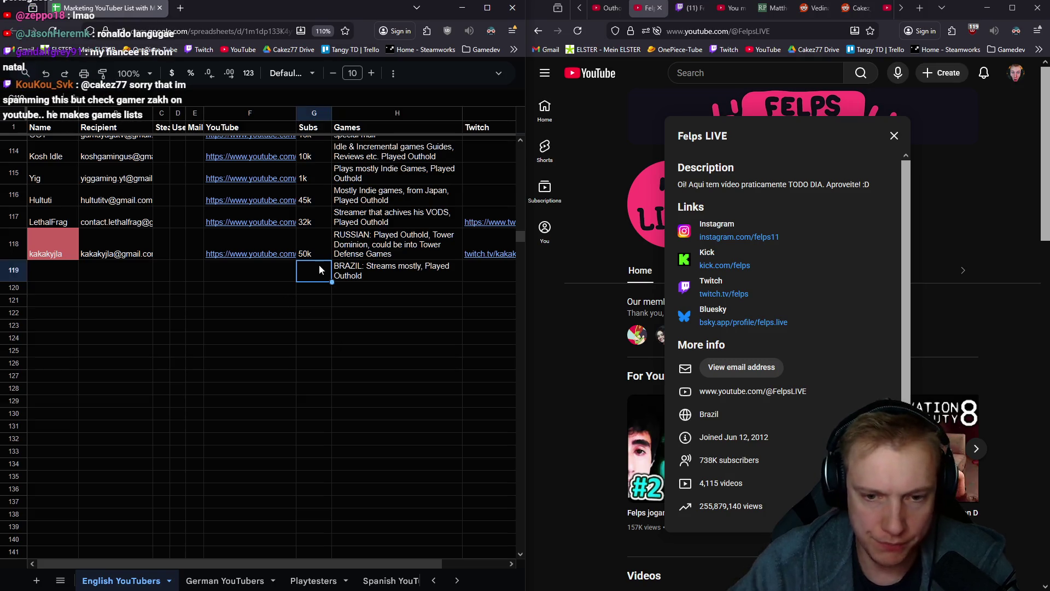
type("640")
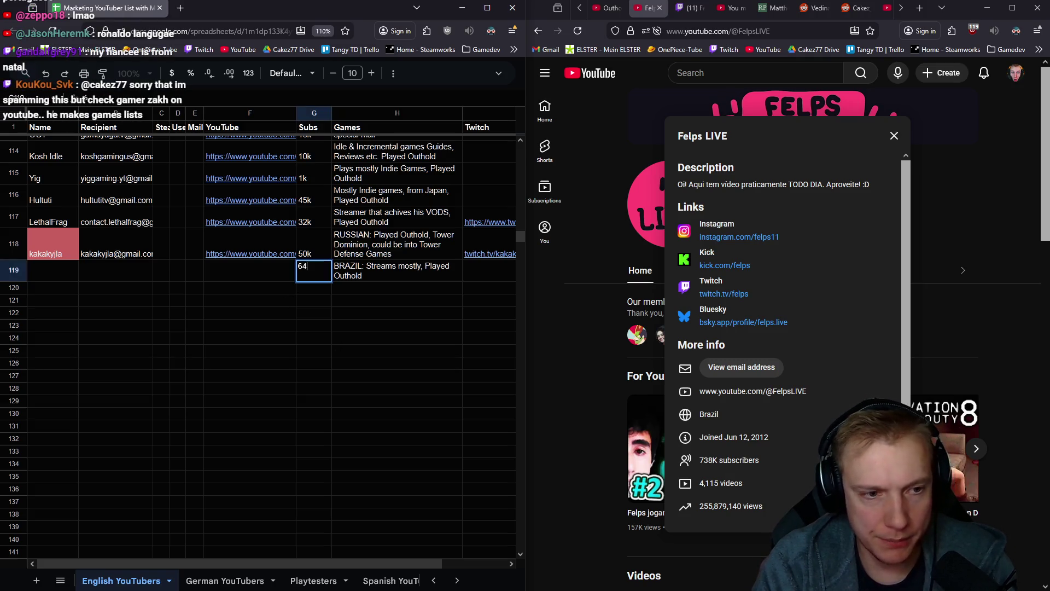
key("BackSpace")
key("BackSpace")
key("BackSpace")
type("740k")
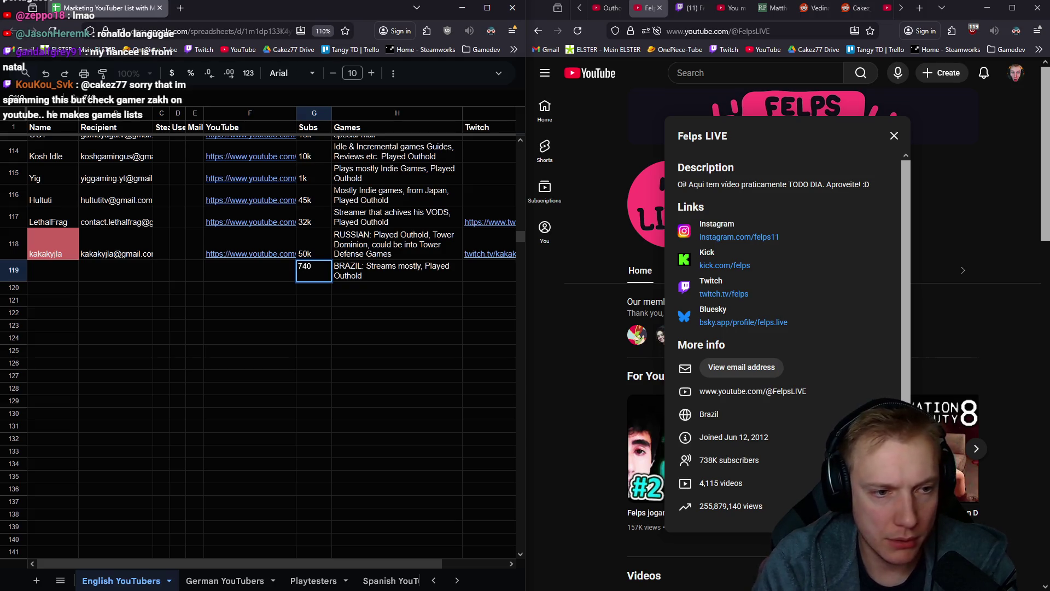
key("Left")
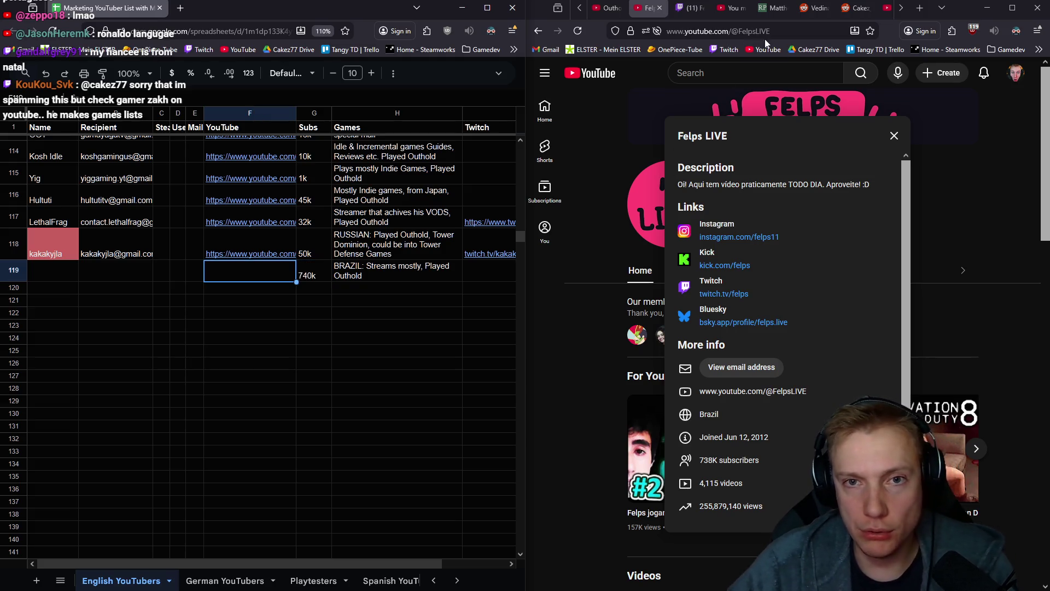
Paste the Felps LIVE YouTube URL into F119 and request the channel's contact e-mail
left_click(587, 21)
key("ctrl+c")
left_click(249, 271)
key("ctrl+v")
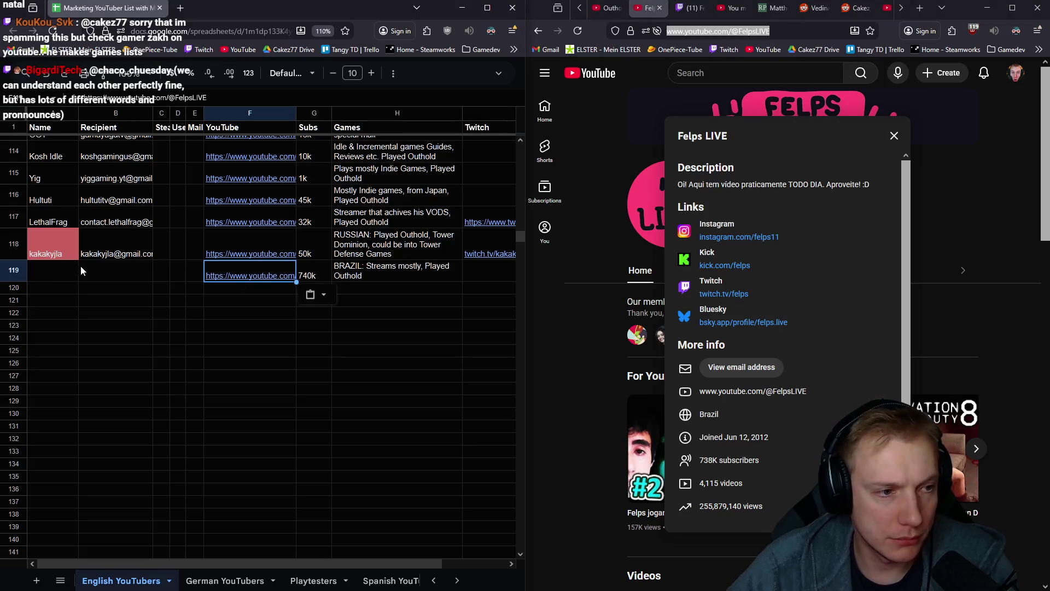
left_click(82, 269)
left_click(748, 372)
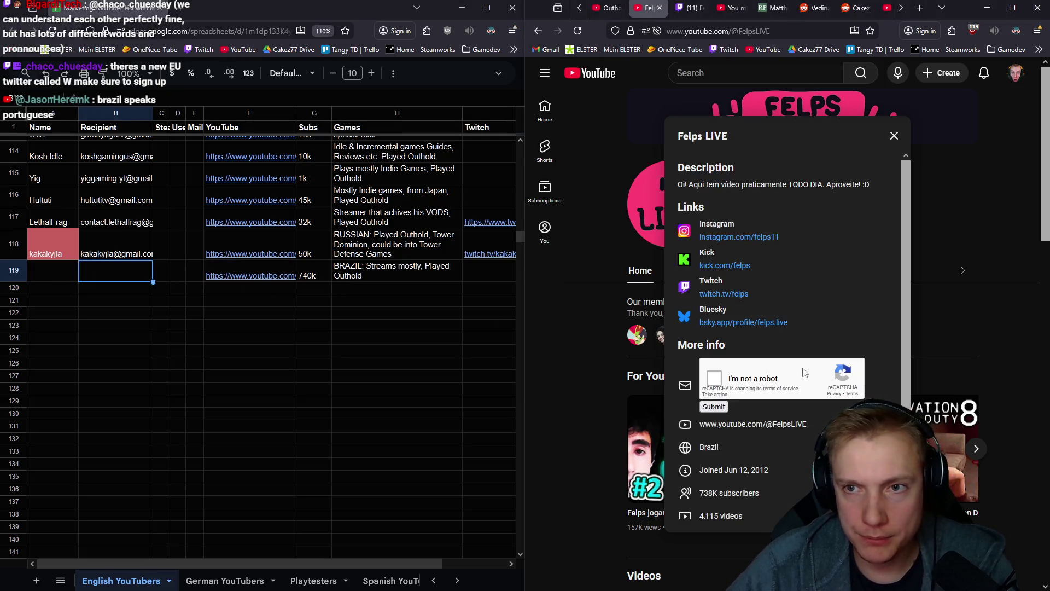
Close the channel details and view the account switcher list
left_click(894, 136)
left_click(1016, 72)
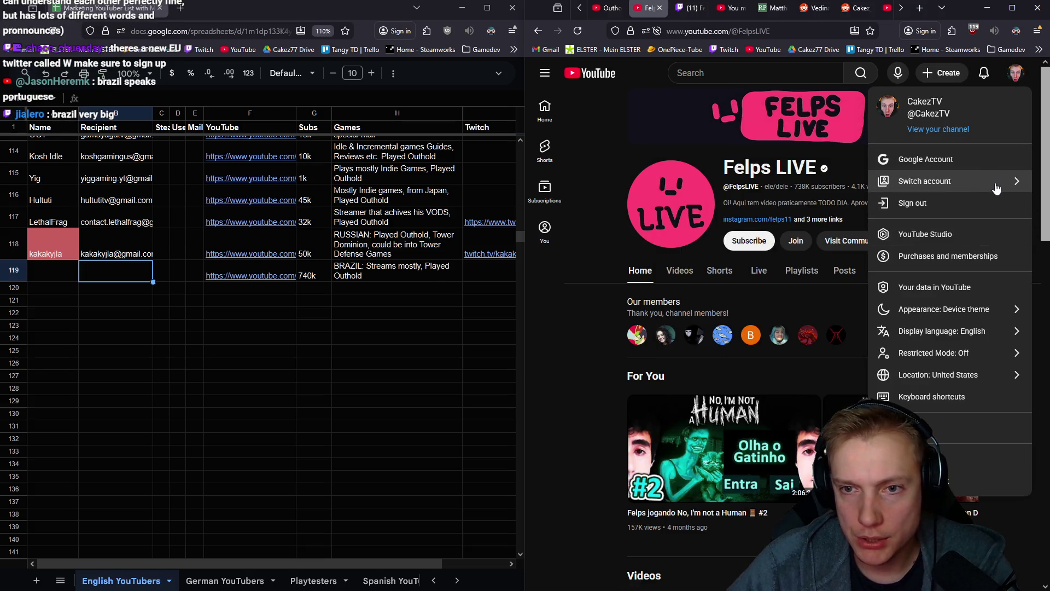
left_click(994, 186)
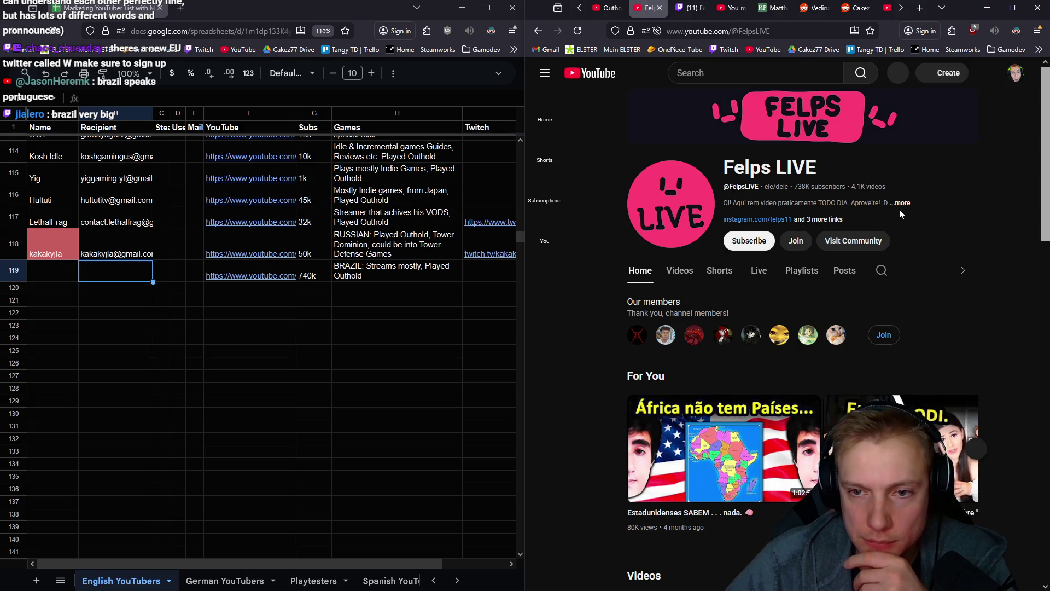
Reopen Felps LIVE's details and pass the bicycle image check to reveal the e-mail
left_click(901, 203)
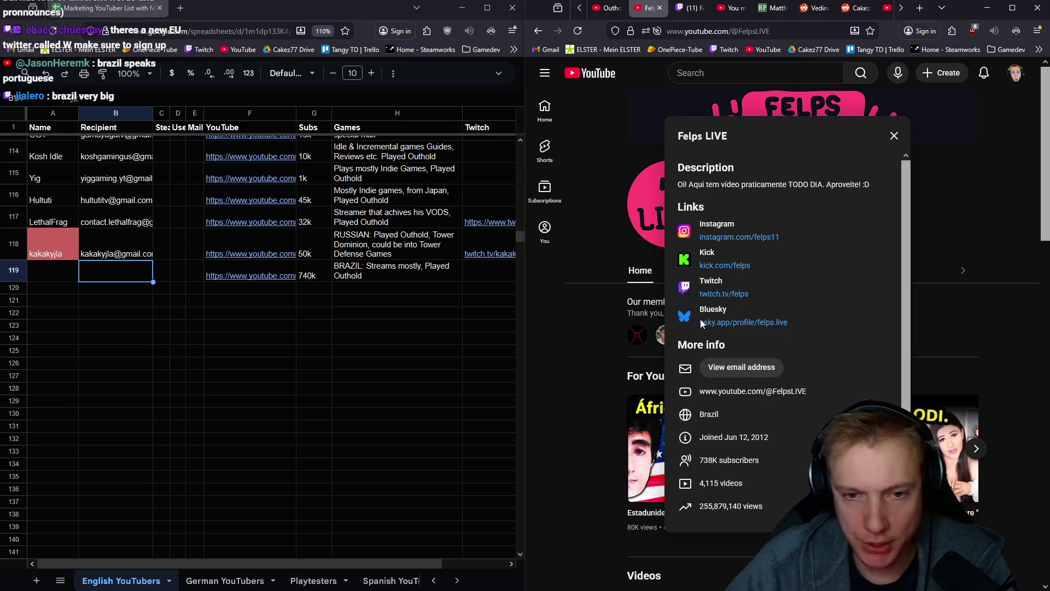
left_click(730, 368)
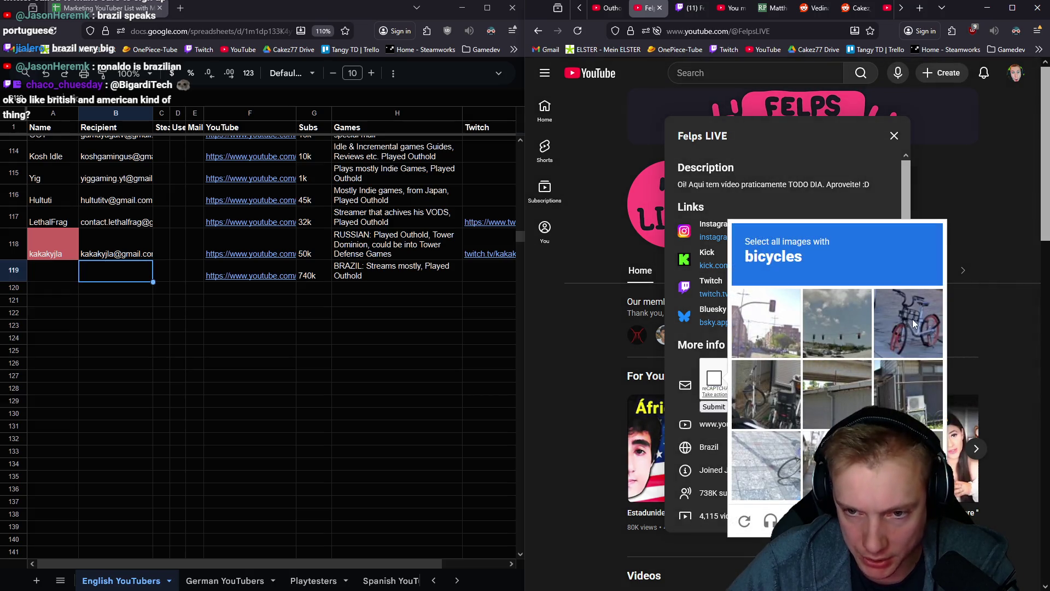
left_click(912, 319)
left_click(760, 465)
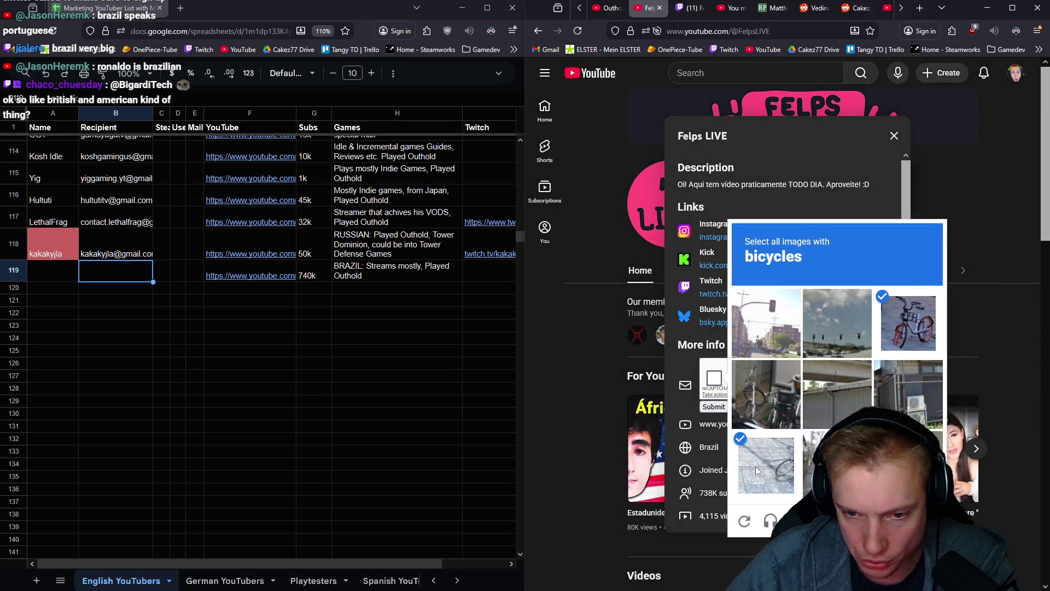
left_click(761, 394)
left_click(919, 520)
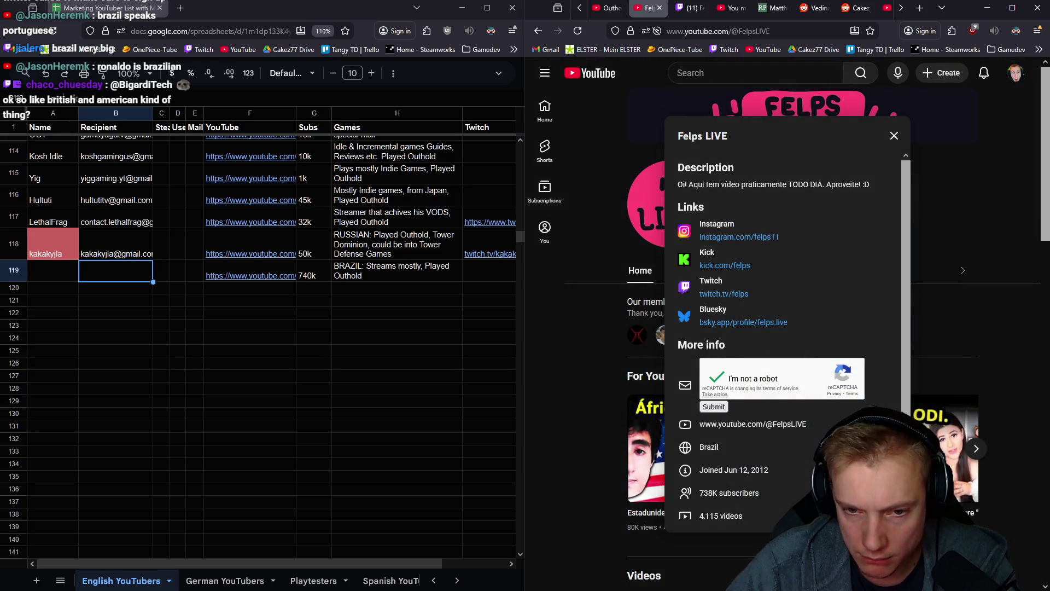
left_click(713, 409)
Copy the revealed e-mail address and select the name cell of row 119
right_click(752, 371)
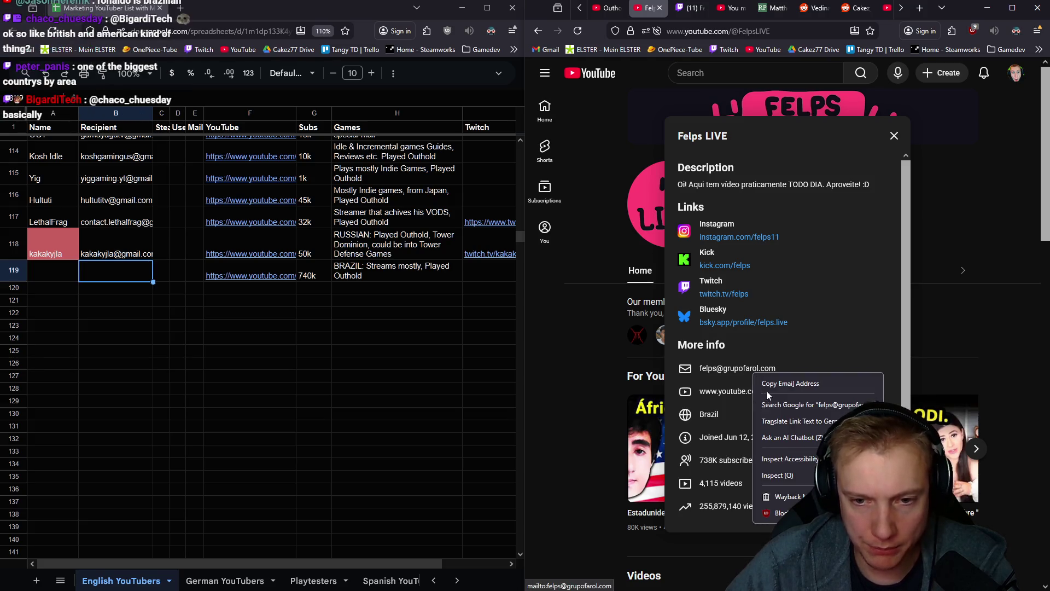
left_click(767, 385)
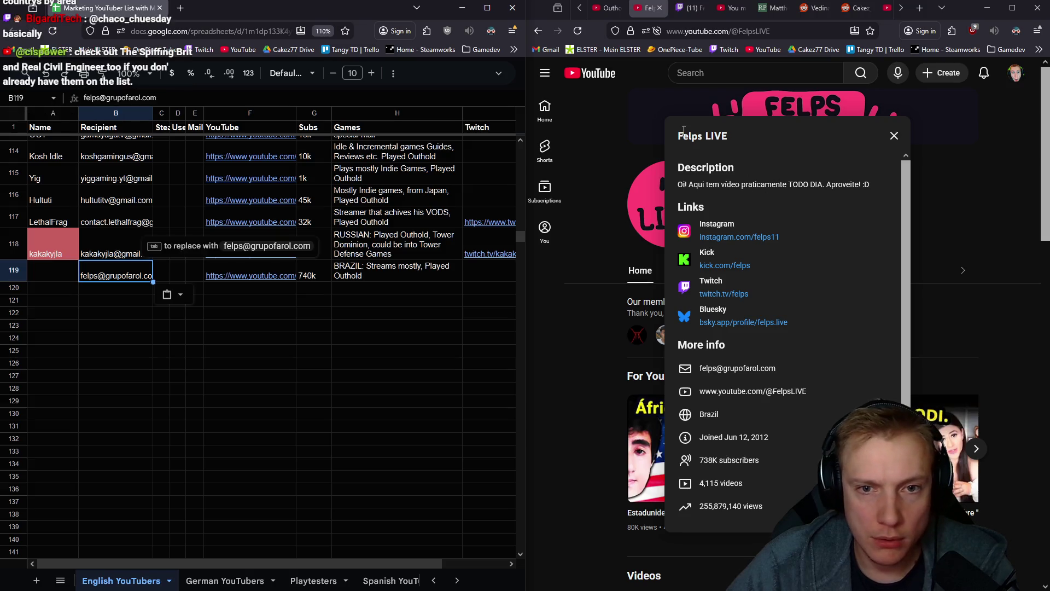
left_click_drag(728, 134, 736, 328)
left_click(687, 140)
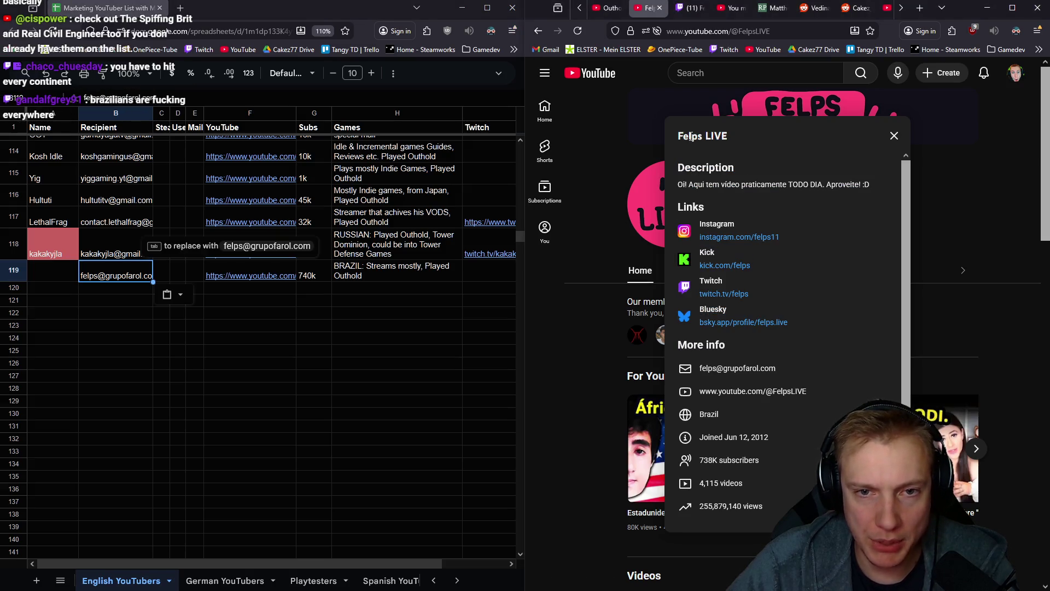
left_click(50, 276)
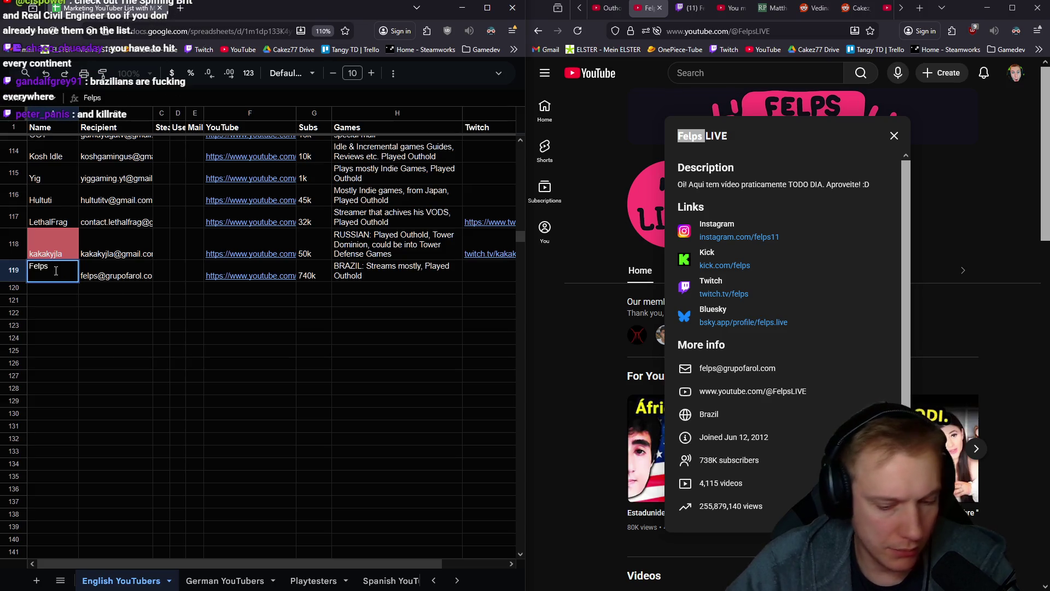
Confirm the name Felps and paste Felps's Twitch channel URL into I119
key("Return")
left_click(484, 273)
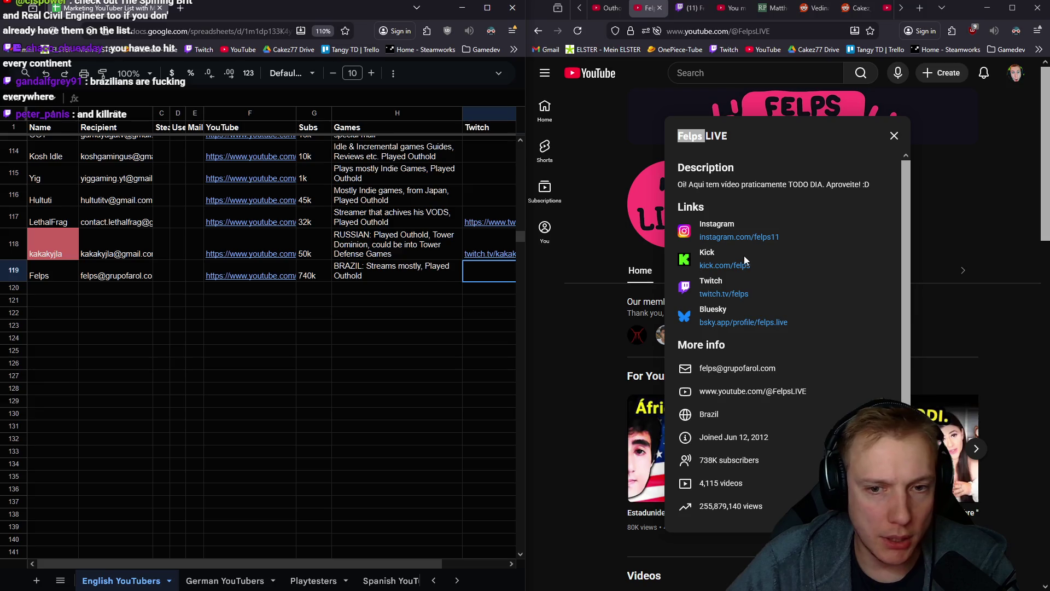
left_click(737, 278)
left_click(699, 31)
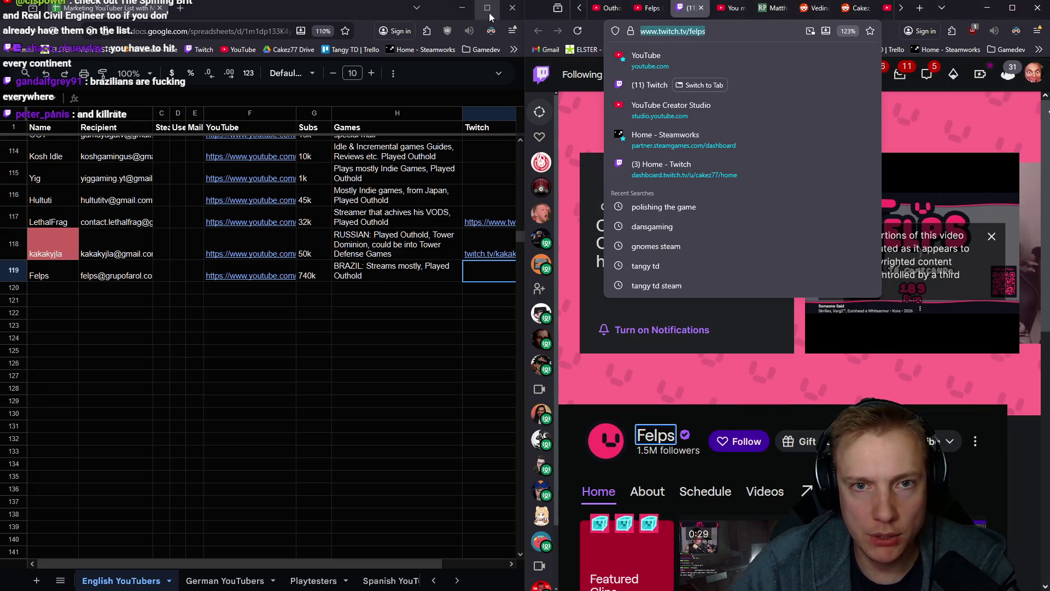
key("ctrl+c")
left_click(481, 274)
key("ctrl+v")
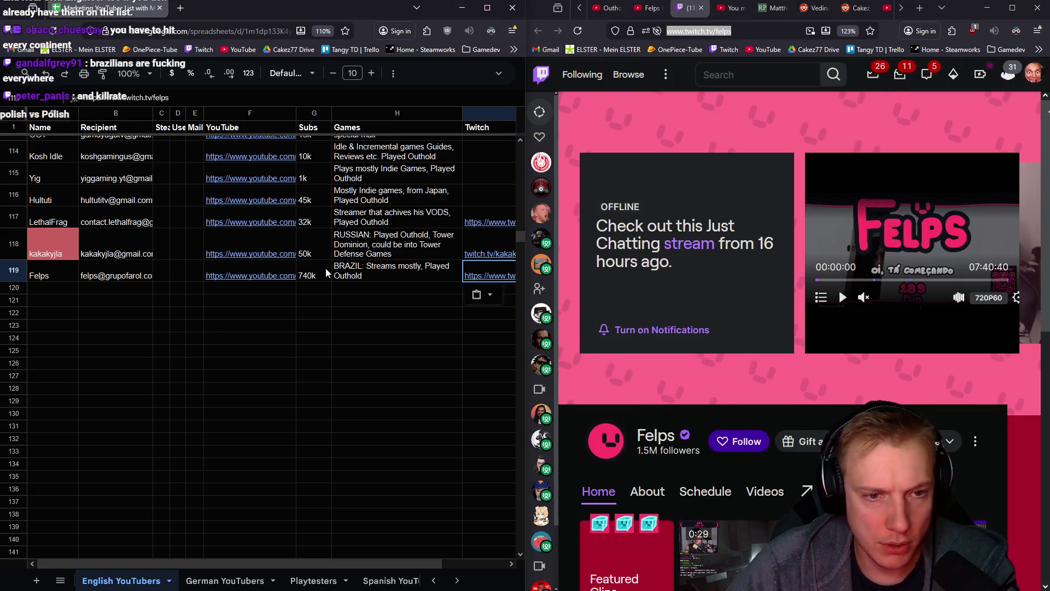
Browse the YouTube page for the next creator to add
scroll(752, 323, "down", 3)
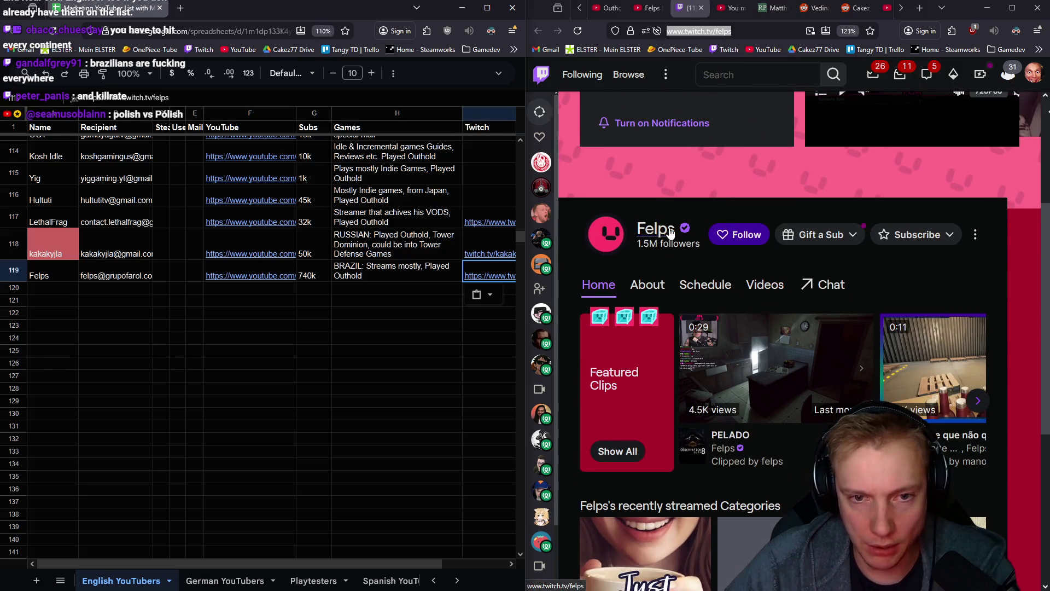
scroll(727, 244, "up", 3)
scroll(727, 244, "down", 3)
left_click(654, 236)
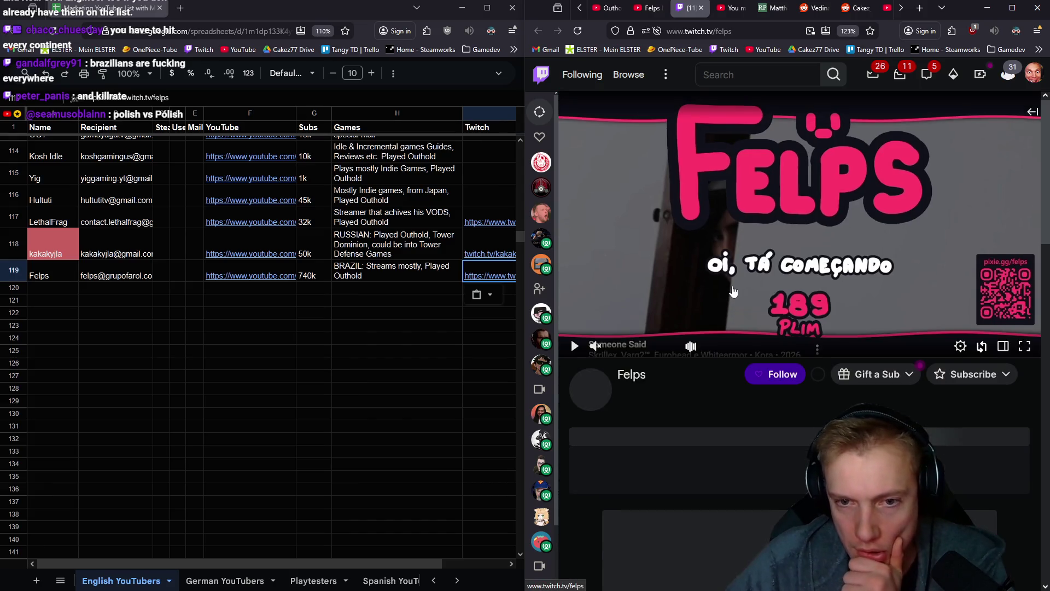
scroll(796, 320, "down", 2)
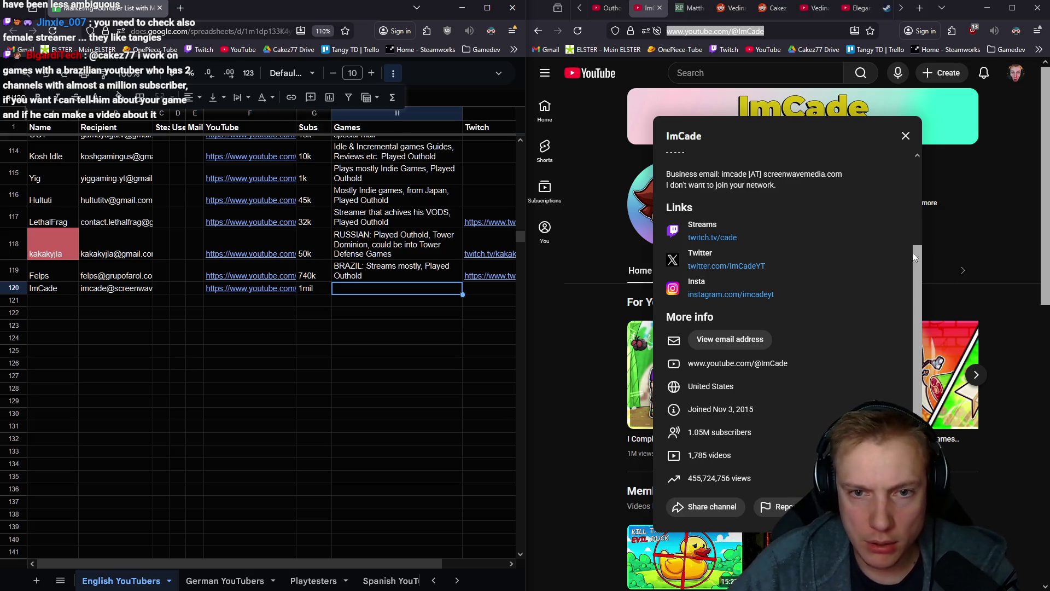
Enter the Games note 'Plays silly little games, played Outhold' in H120
scroll(736, 282, "up", 2)
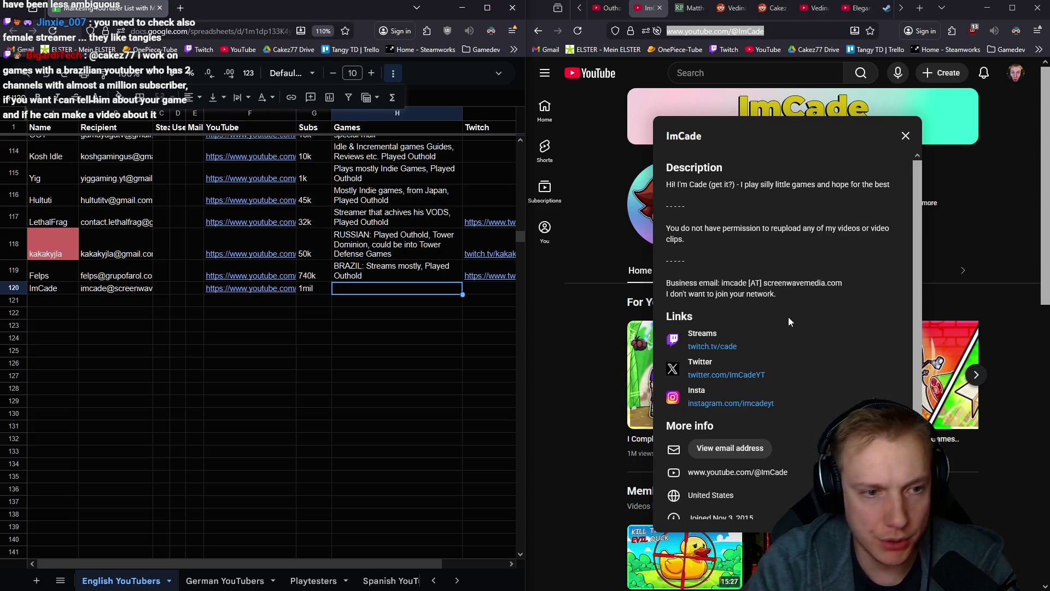
type("Plays silly litt")
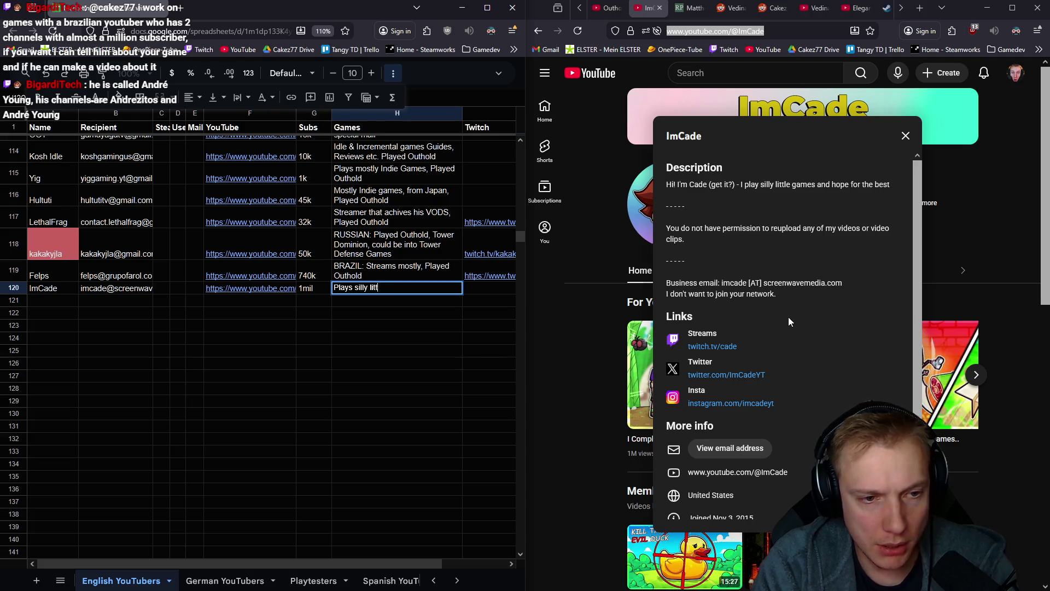
type("playe")
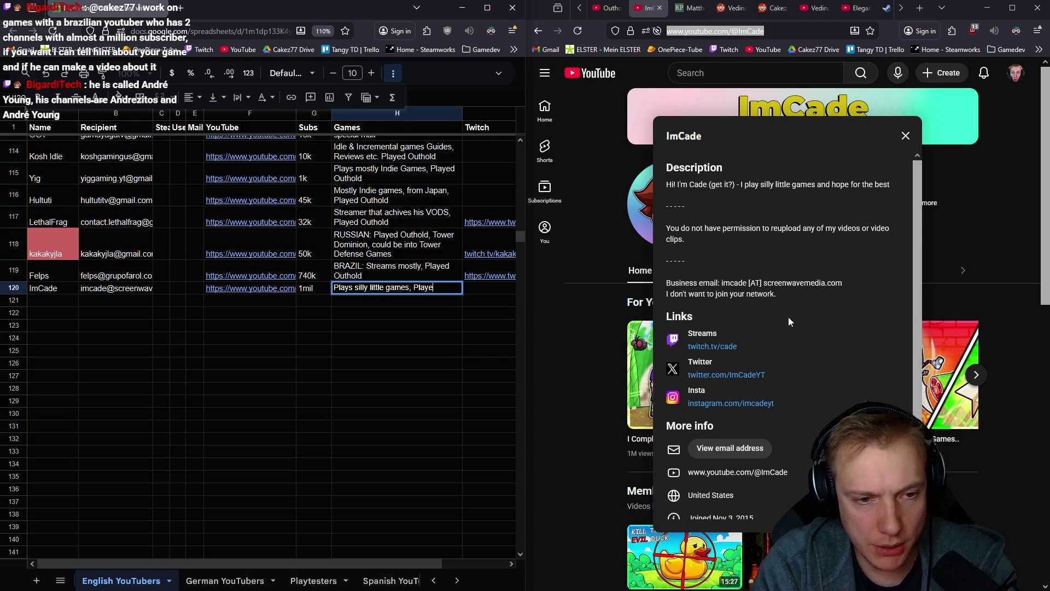
type("d Outhold")
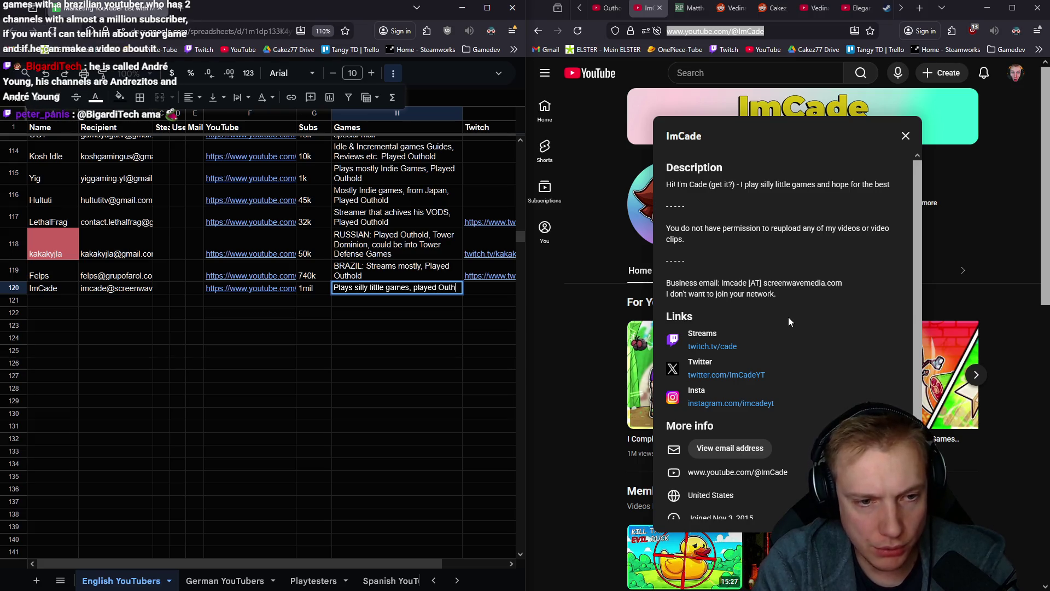
key("Return")
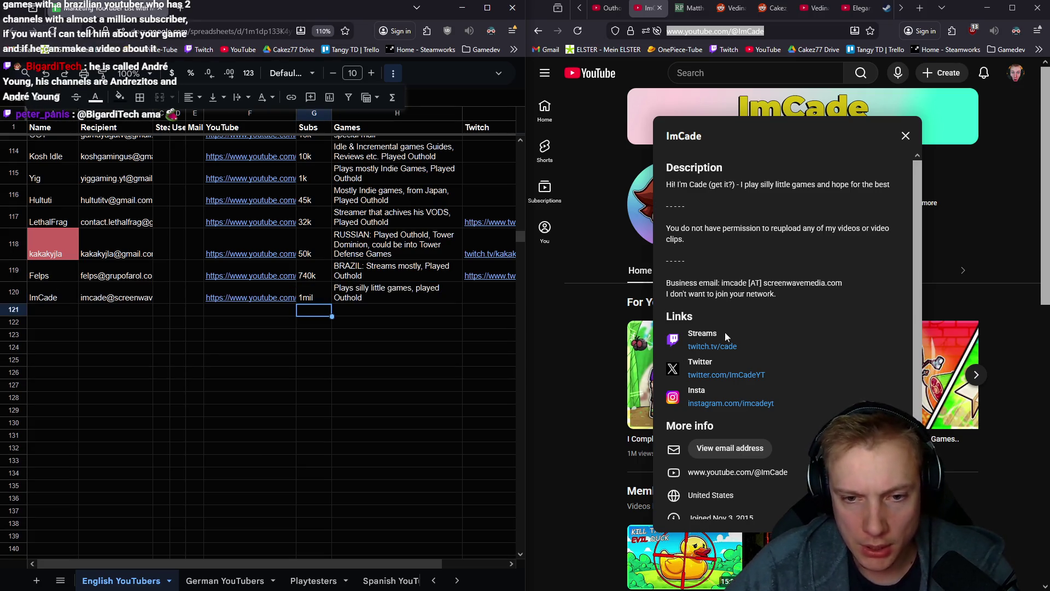
Paste ImCade's Twitch link into I120 and close the finished ImCade tabs
left_click(712, 346)
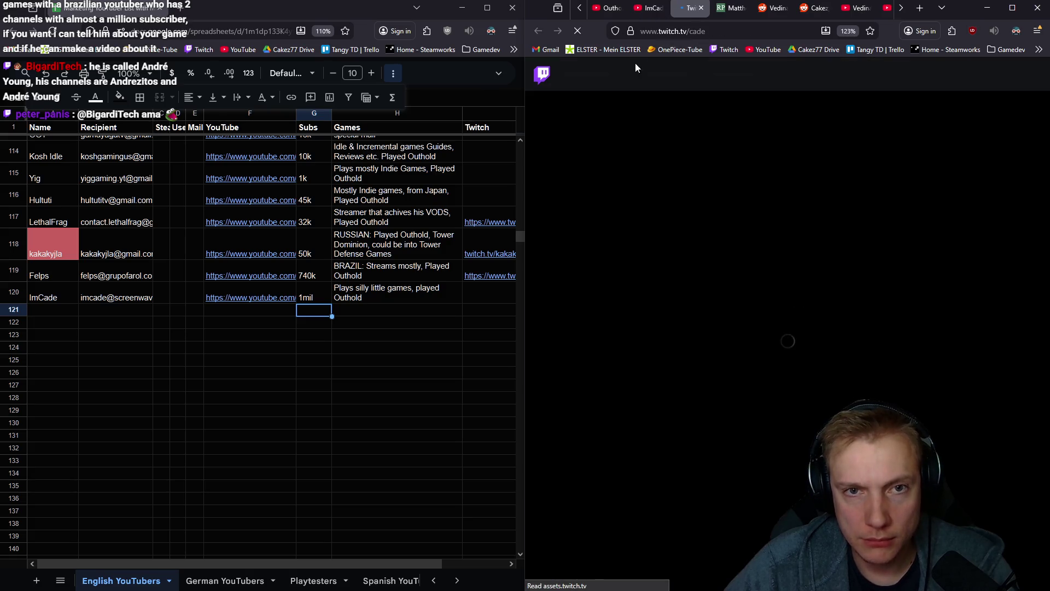
left_click(651, 31)
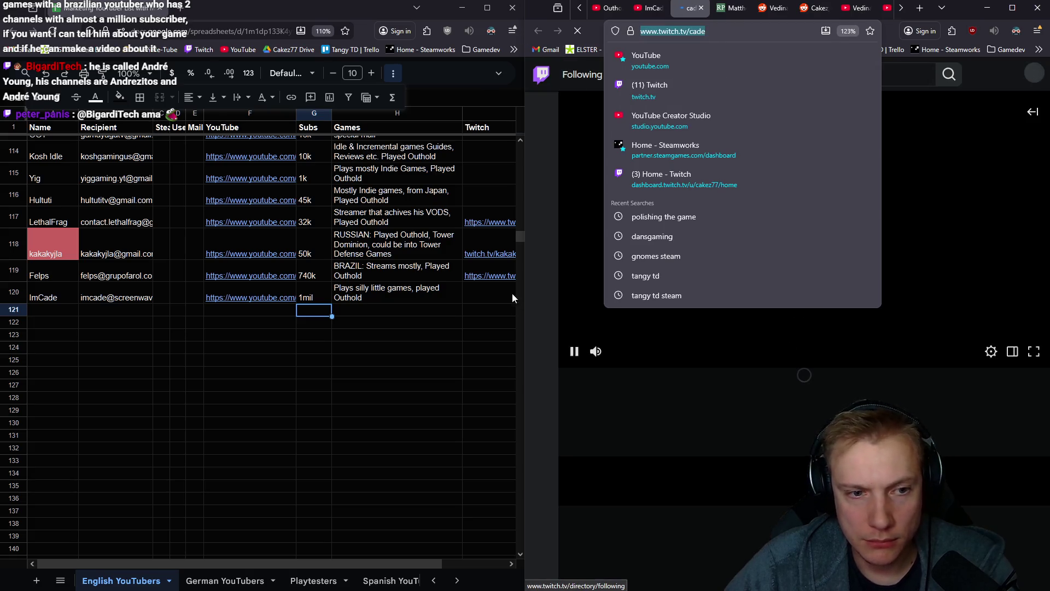
left_click(489, 295)
key("ctrl+v")
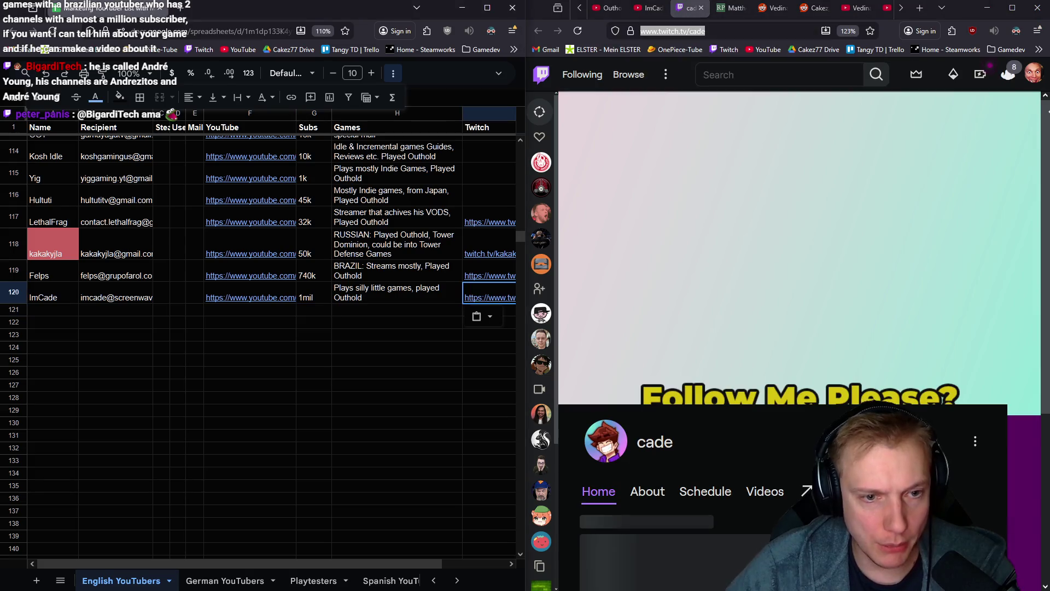
left_click(667, 8)
left_click(668, 7)
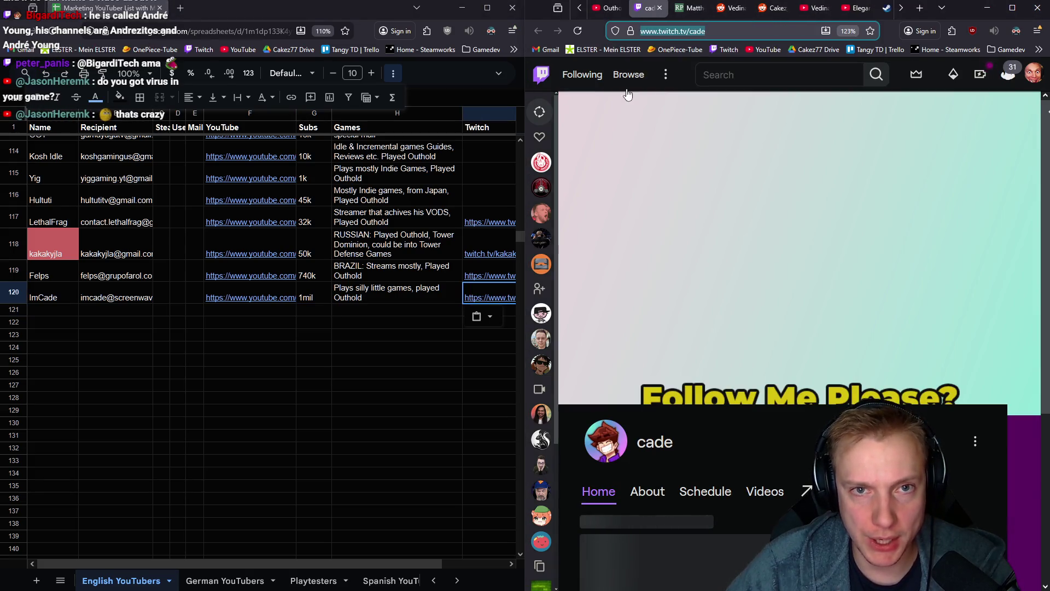
left_click(623, 8)
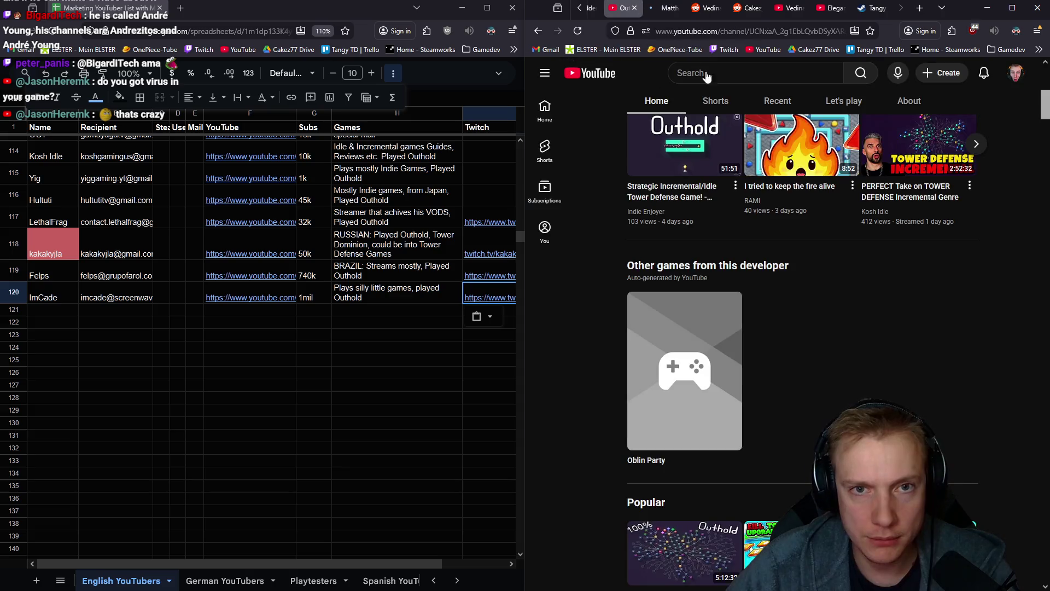
Browse the Outhold game page's Recent videos maximized, then switch back to the sheet
scroll(860, 300, "down", 3)
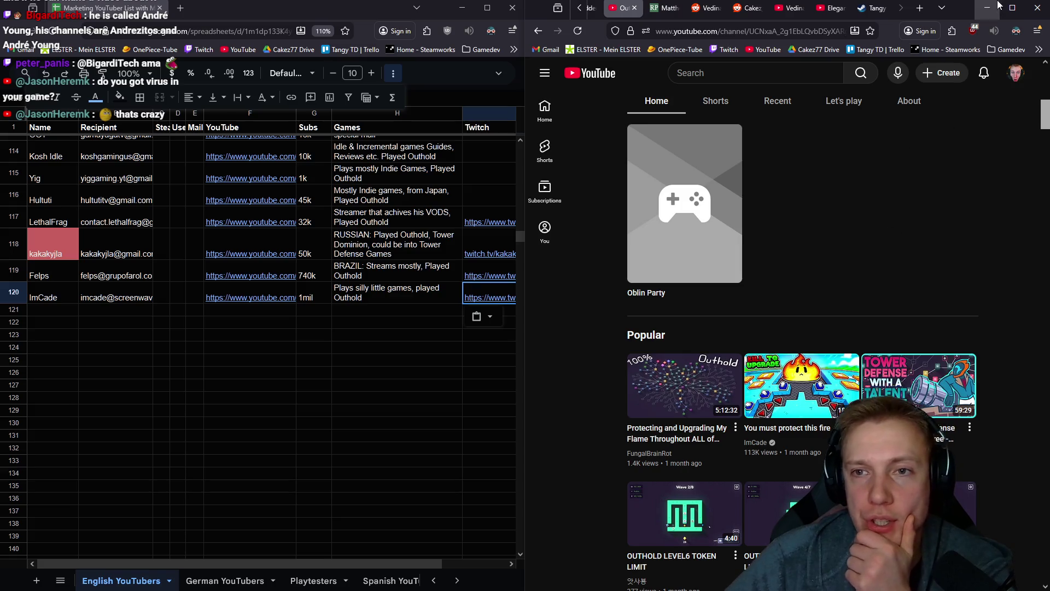
left_click(1012, 9)
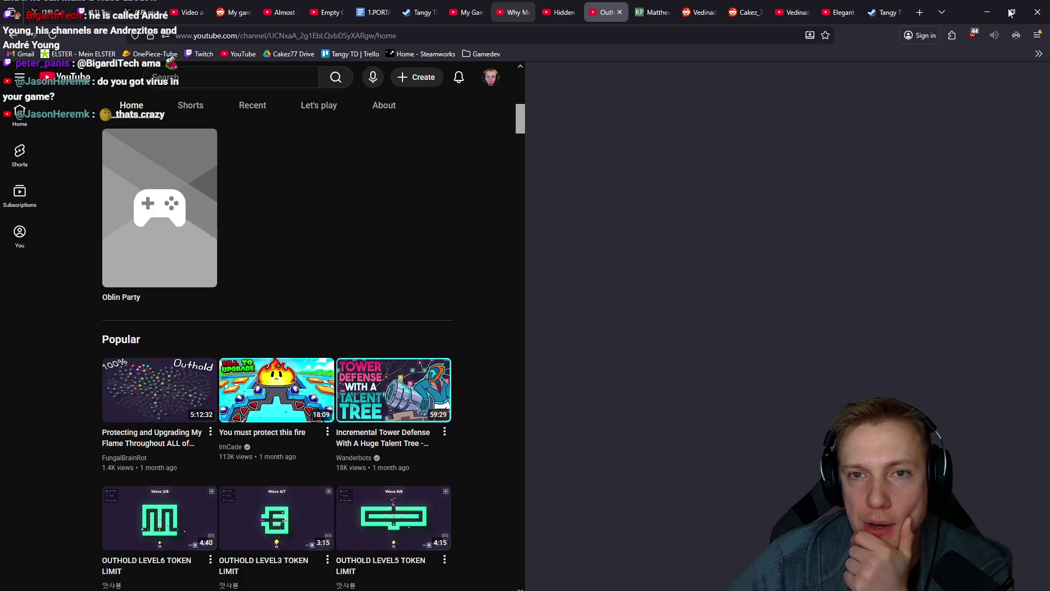
scroll(708, 193, "down", 10)
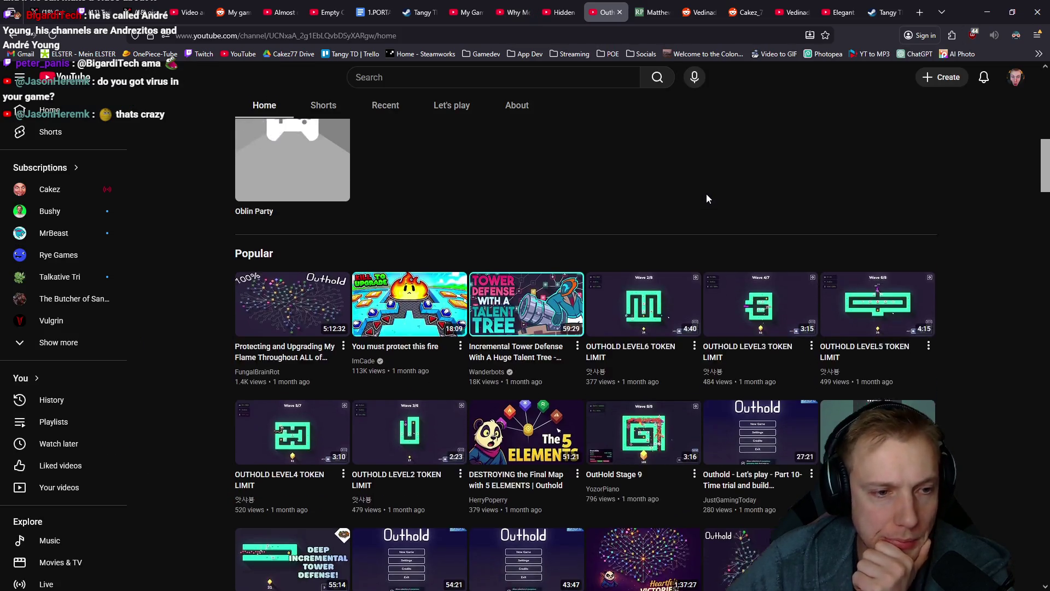
scroll(504, 342, "up", 5)
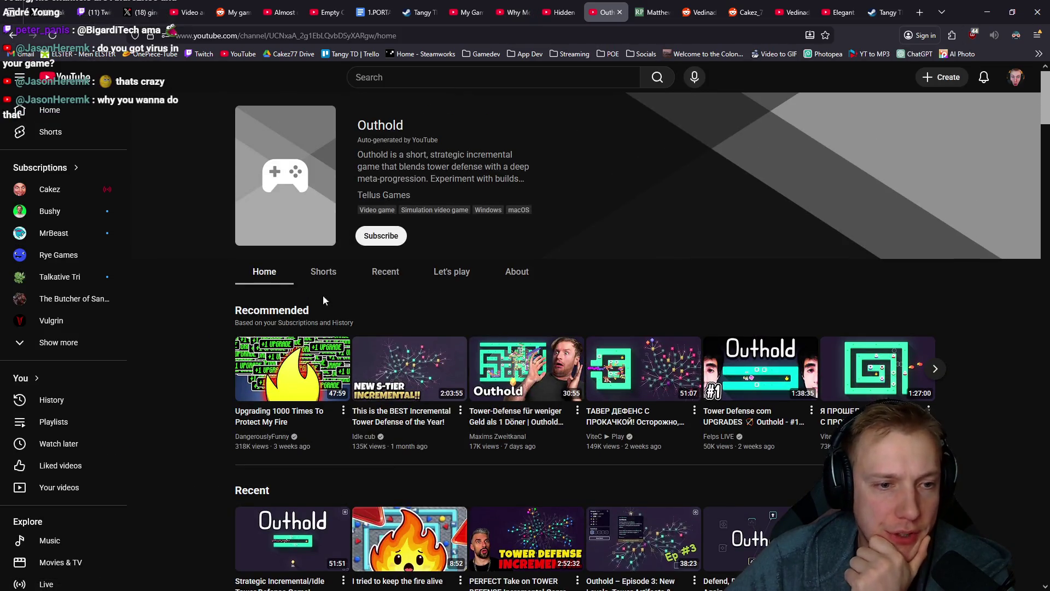
left_click(384, 273)
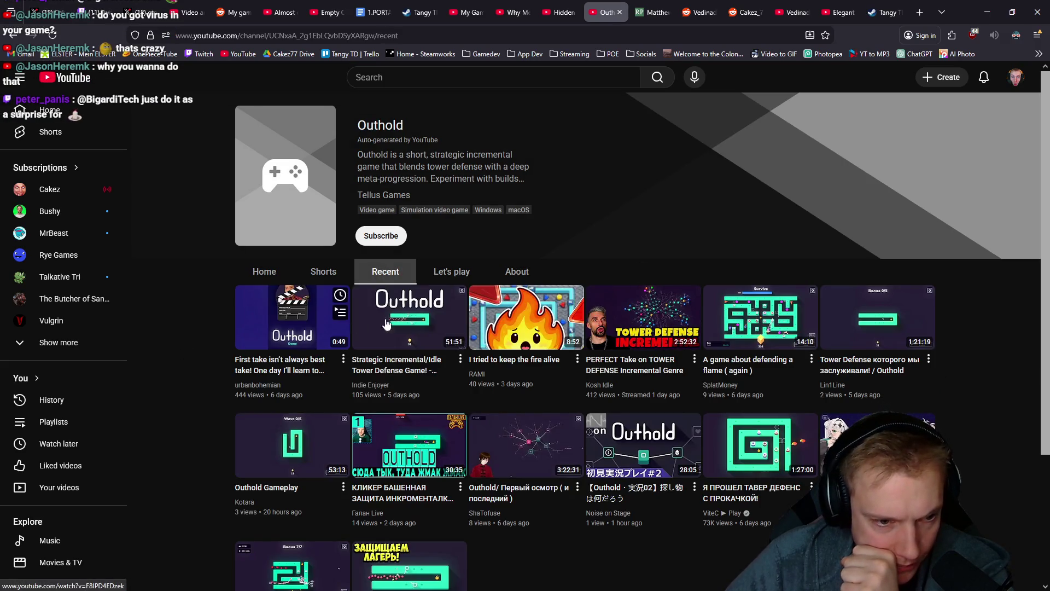
scroll(901, 334, "down", 2)
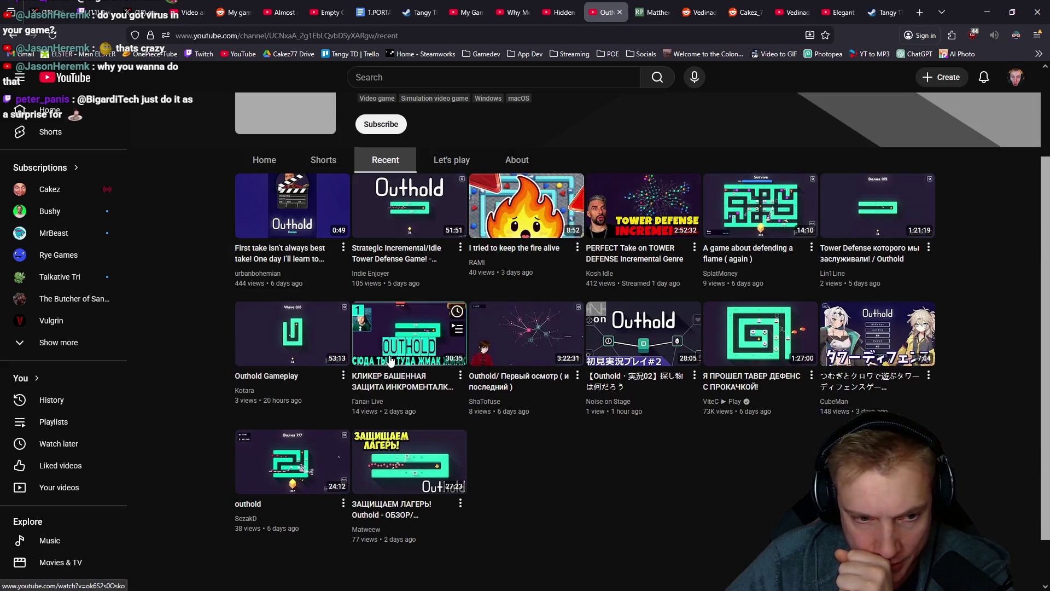
scroll(601, 456, "down", 1)
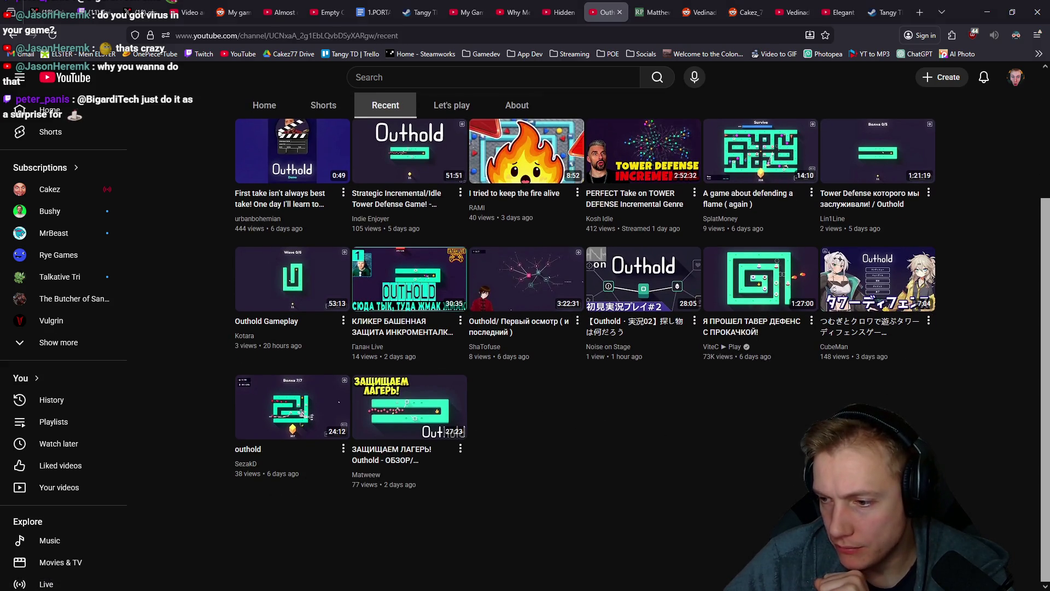
key("alt+Tab")
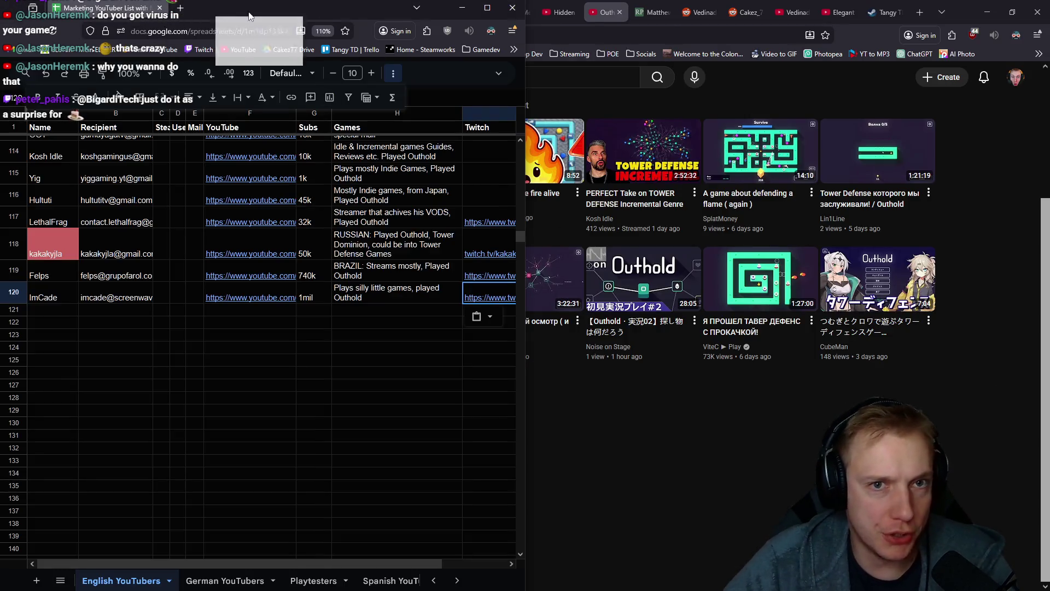
Merge the spreadsheet tab into the main window, then close that browser window
left_click_drag(623, 4, 623, 8)
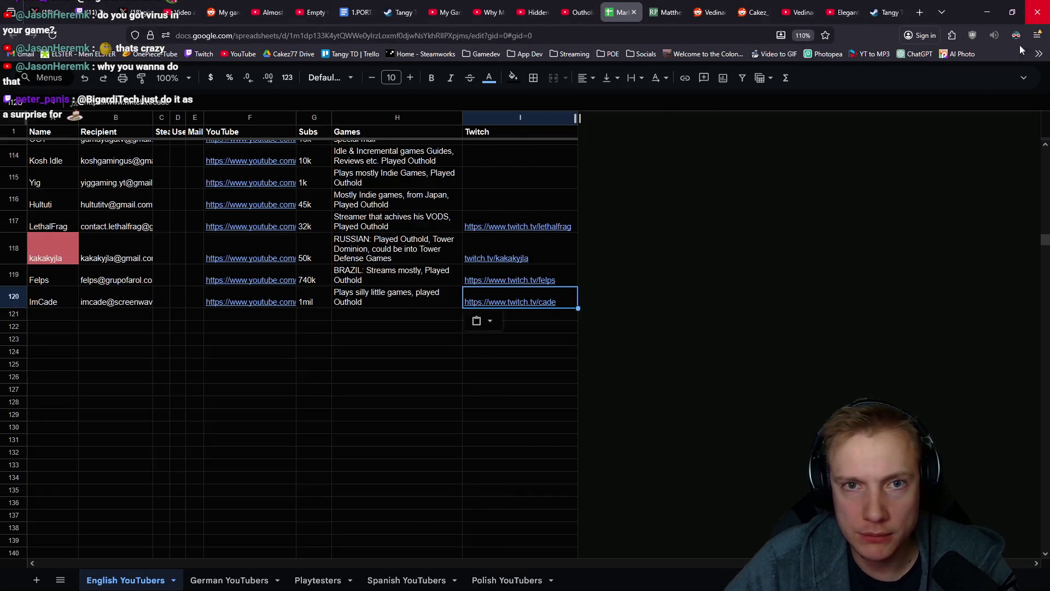
left_click(987, 12)
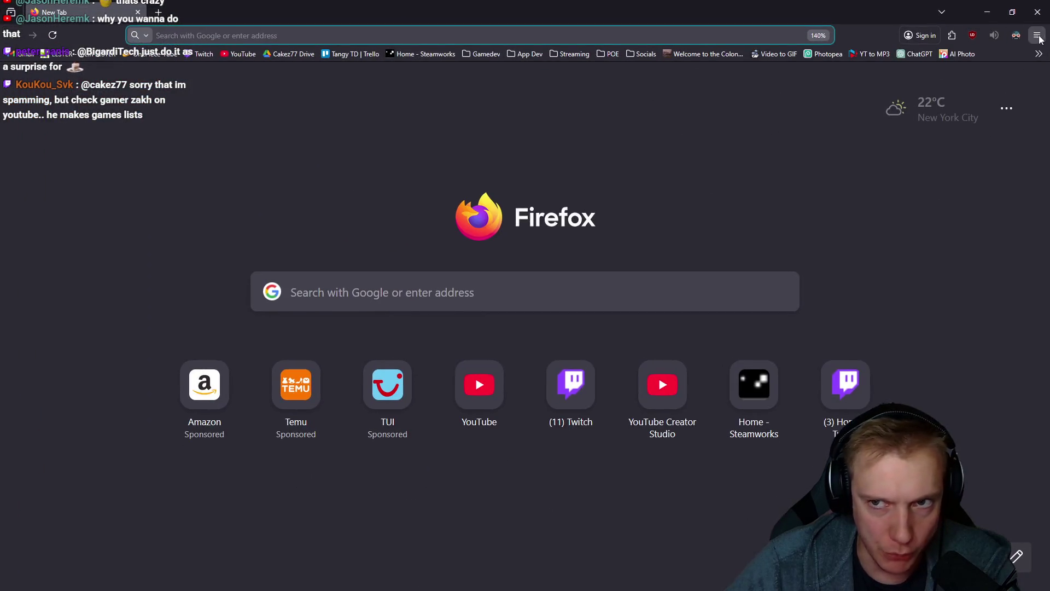
Restore the previous Firefox session from History and switch to the Outhold tab
left_click(1036, 35)
left_click(966, 152)
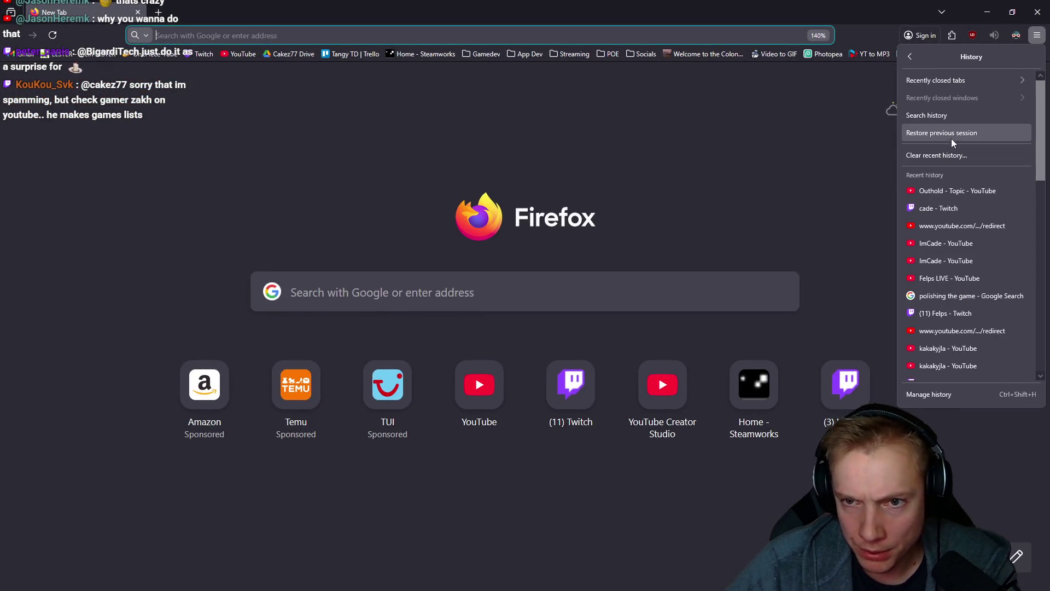
left_click(953, 133)
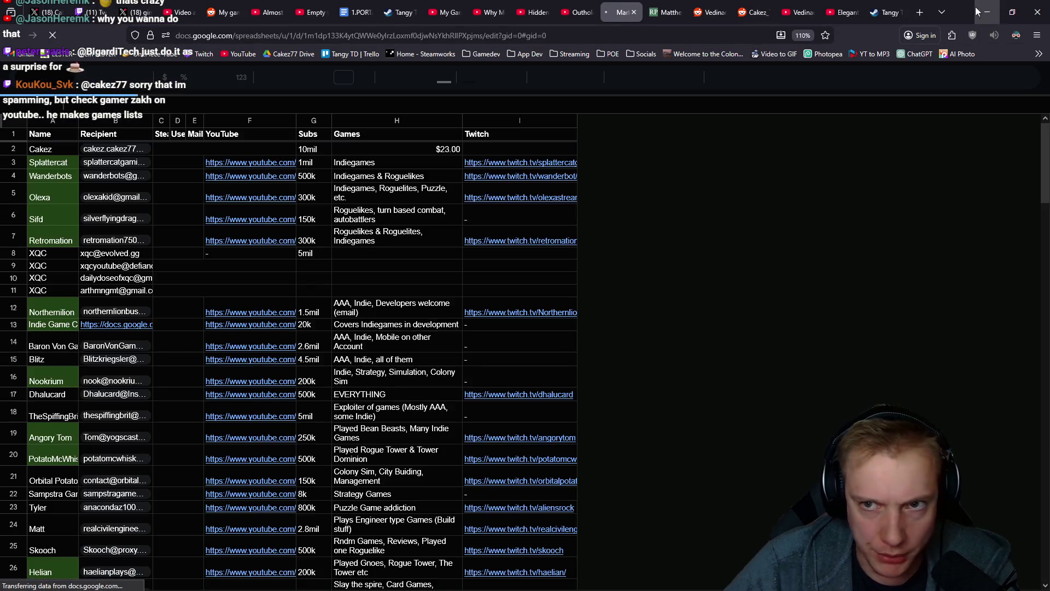
left_click(942, 12)
left_click(637, 108)
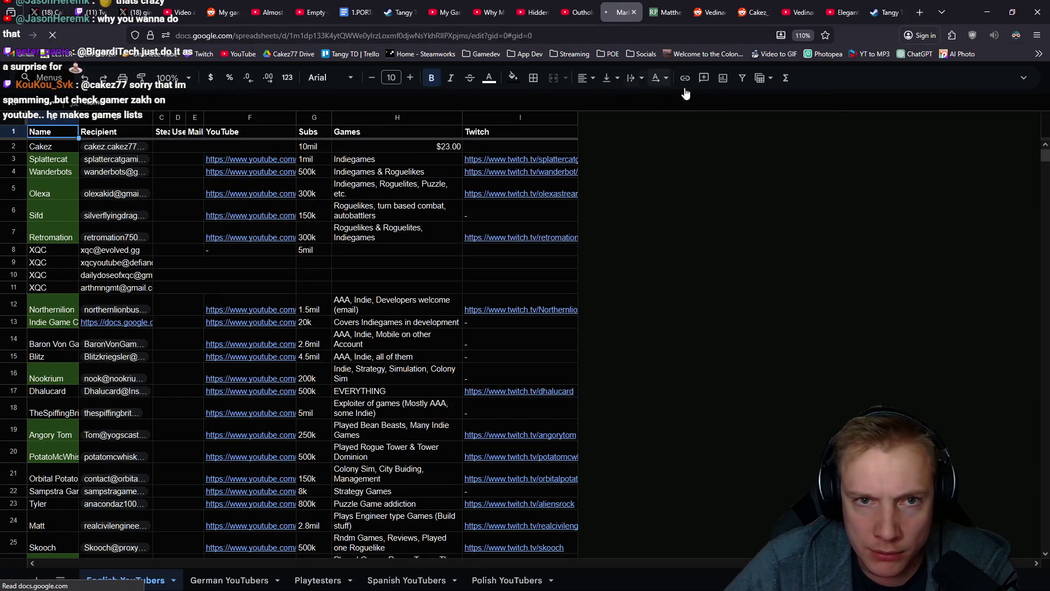
left_click(590, 7)
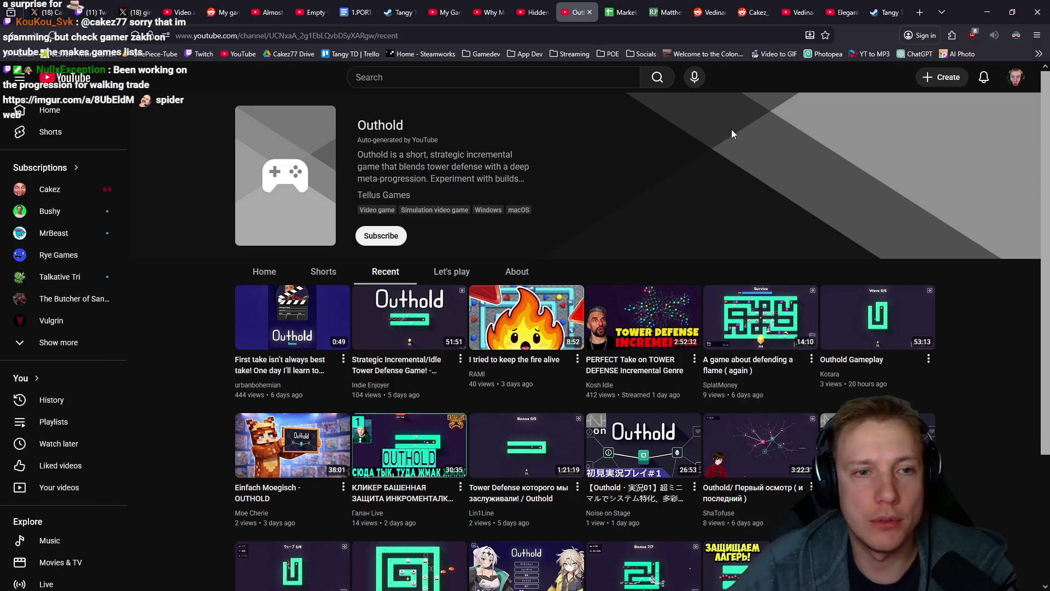
Search YouTube for 'lost relic games' and open the channel's Videos list
left_click(417, 77)
type("los")
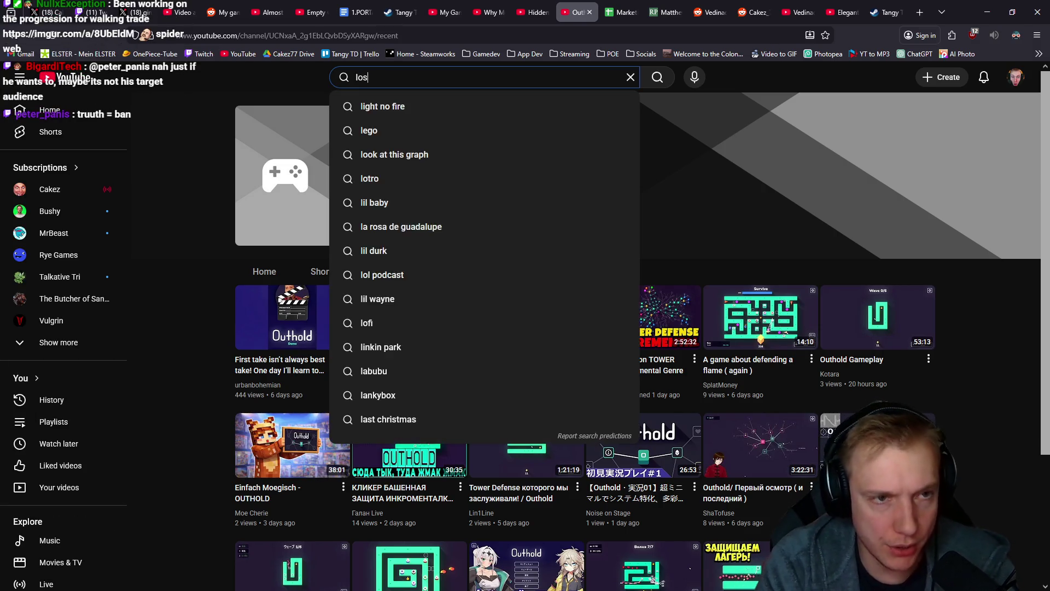
type("t relic games")
key("Return")
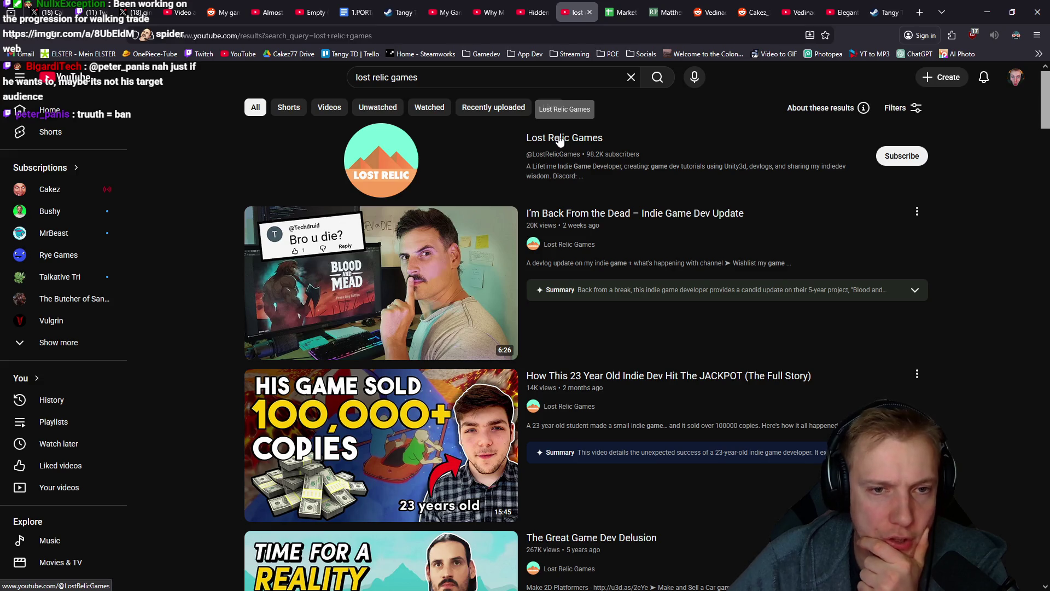
left_click(560, 140)
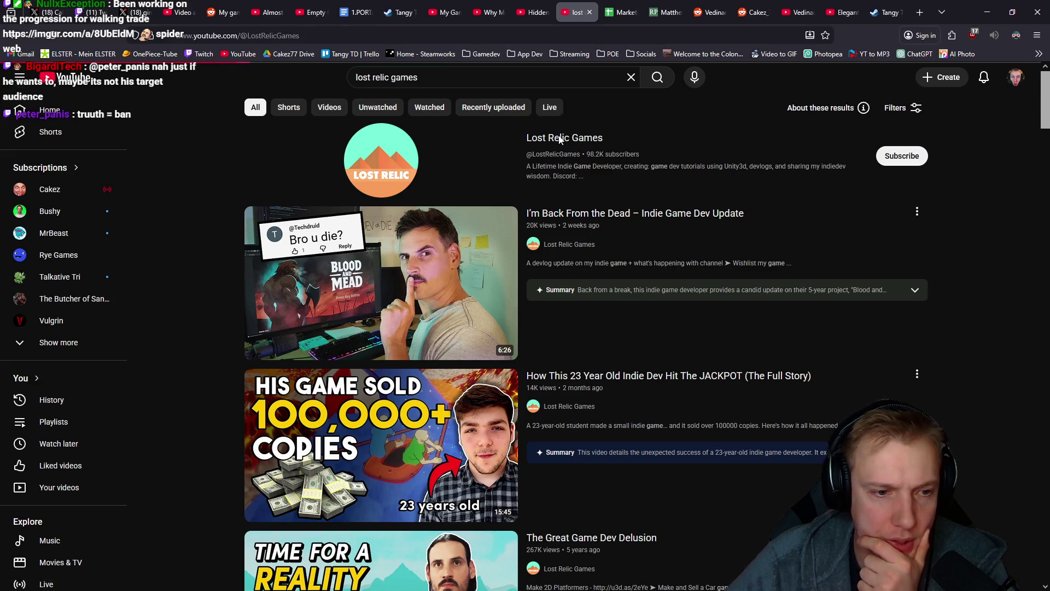
left_click(287, 336)
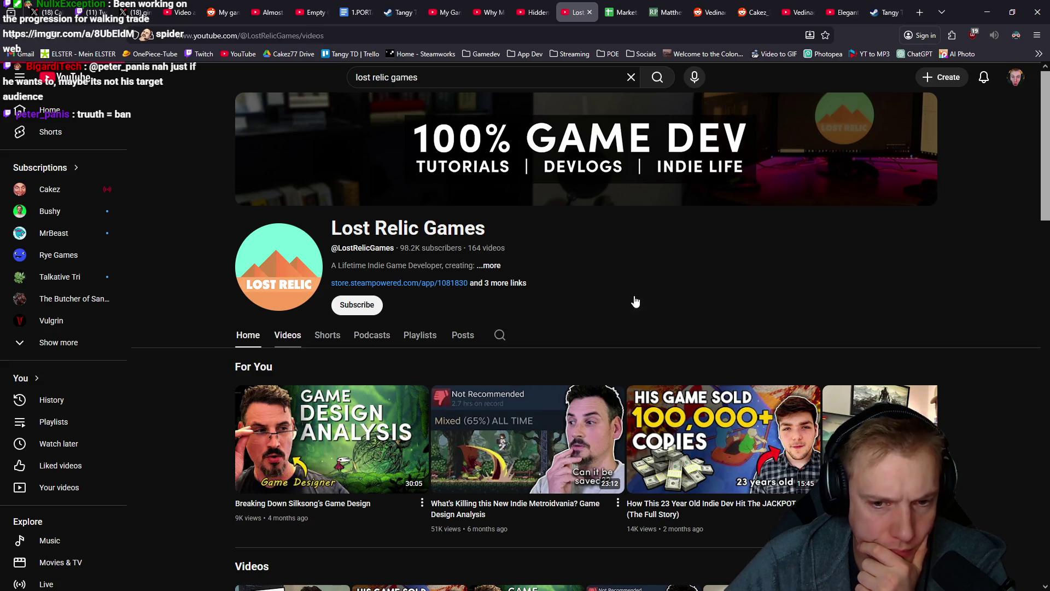
Browse Lost Relic Games' videos, then enlarge the Imgur unlock-tree flowchart in the other browser
scroll(575, 257, "down", 2)
scroll(582, 254, "down", 2)
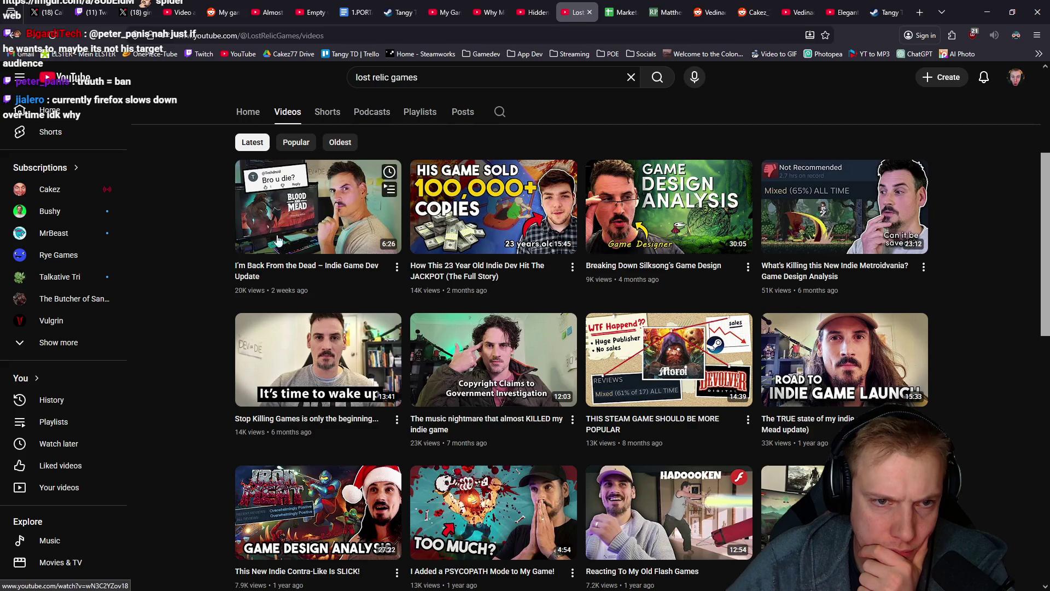
scroll(459, 261, "up", 1)
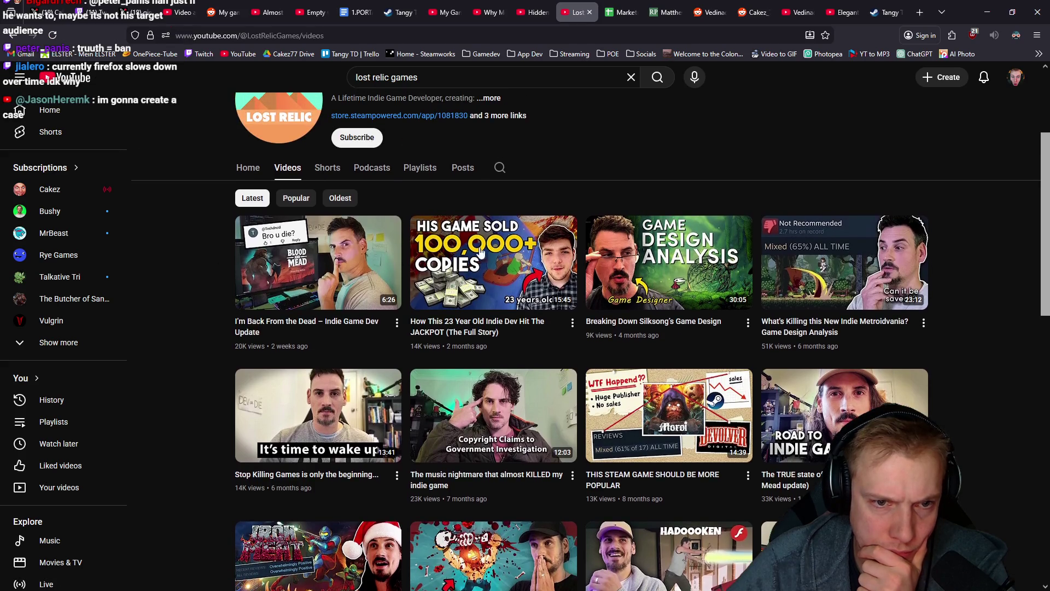
mouse_move(504, 244)
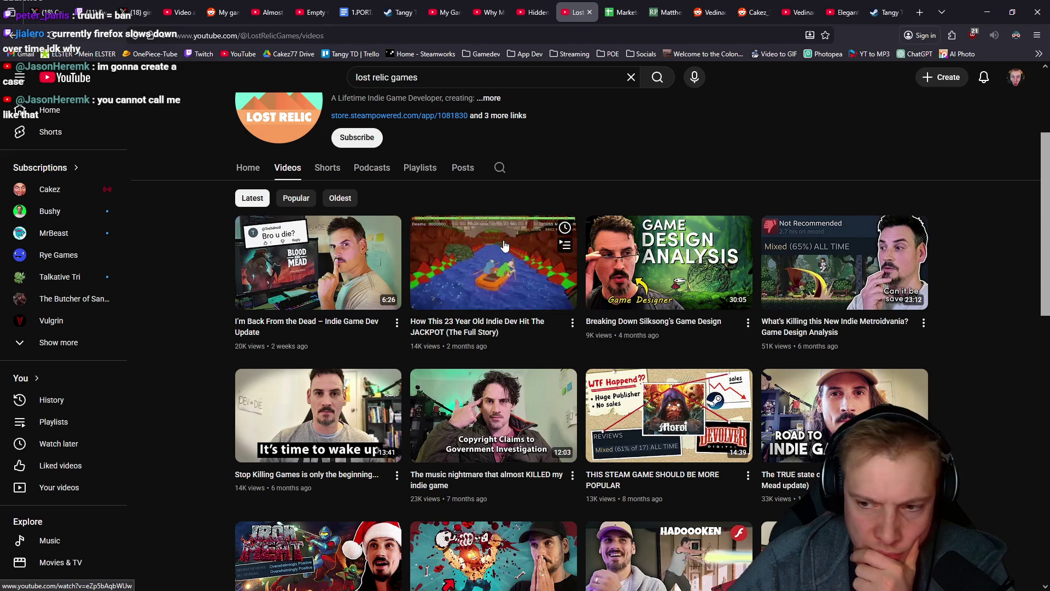
scroll(505, 244, "up", 1)
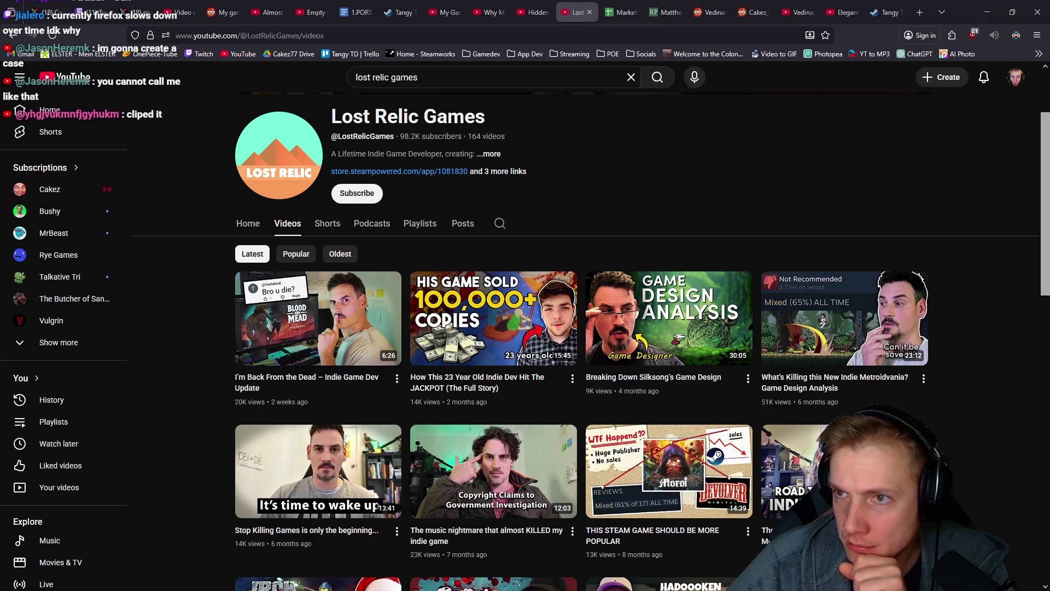
key("alt+Tab")
left_click(519, 220)
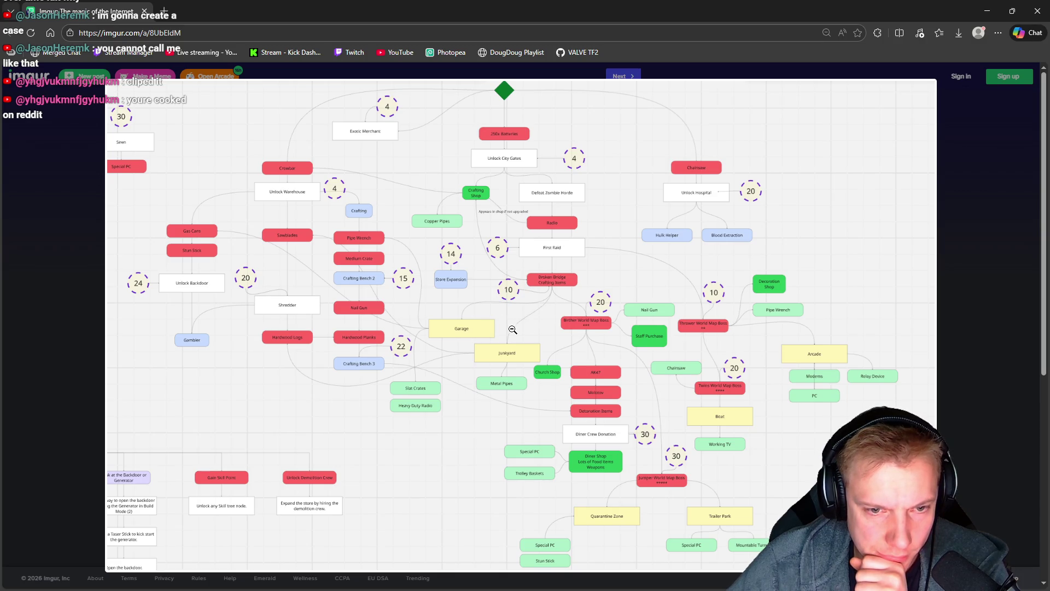
Switch from the Imgur flowchart back to the Firefox window on Lost Relic Games' Videos tab
key("alt+Tab")
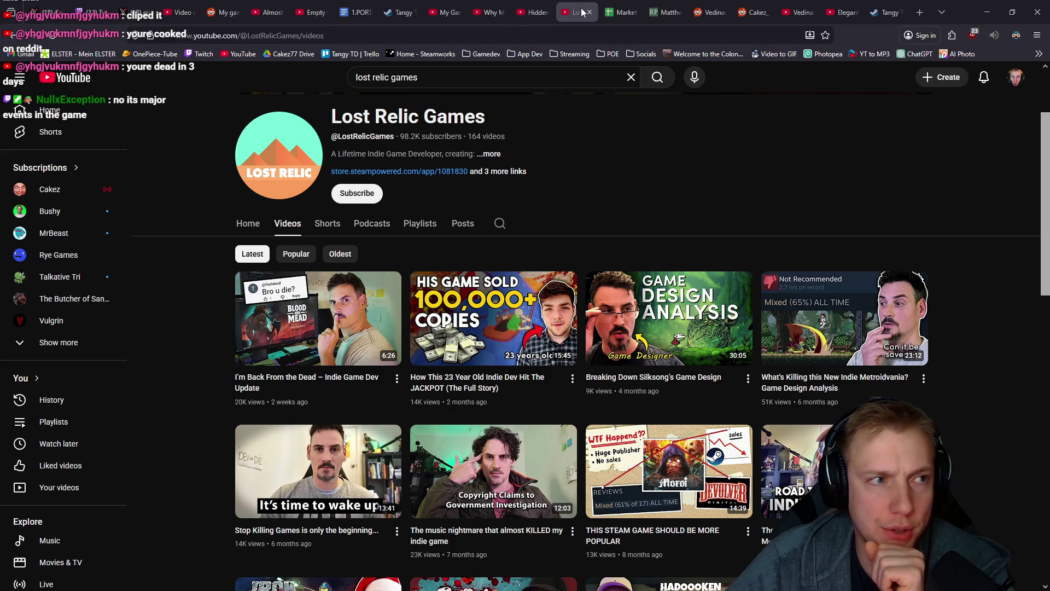
Return to the Lost Relic Games Home page, then bring up the live stream dashboard with chat
key("alt+Left")
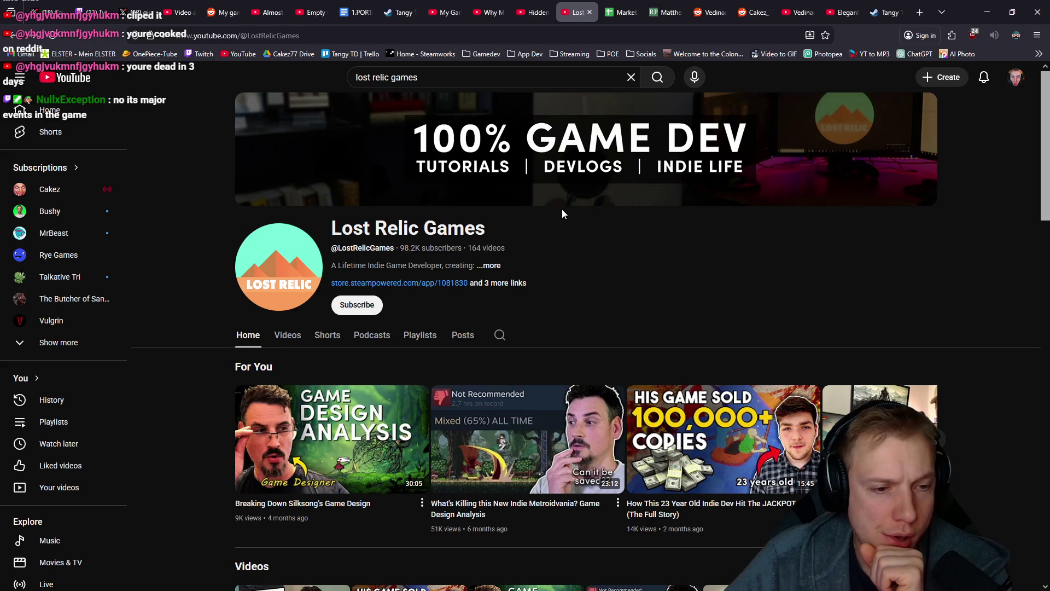
left_click(436, 77)
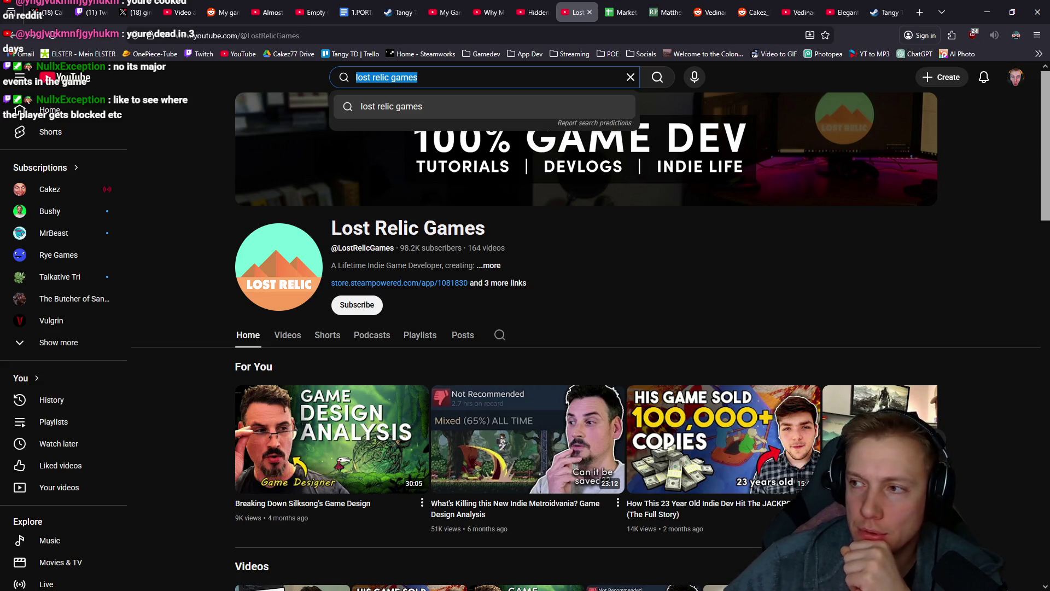
key("alt+Tab")
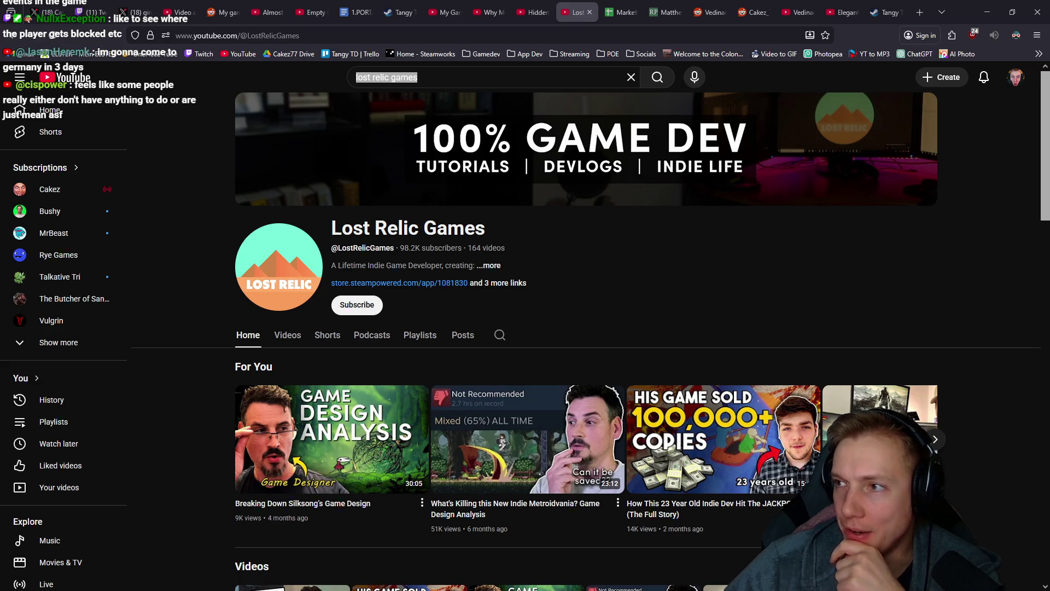
key("alt+Tab")
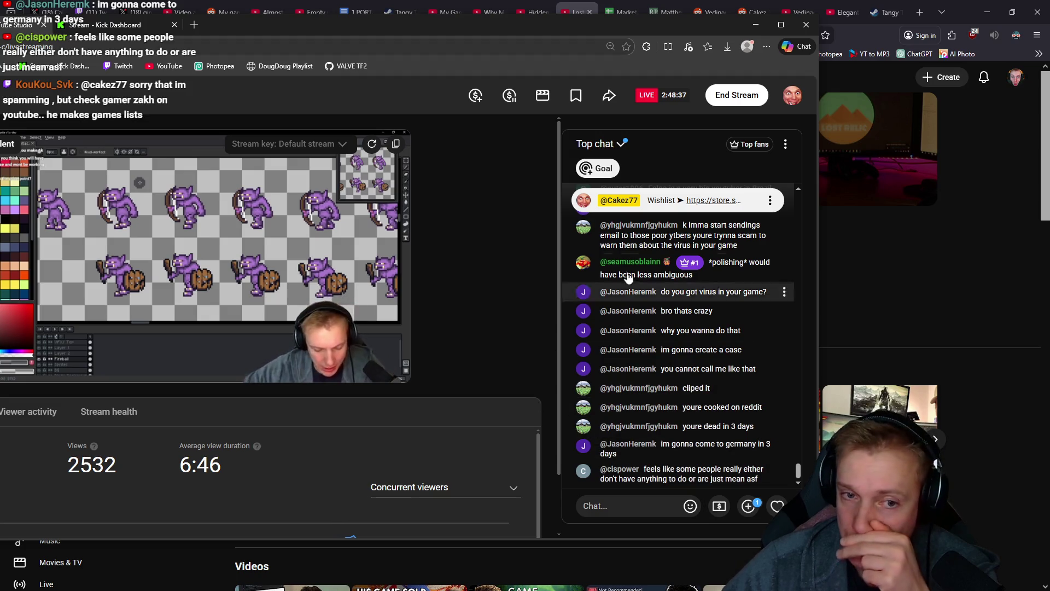
Scroll through the live chat, then hide the dashboard to reveal the Lost Relic Games Home page
scroll(662, 341, "up", 3)
scroll(663, 329, "down", 5)
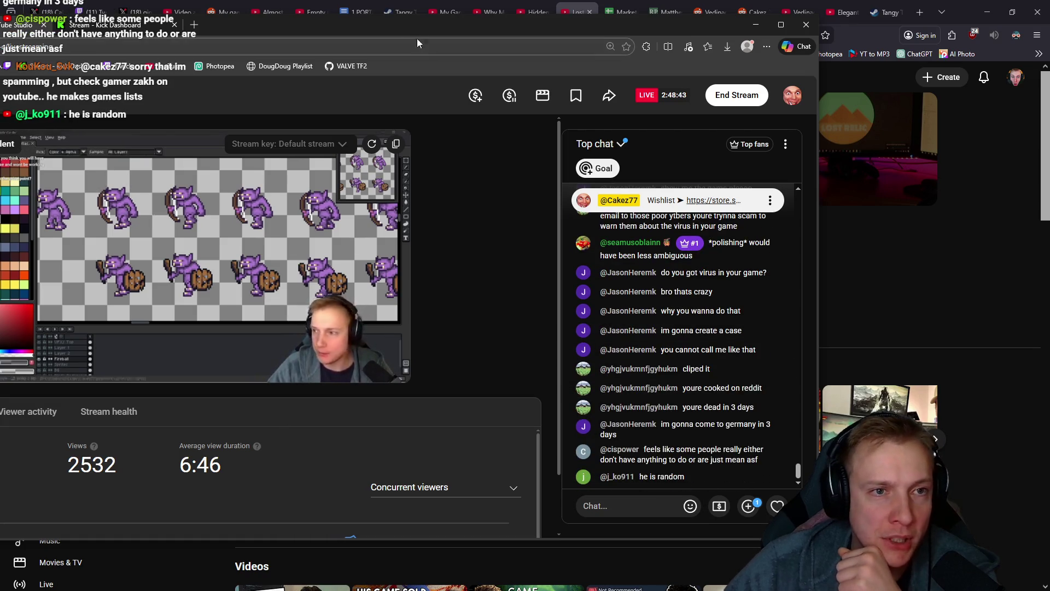
key("alt+Tab")
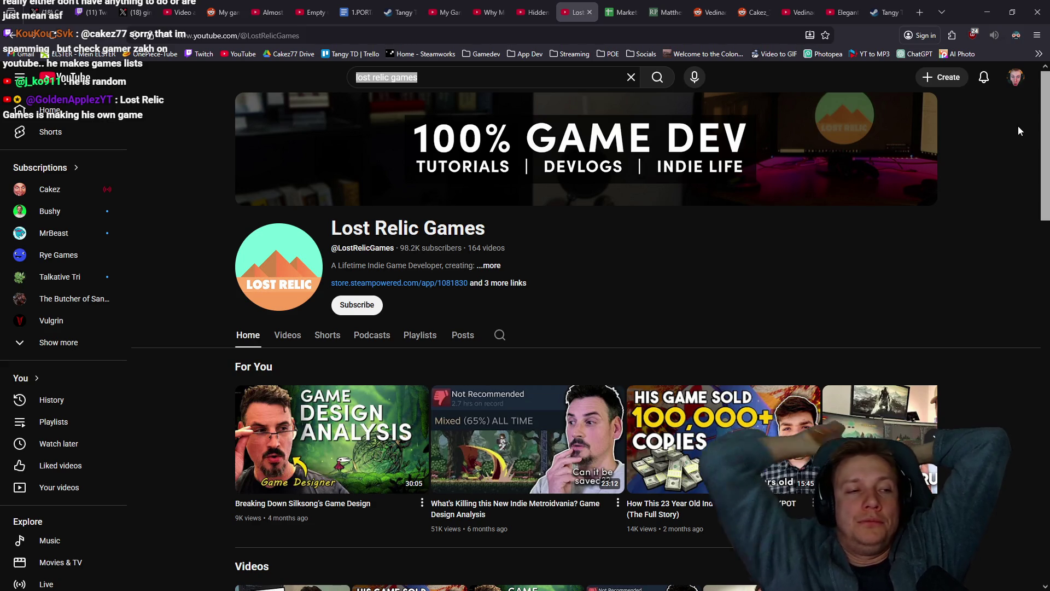
middle_click(55, 212)
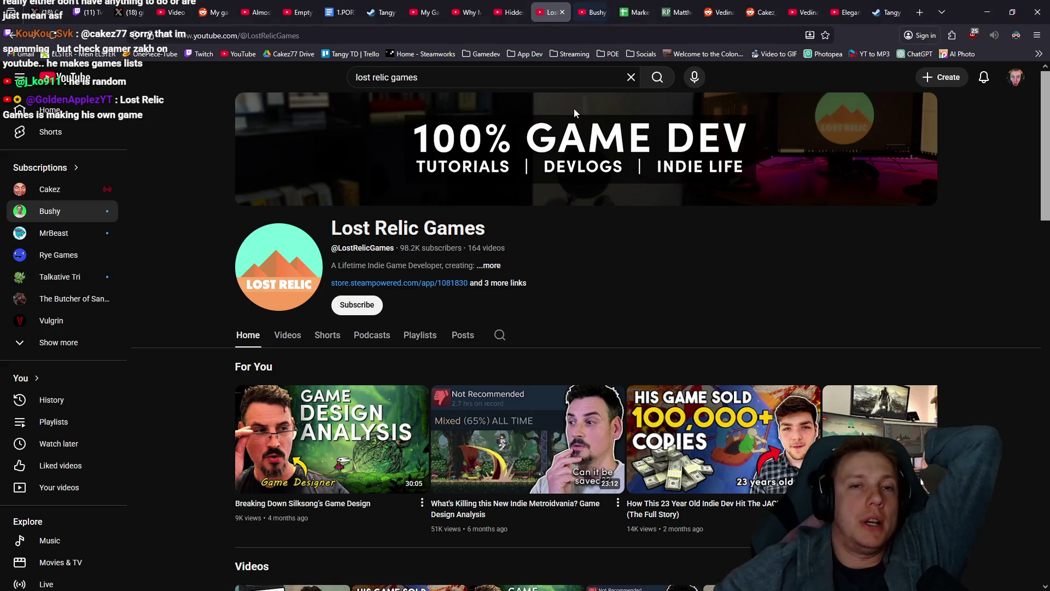
left_click(599, 8)
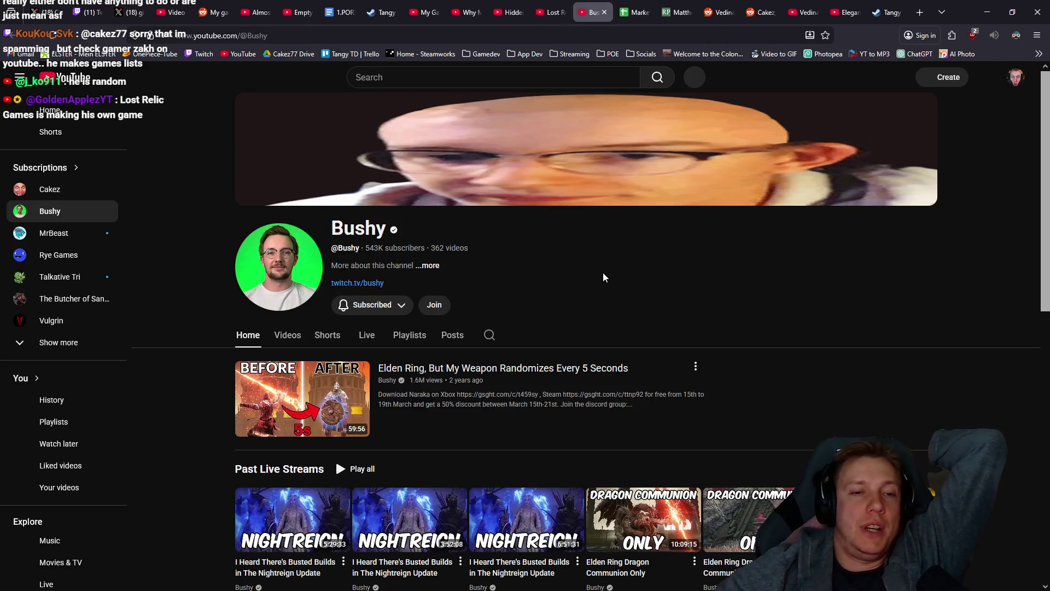
left_click(288, 335)
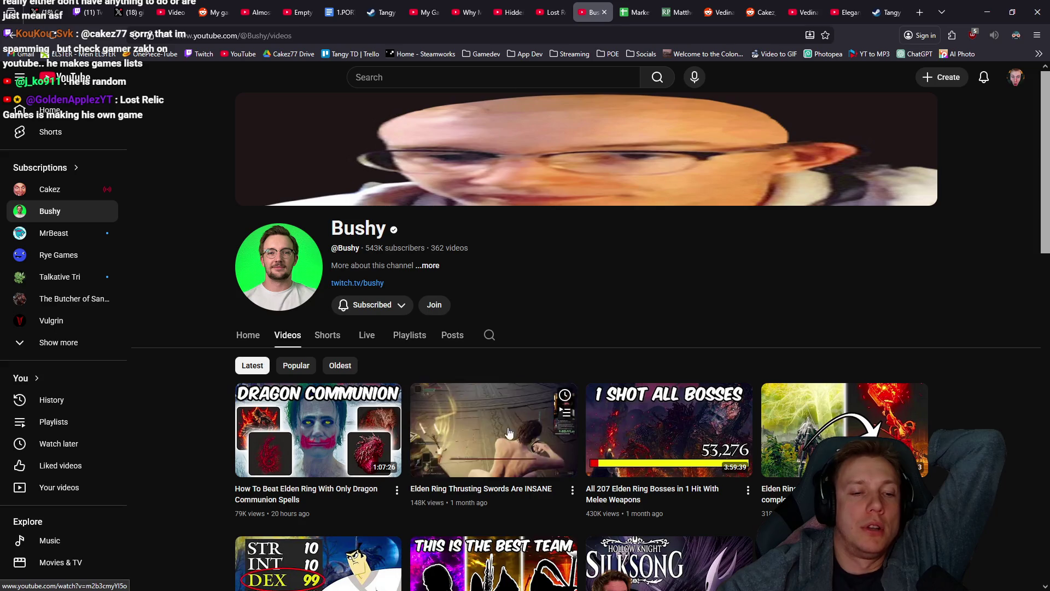
mouse_move(684, 394)
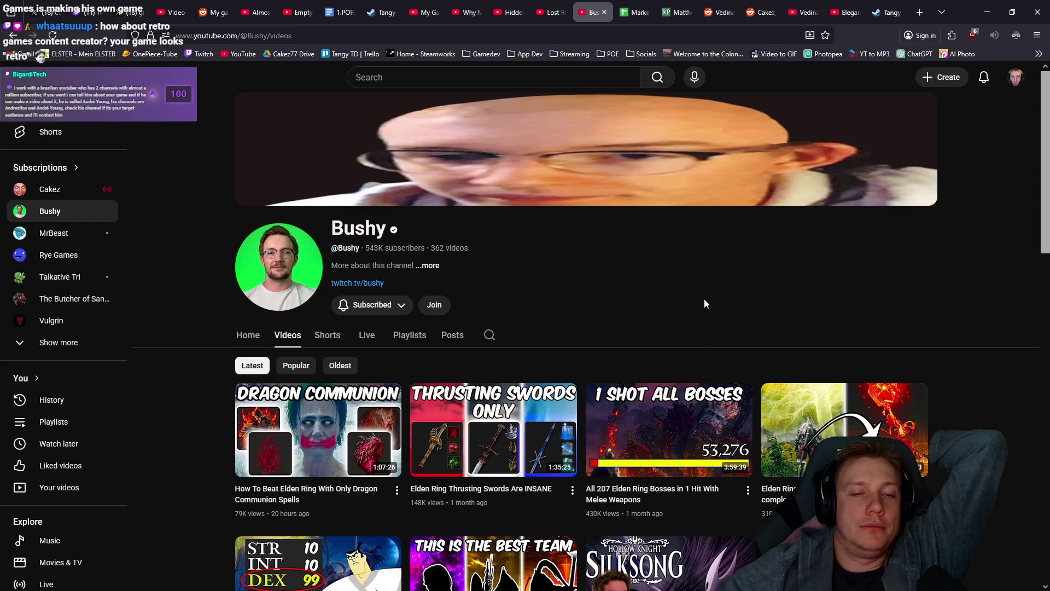
scroll(704, 300, "down", 1)
scroll(704, 303, "up", 1)
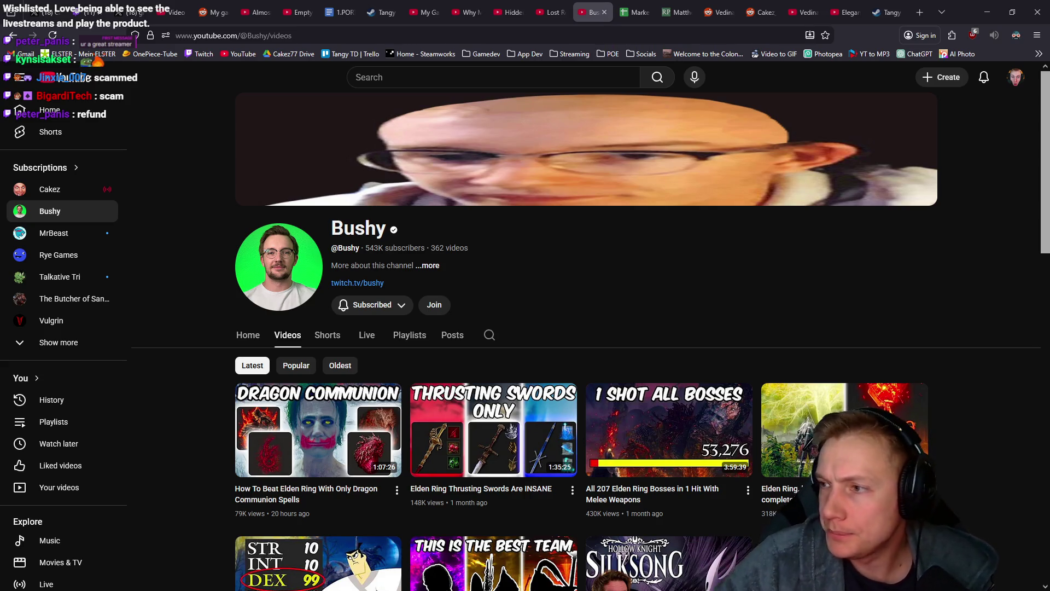
Check the AbevBot notifications, then open the TwitchBot's Config.ini in VS Code
key("super+shift+Left")
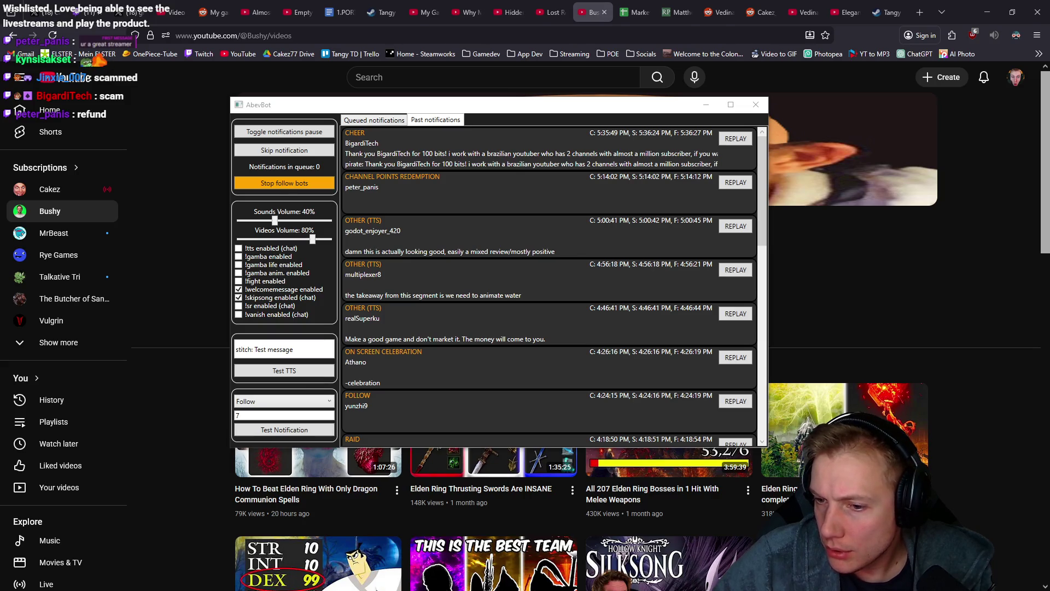
key("alt+Tab")
key("ctrl+p")
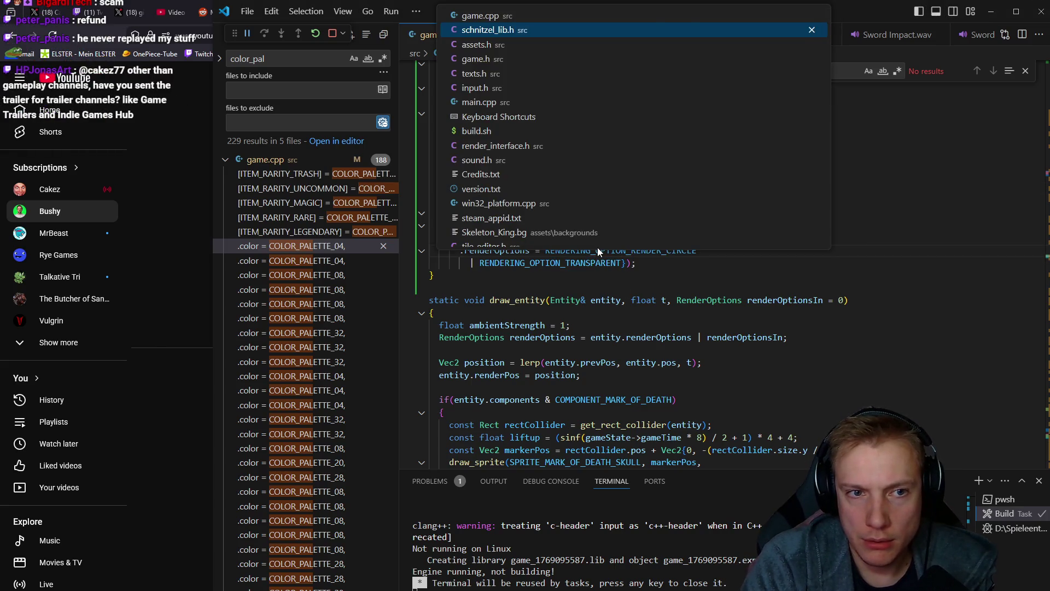
type("config")
key("Down")
key("Down")
key("Return")
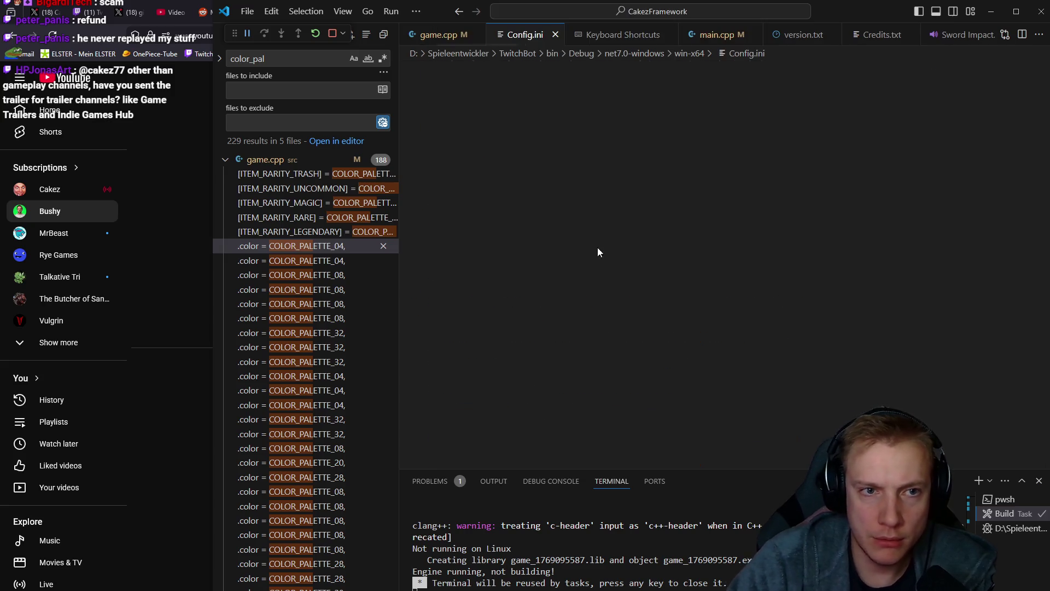
scroll(587, 334, "down", 3)
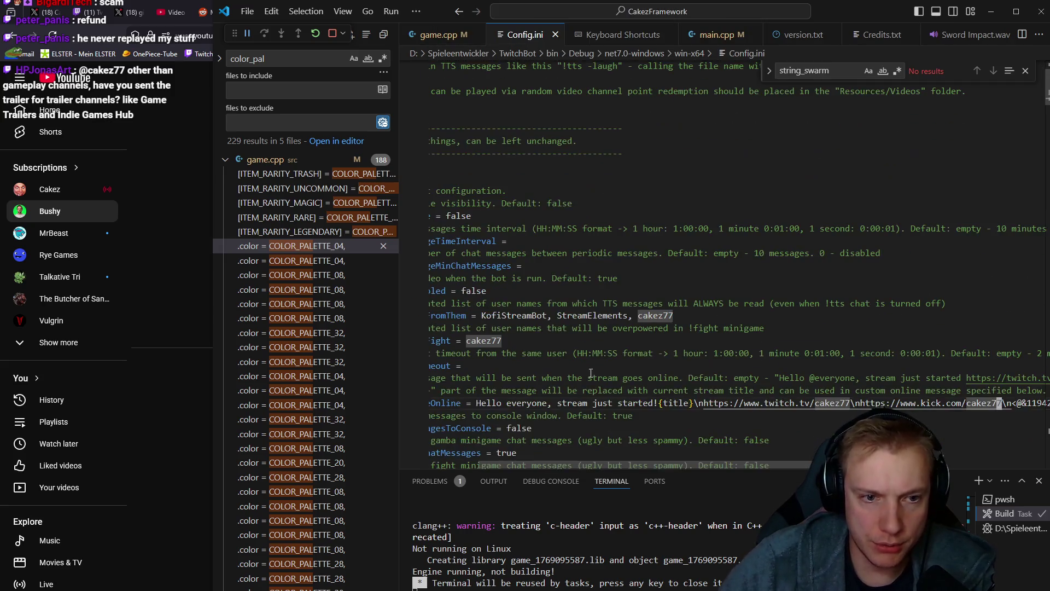
Scroll through Config.ini to find the Bits cheer TextToSpeech line
scroll(596, 322, "left", 2)
scroll(635, 241, "down", 3)
scroll(635, 241, "down", 15)
scroll(587, 205, "down", 4)
scroll(590, 184, "down", 7)
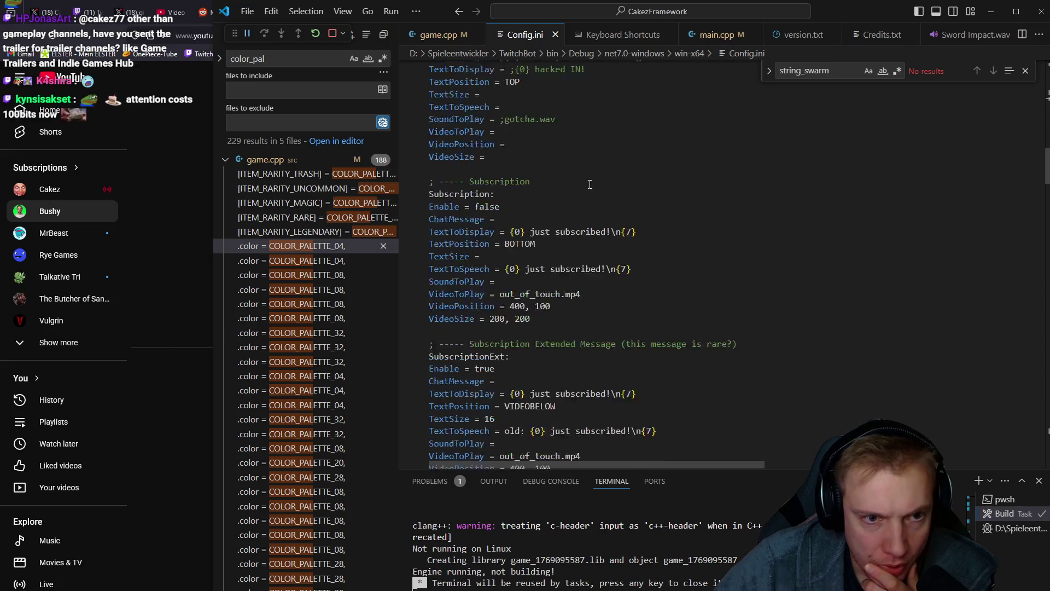
scroll(595, 183, "down", 9)
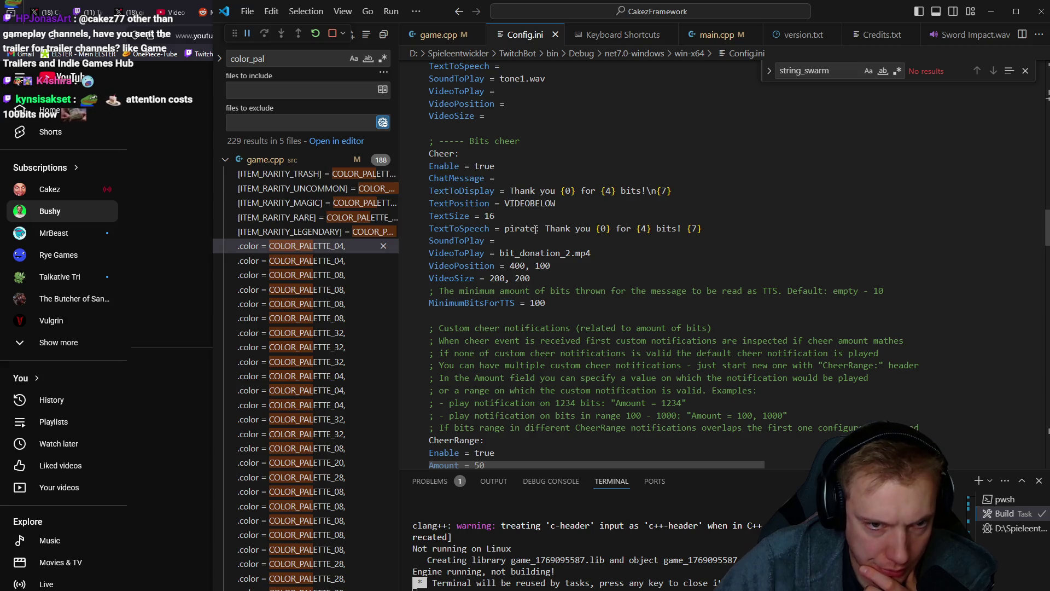
scroll(535, 229, "up", 8)
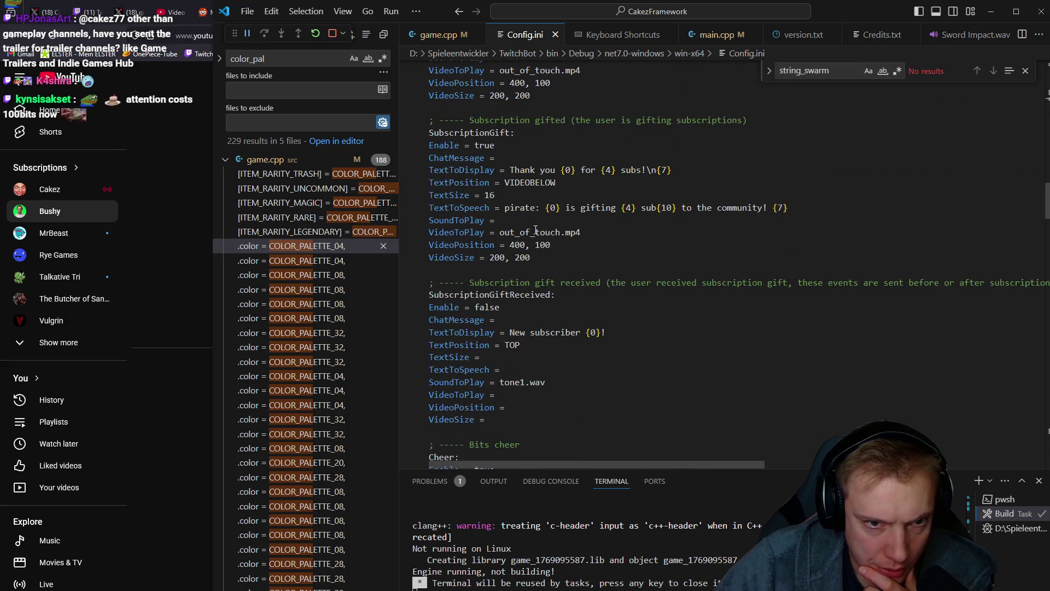
scroll(509, 219, "up", 2)
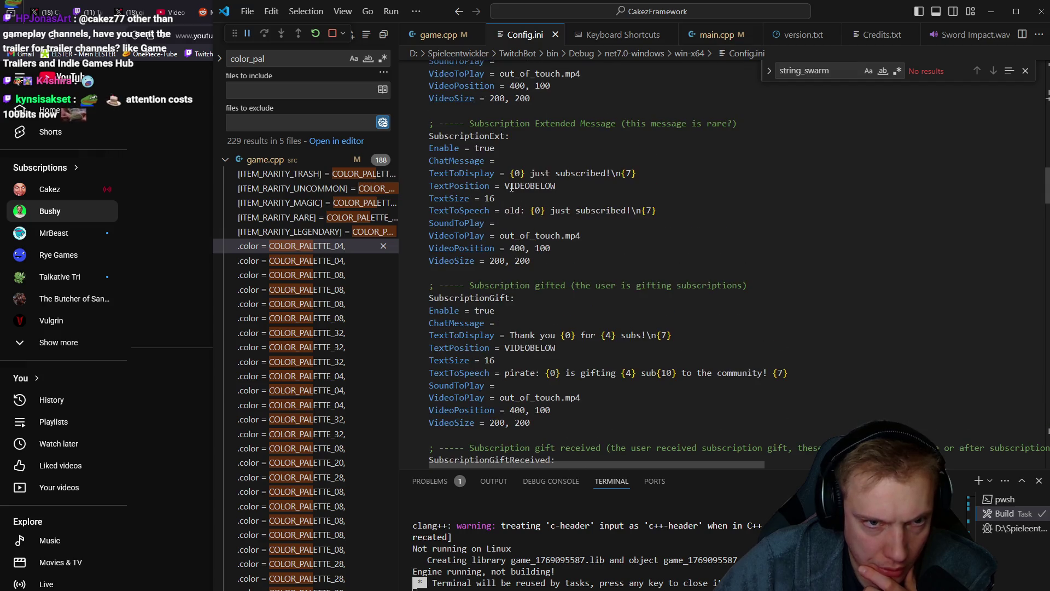
scroll(483, 207, "down", 9)
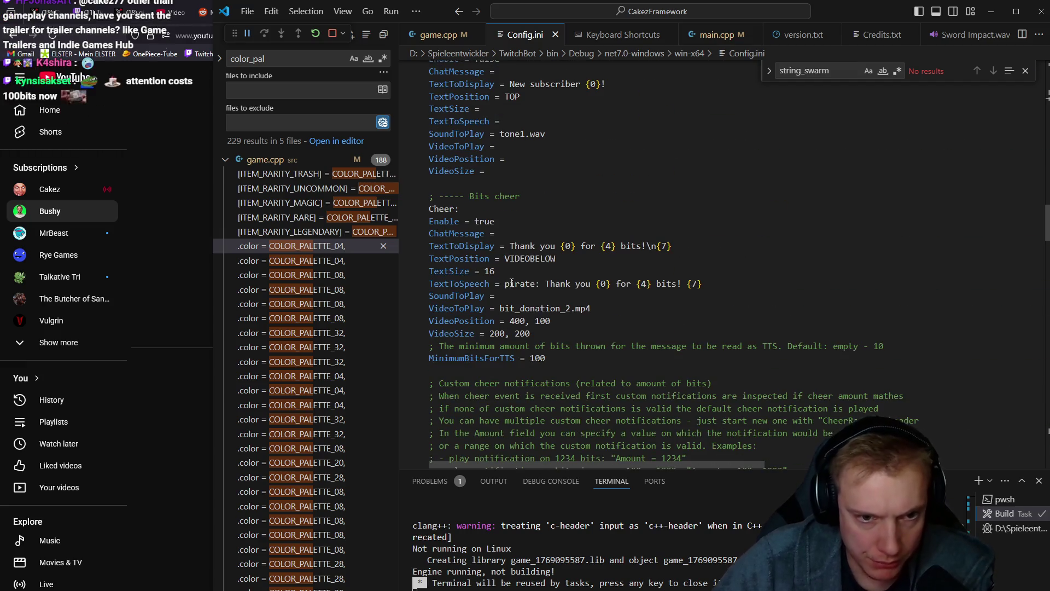
Change the cheer TextToSpeech voice from 'pirate' to 'old', save, and replay the latest cheer alert
double_click(511, 283)
type("ol")
key("BackSpace")
key("BackSpace")
type("old")
key("ctrl+s")
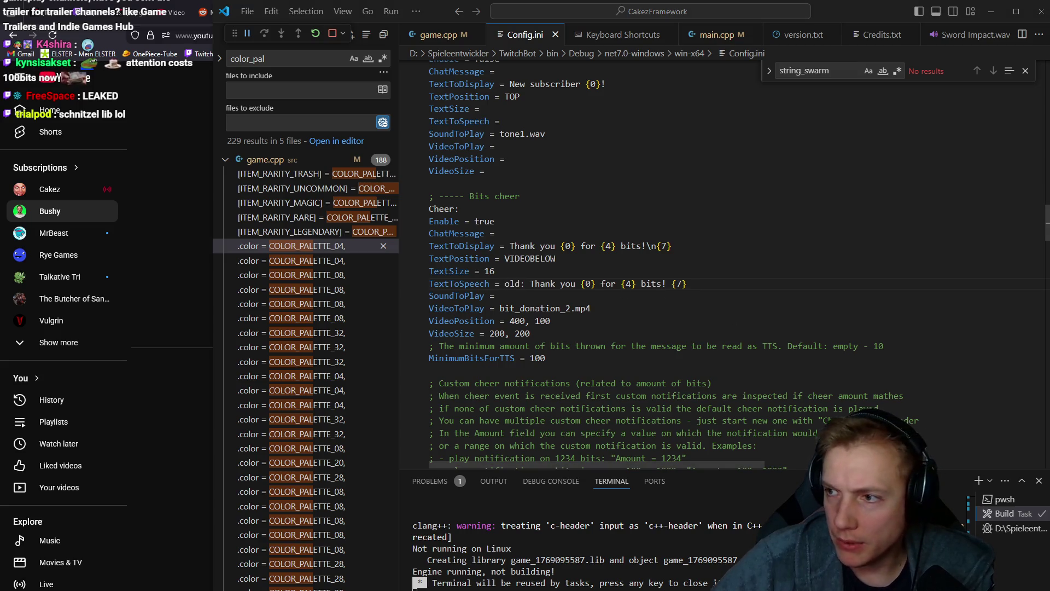
key("alt+Tab")
left_click(733, 140)
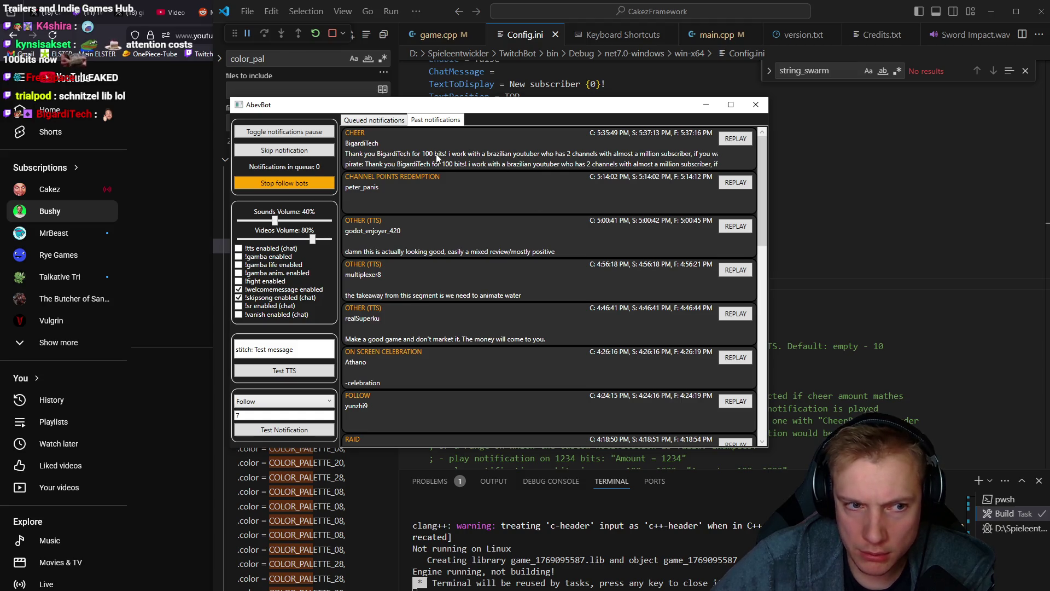
left_click_drag(536, 107, 632, 109)
key("alt+Tab")
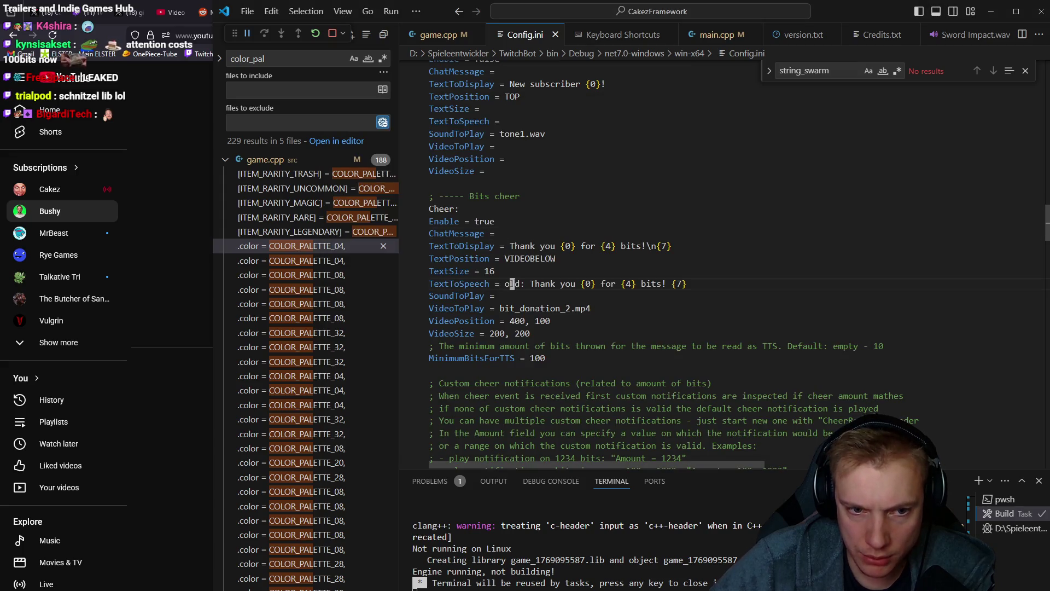
scroll(553, 314, "down", 10)
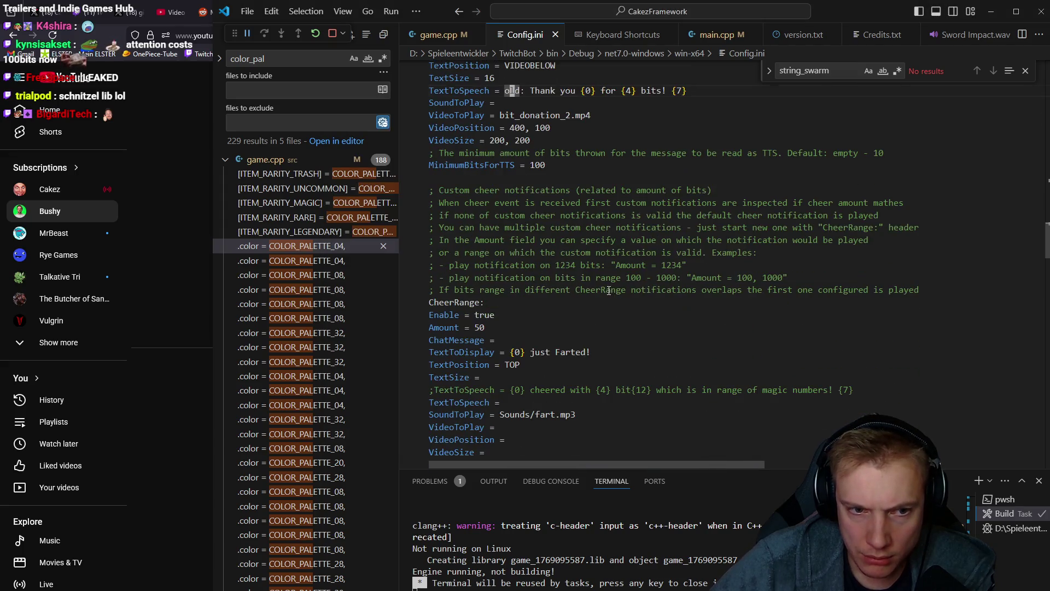
scroll(534, 289, "down", 8)
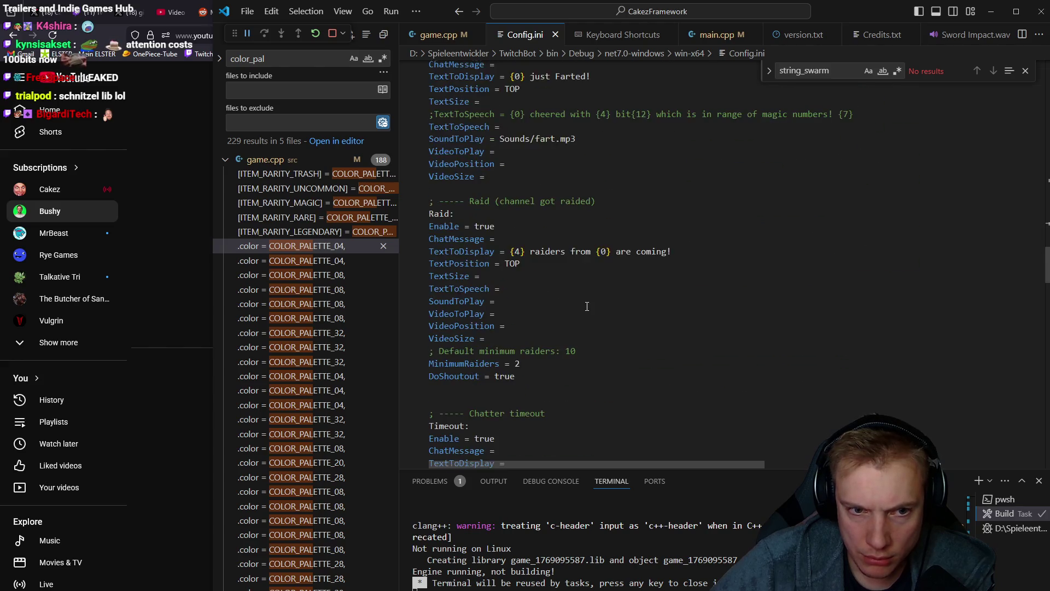
scroll(582, 303, "up", 10)
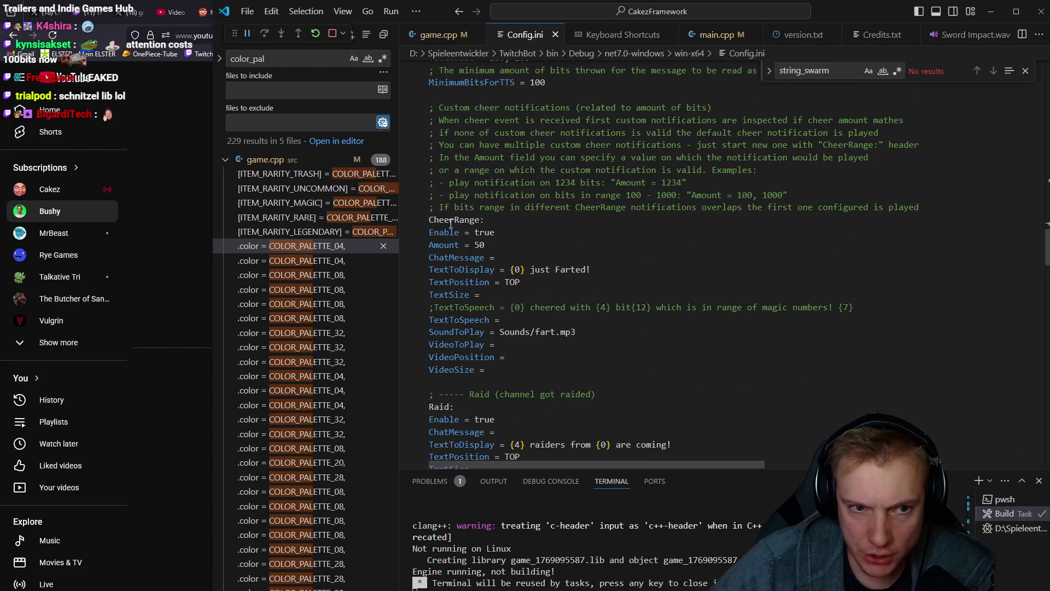
left_click_drag(429, 219, 522, 361)
left_click(524, 363)
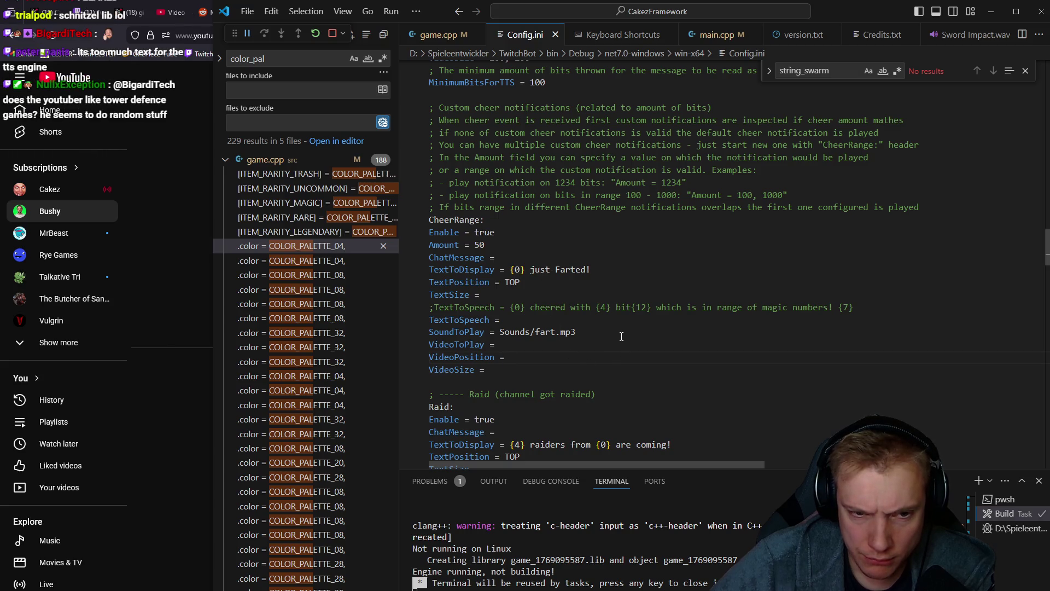
scroll(618, 328, "down", 2)
scroll(613, 315, "up", 2)
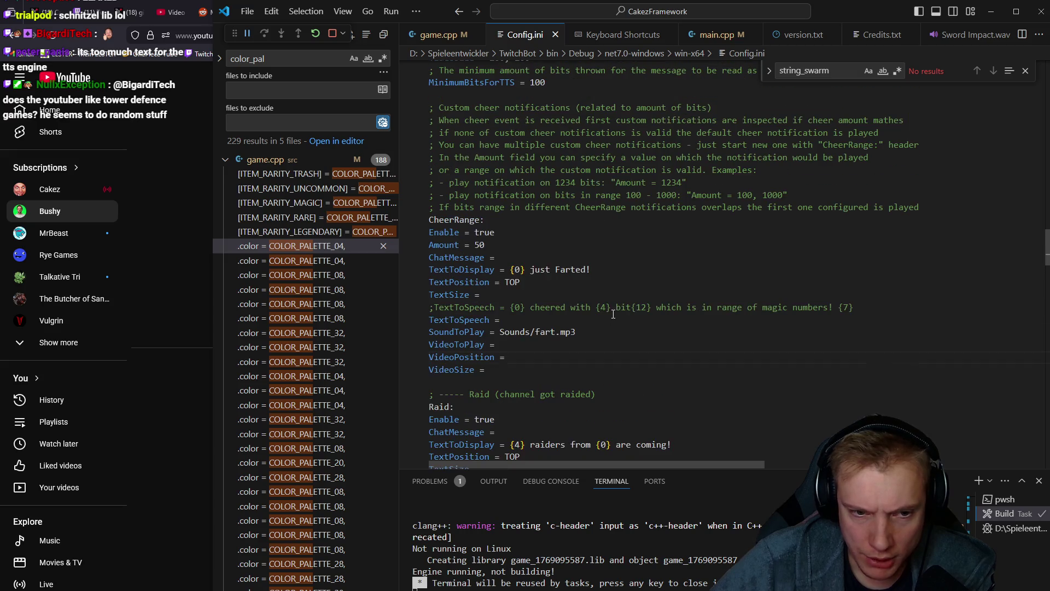
mouse_move(479, 244)
left_mouse_down()
mouse_move(432, 233)
mouse_move(428, 220)
left_mouse_up()
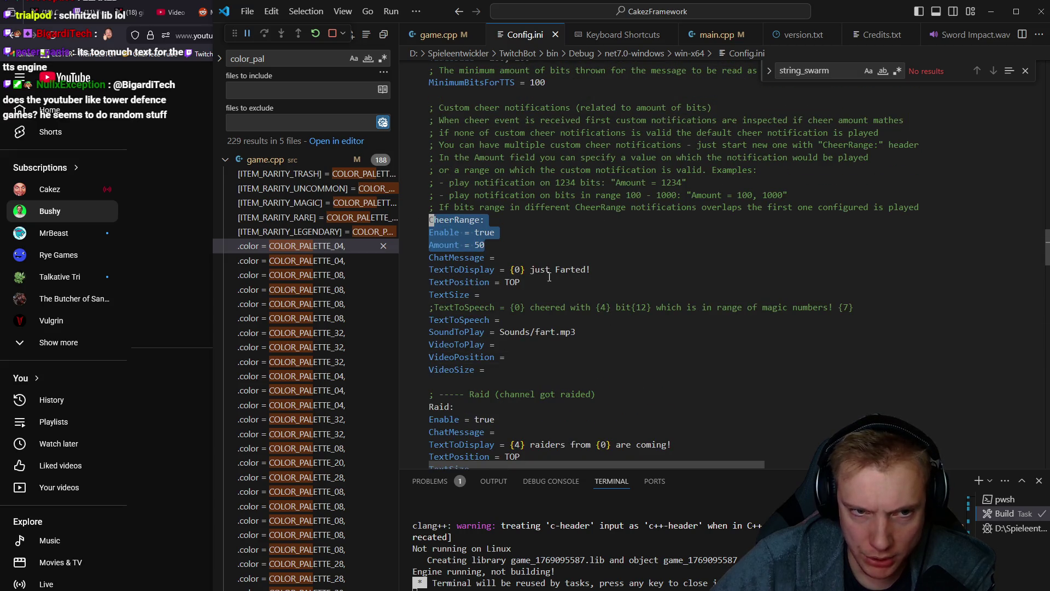
scroll(595, 278, "up", 4)
scroll(548, 173, "up", 2)
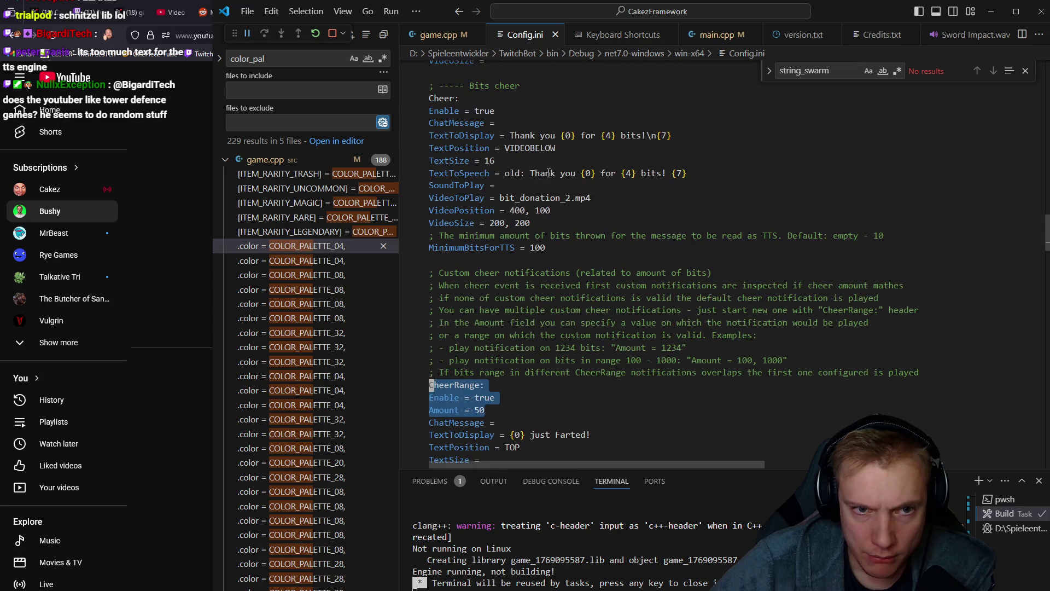
double_click(518, 175)
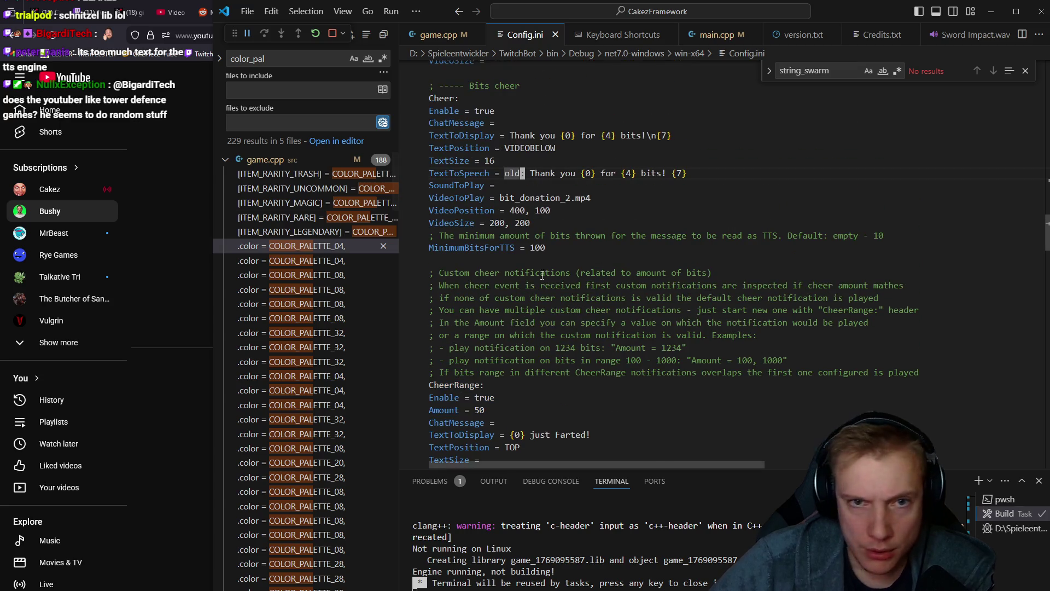
key("alt+Tab")
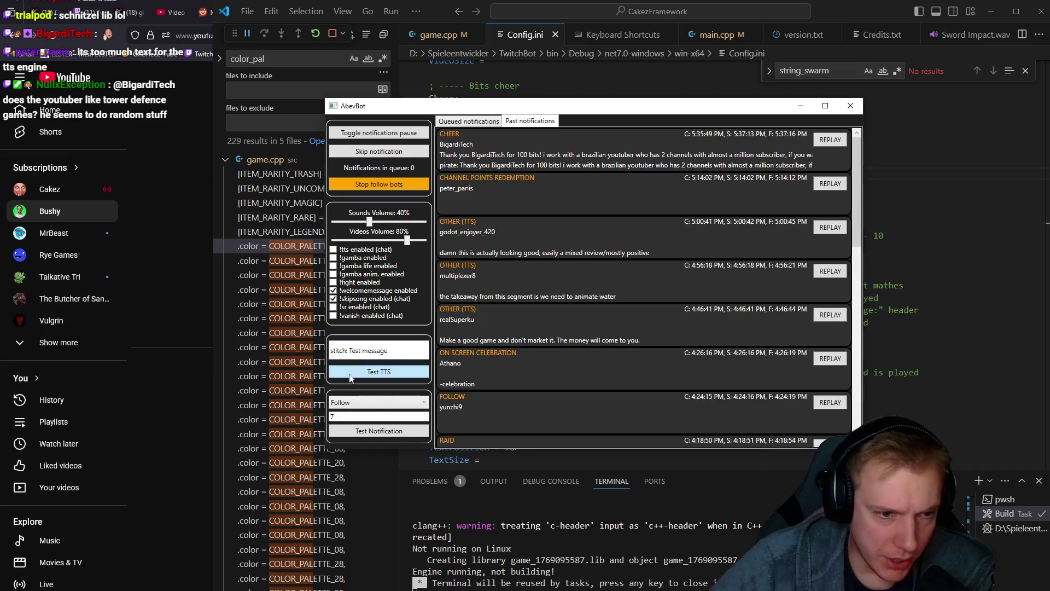
Show the queued notifications and send a test Cheer notification from AbevBot
left_click(463, 123)
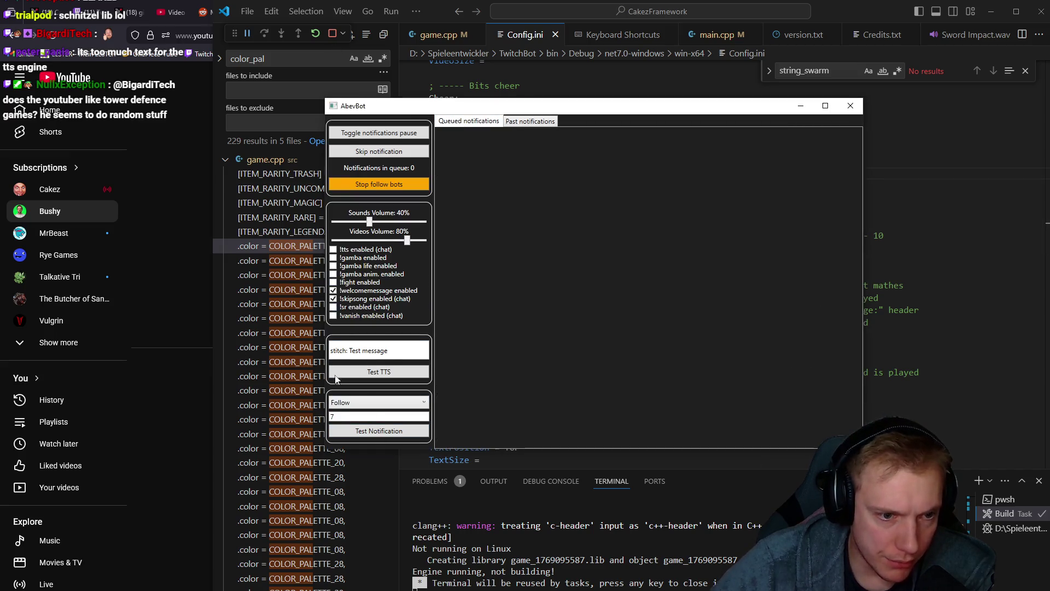
left_click(380, 402)
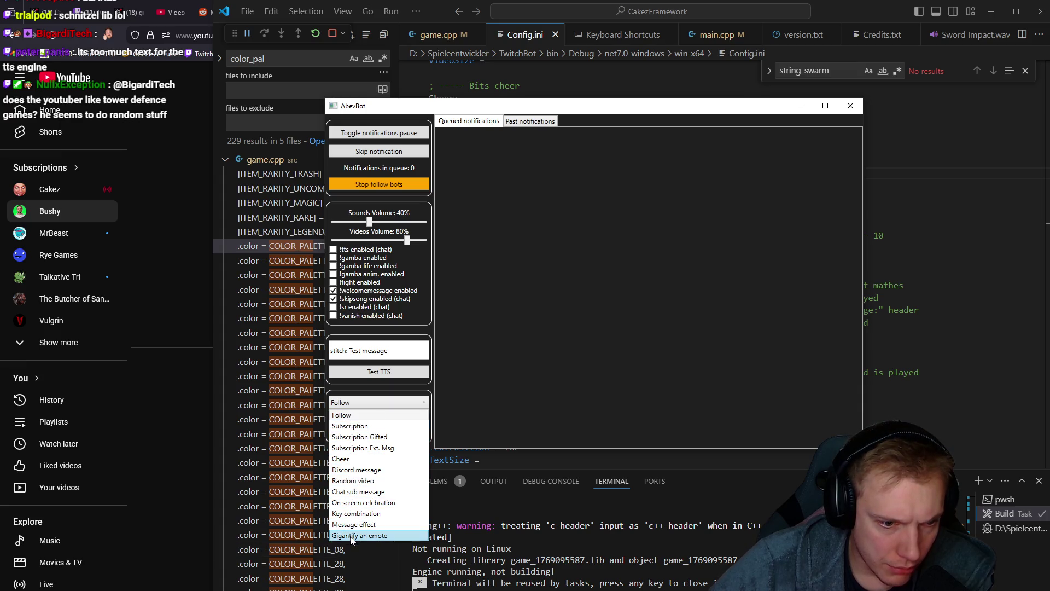
left_click(343, 459)
left_click(373, 434)
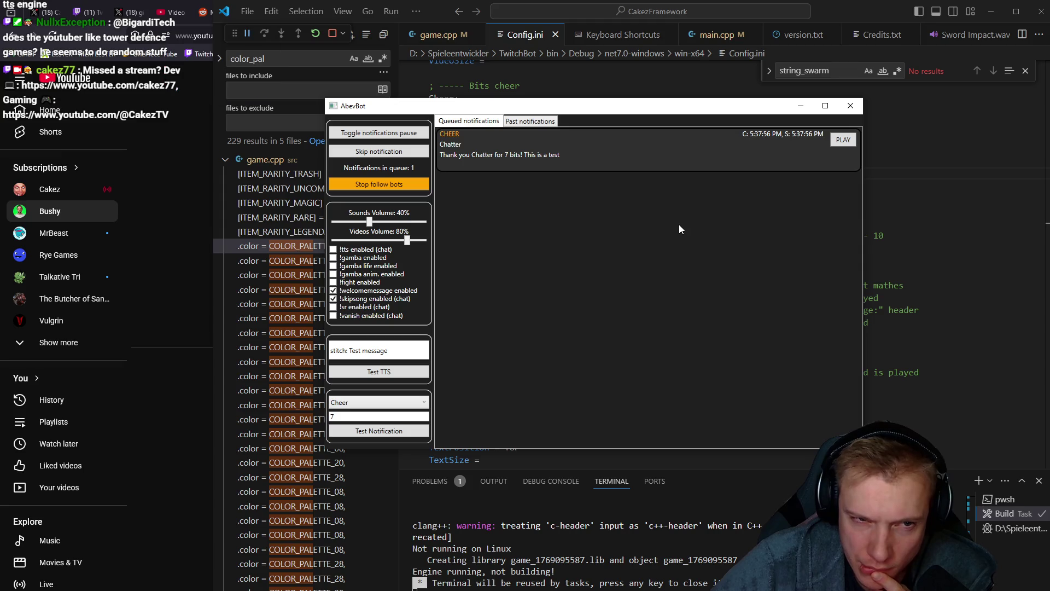
Restart AbevBot, send another test Cheer, and return to the cheer line in Config.ini
left_click(851, 107)
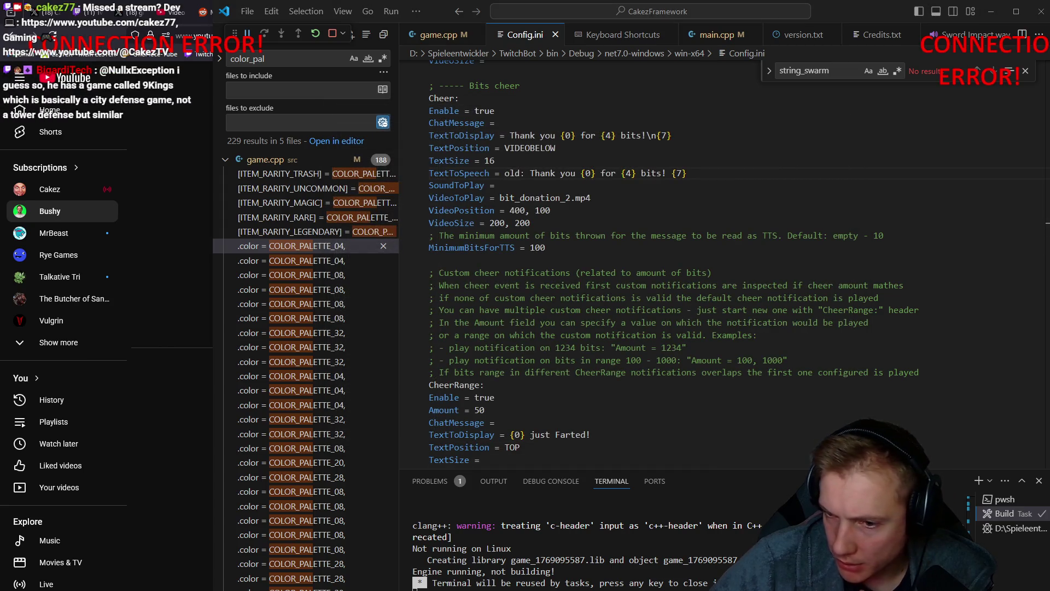
key("Escape")
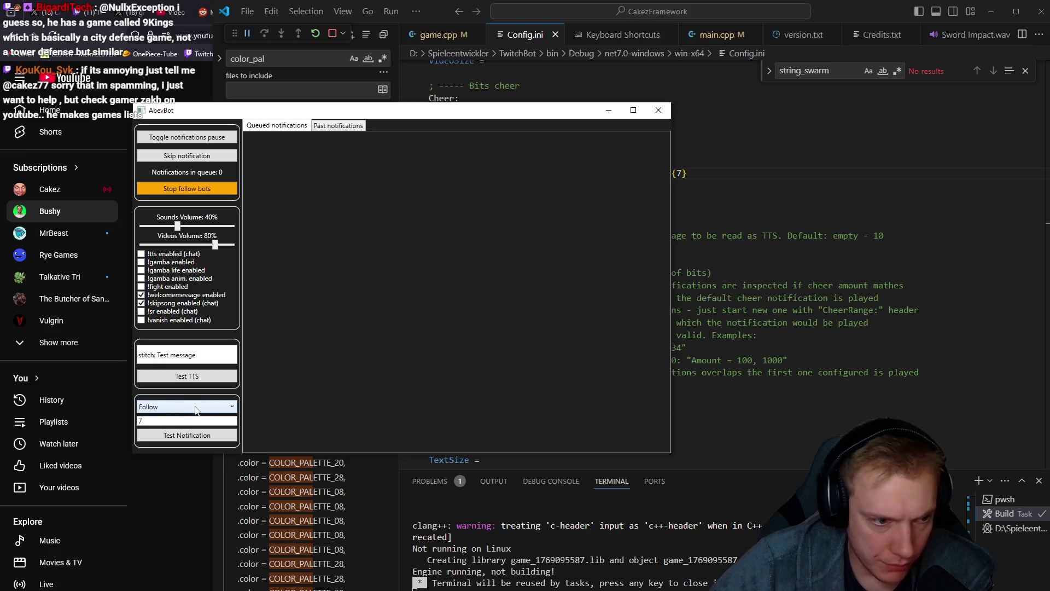
left_click(186, 414)
left_click(164, 457)
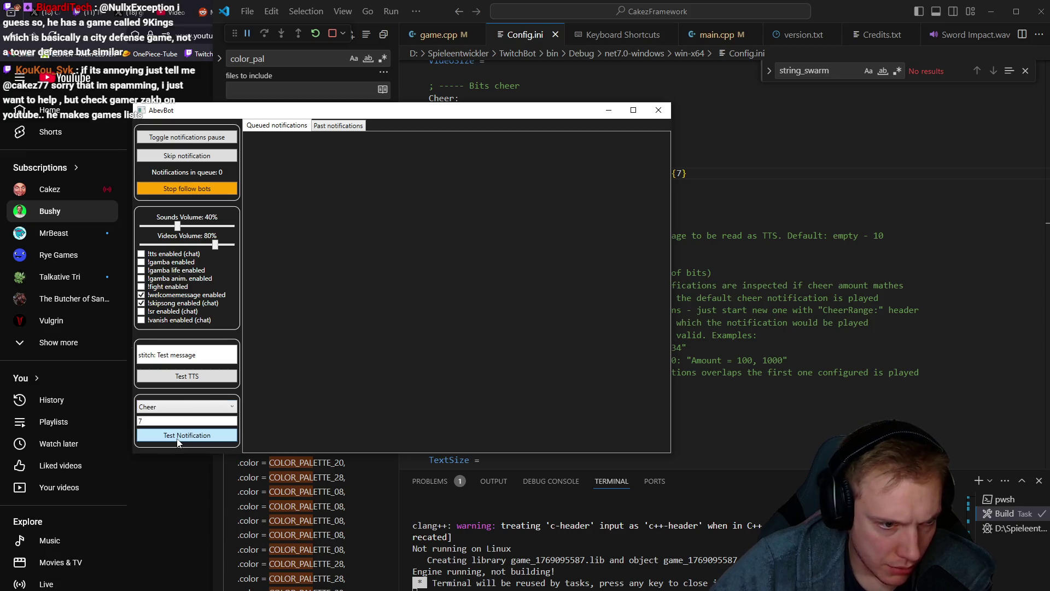
left_click(178, 437)
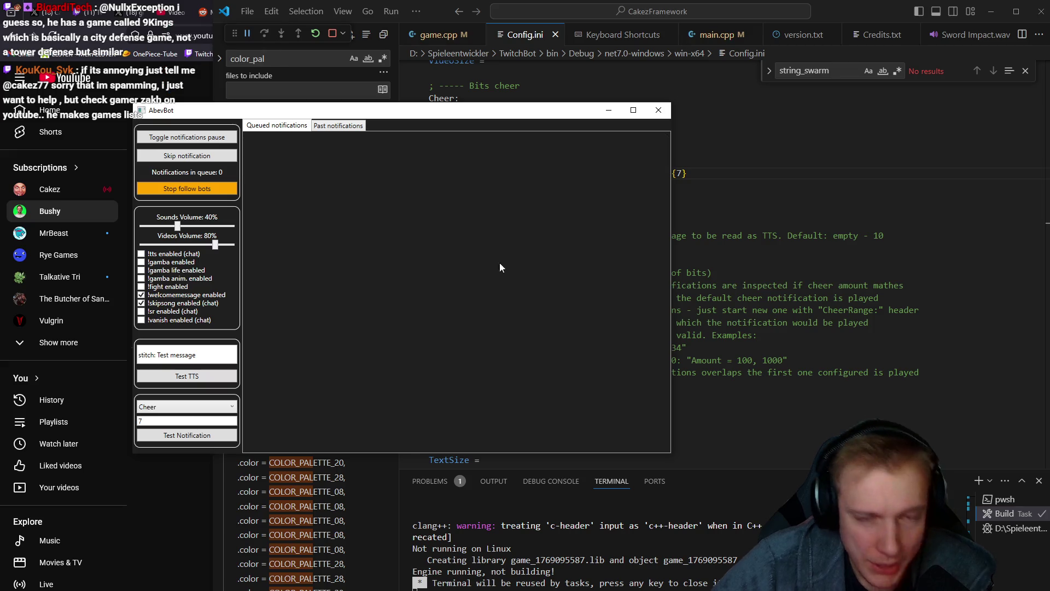
key("alt+Tab")
left_click(525, 173)
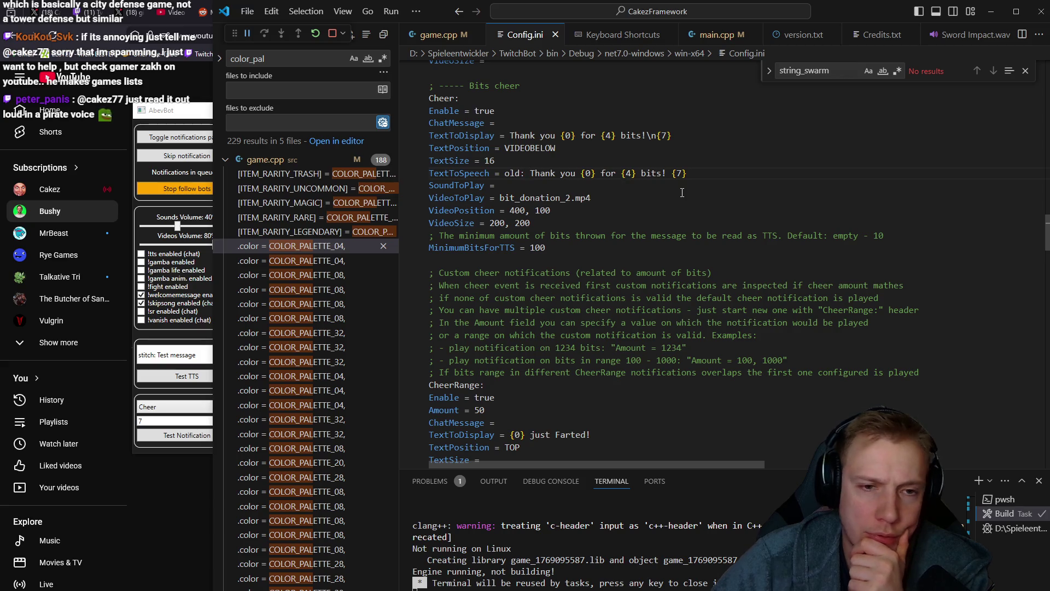
scroll(678, 191, "up", 10)
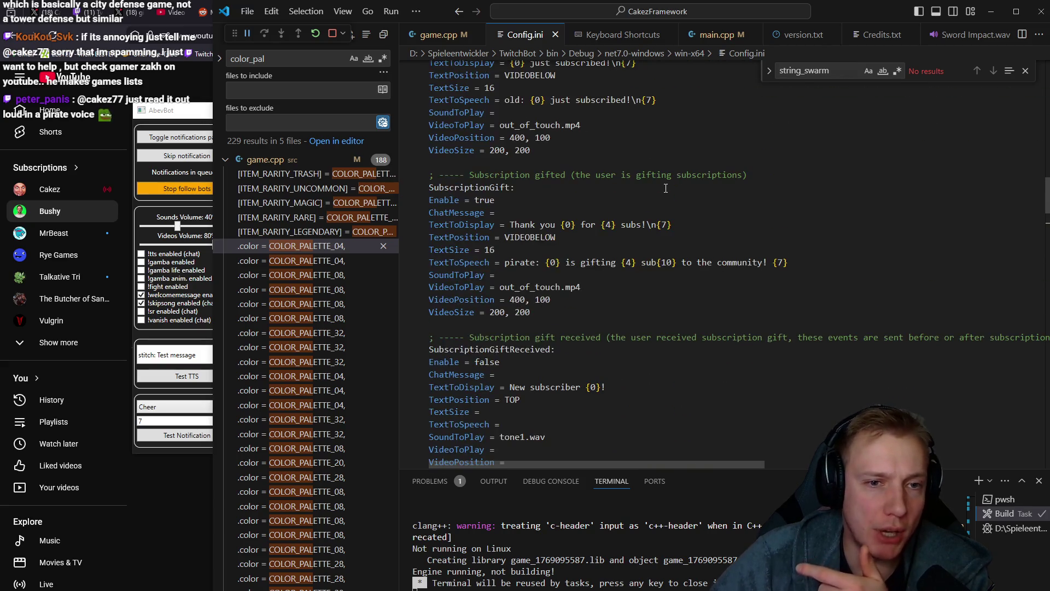
scroll(666, 189, "up", 1)
scroll(503, 157, "up", 2)
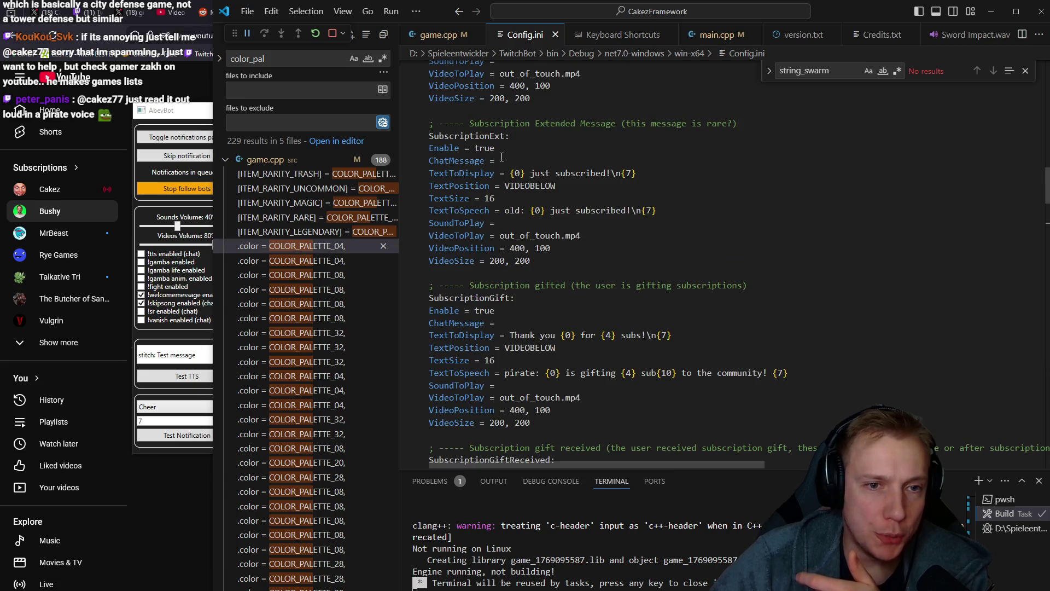
mouse_move(466, 141)
left_mouse_down()
mouse_move(547, 284)
mouse_move(558, 250)
mouse_move(575, 261)
left_mouse_up()
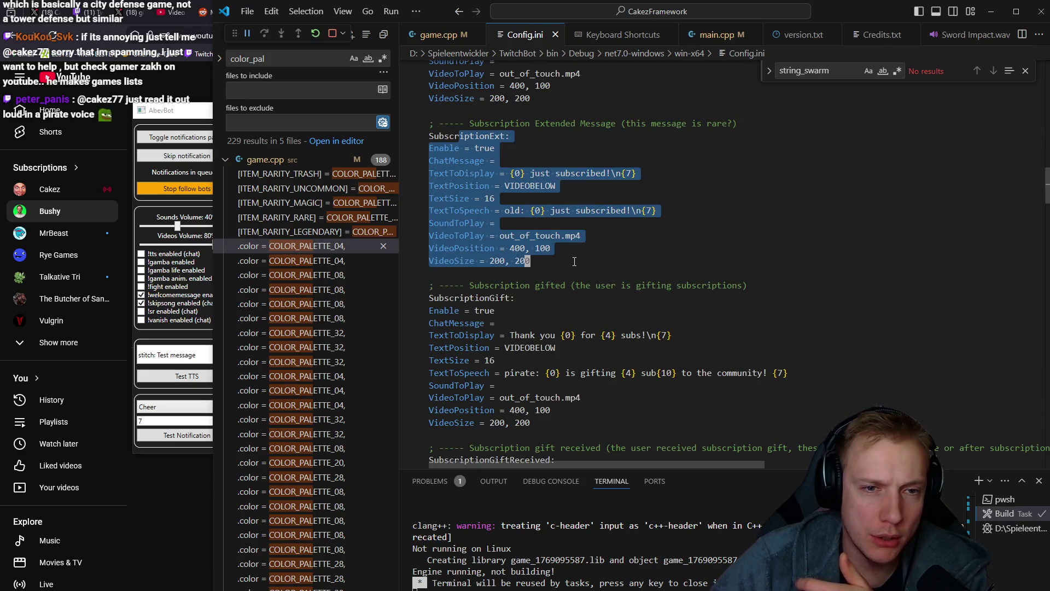
left_click(575, 261)
scroll(575, 261, "up", 5)
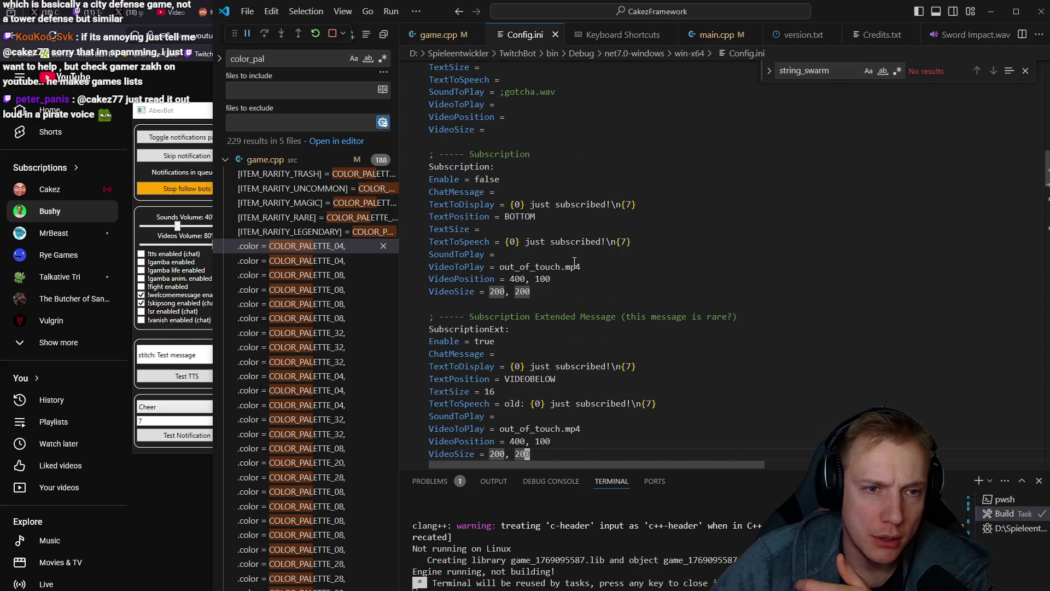
left_click_drag(429, 155, 551, 298)
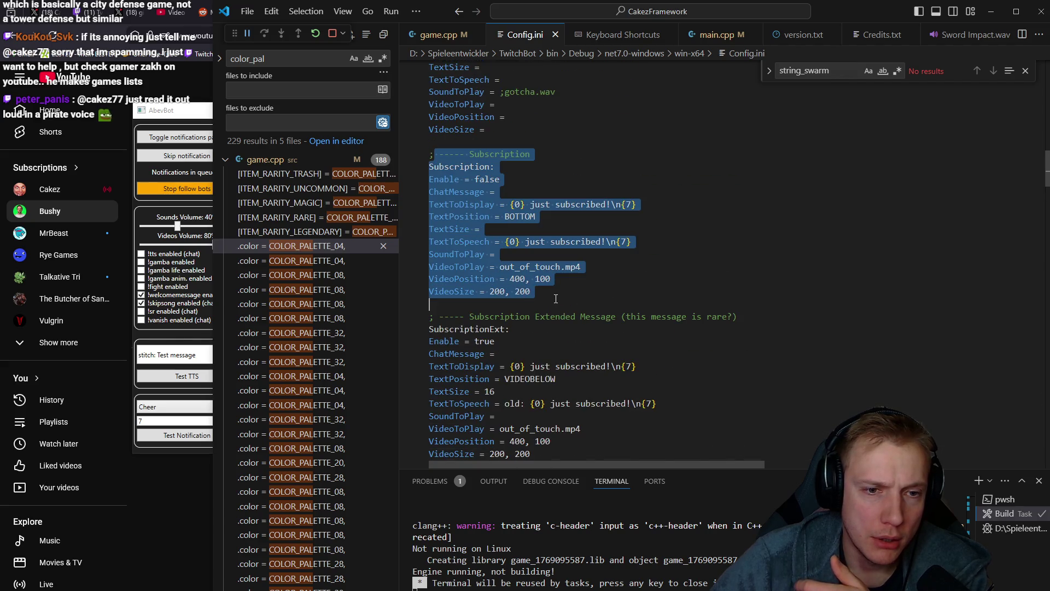
left_click(560, 293)
scroll(552, 273, "down", 10)
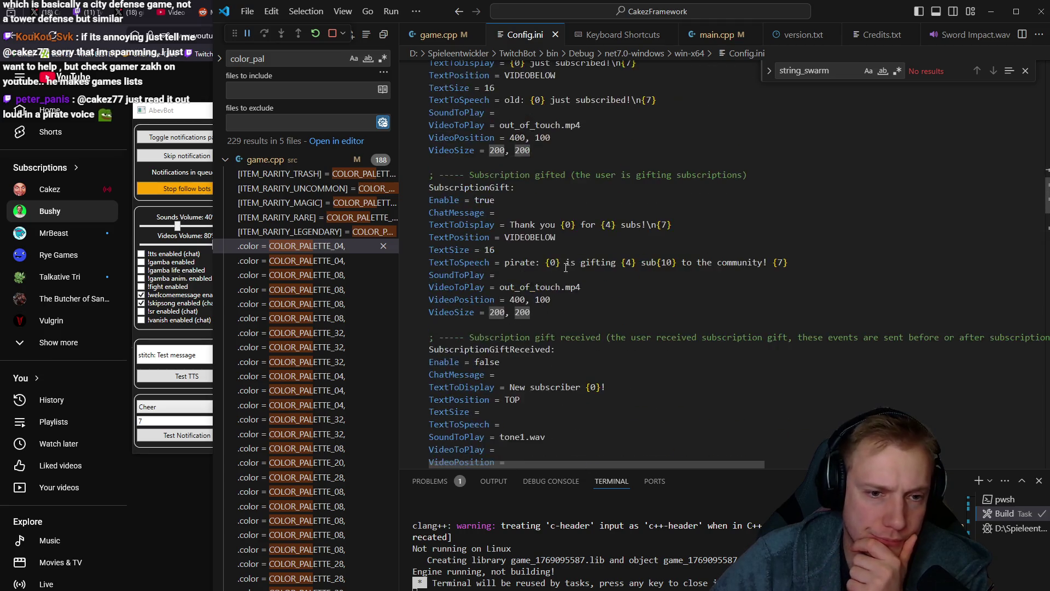
scroll(549, 261, "down", 2)
mouse_move(429, 237)
left_mouse_down()
mouse_move(533, 361)
mouse_move(587, 386)
left_mouse_up()
left_click(587, 383)
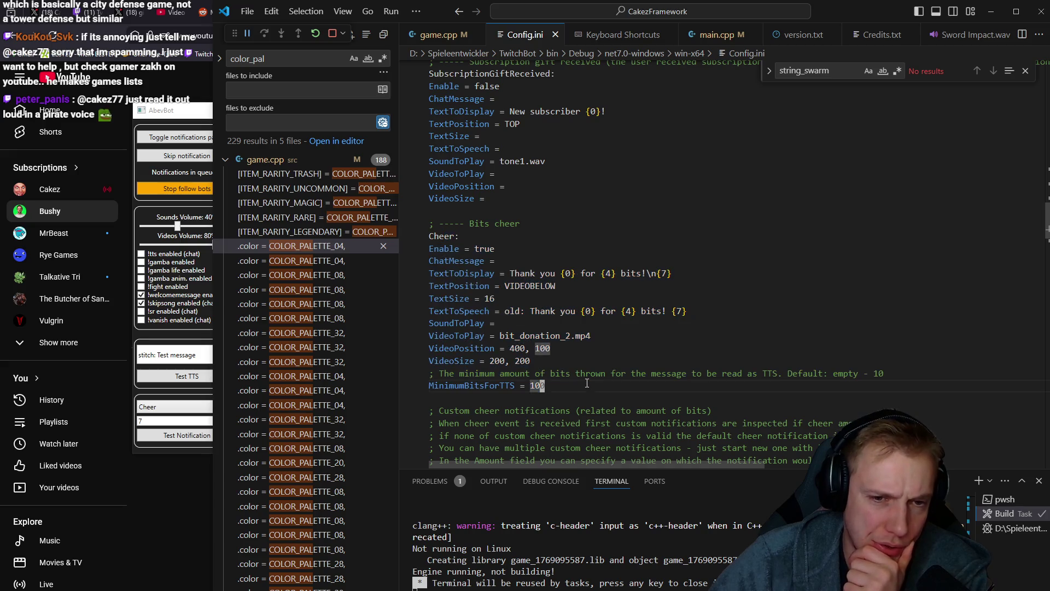
left_click(514, 312)
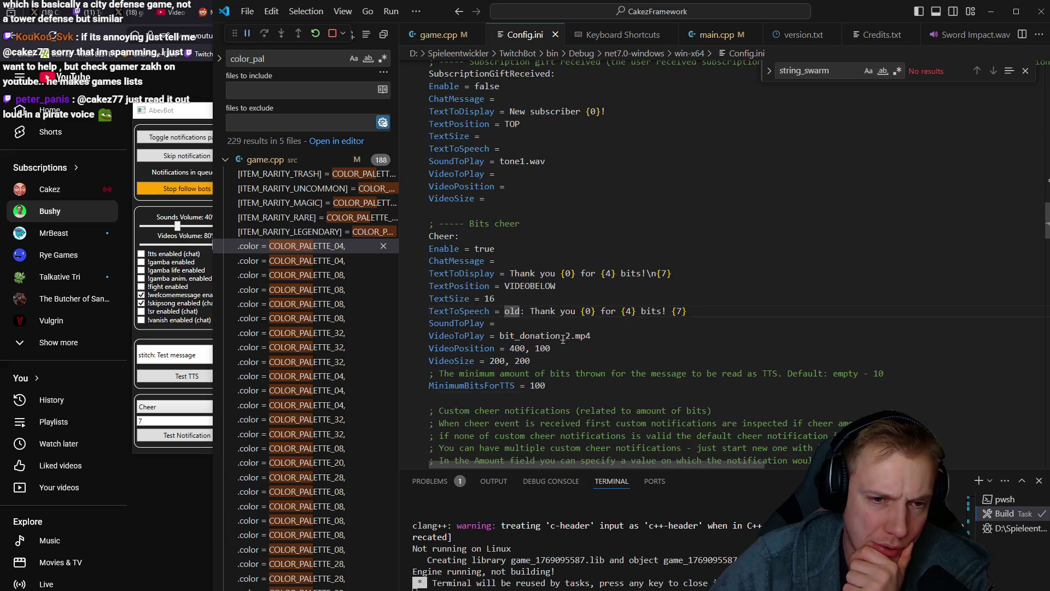
left_click_drag(697, 307, 404, 310)
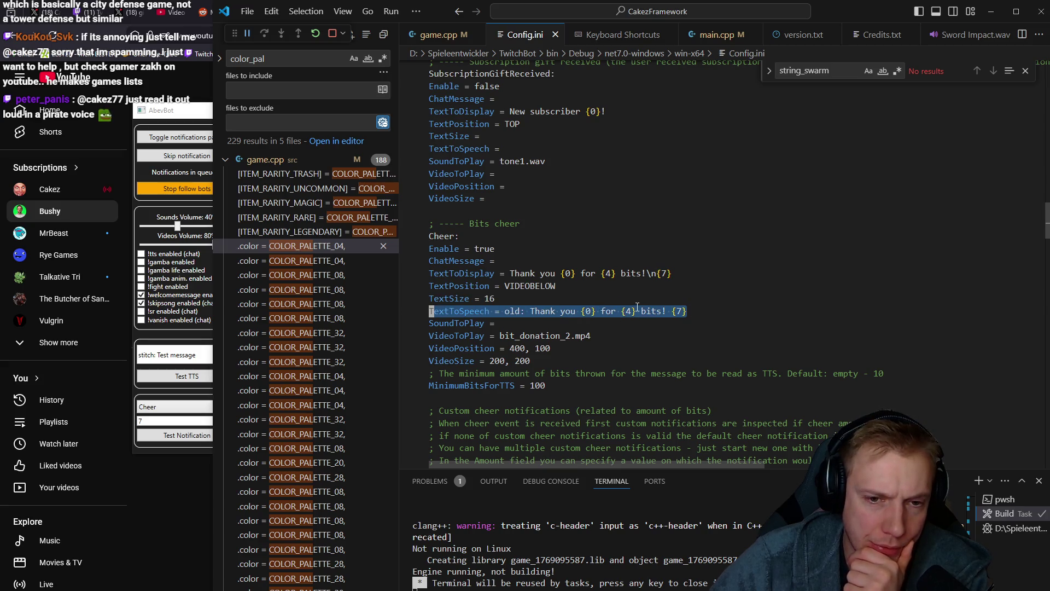
left_click(557, 312)
Remove the space before {7}, then duplicate the TextToSpeech line and comment out the top copy
left_click(675, 312)
key("BackSpace")
key("Up")
key("Down")
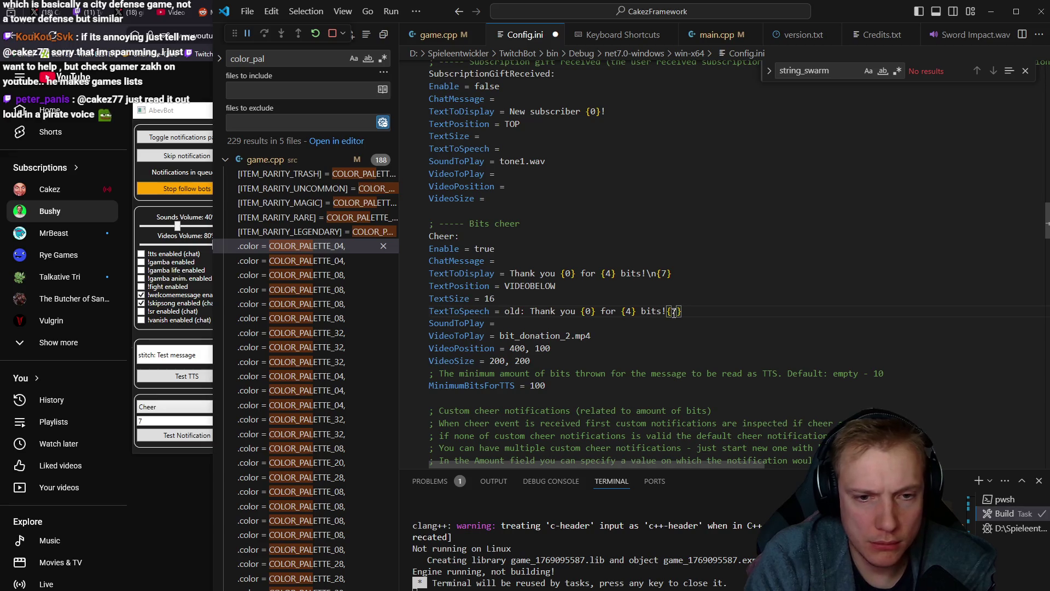
key("shift+alt+Up")
key("ctrl+slash")
Cut the active TextToSpeech copy down to 'old: {7}', save, and fire a test cheer
key("Down")
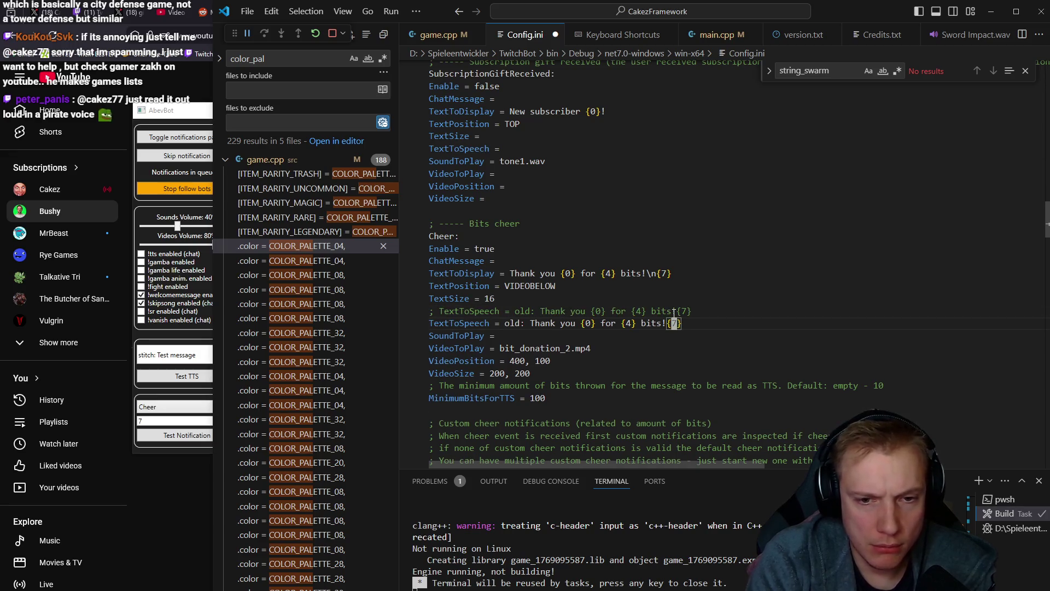
key("ctrl+BackSpace")
key("ctrl+BackSpace")
key("ctrl+BackSpace")
key("BackSpace")
key("BackSpace")
key("BackSpace")
key("ctrl+s")
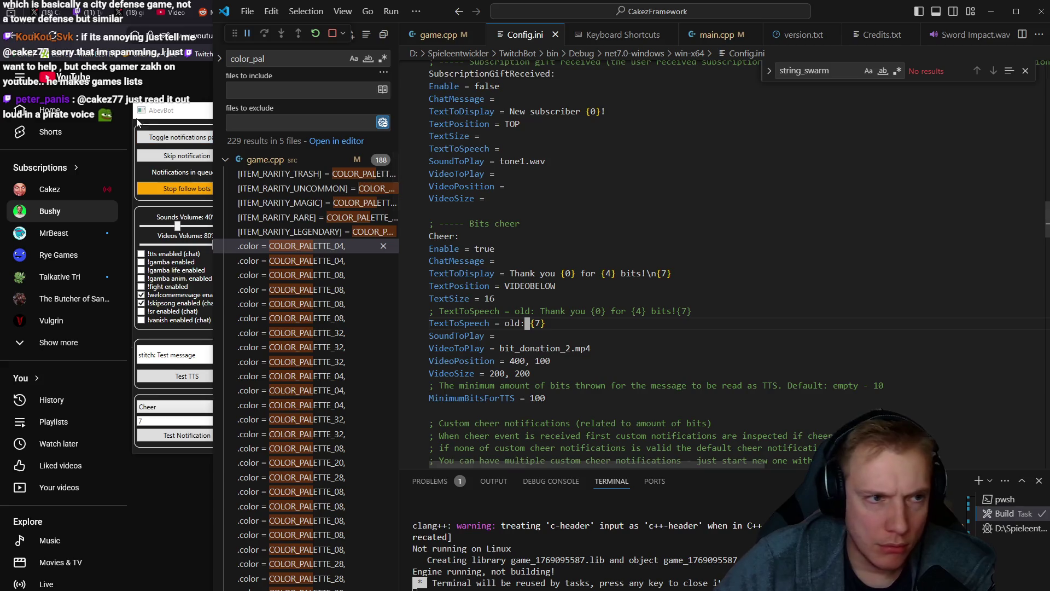
left_click(178, 112)
left_click(185, 435)
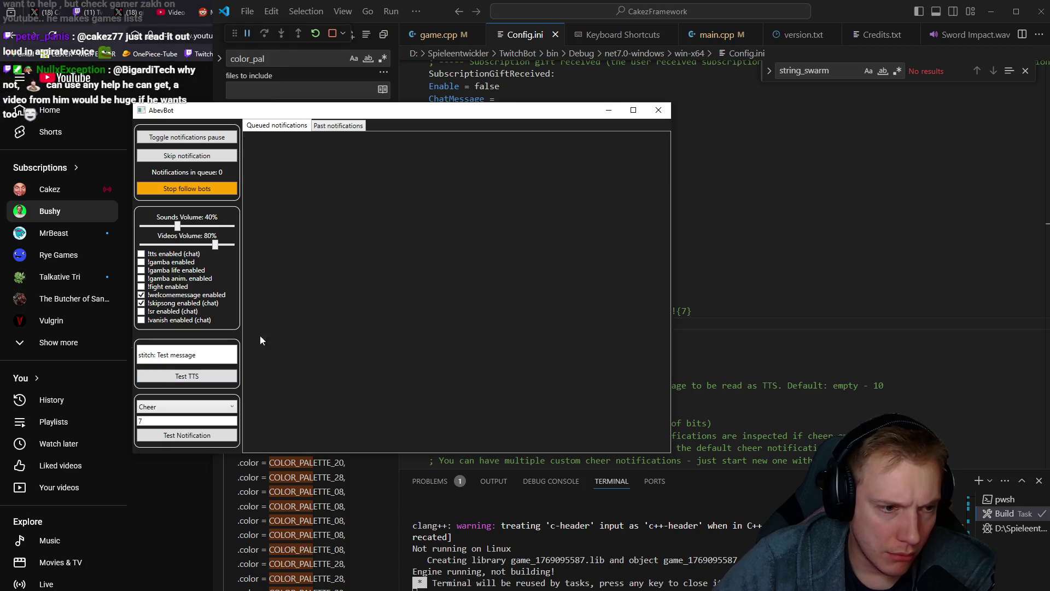
Send a 7-bit Cheer test notification in AbevBot, then return to the Config.ini editor
left_click(188, 436)
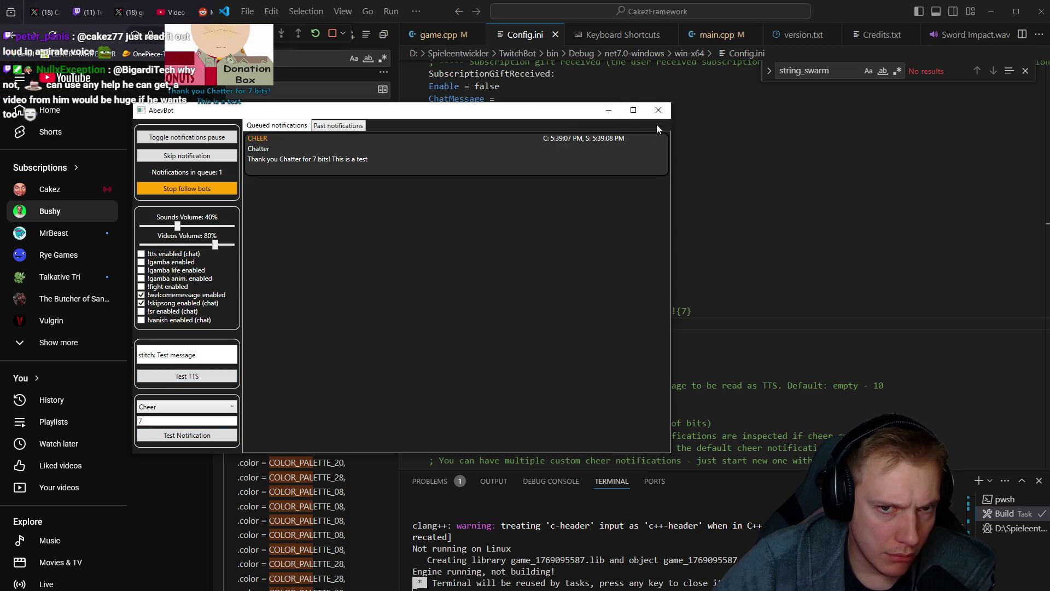
left_click(659, 110)
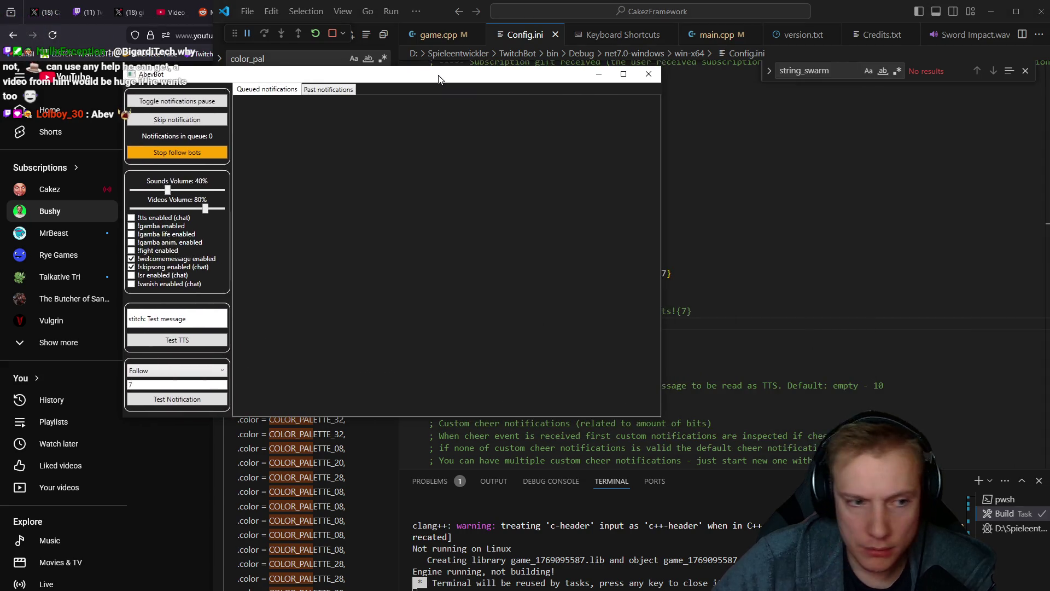
left_click(212, 372)
left_click(139, 427)
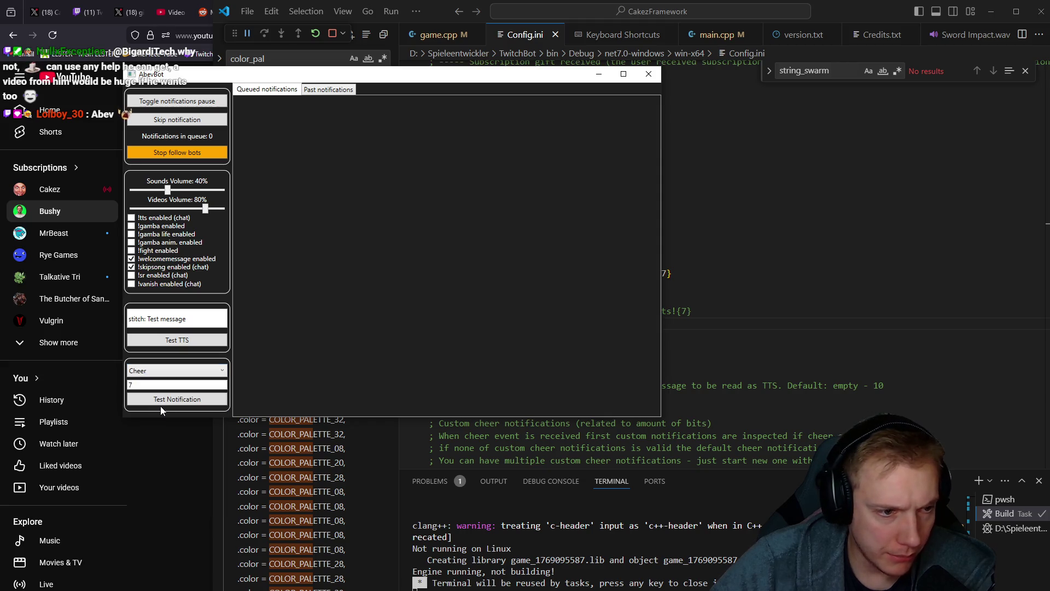
left_click(178, 402)
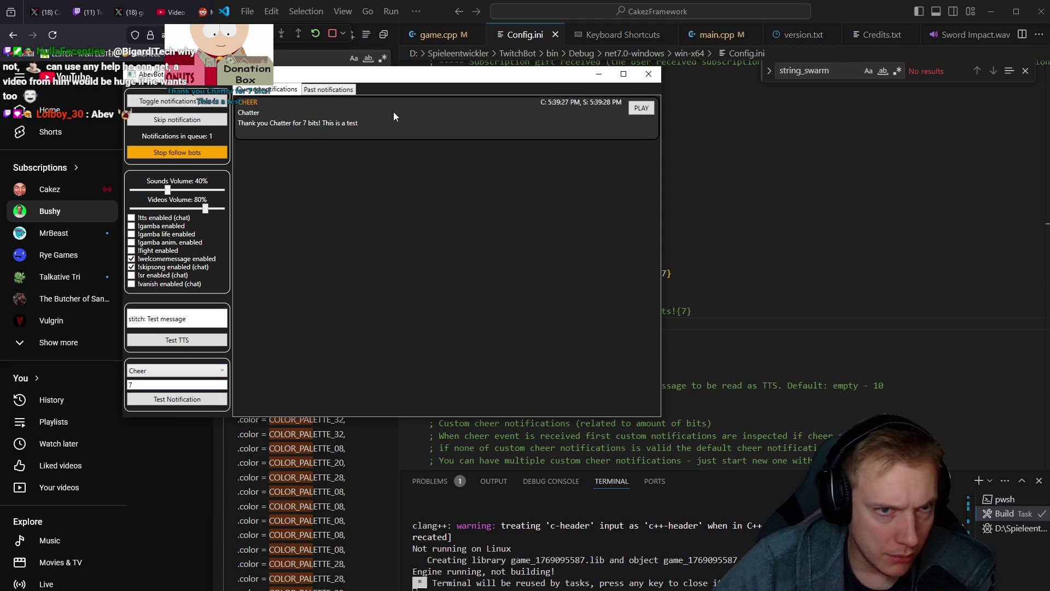
left_click(559, 437)
Delete 'Thank you' and its trailing space from the start of the cheer TextToDisplay line
mouse_move(559, 295)
left_mouse_down()
mouse_move(429, 271)
mouse_move(426, 246)
mouse_move(429, 258)
left_mouse_up()
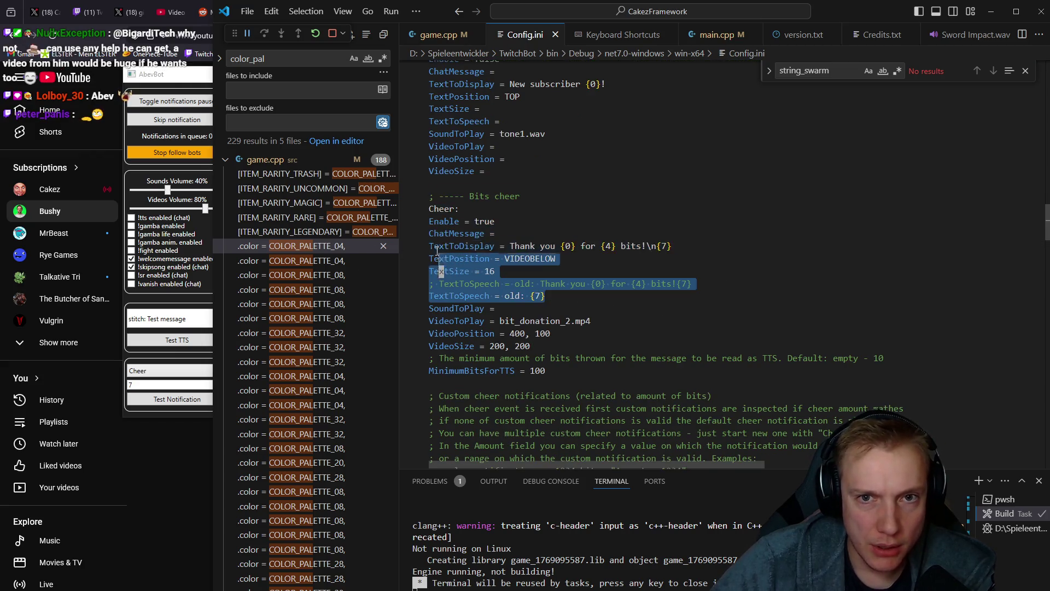
left_click(436, 246, "shift")
left_click(554, 296)
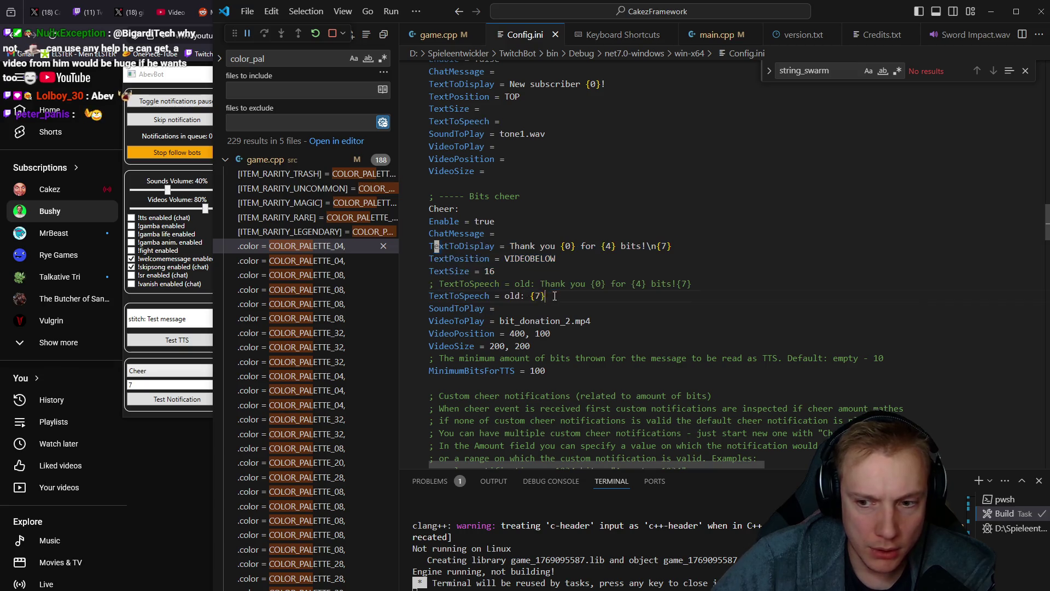
mouse_move(431, 222)
left_mouse_down()
mouse_move(547, 335)
mouse_move(546, 347)
left_mouse_up()
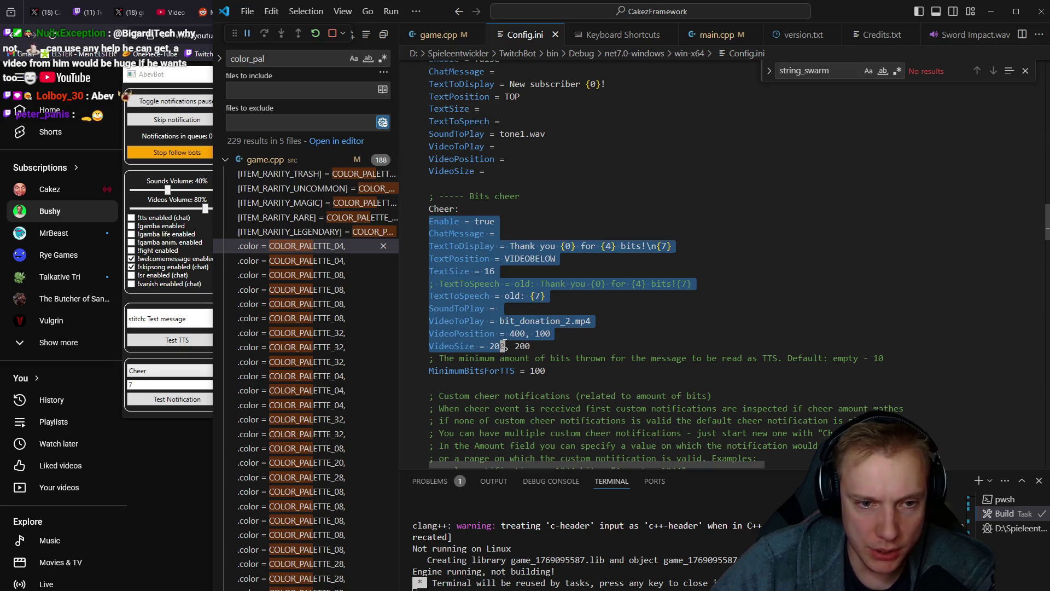
left_click(547, 246)
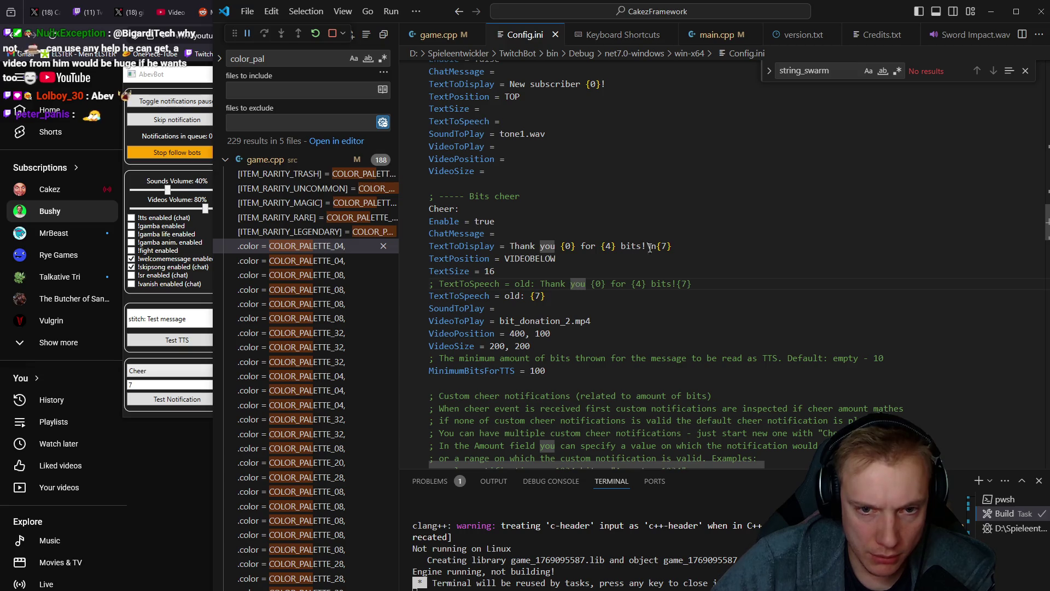
key("Down")
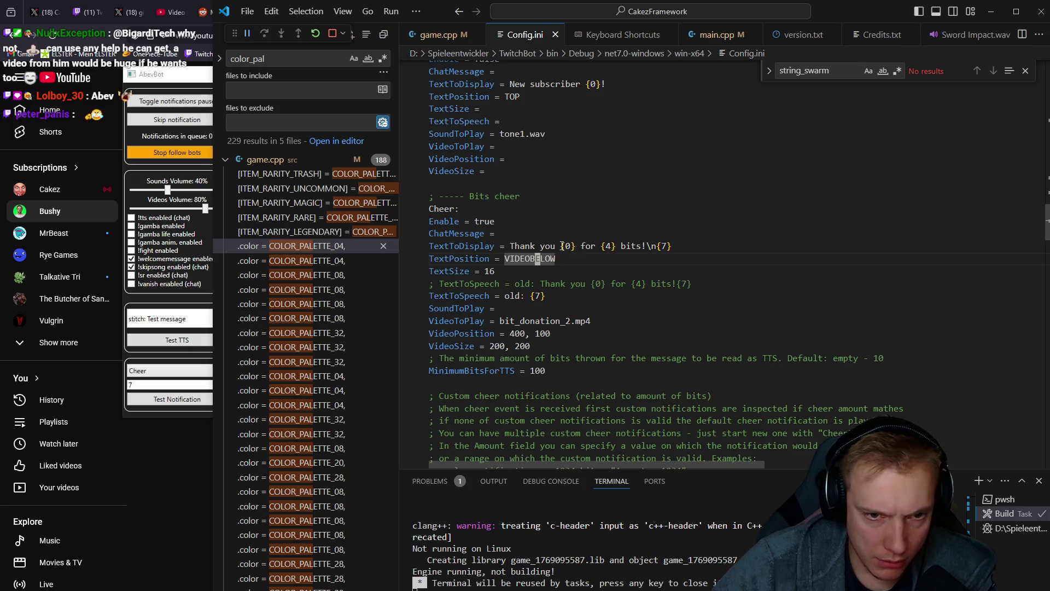
left_click(557, 246)
key("BackSpace")
key("BackSpace")
key("BackSpace")
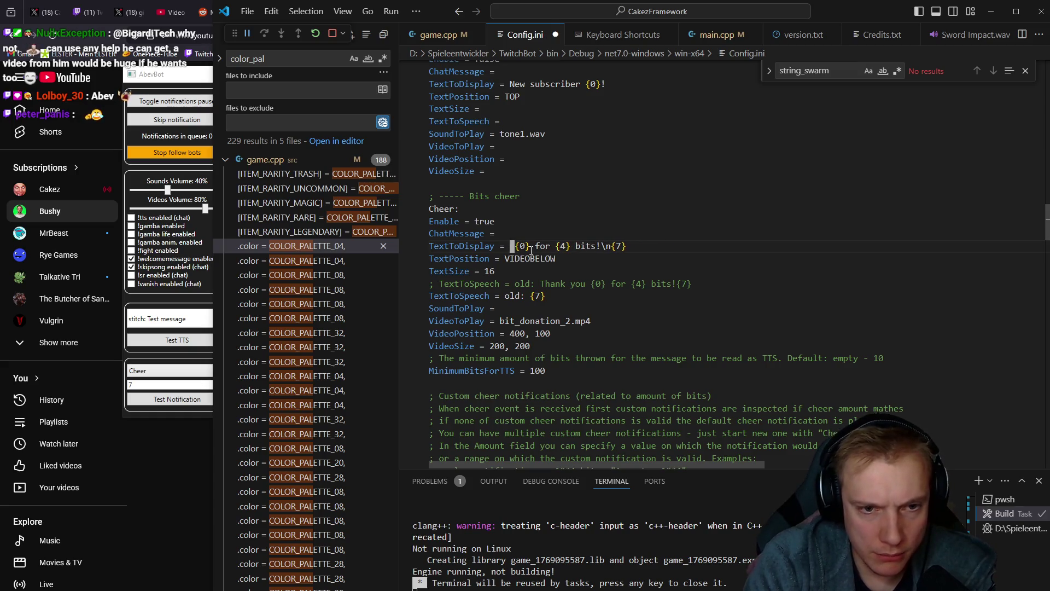
key("BackSpace")
Replace 'for' with 'trew' in TextToDisplay, save Config.ini, and fire a test cheer
double_click(538, 247)
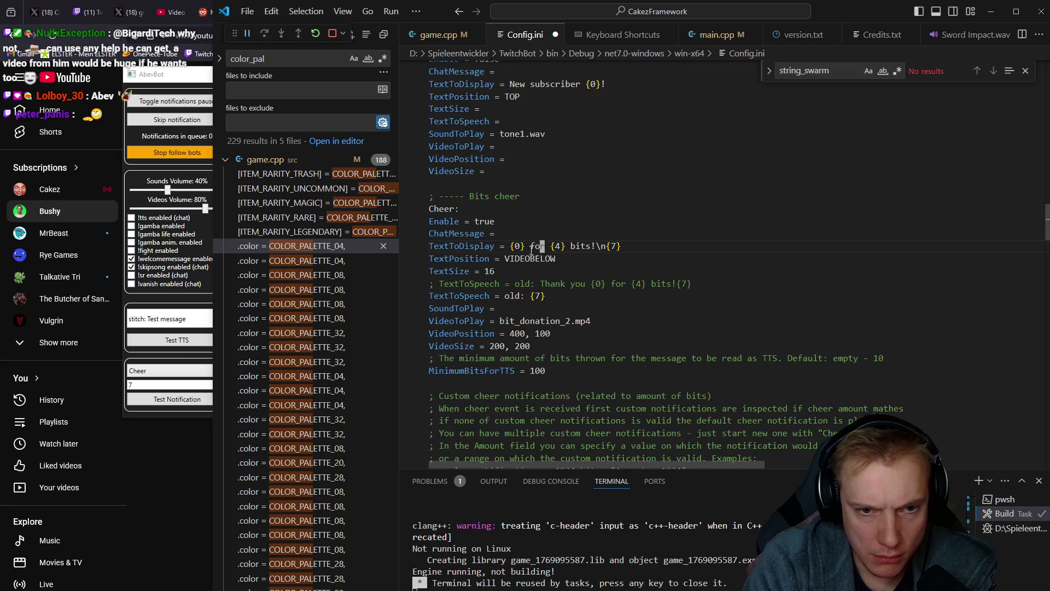
key("BackSpace")
type("Thre")
key("BackSpace")
key("BackSpace")
key("BackSpace")
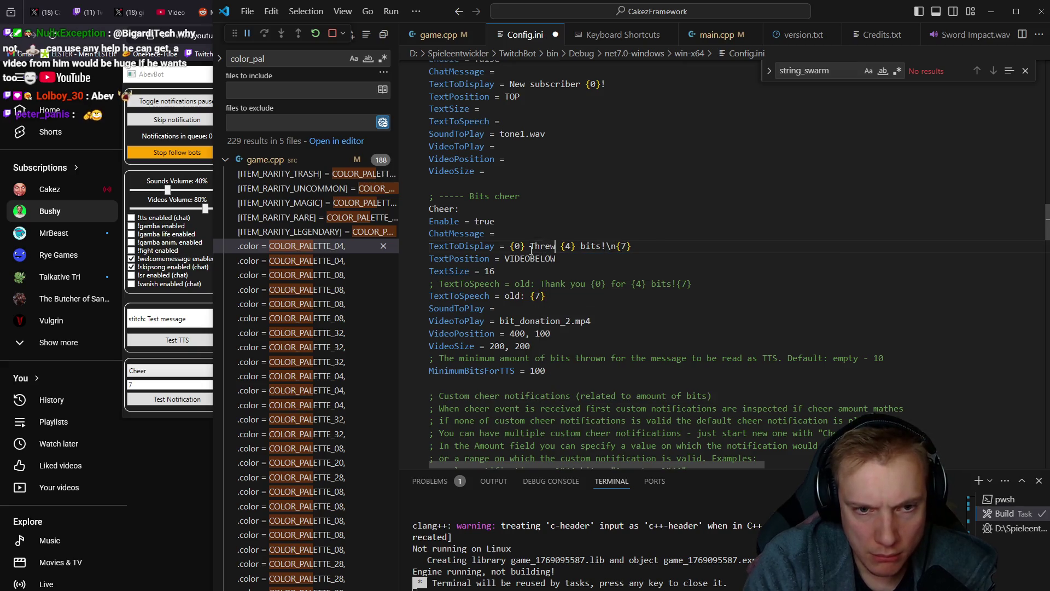
type("tr")
type("ew")
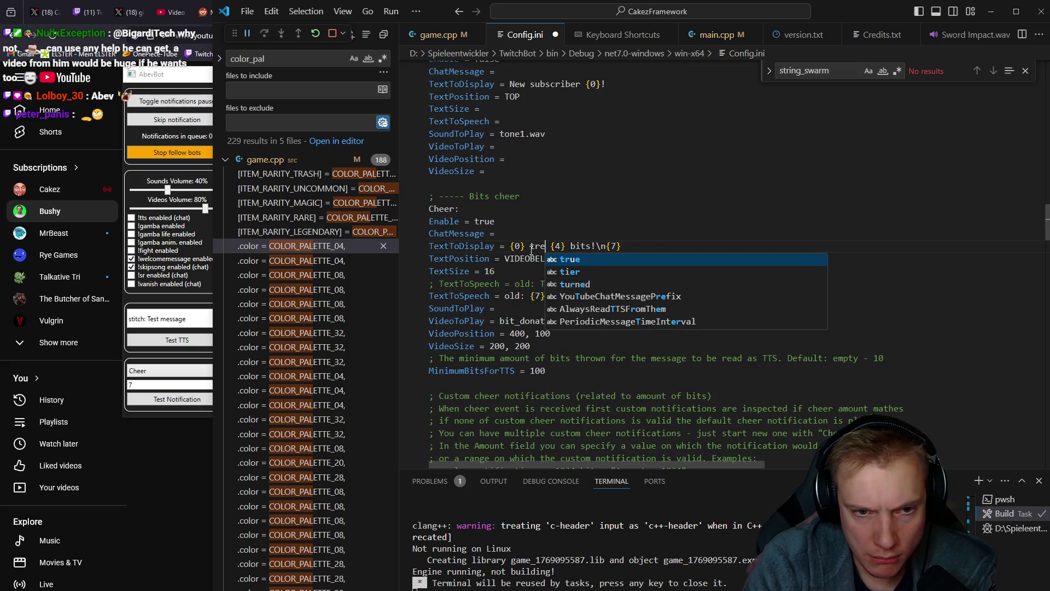
key("Right")
key("Right")
key("Right")
key("ctrl+Right")
key("ctrl+Right")
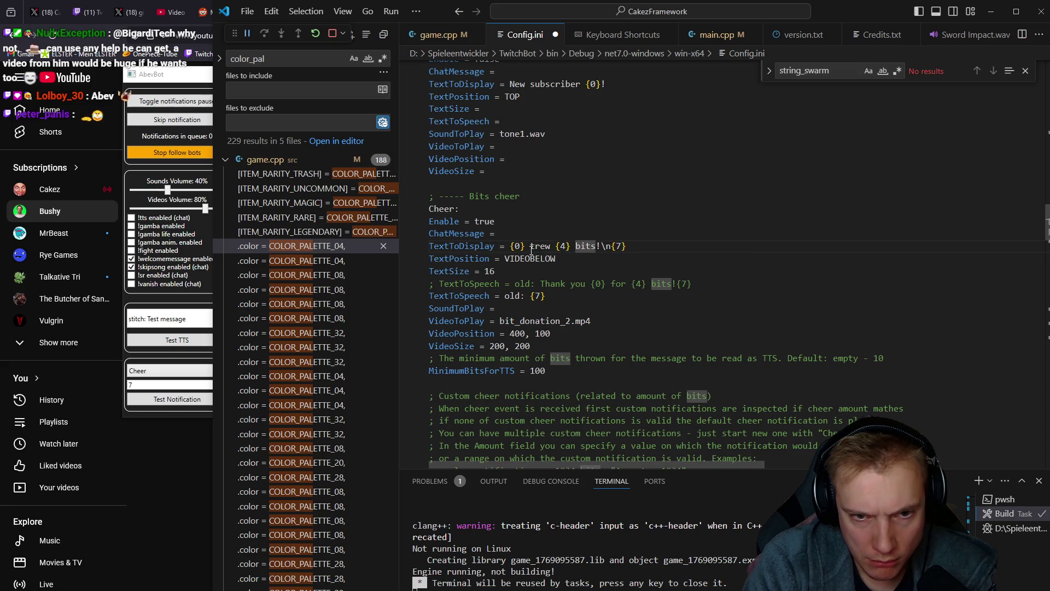
key("ctrl+s")
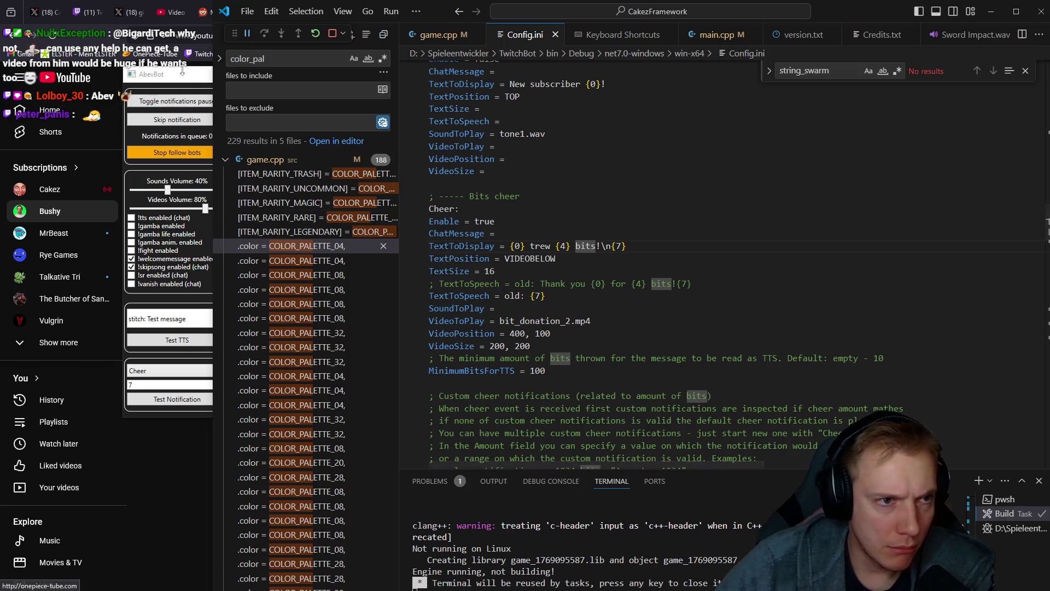
left_click(182, 71)
left_click(186, 400)
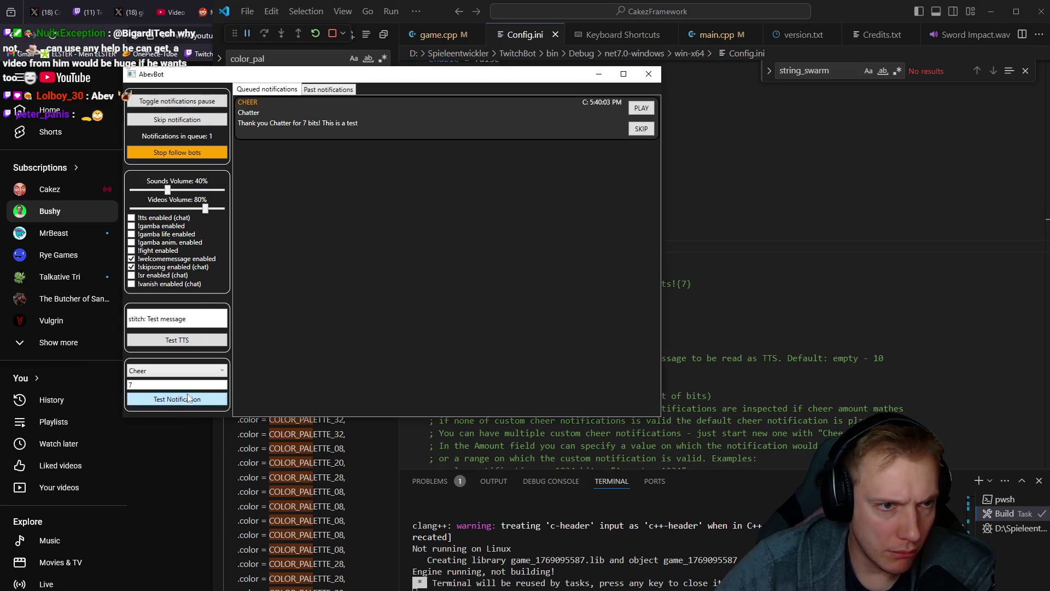
Send a test cheer reading 'Chatter trew 7 bits! This is a test', then return to Config.ini
left_click(176, 399)
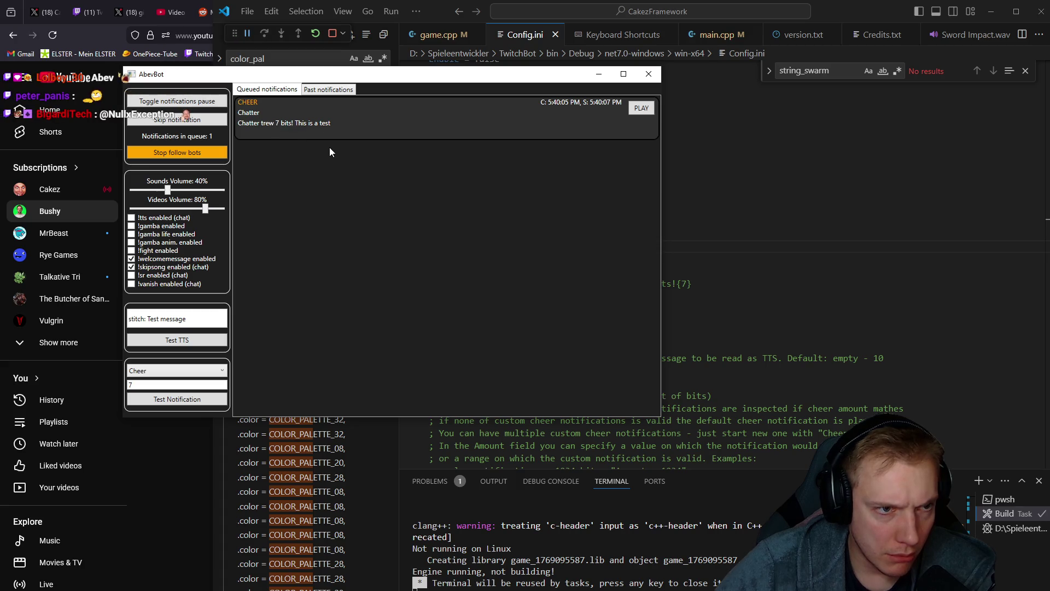
left_click(733, 298)
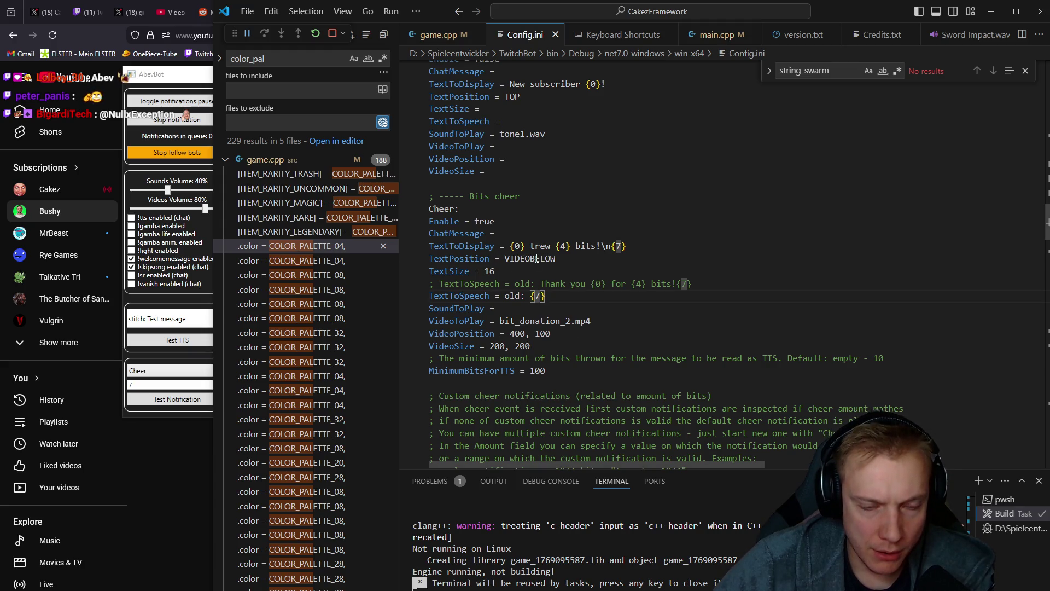
Prefix the cheer TextToSpeech line with '!tts ' so it reads '!tts old: {7}', and save Config.ini
scroll(591, 303, "down", 2)
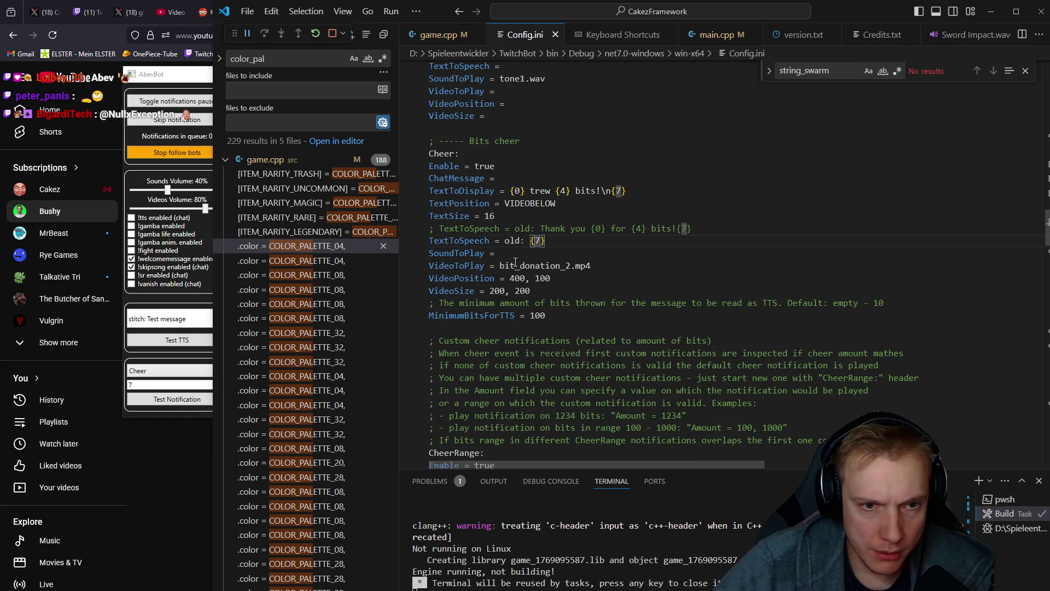
left_click_drag(504, 241, 595, 234)
left_click(503, 241)
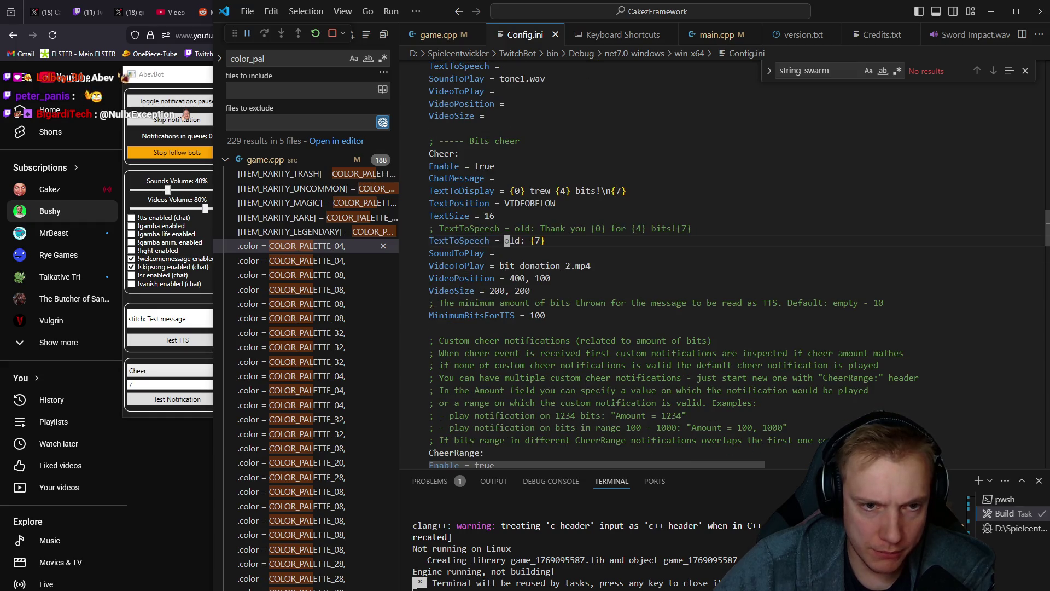
type("!tts")
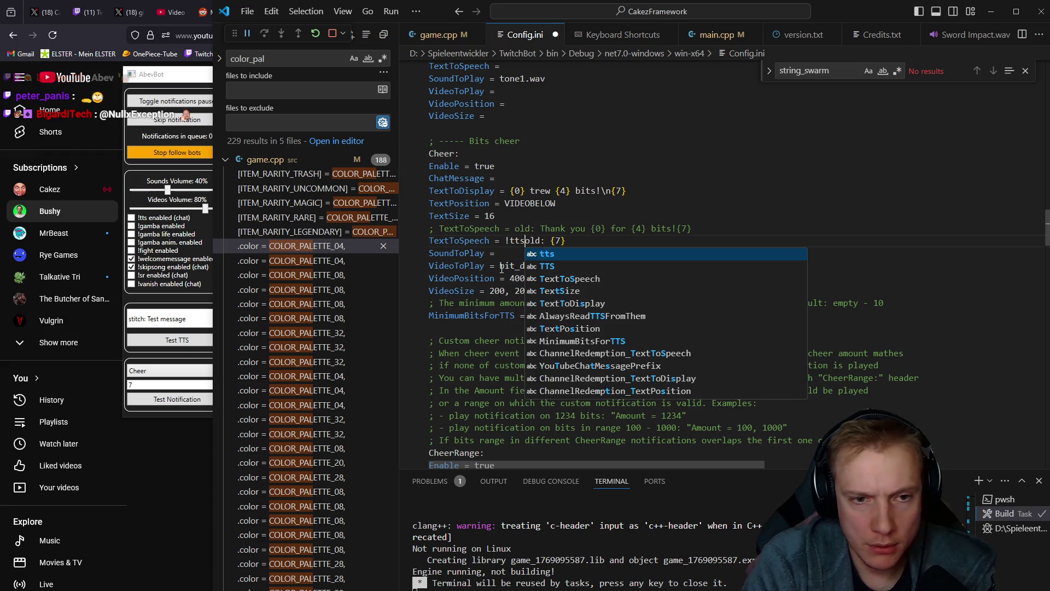
key("ctrl+s")
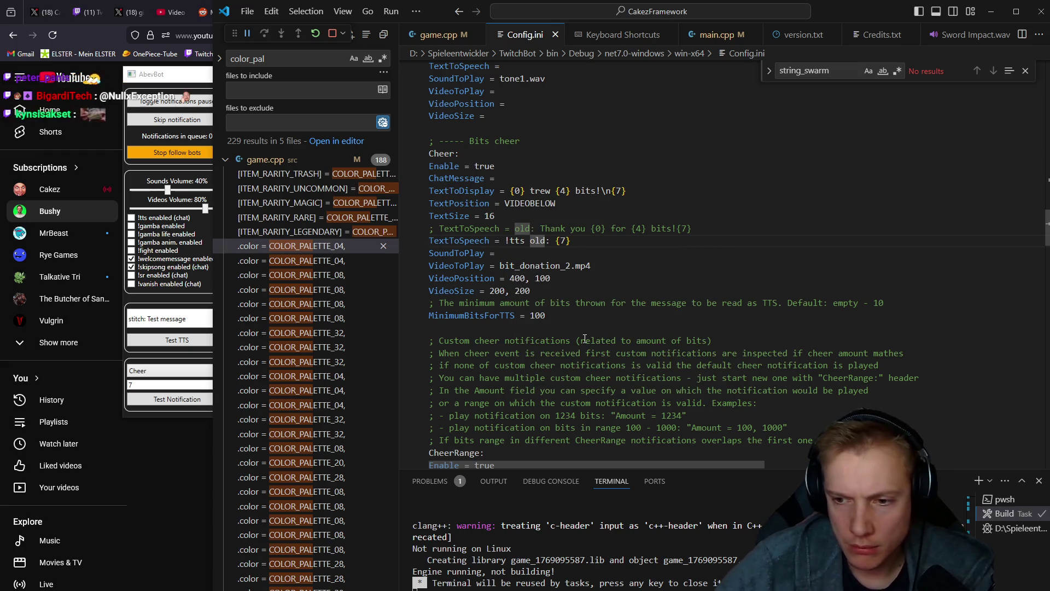
Fire another AbevBot test cheer with the new TTS text, then return to the editor
left_click(168, 358)
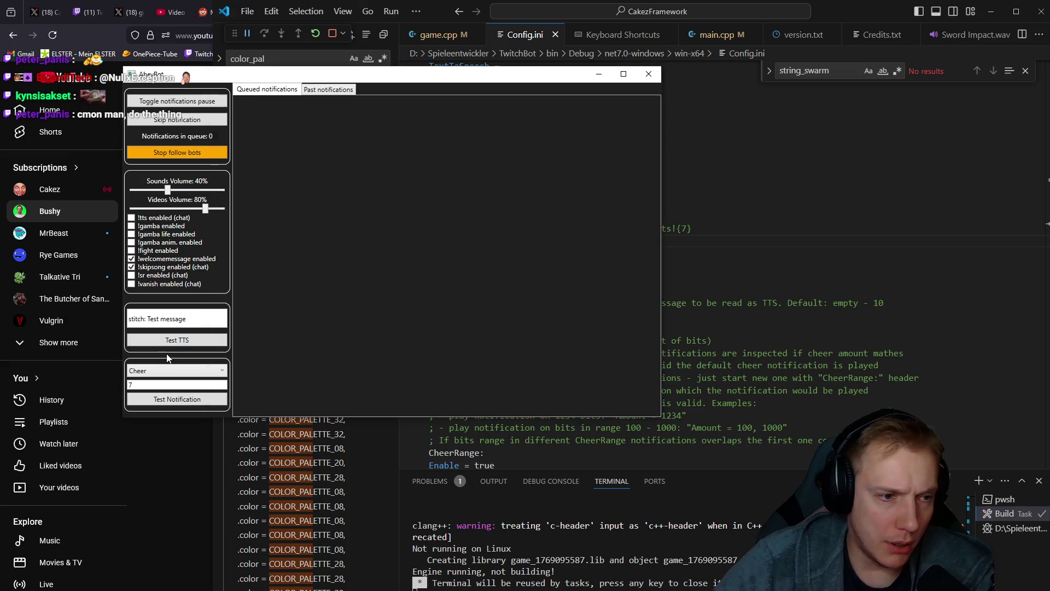
left_click(177, 399)
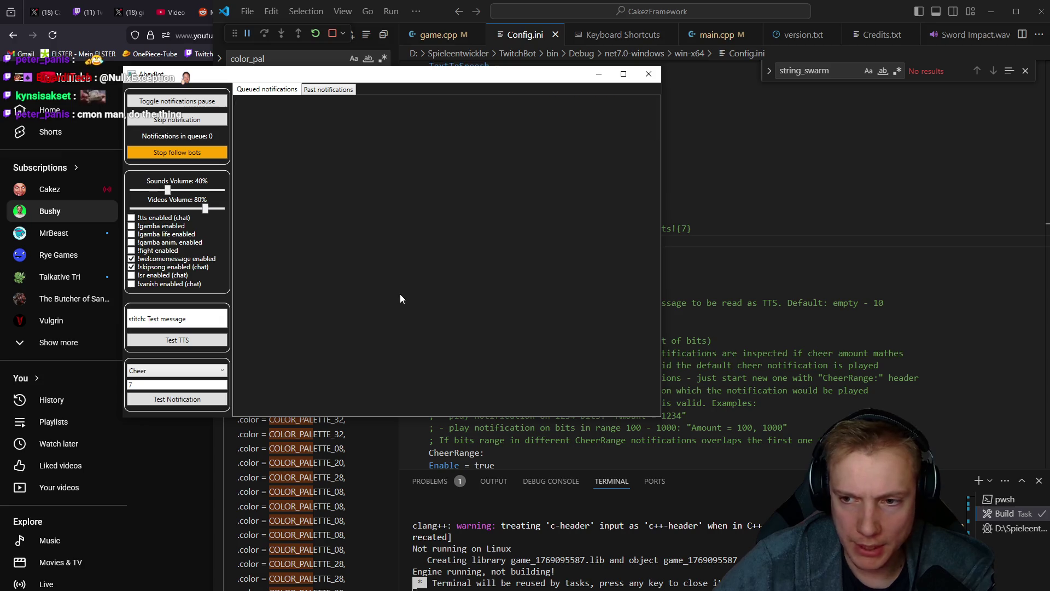
key("alt+Tab")
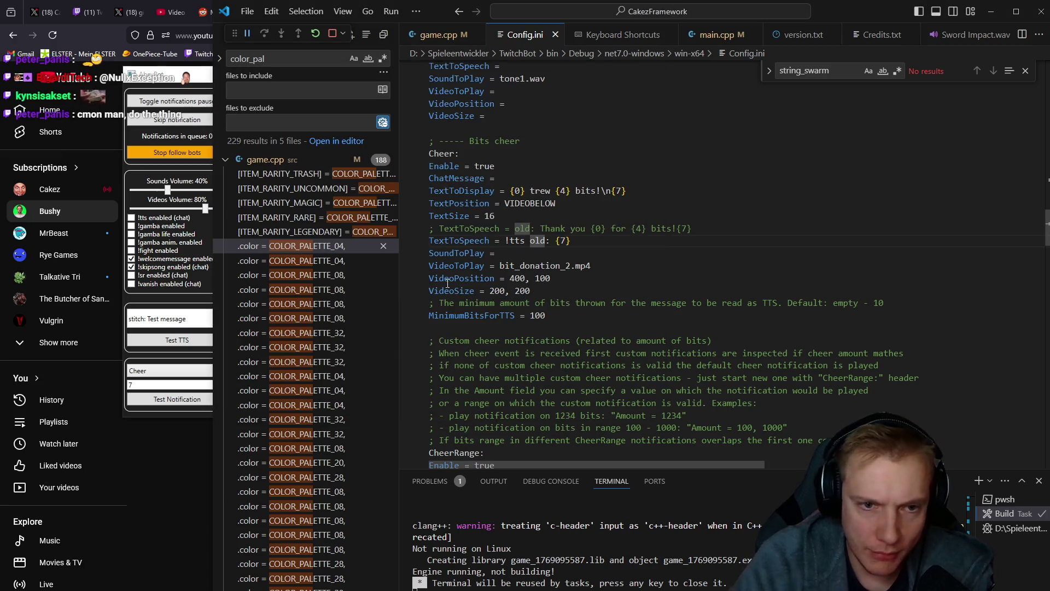
Revert the TextToSpeech line to 'old: {7}' and search the project for '!tts' (5 results, 2 files)
key("BackSpace")
key("BackSpace")
key("BackSpace")
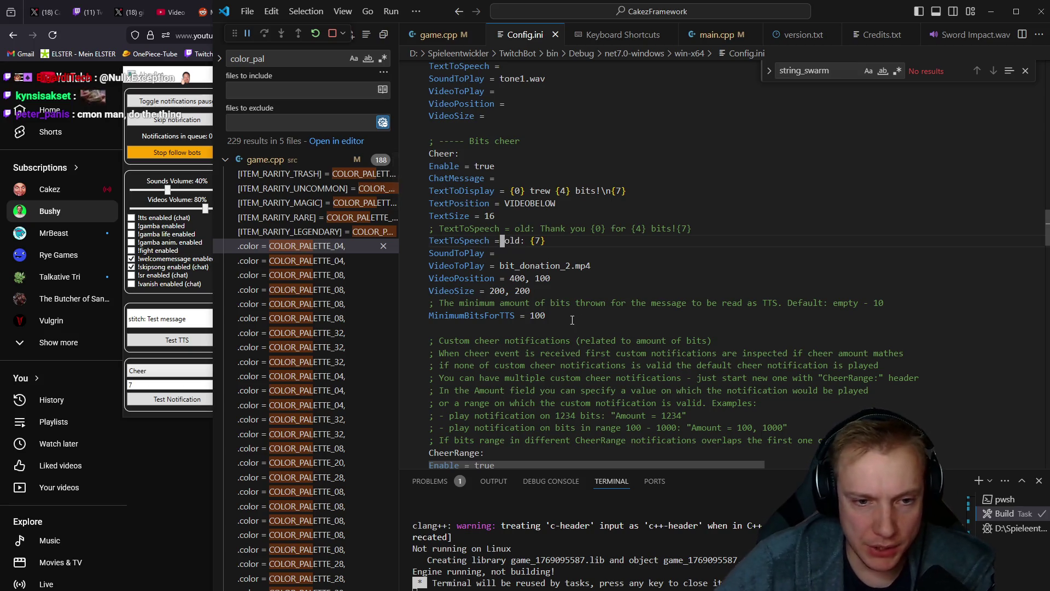
left_click_drag(547, 316, 414, 141)
key("ctrl+shift+f")
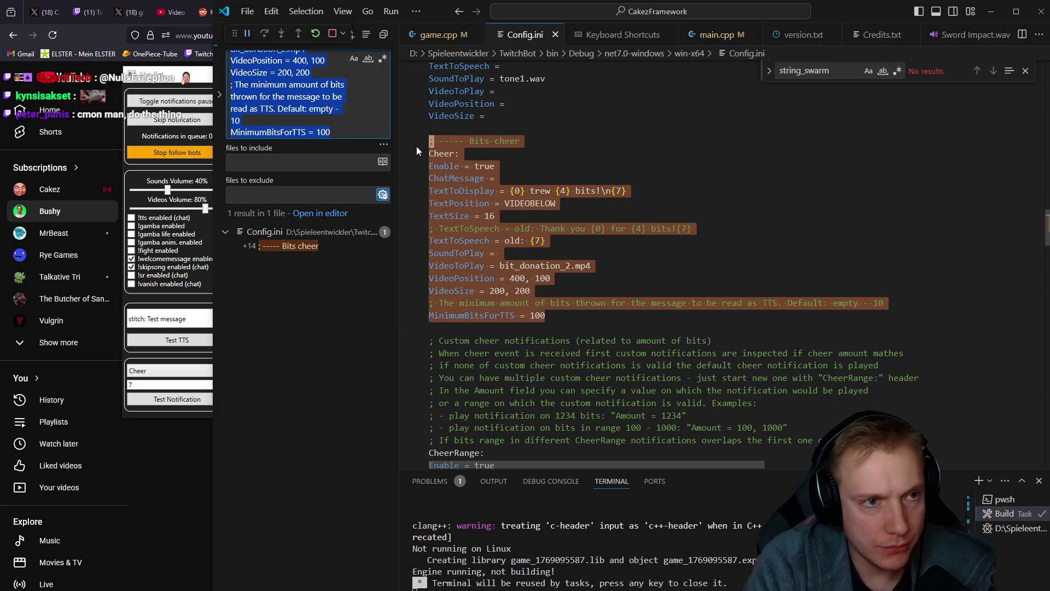
type("!tts")
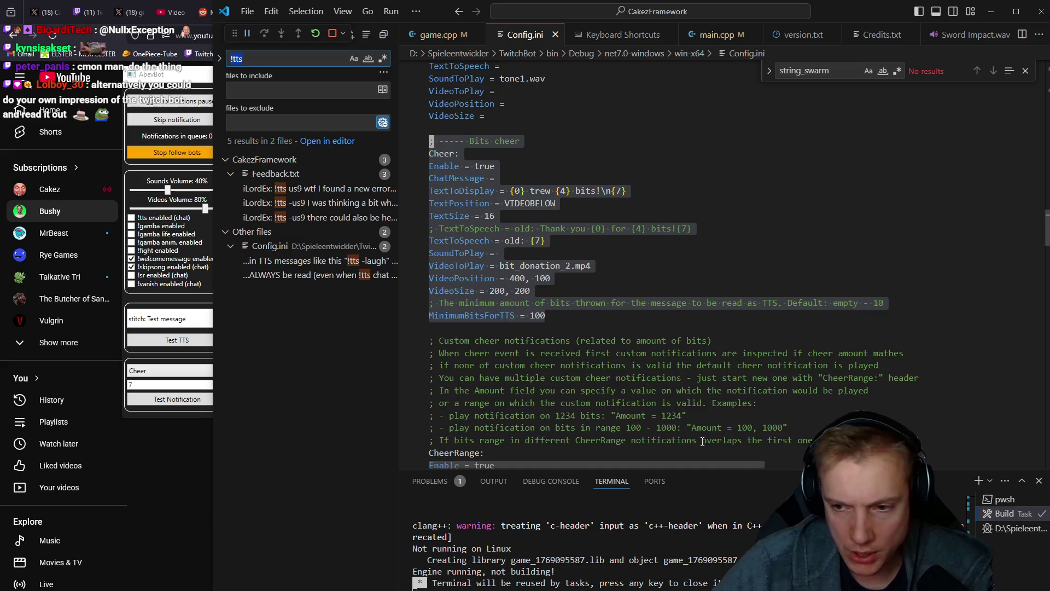
key("Escape")
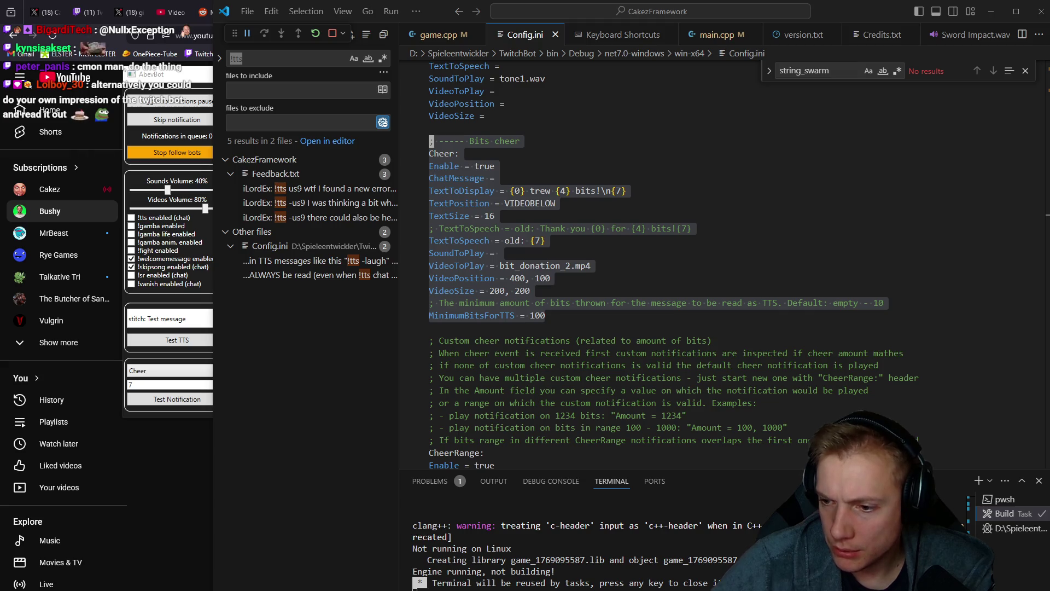
left_click(252, 16)
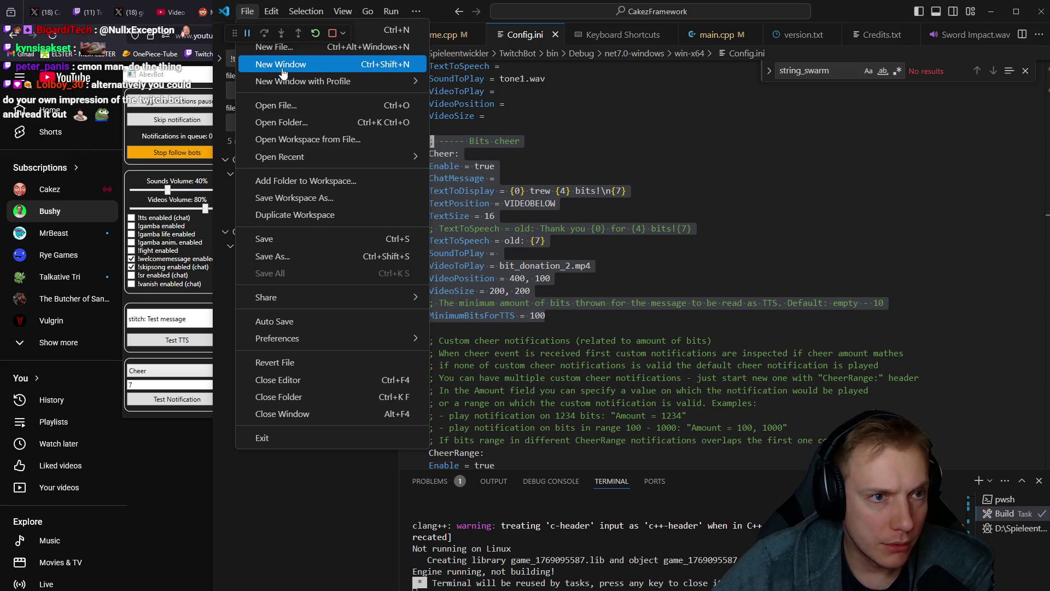
left_click(284, 67)
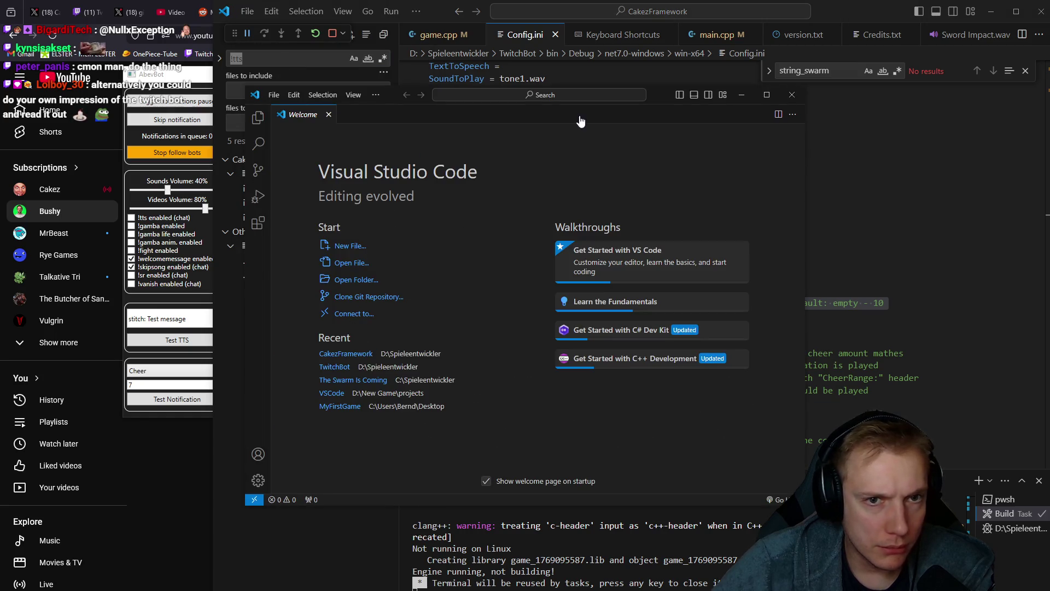
left_click(792, 94)
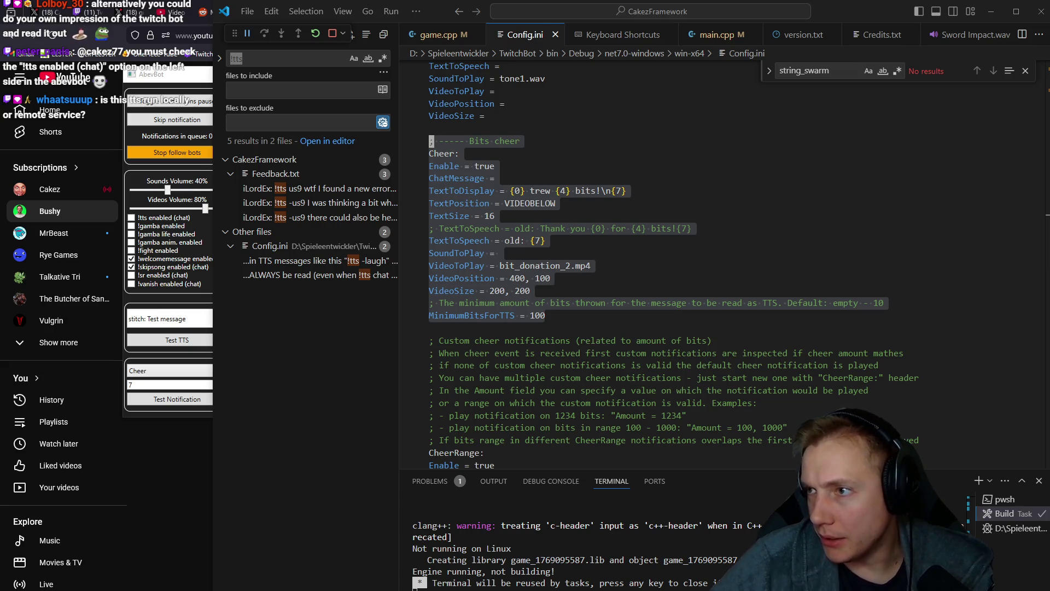
Minimize the AbevBot window and close the Config.ini tab to return to game.cpp
key("ctrl+shift+f")
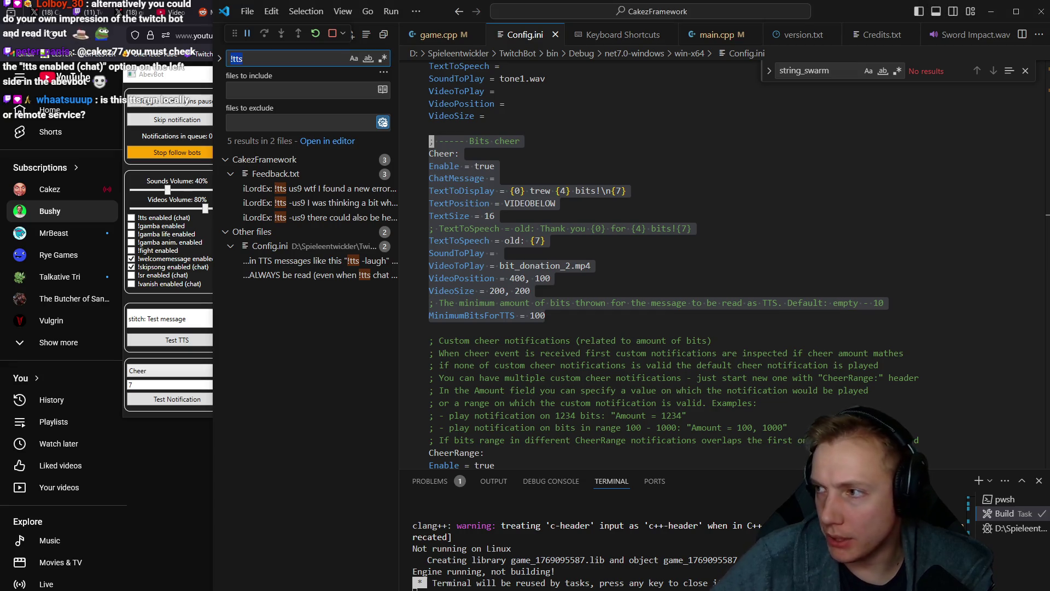
key("ctrl+a")
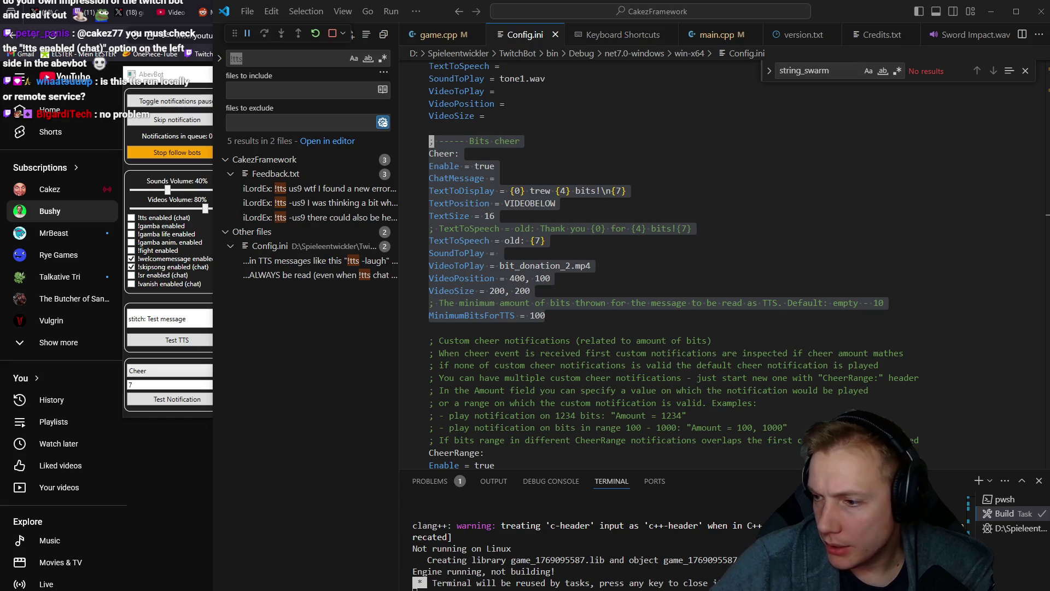
left_click(164, 74)
left_click(618, 70)
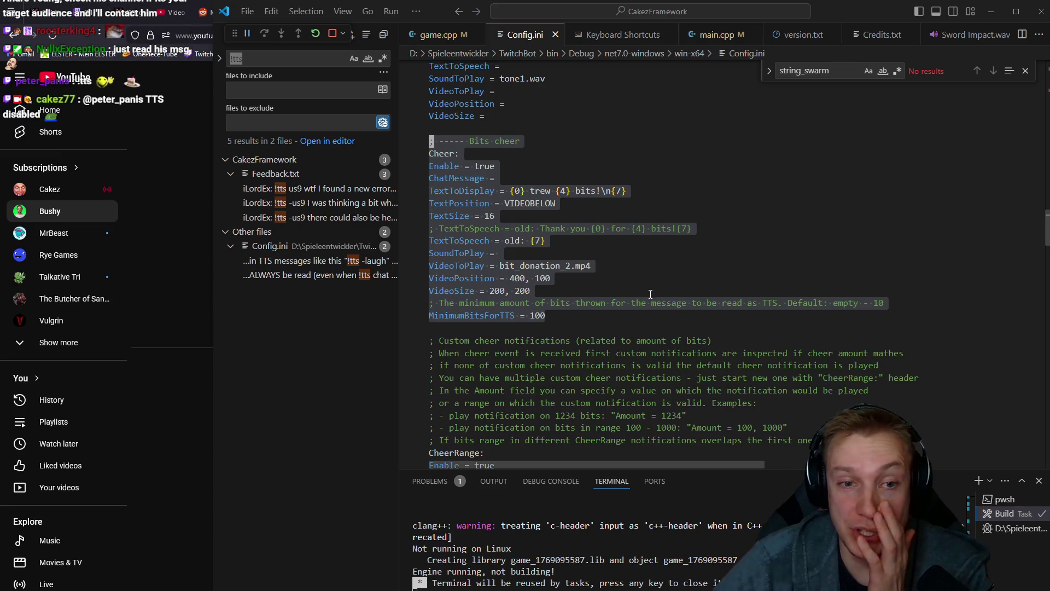
key("Escape")
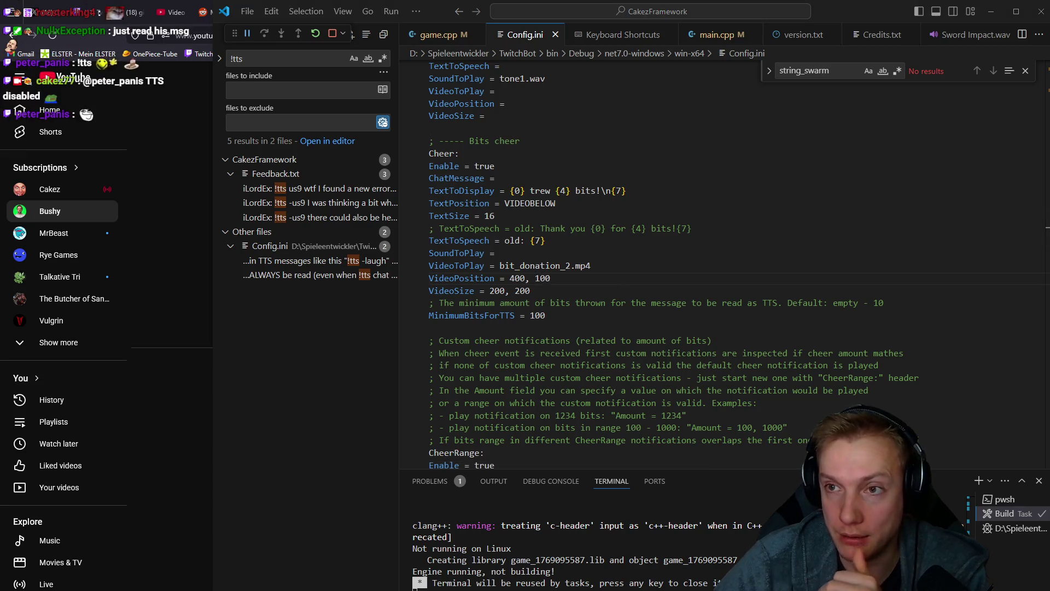
left_click(563, 220)
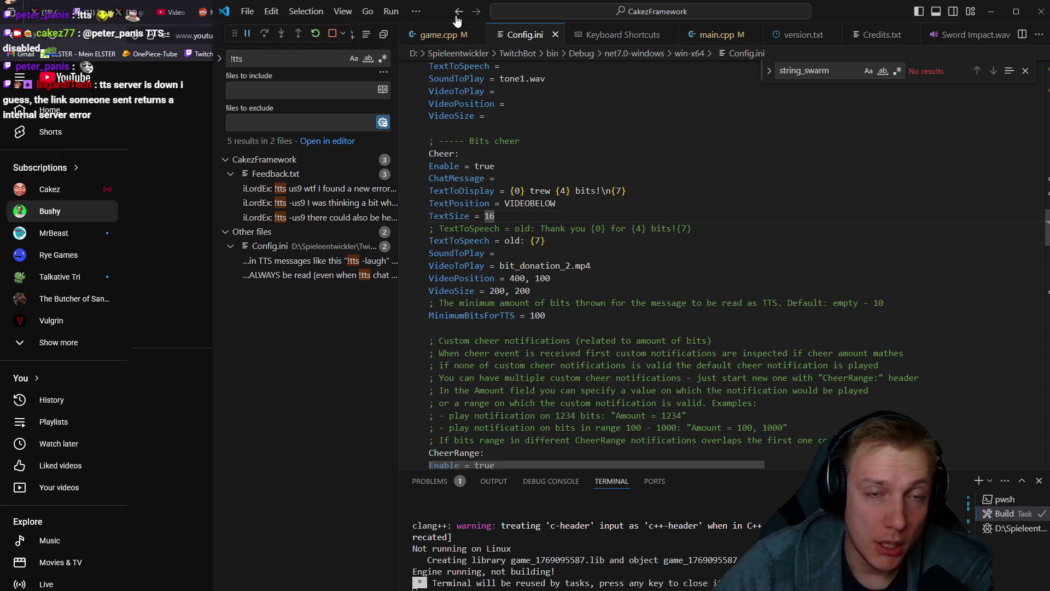
middle_click(525, 35)
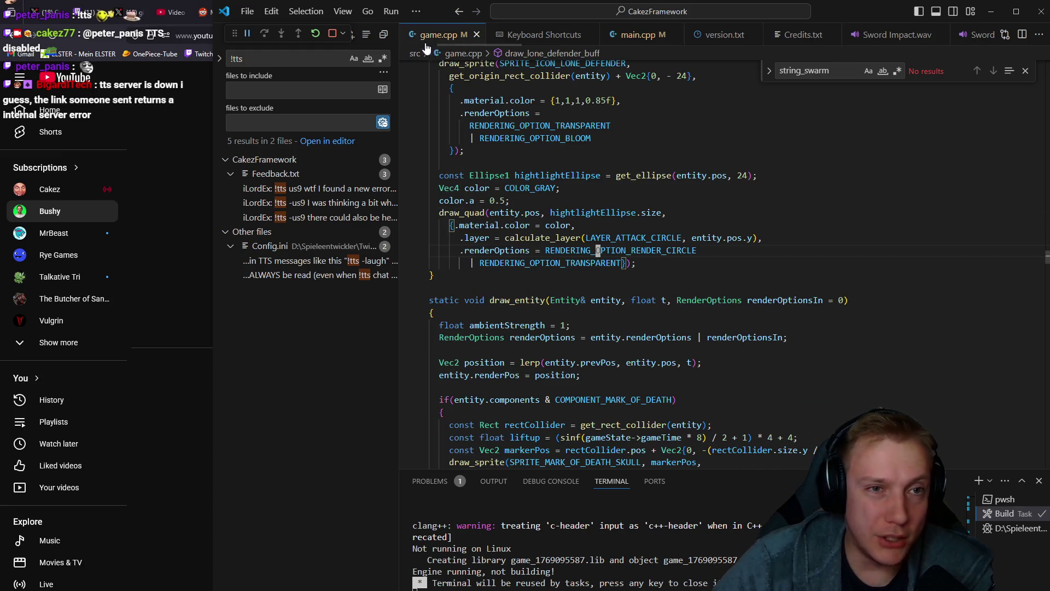
Review the draw_quad and get_ellipse lines in draw_lone_defender_buff, then switch to Firefox
left_click(661, 262)
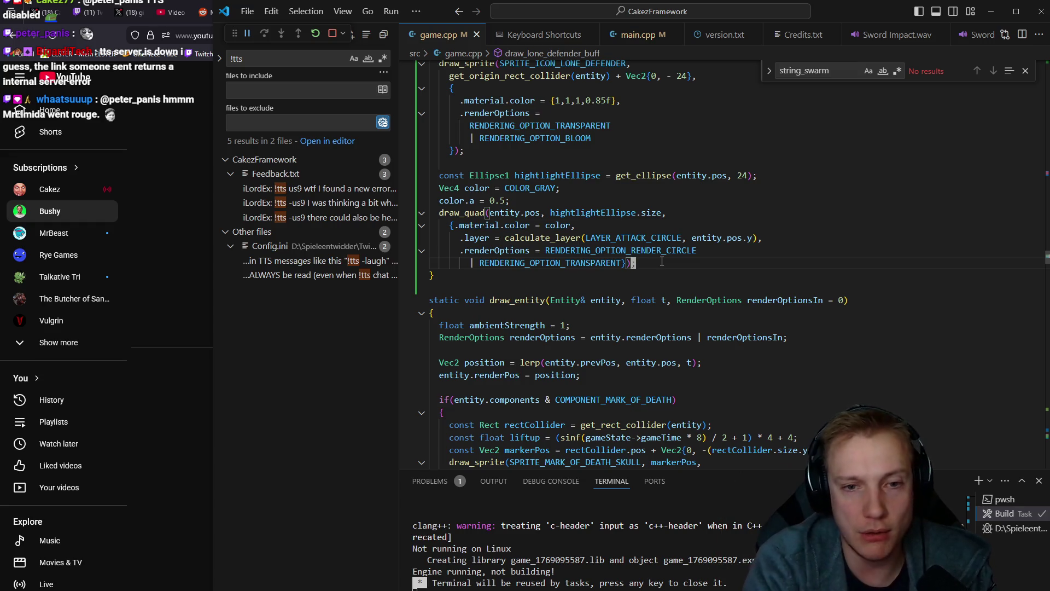
key("Up")
key("Up")
key("Up")
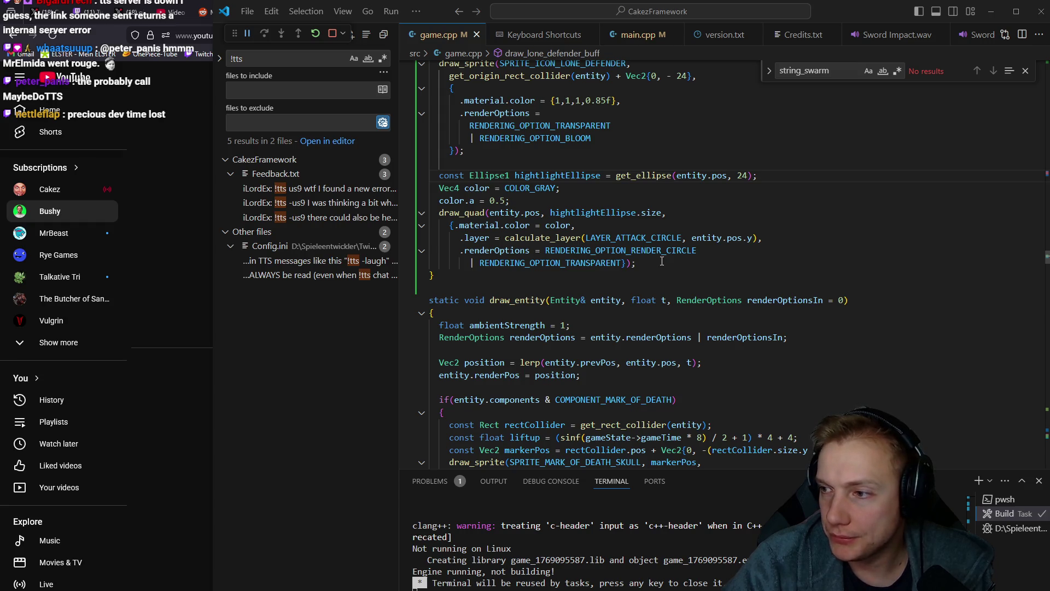
key("alt+Tab")
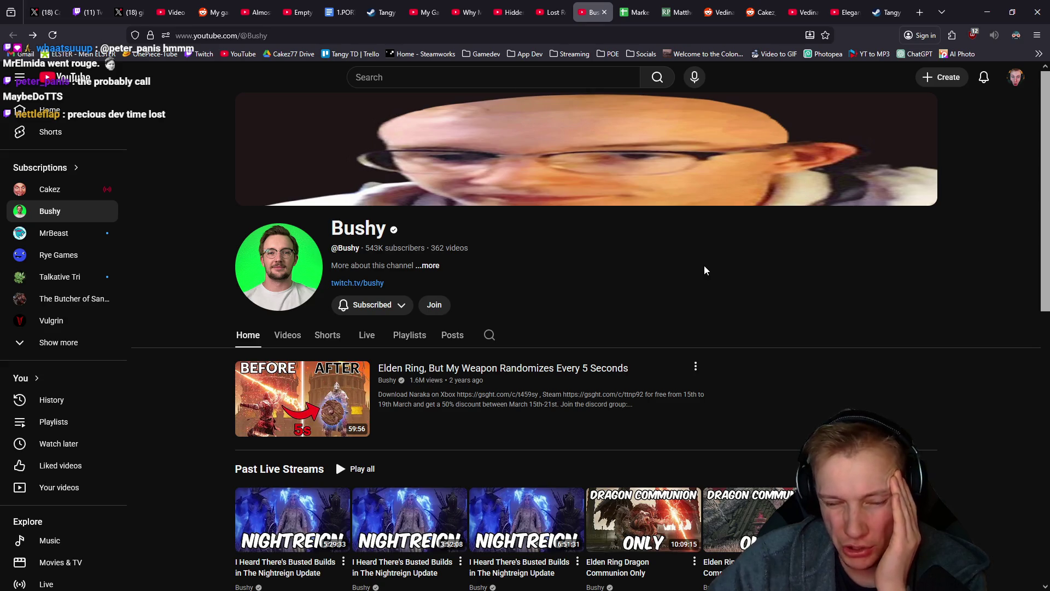
Close the Bushy YouTube tab and go to the English YouTubers sheet of the Marketing YouTuber List
left_click(605, 13)
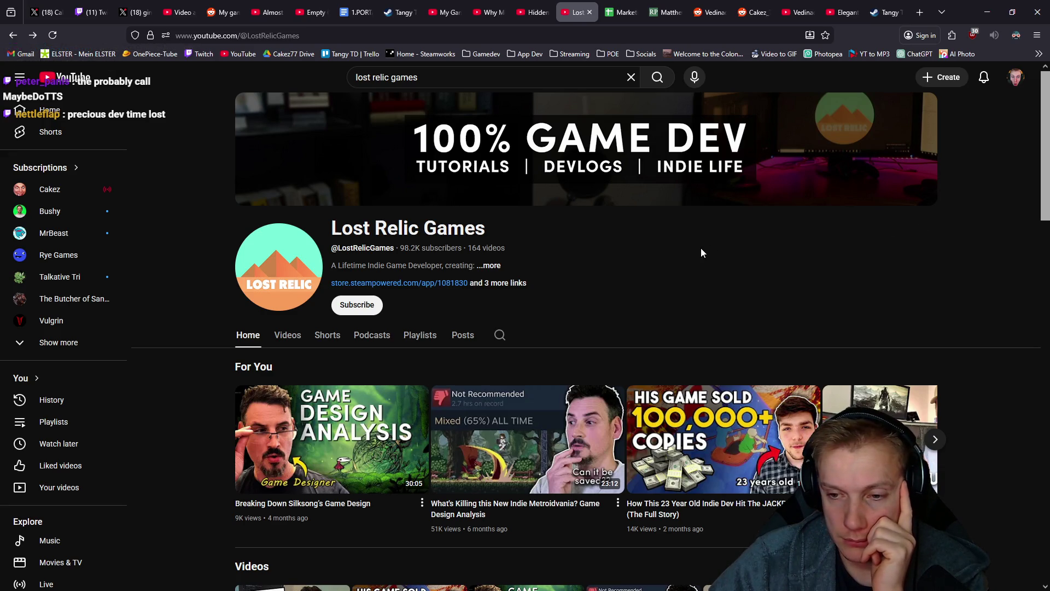
left_click(622, 12)
scroll(500, 166, "down", 20)
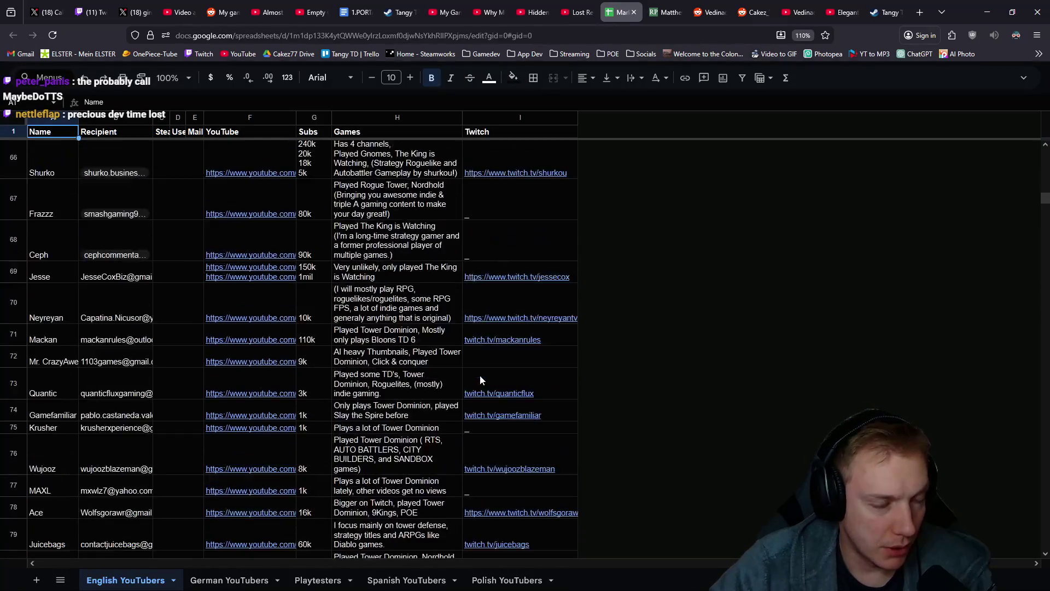
Confirm the English YouTubers list ends at row 120 via cell A121, then return to Lost Relic Games
scroll(435, 381, "down", 20)
scroll(406, 385, "up", 8)
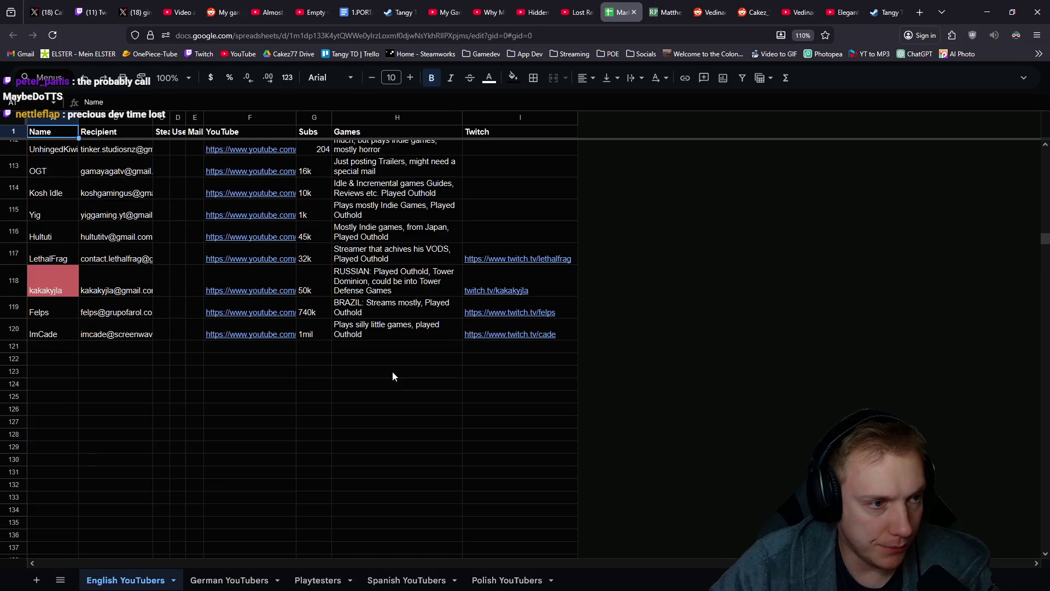
left_click(46, 344)
left_click(41, 418)
left_click(63, 342)
left_click(574, 11)
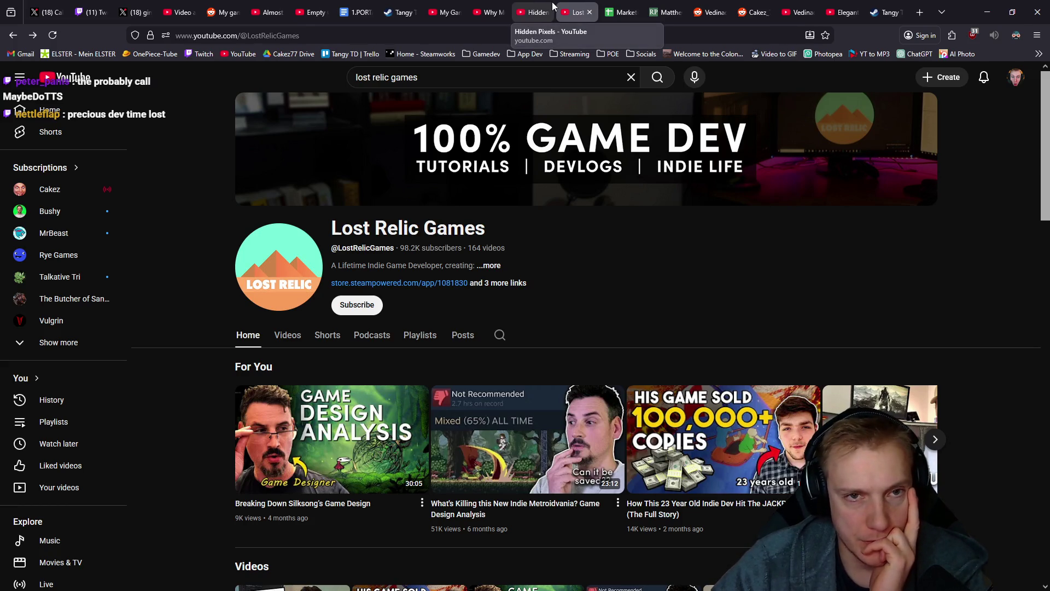
Open the Hidden Pixels channel tab (101 subscribers, 116 videos)
left_click(613, 8)
left_click(576, 6)
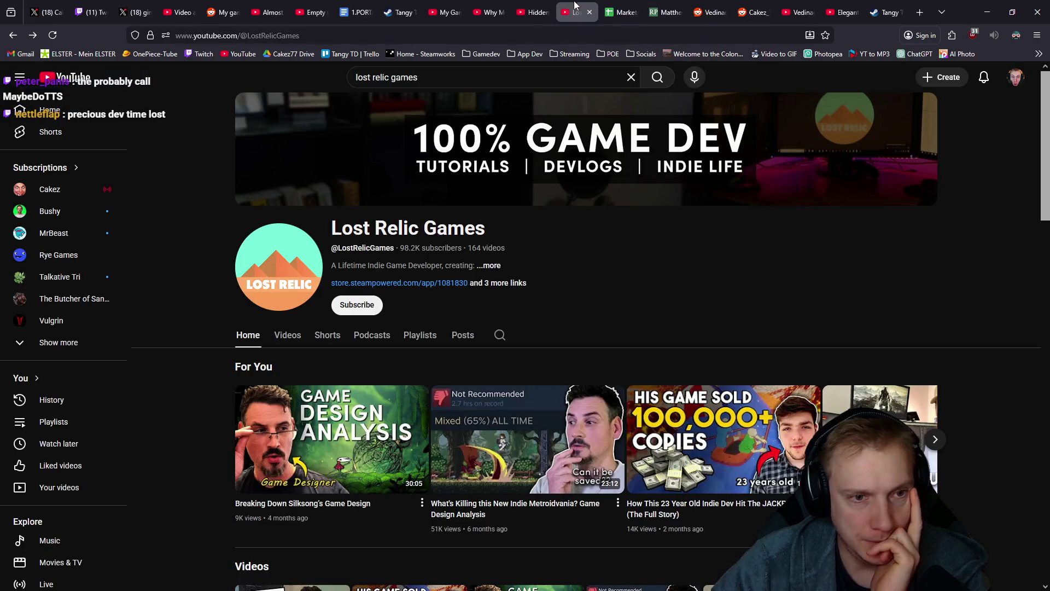
left_click(534, 7)
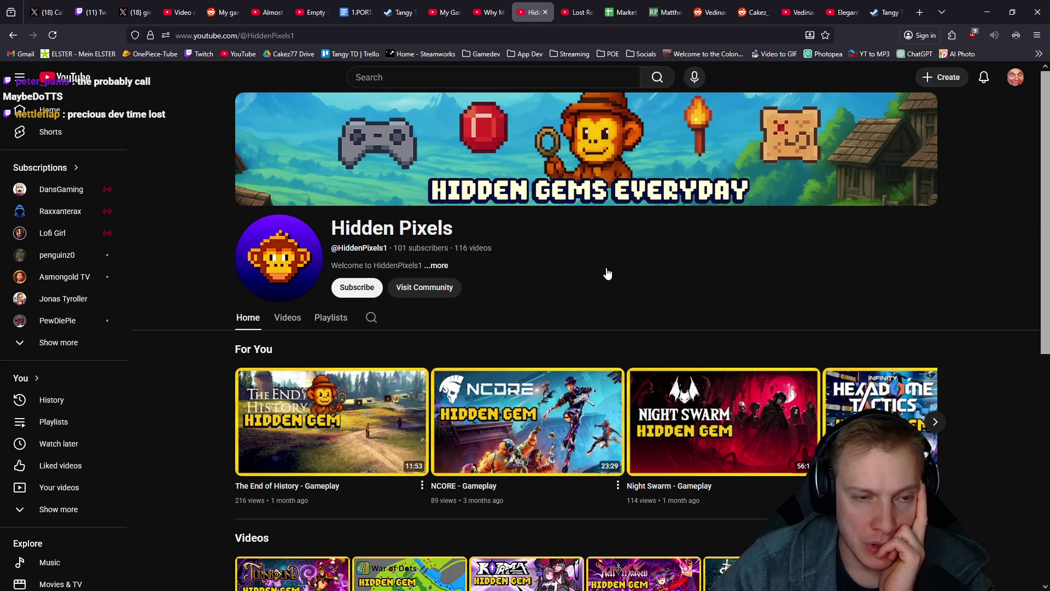
scroll(540, 268, "down", 2)
scroll(558, 247, "up", 2)
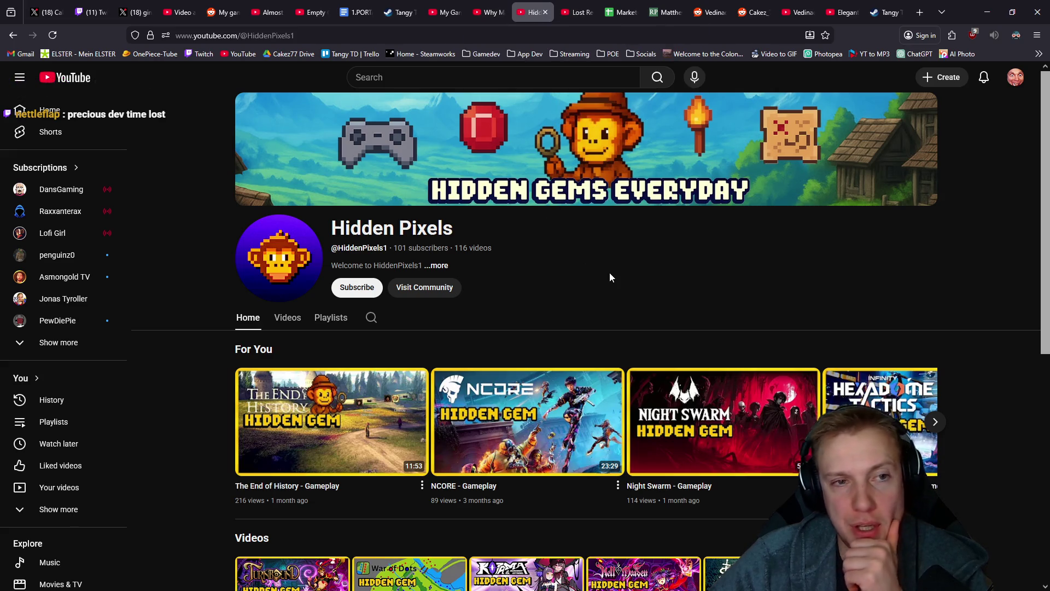
Search YouTube for 'gnomes'
left_click(402, 77)
type("gnomes")
key("Return")
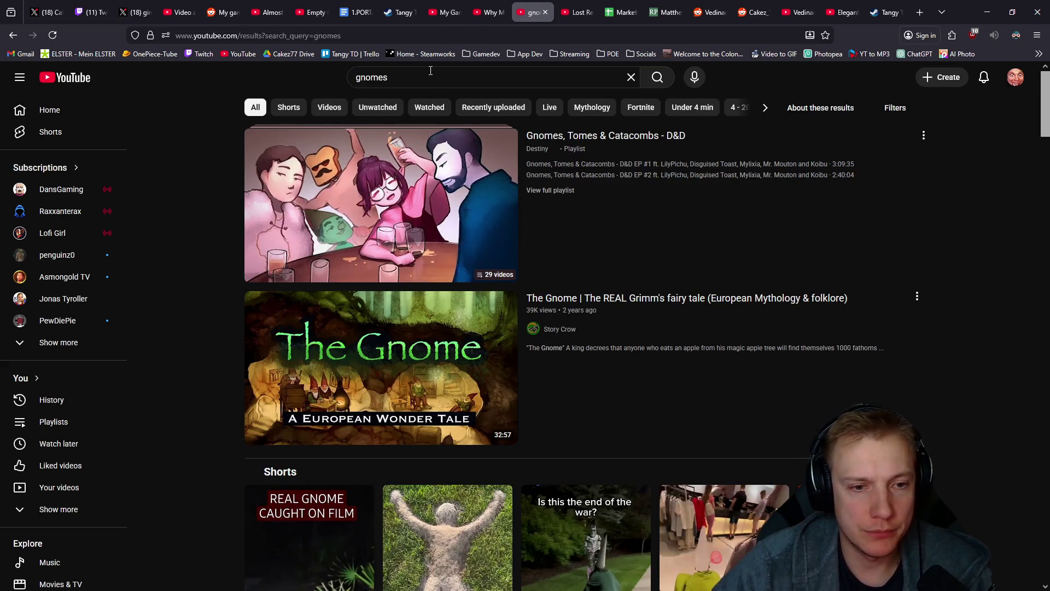
Refine the YouTube search to 'gnomes game' and browse the results
left_click(430, 72)
type("gg")
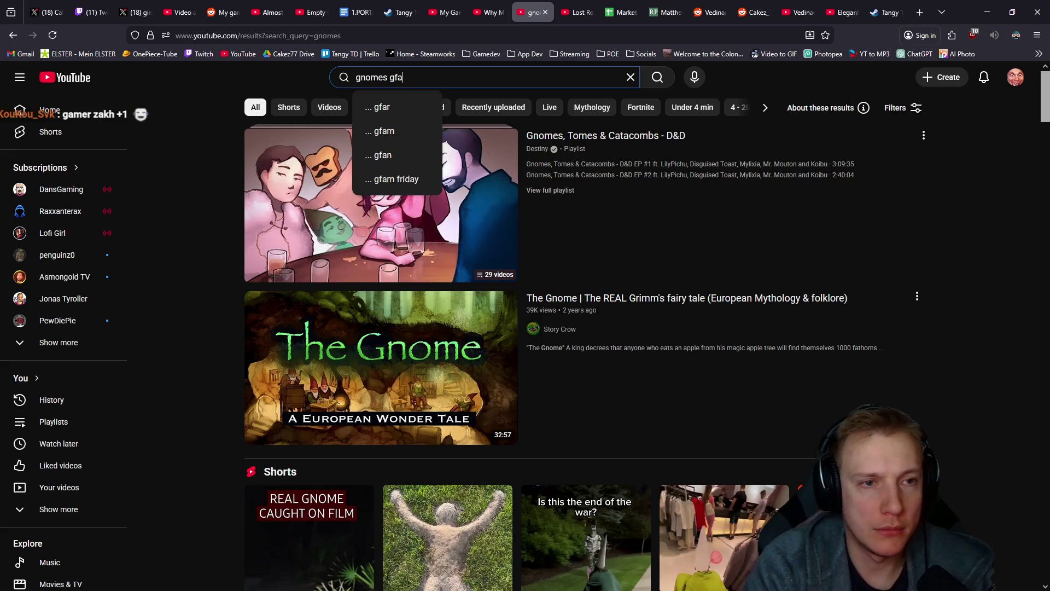
key("BackSpace")
type("ame")
key("Return")
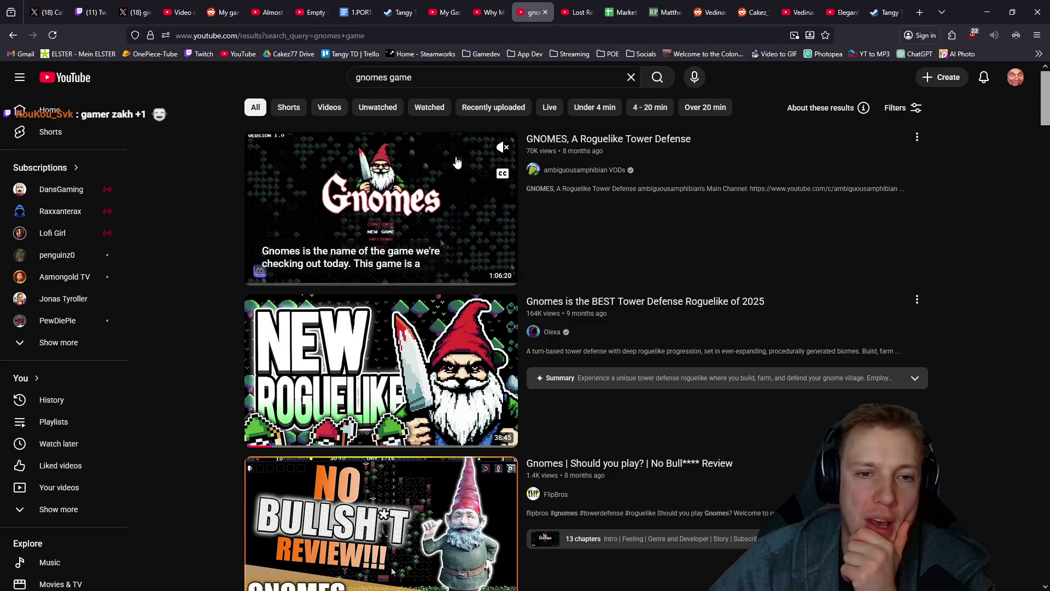
scroll(602, 394, "down", 3)
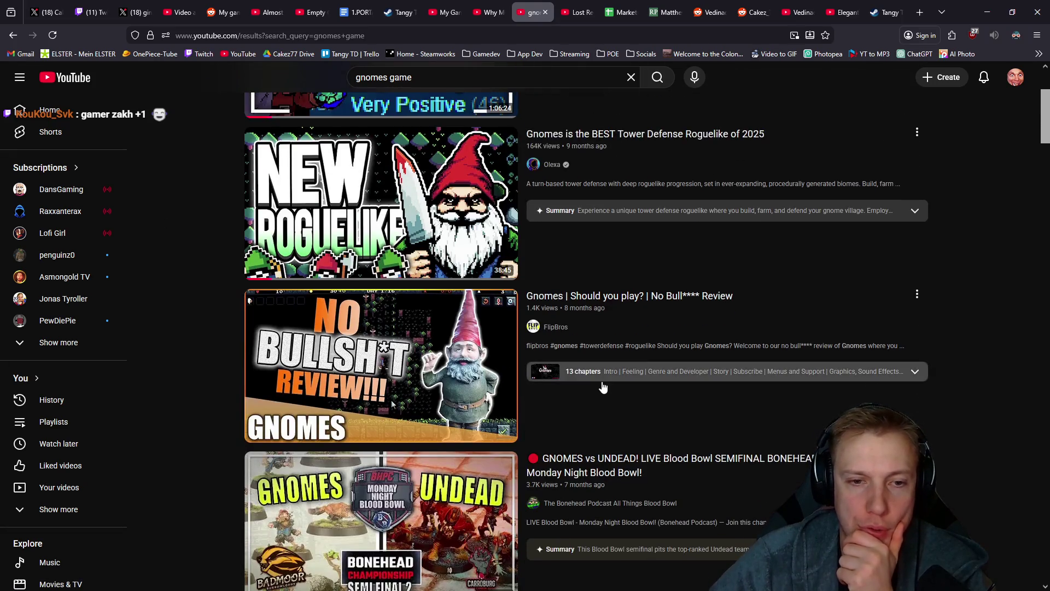
scroll(739, 298, "down", 2)
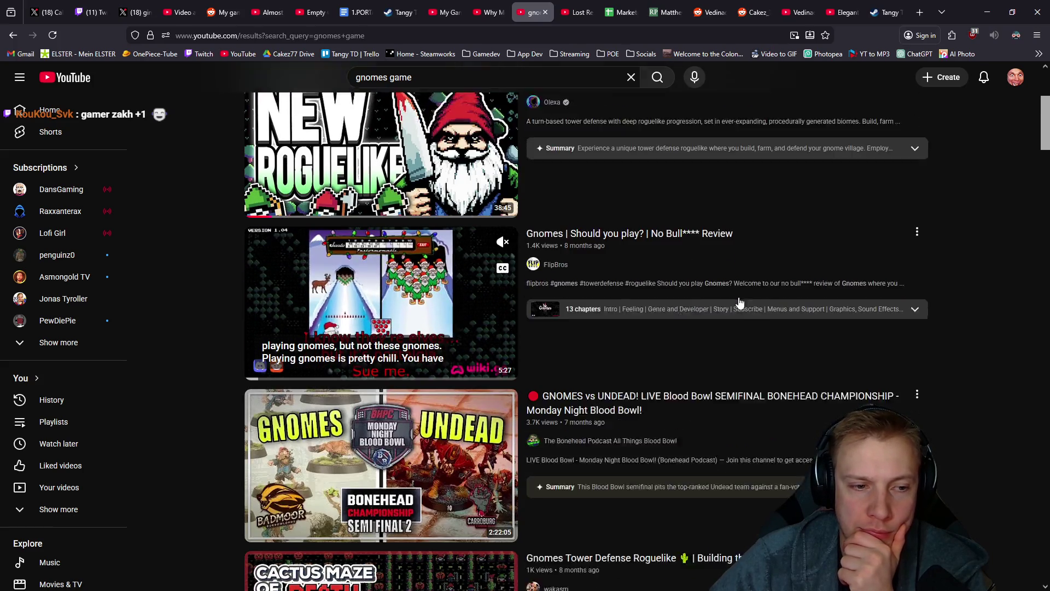
scroll(673, 303, "down", 7)
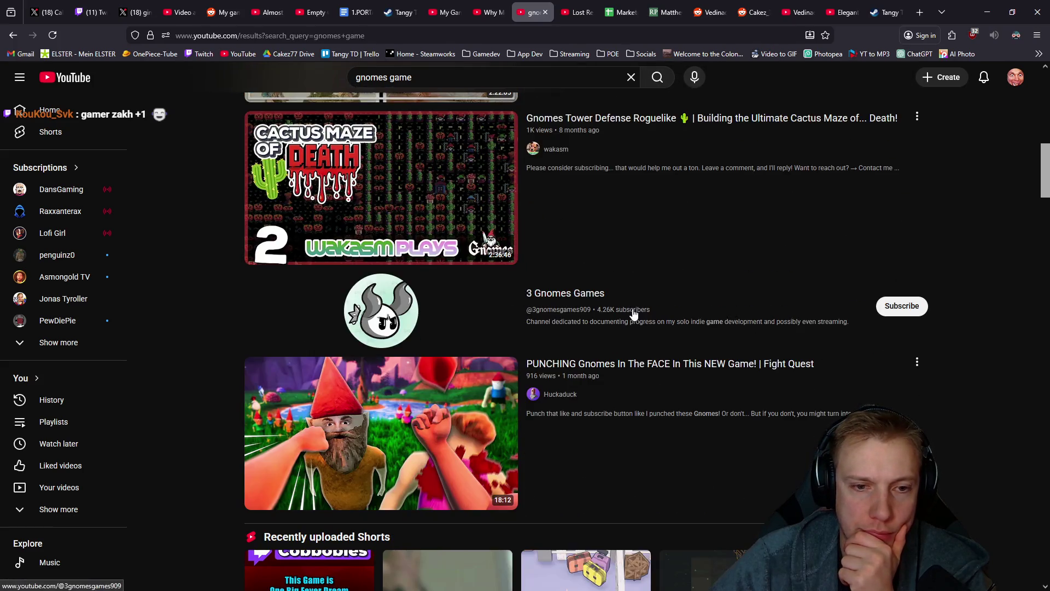
scroll(652, 288, "down", 2)
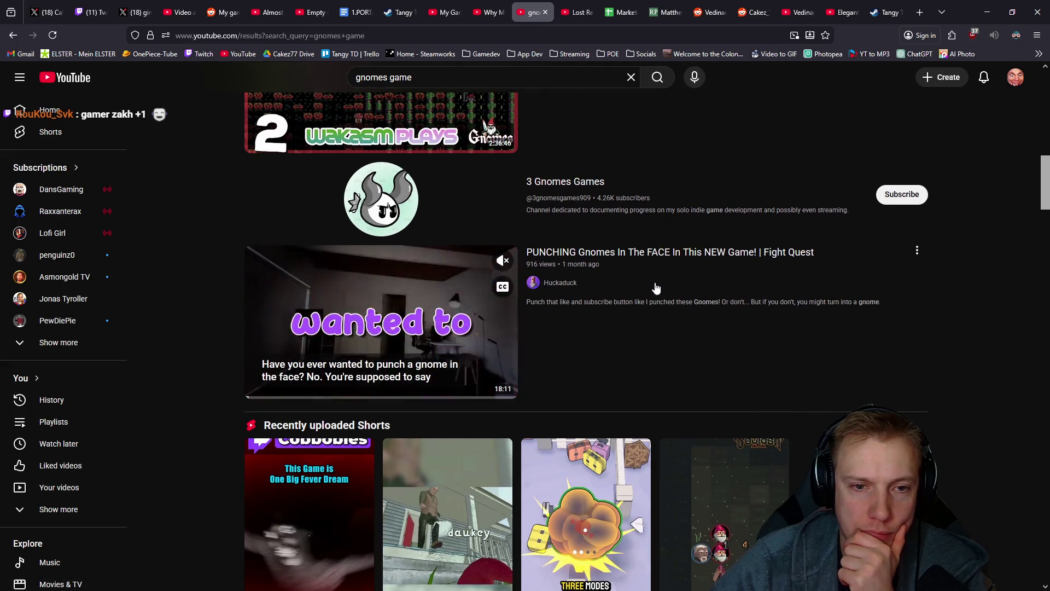
scroll(711, 390, "up", 15)
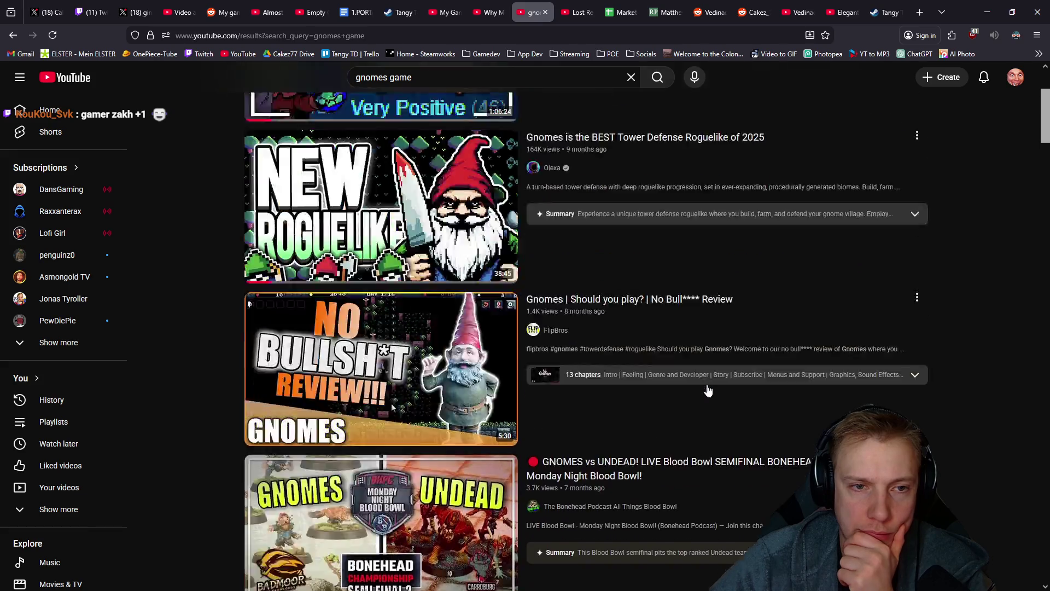
From the top Gnomes roguelike tower defense video's description, open the Gnomes game page, then return to Lost Relic Games
left_click(422, 214)
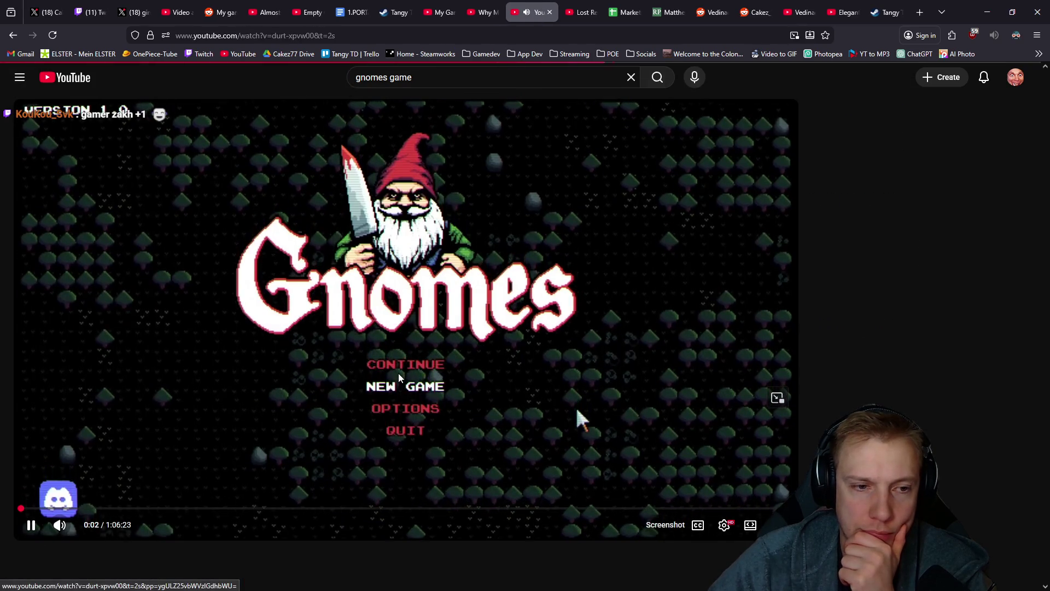
left_click(398, 373)
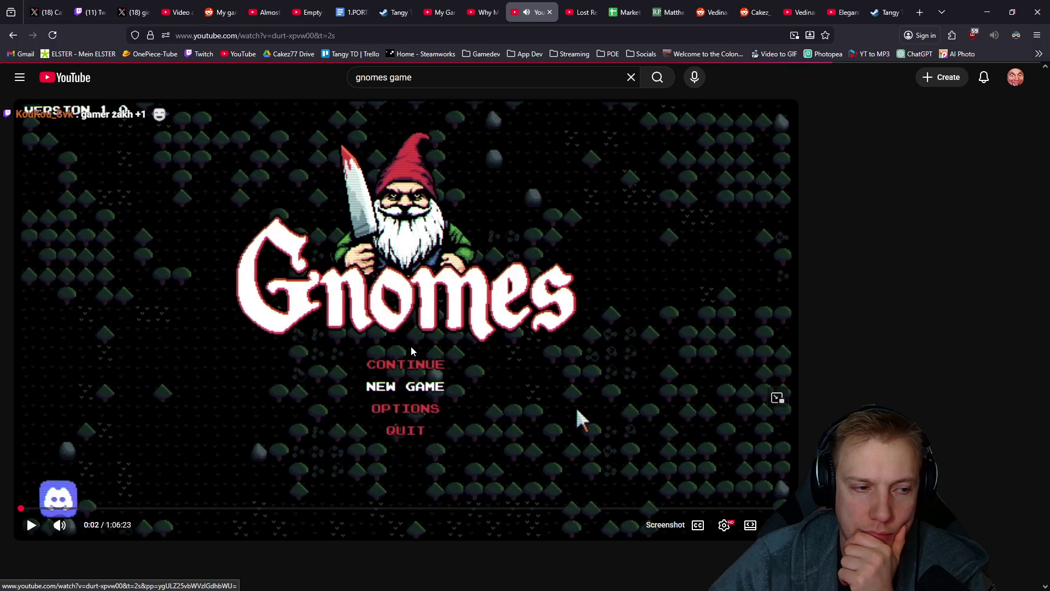
scroll(356, 322, "down", 5)
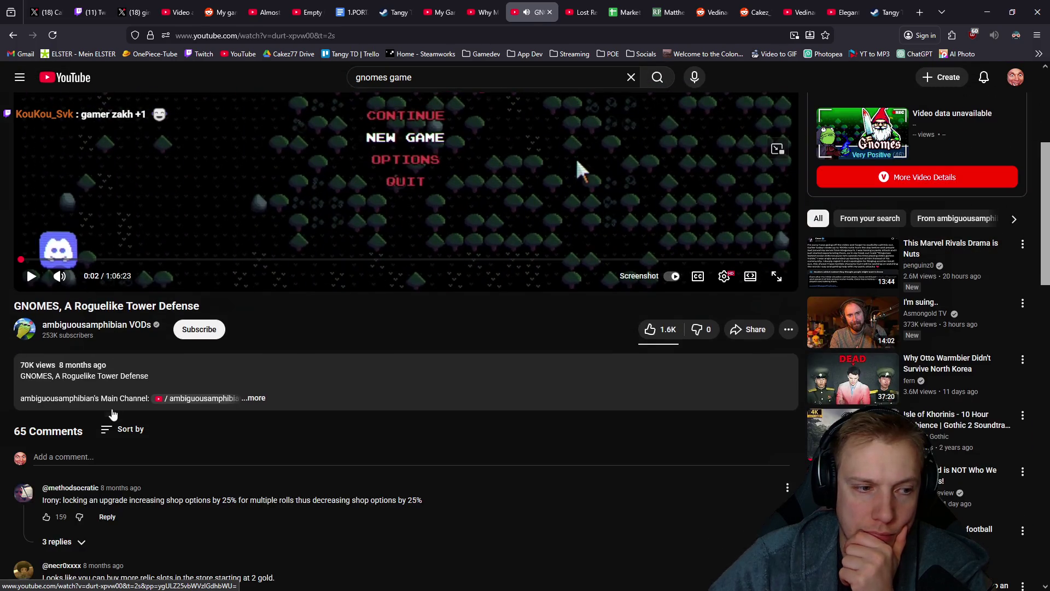
left_click(377, 395)
scroll(367, 384, "down", 3)
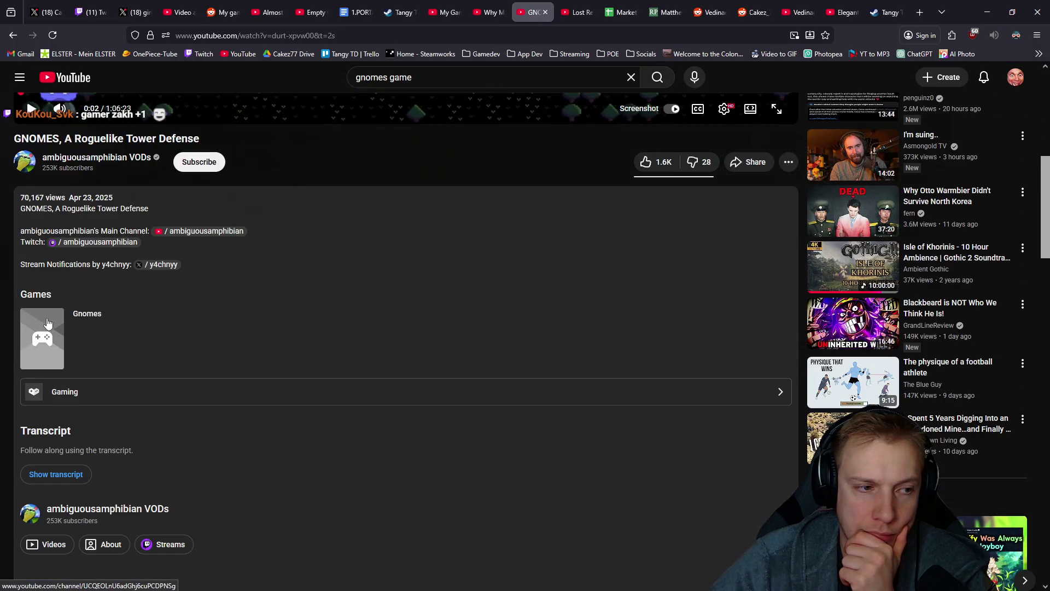
left_click(47, 324)
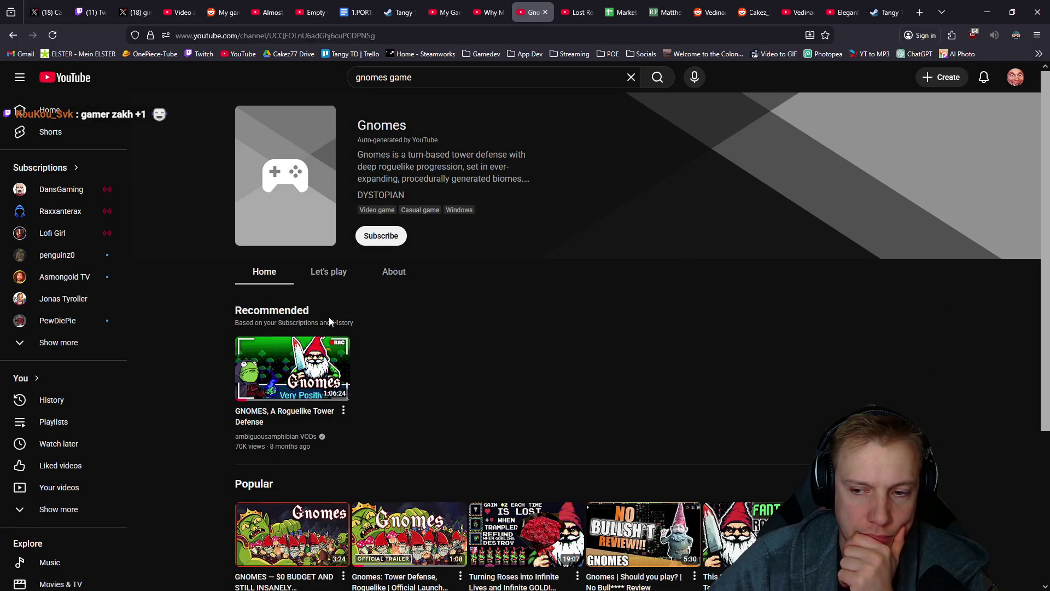
left_click(577, 12)
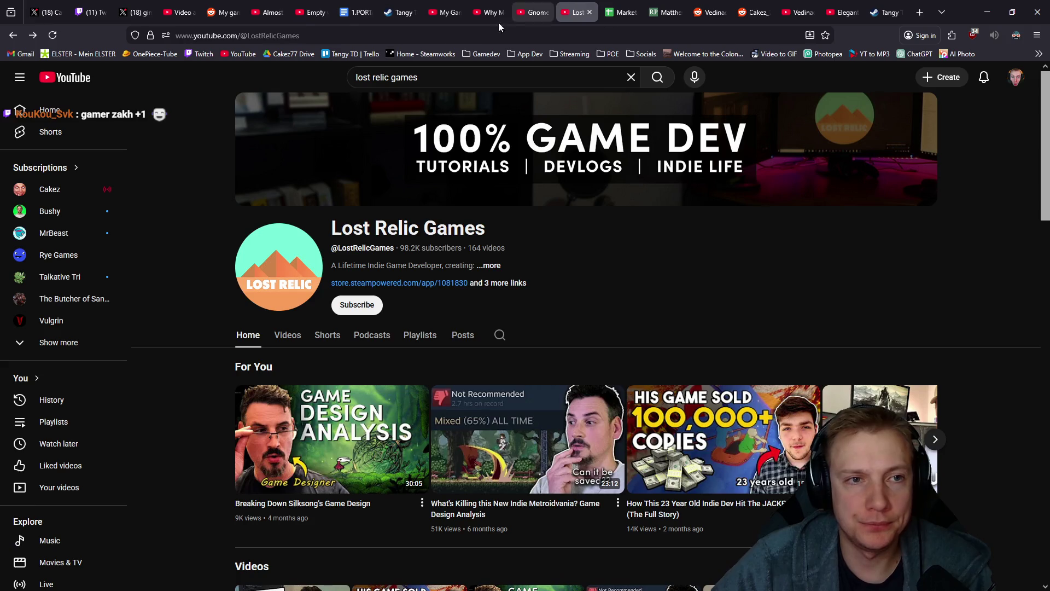
Search YouTube for 'gamer zahk' and open the GamerZakh channel
triple_click(435, 82)
type("ga")
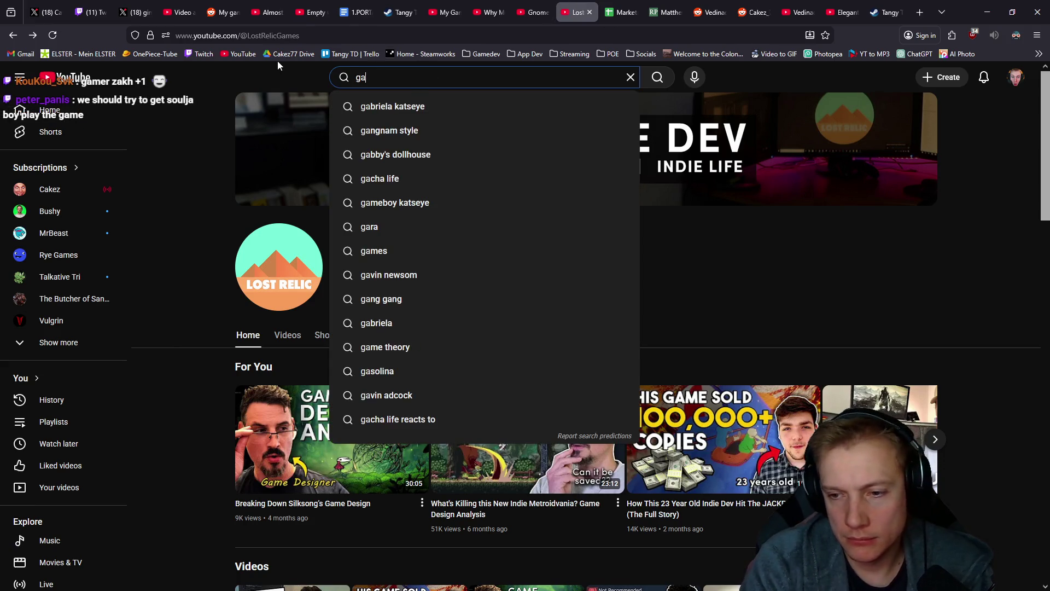
type("mer zahk")
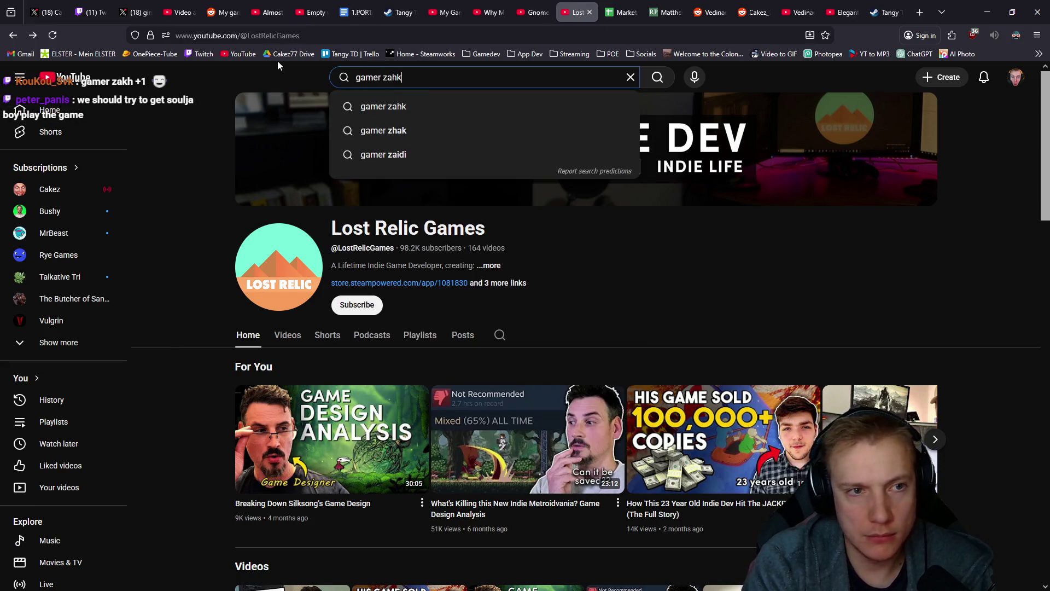
key("Return")
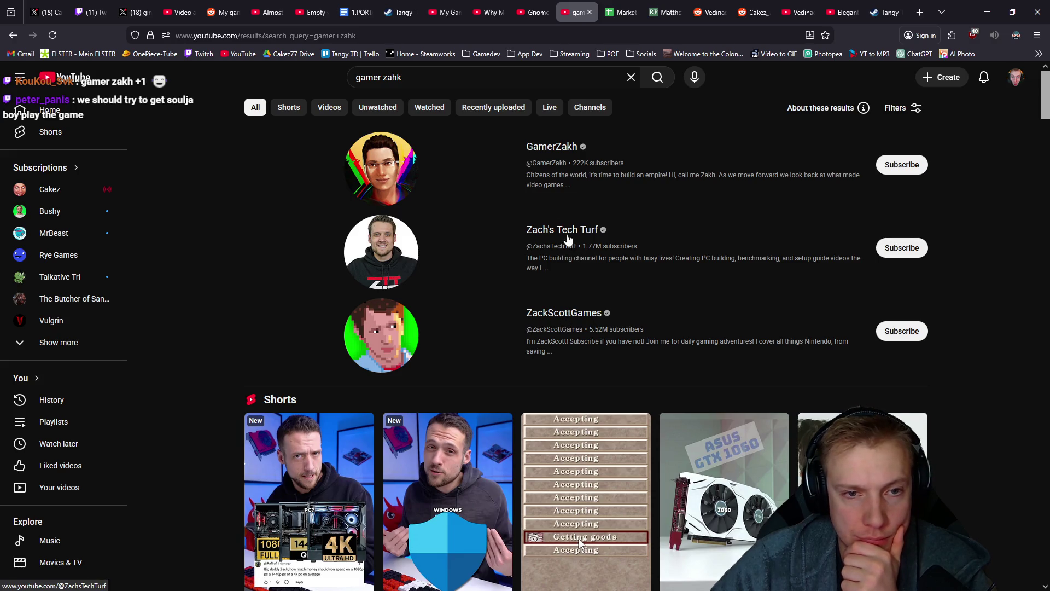
left_click(546, 147)
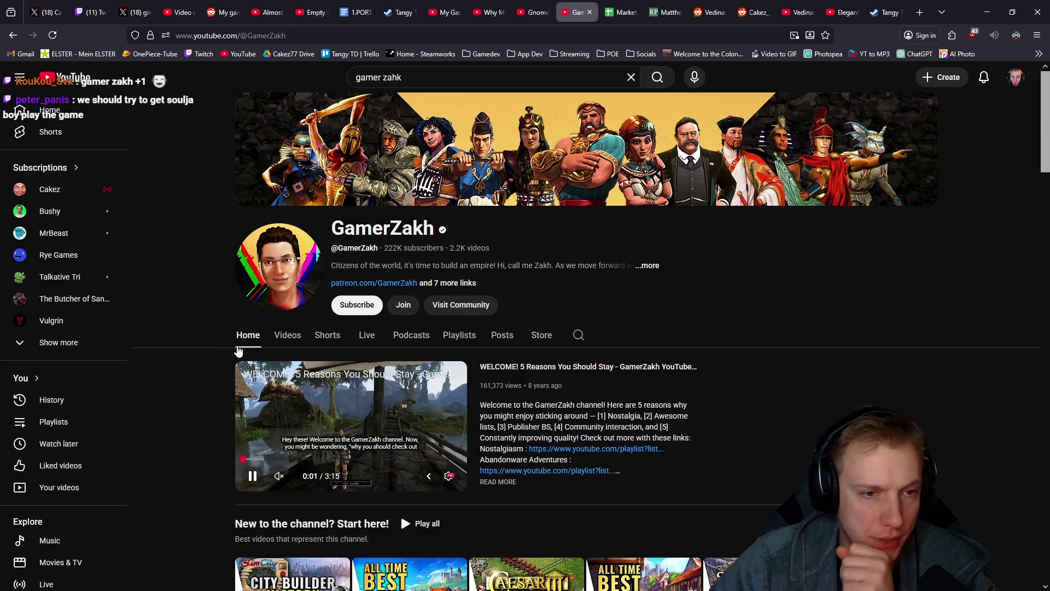
Pause the channel trailer, read GamerZakh's full description, and show the Videos tab
left_click(355, 428)
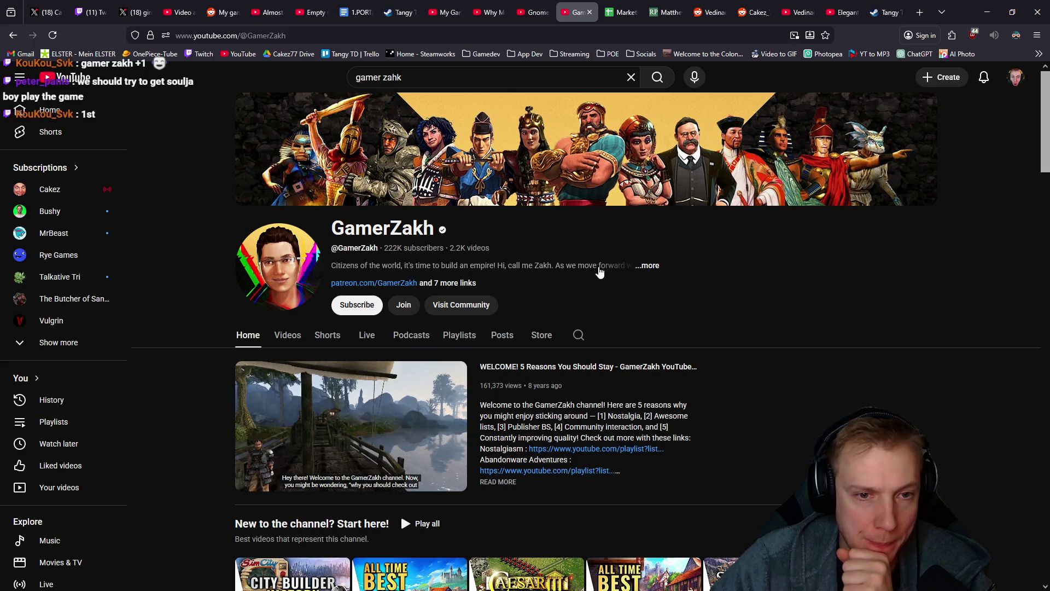
left_click(651, 266)
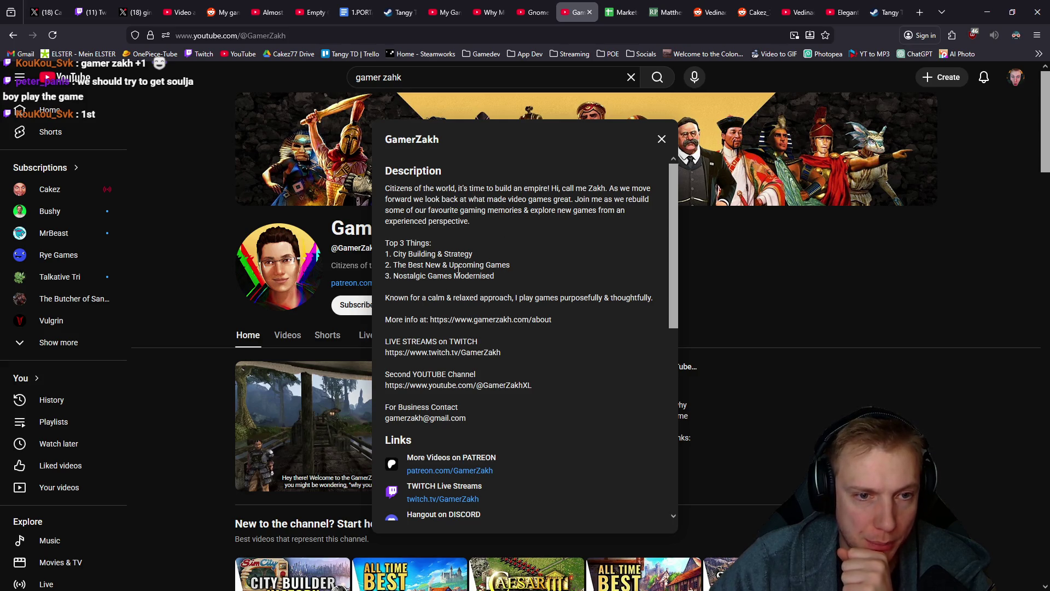
left_click(707, 279)
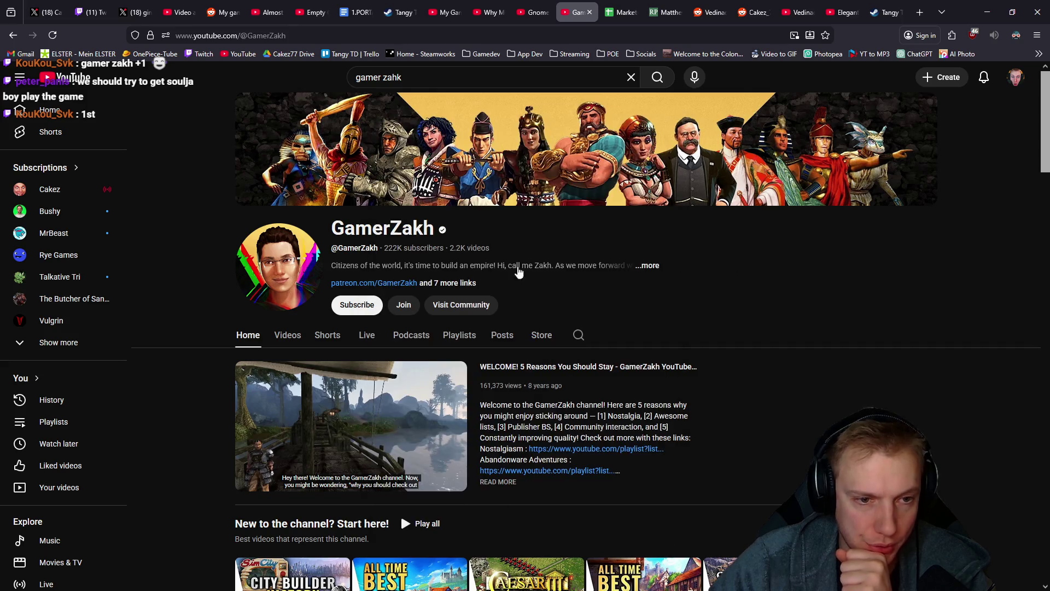
left_click(290, 336)
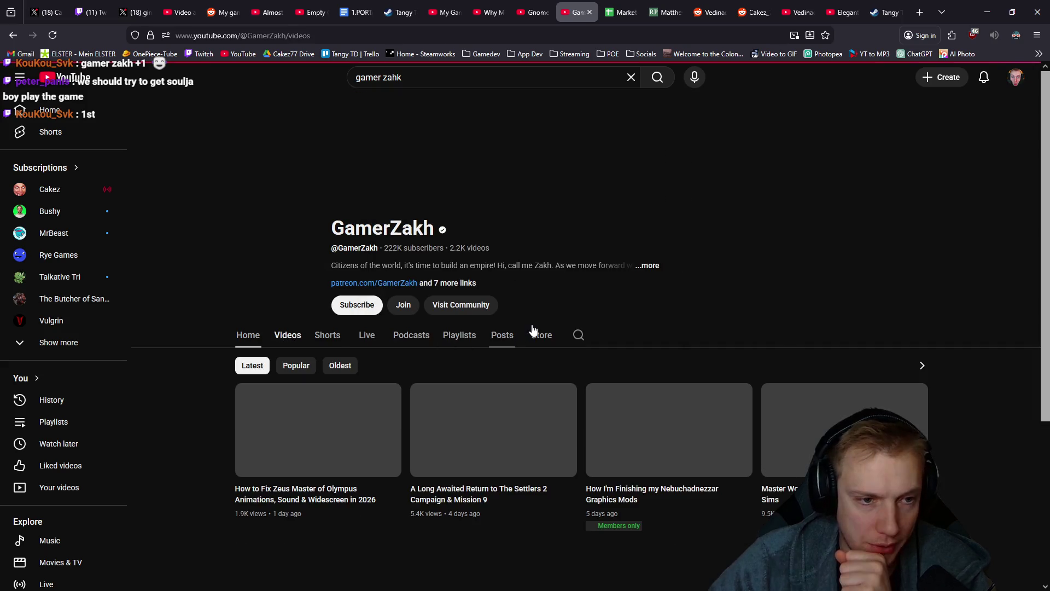
scroll(586, 265, "down", 3)
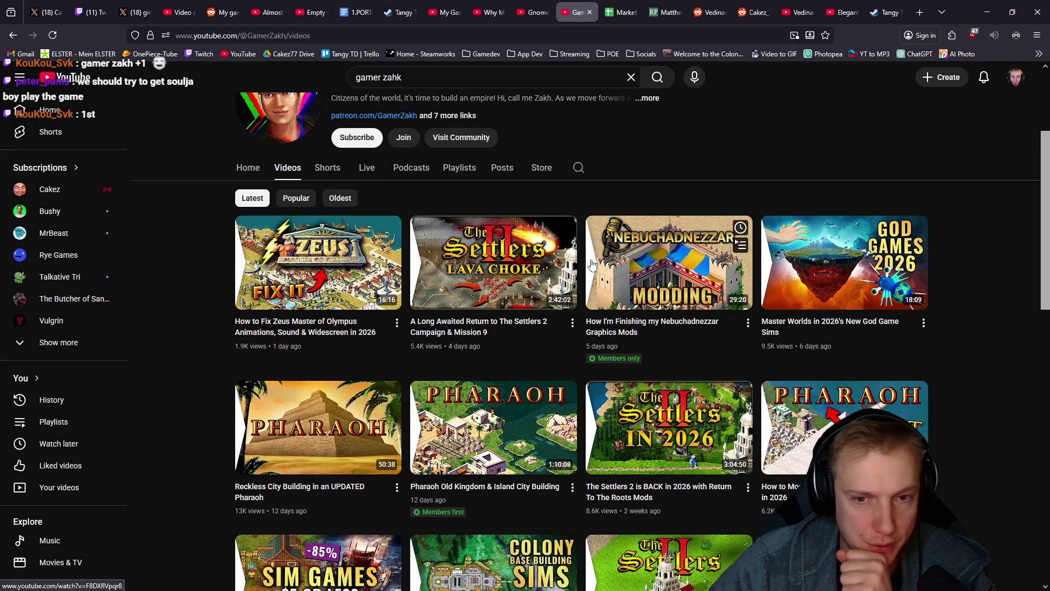
scroll(774, 311, "down", 5)
scroll(774, 311, "down", 1)
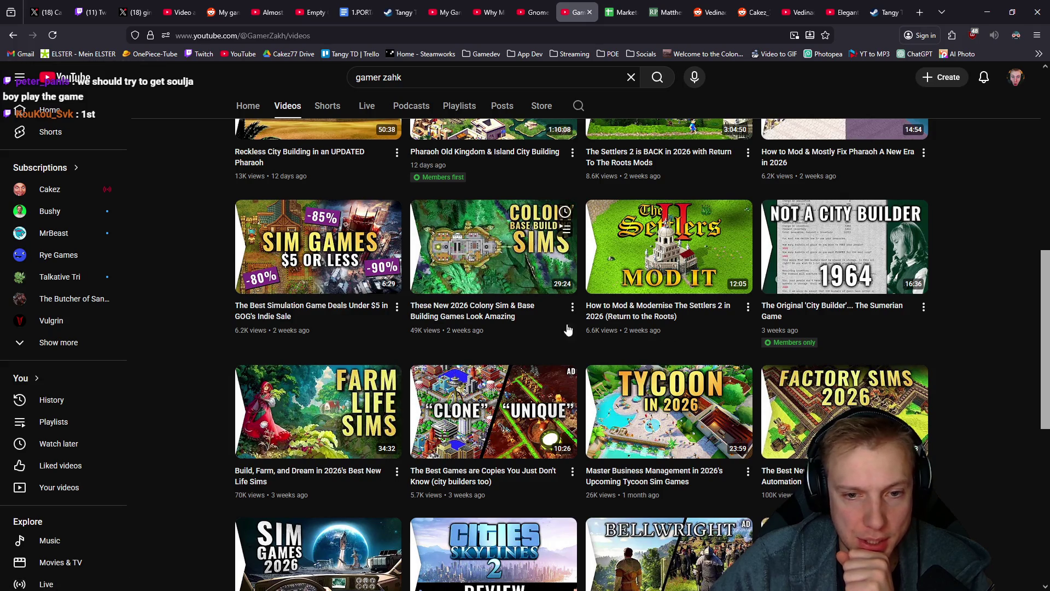
scroll(672, 356, "down", 7)
scroll(685, 370, "down", 2)
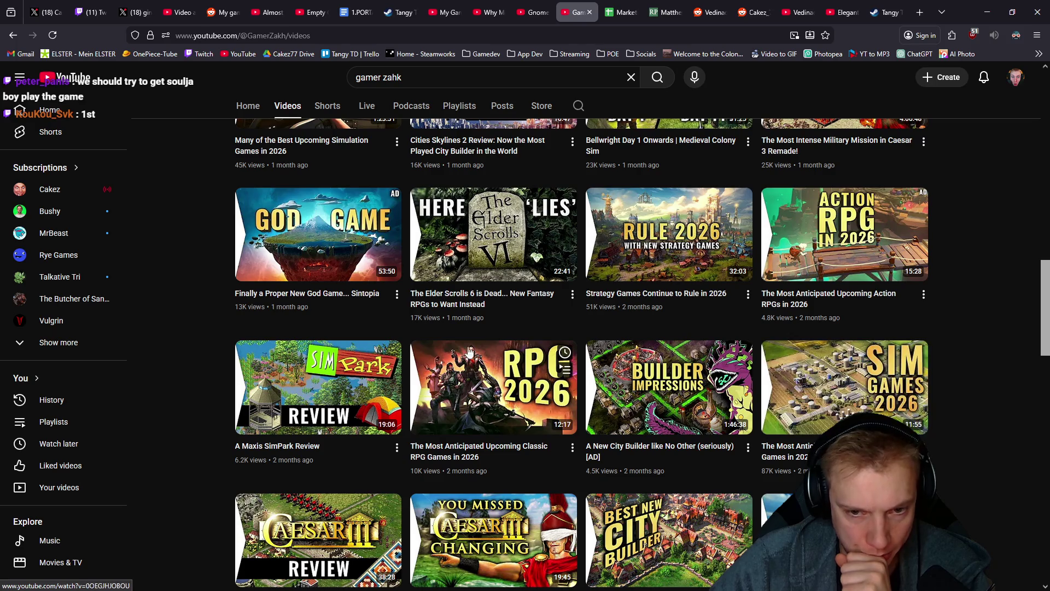
scroll(335, 514, "down", 3)
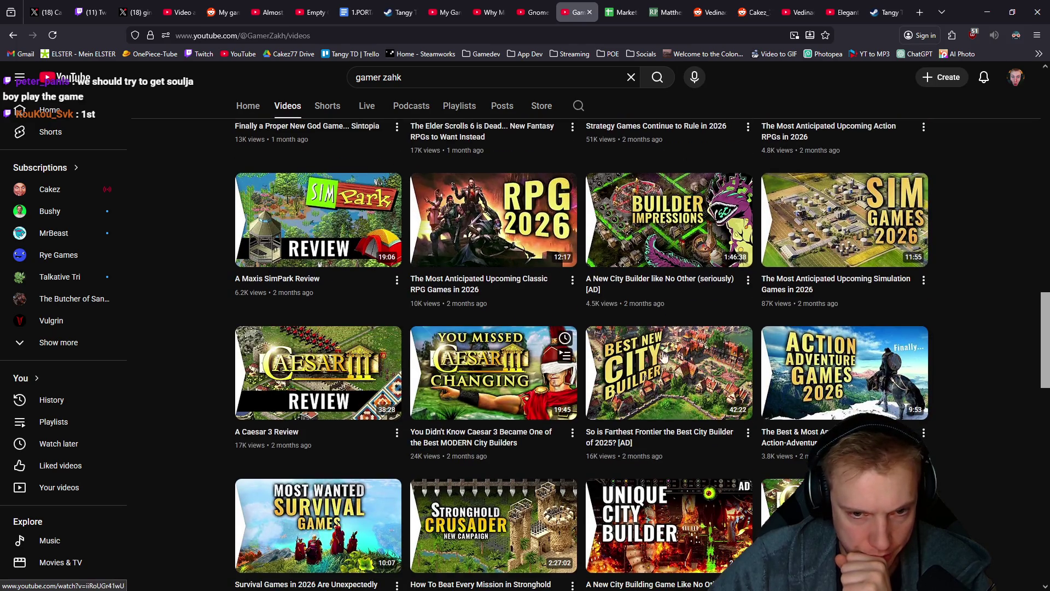
scroll(828, 397, "down", 4)
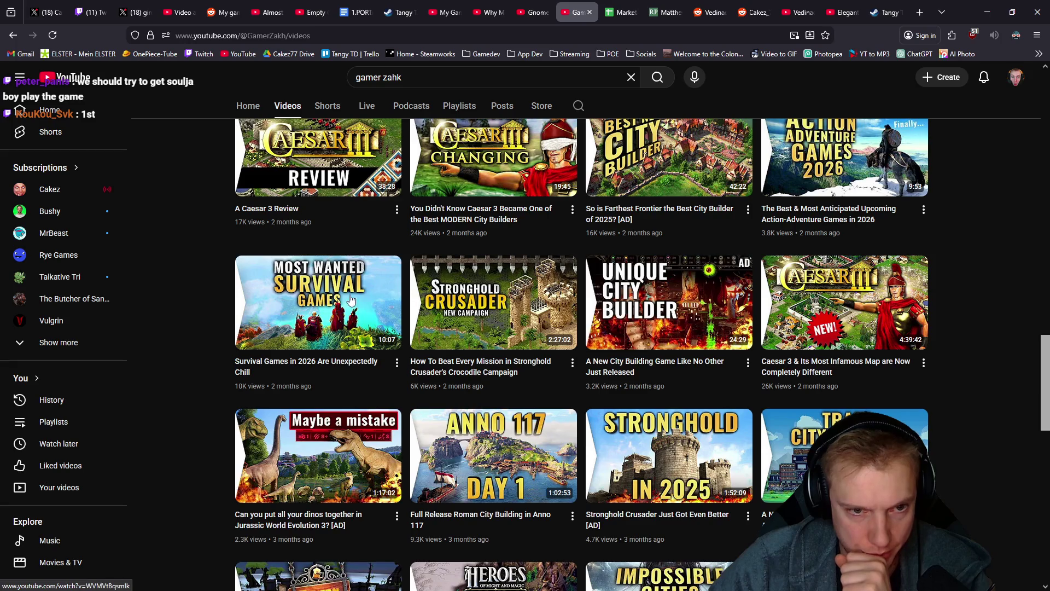
scroll(338, 355, "down", 2)
scroll(625, 379, "down", 2)
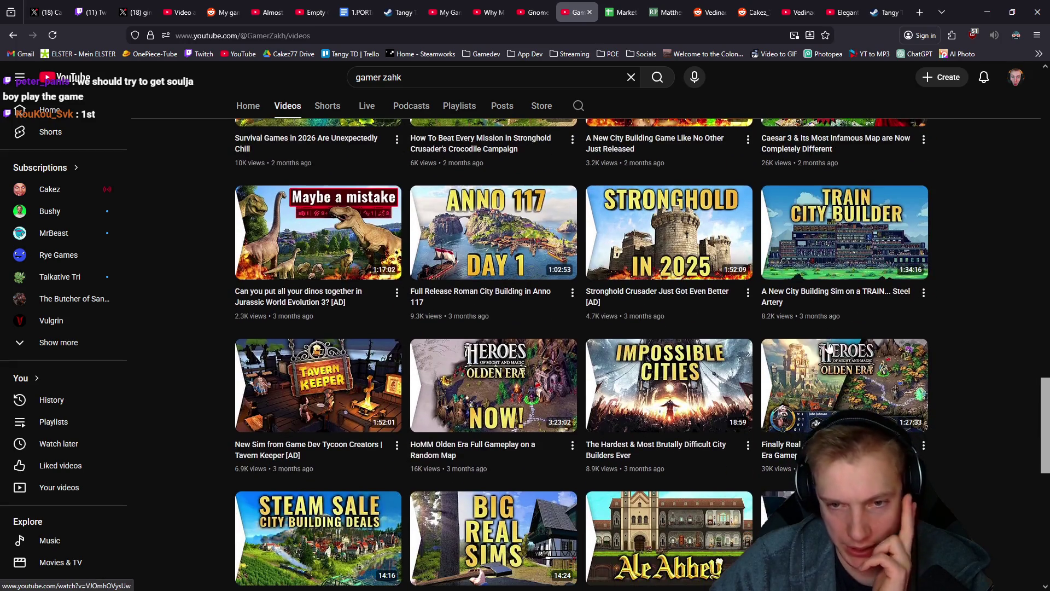
scroll(625, 379, "down", 3)
scroll(347, 368, "up", 15)
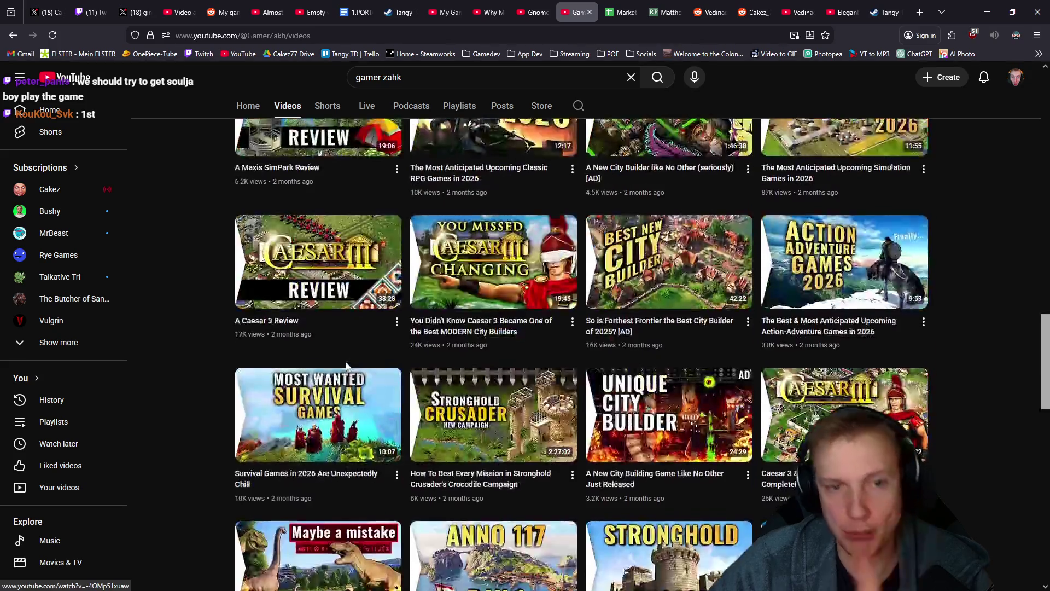
scroll(347, 368, "up", 10)
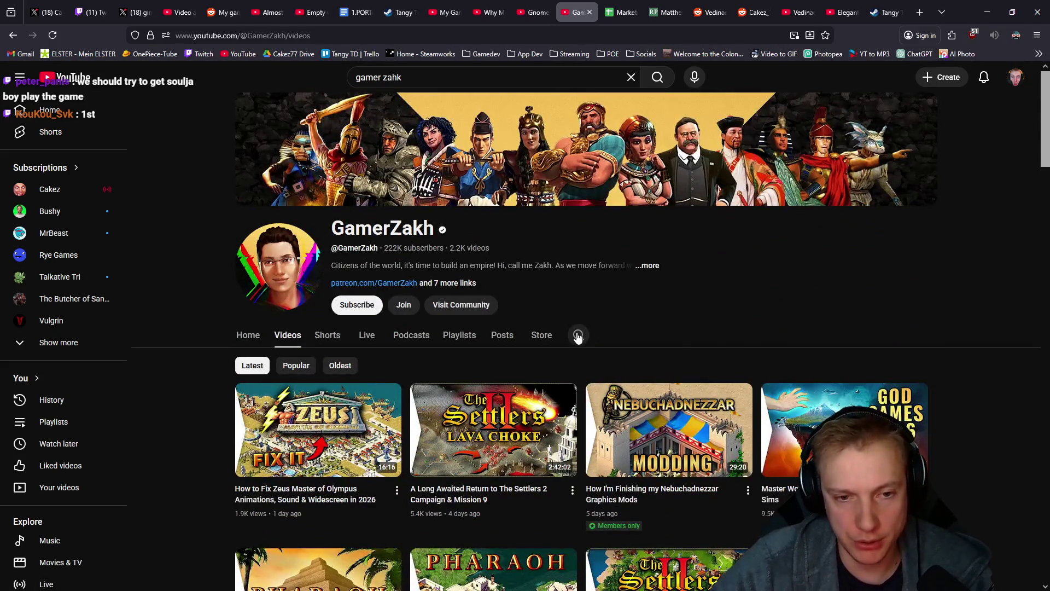
Search GamerZakh's channel for 'they are billions', then 'the king is watching'
left_click(578, 334)
type("they are billions")
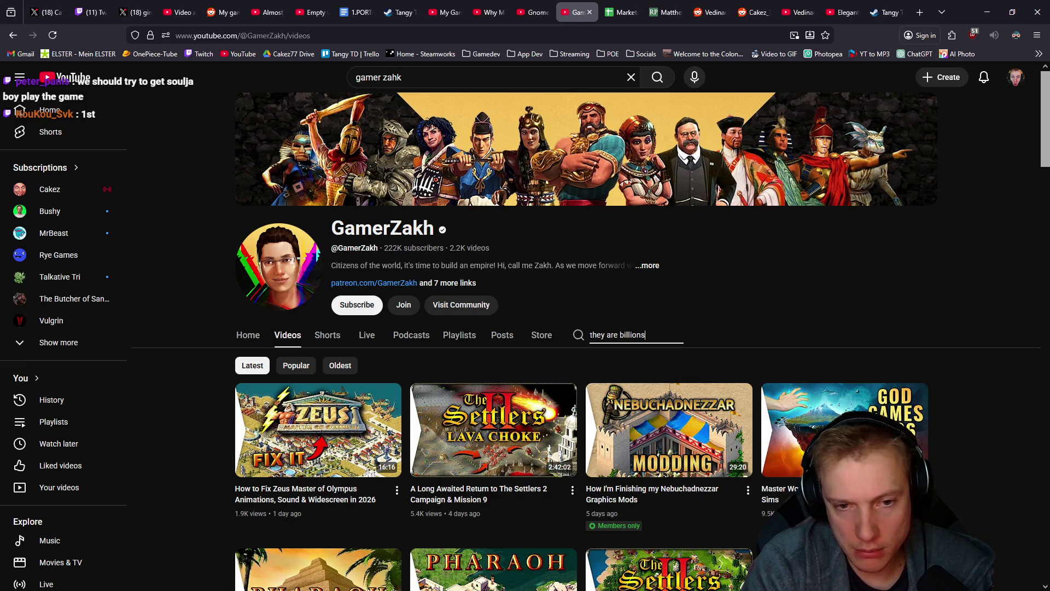
key("Return")
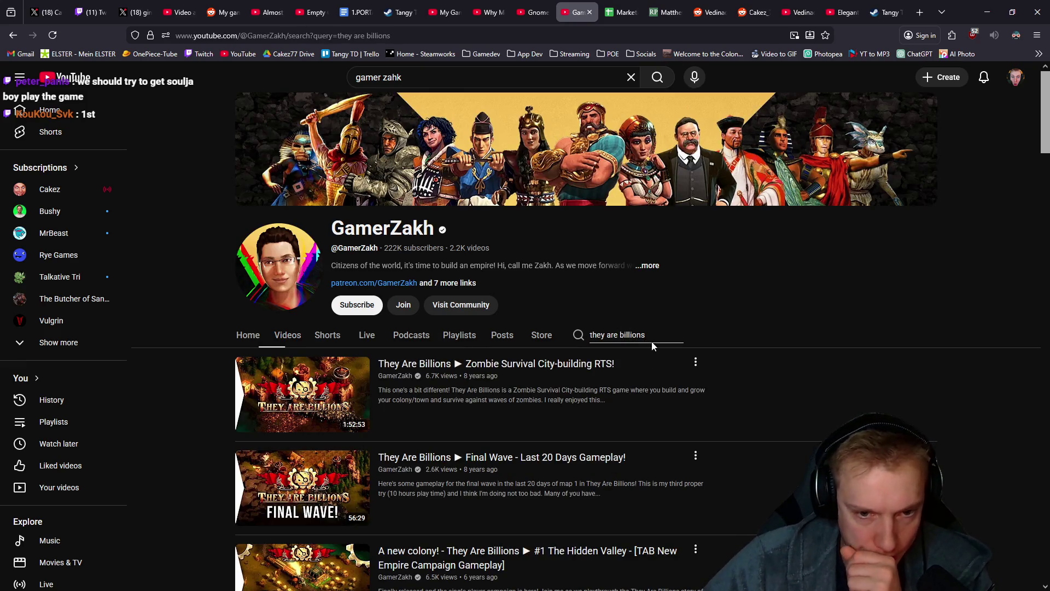
left_click(515, 341)
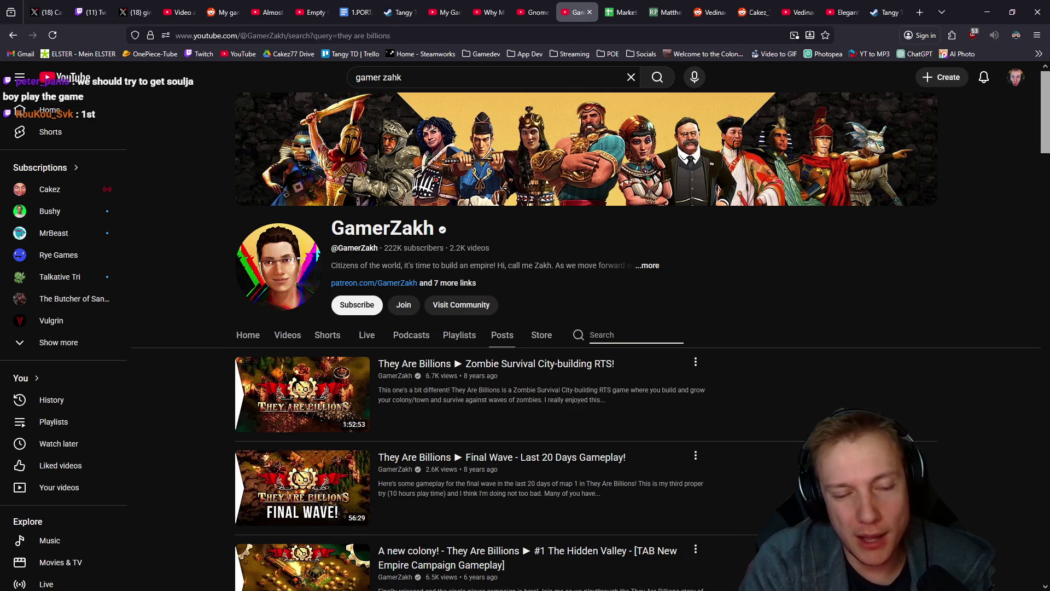
type("outhold")
key("Return")
type("a game")
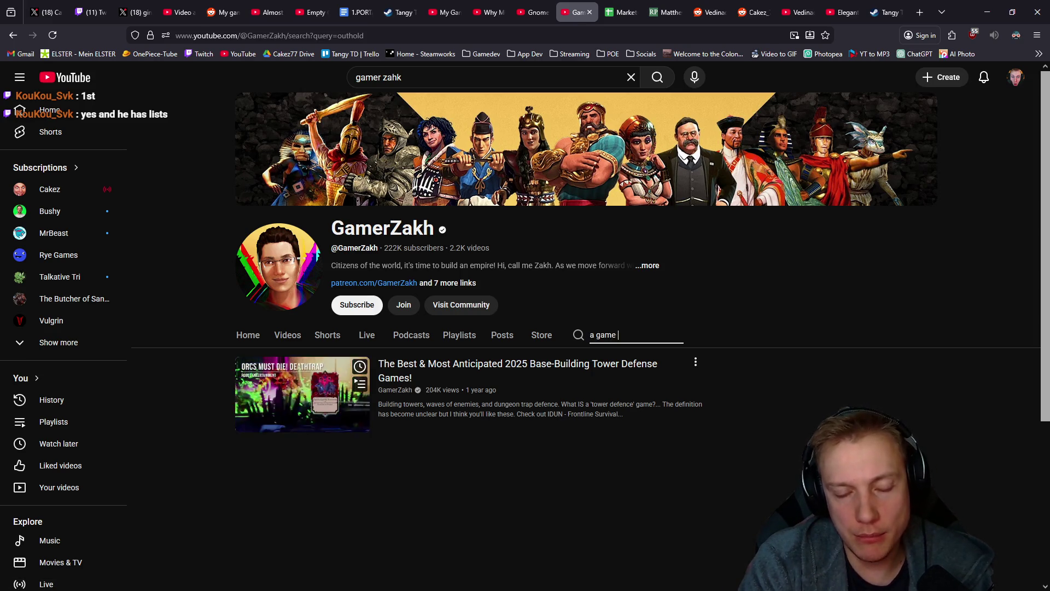
key("BackSpace")
key("BackSpace")
key("BackSpace")
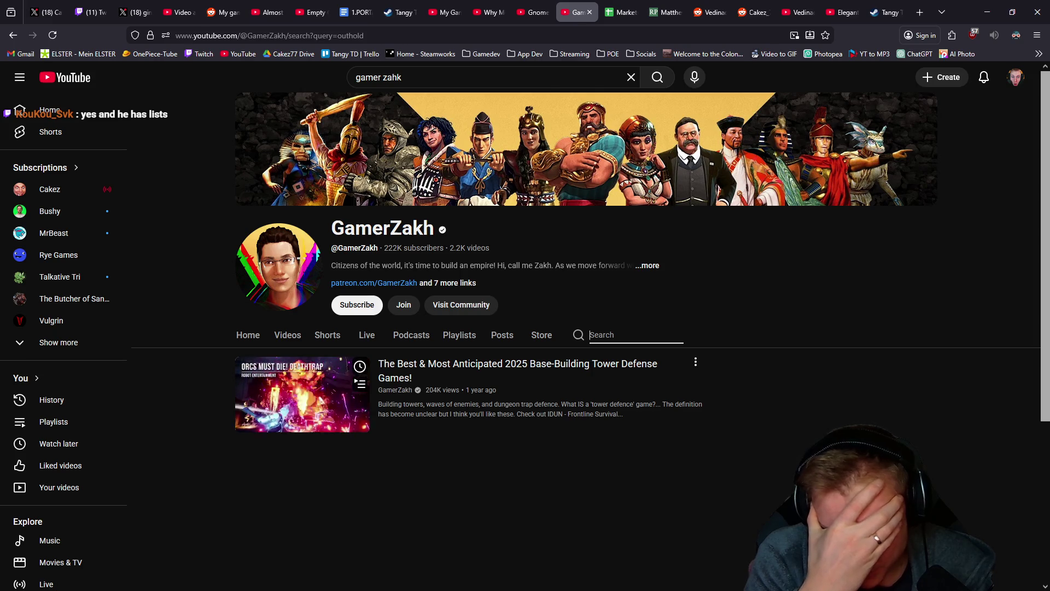
type("the king is watching")
key("Return")
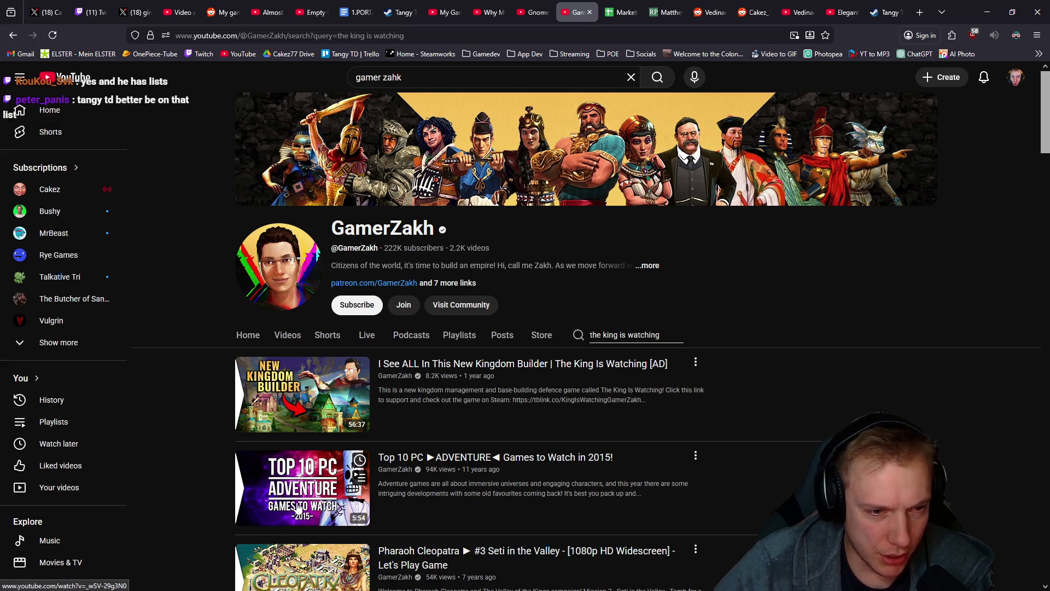
scroll(298, 508, "down", 3)
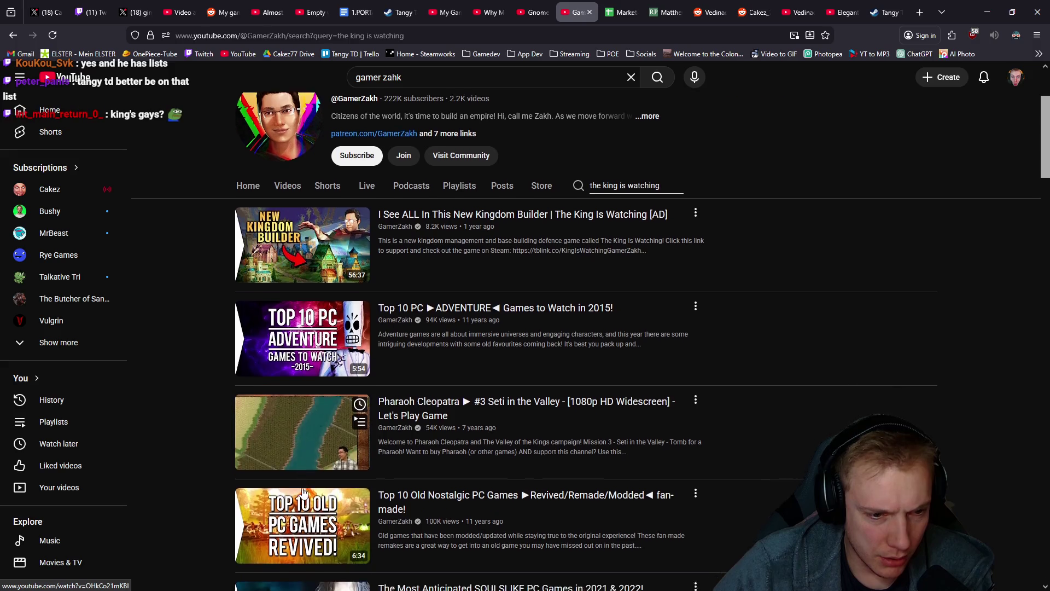
scroll(413, 458, "up", 3)
Search the channel for 'tower domin', 'gnomes' and 'outhold' (one 2025 tower defense video)
triple_click(610, 336)
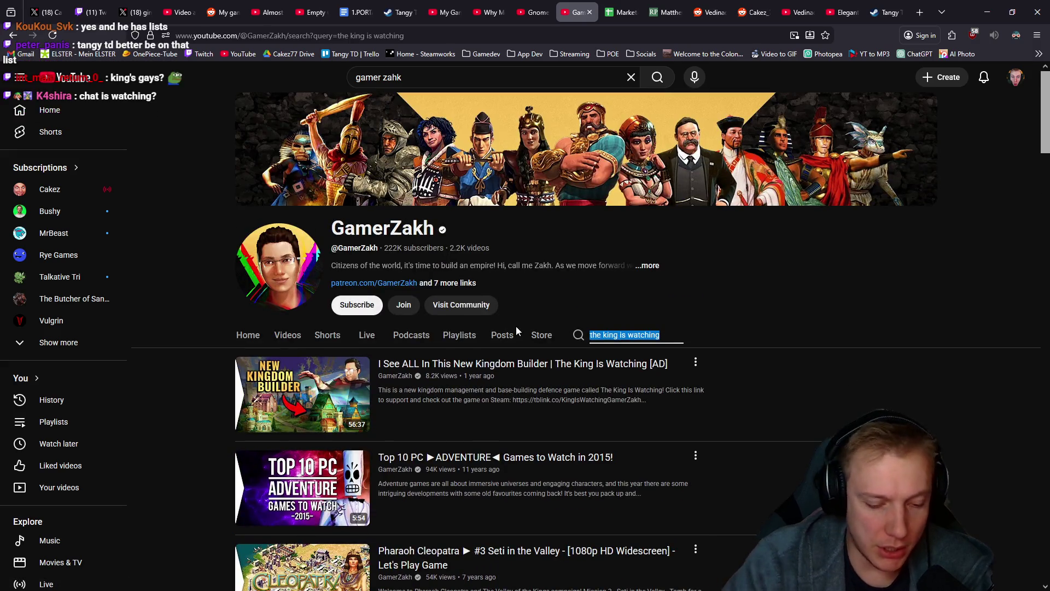
type("tower domi")
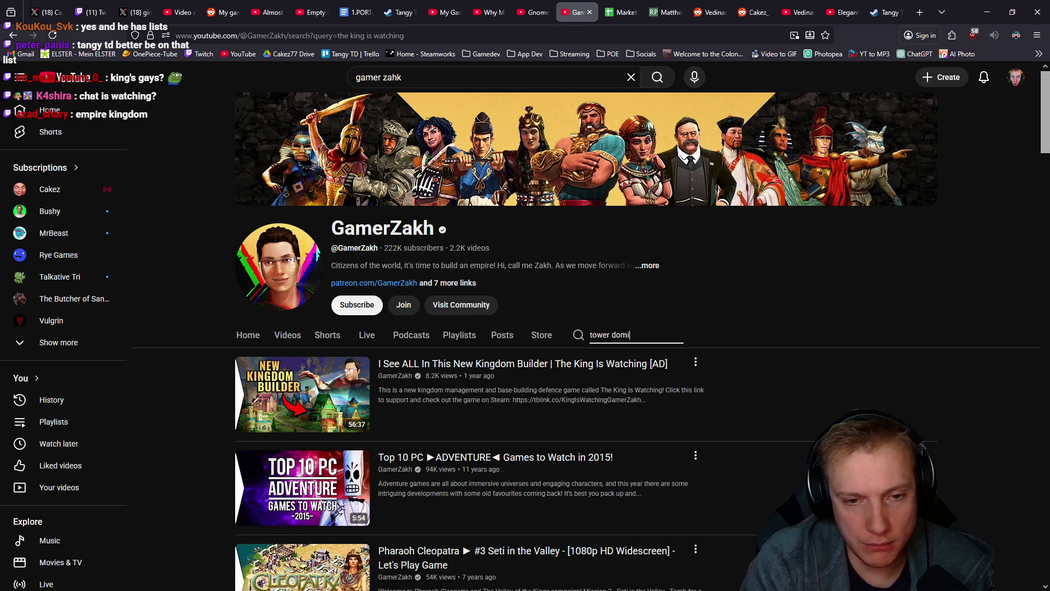
type("nio")
key("Return")
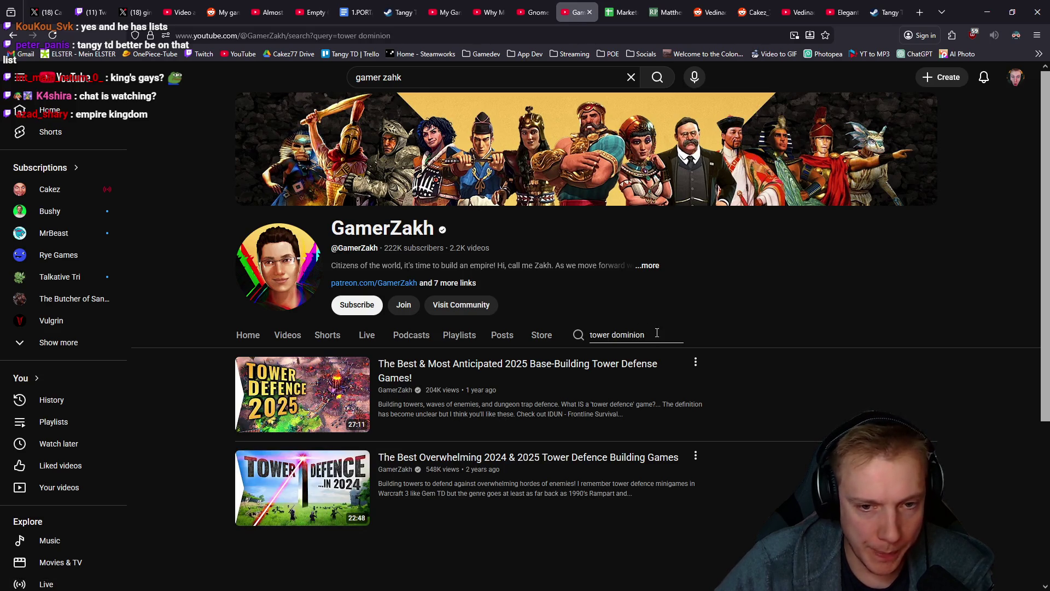
type("gnomes")
key("Return")
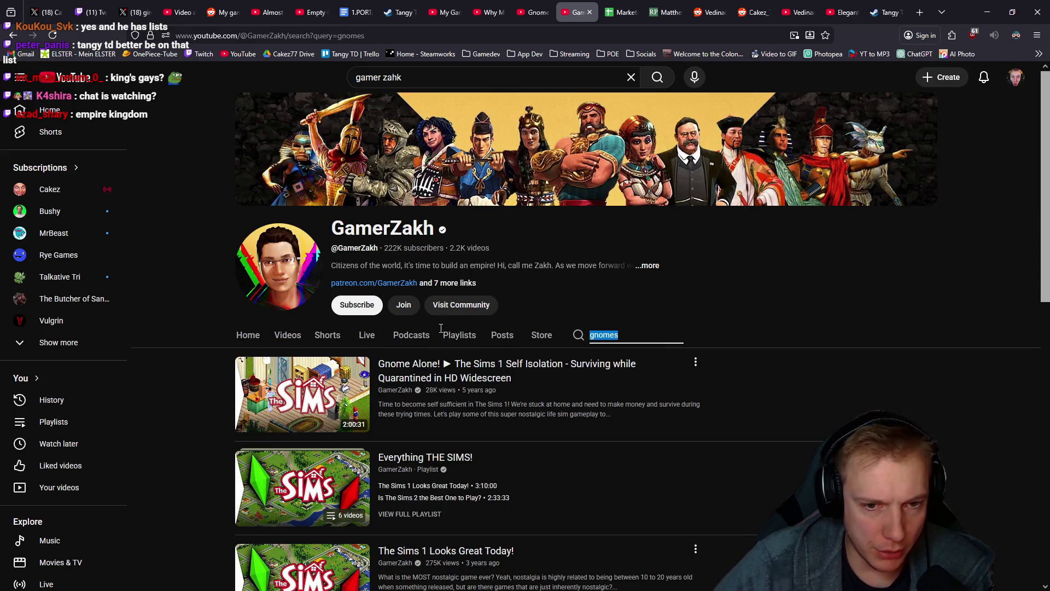
type("outhold")
key("Return")
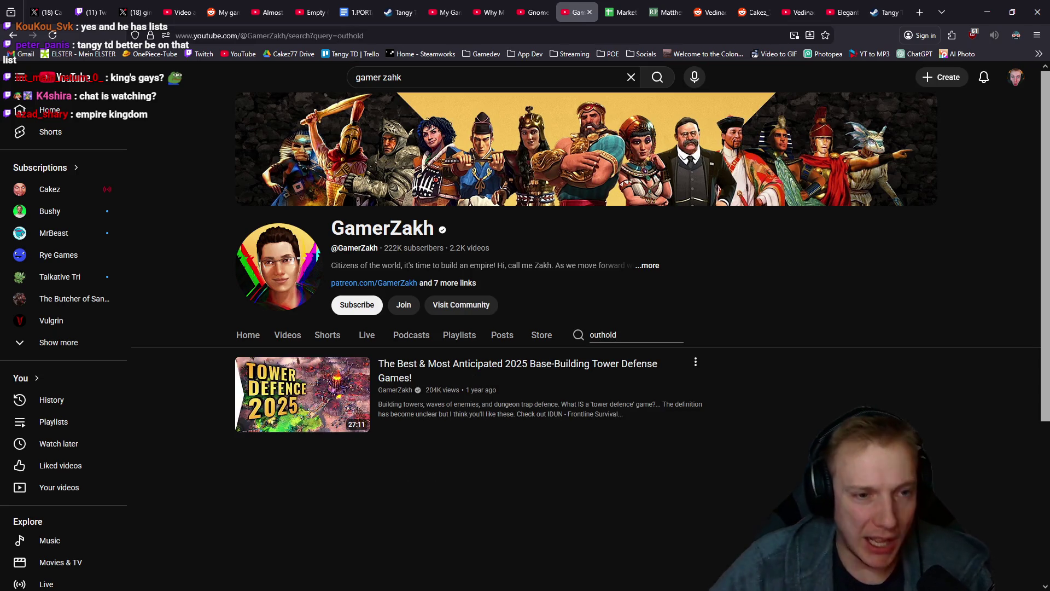
Clear the channel search and expand the channel's full description and links
key("ctrl+a")
key("BackSpace")
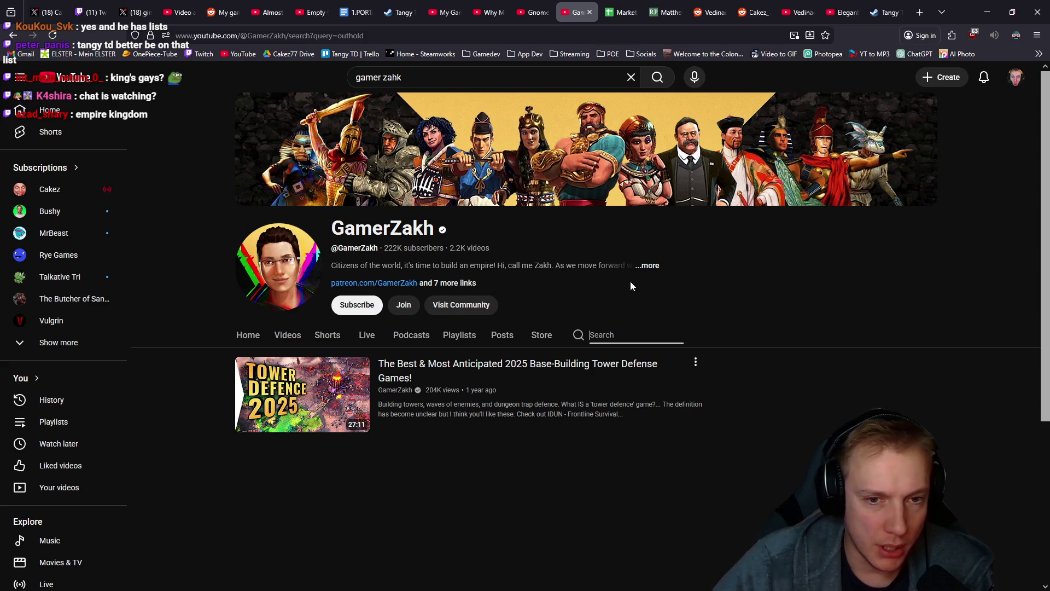
left_click(648, 266)
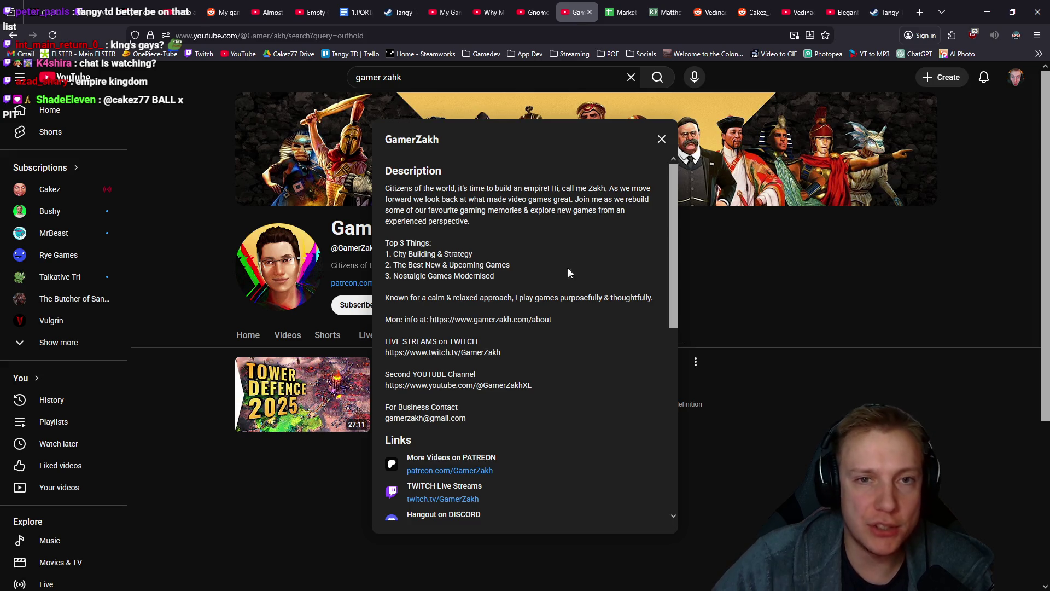
Snap the browser to the right half showing GamerZakh's channel page, with the YouTubers sheet on the left
key("super+Right")
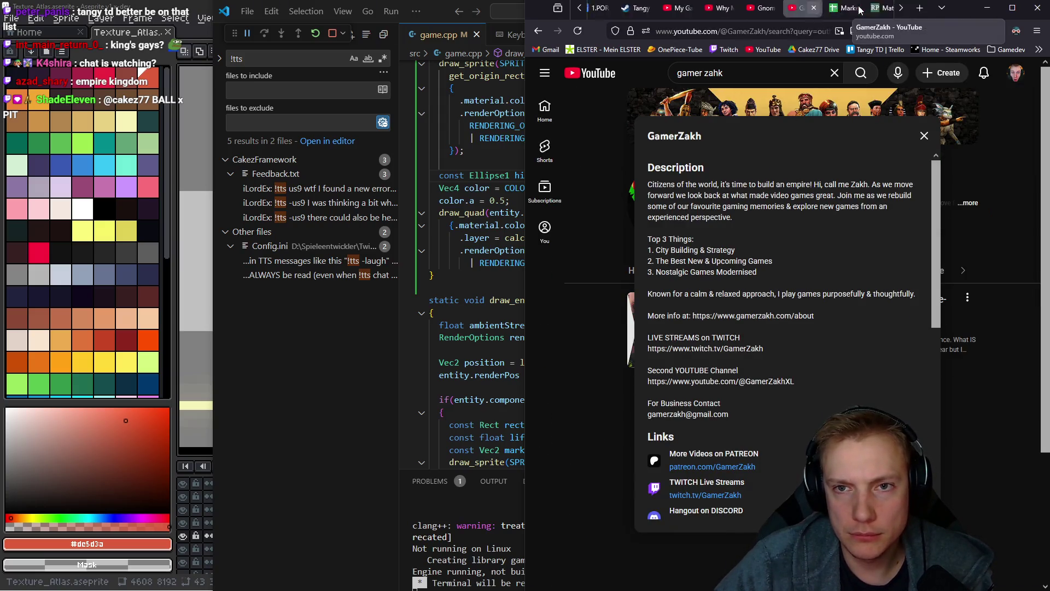
left_click(379, 97)
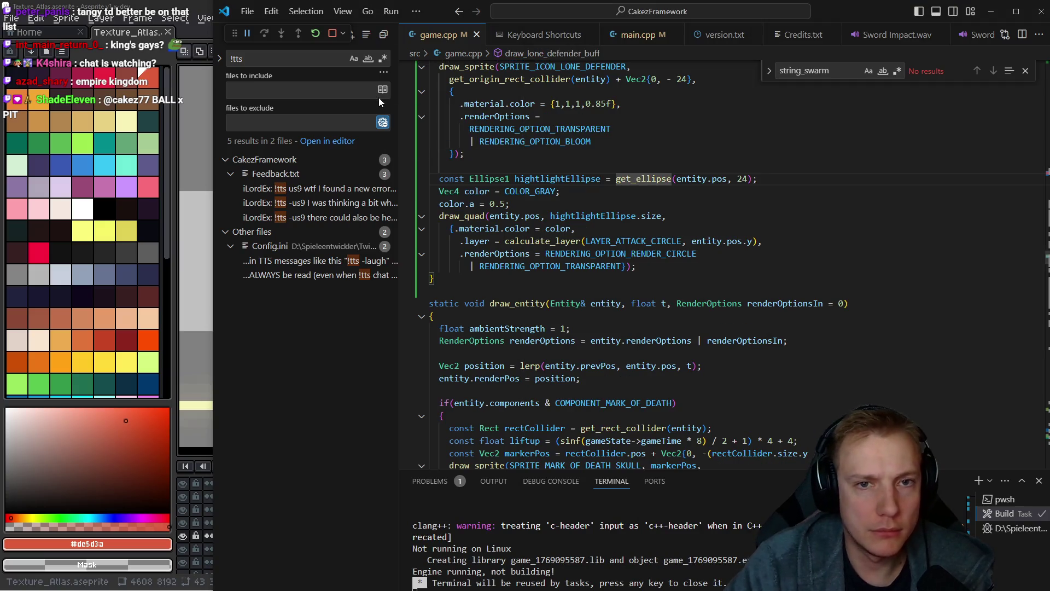
key("alt+Tab")
scroll(575, 183, "down", 2)
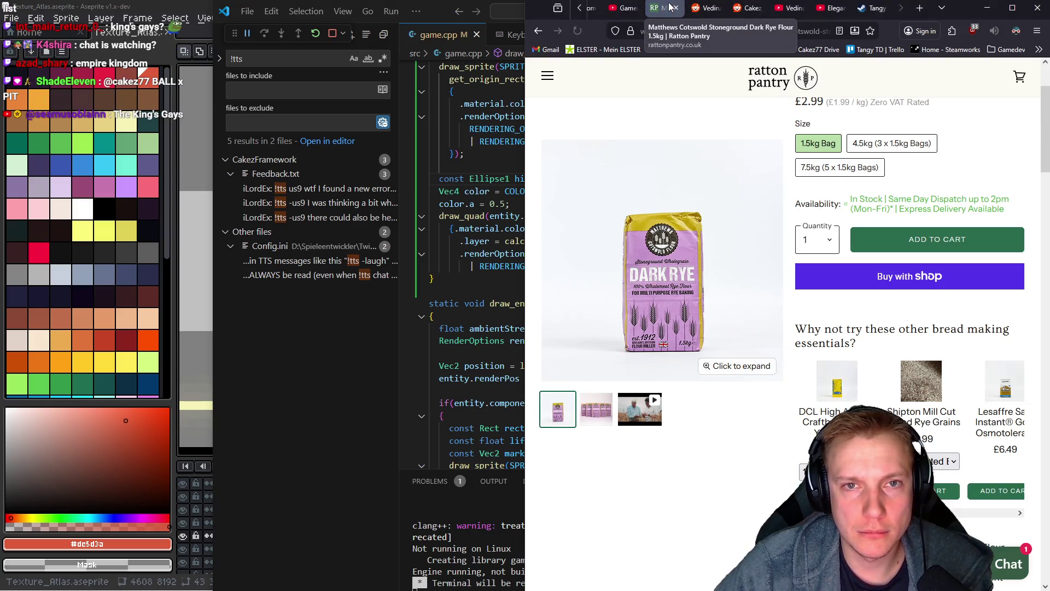
scroll(711, 325, "up", 2)
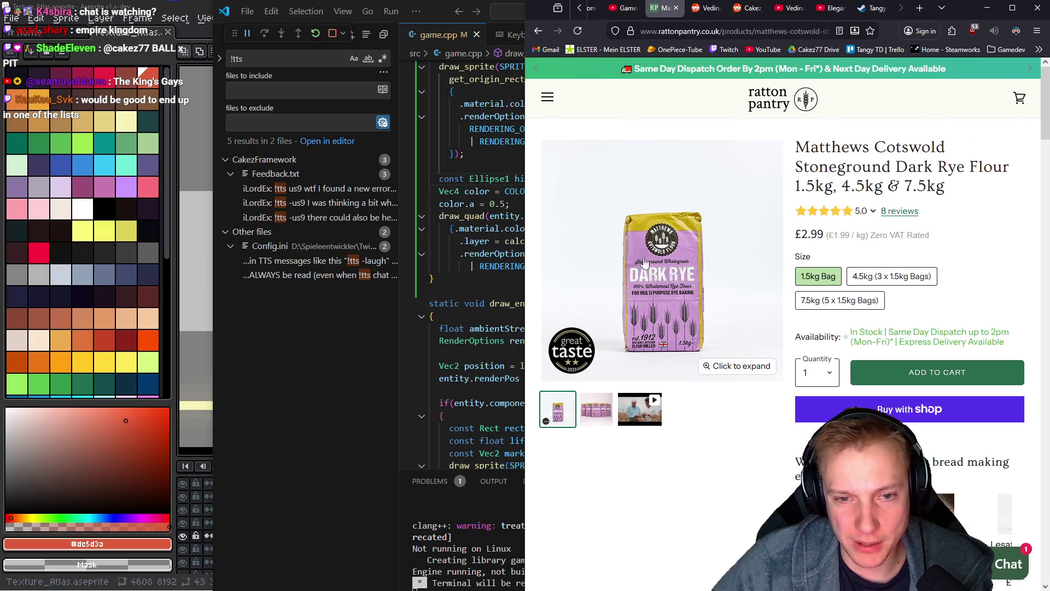
left_click(623, 8)
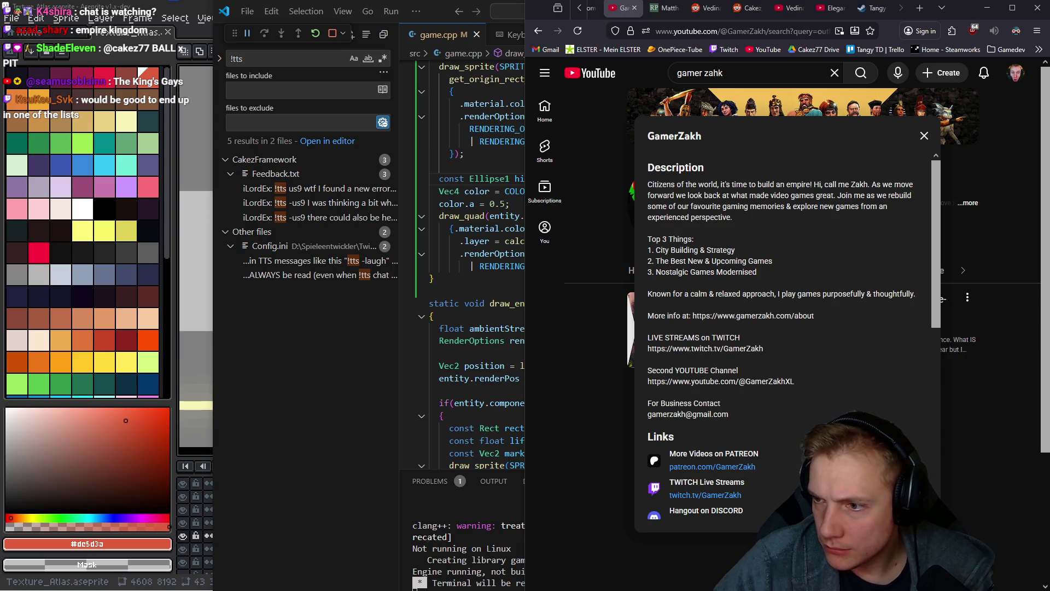
key("alt+Tab")
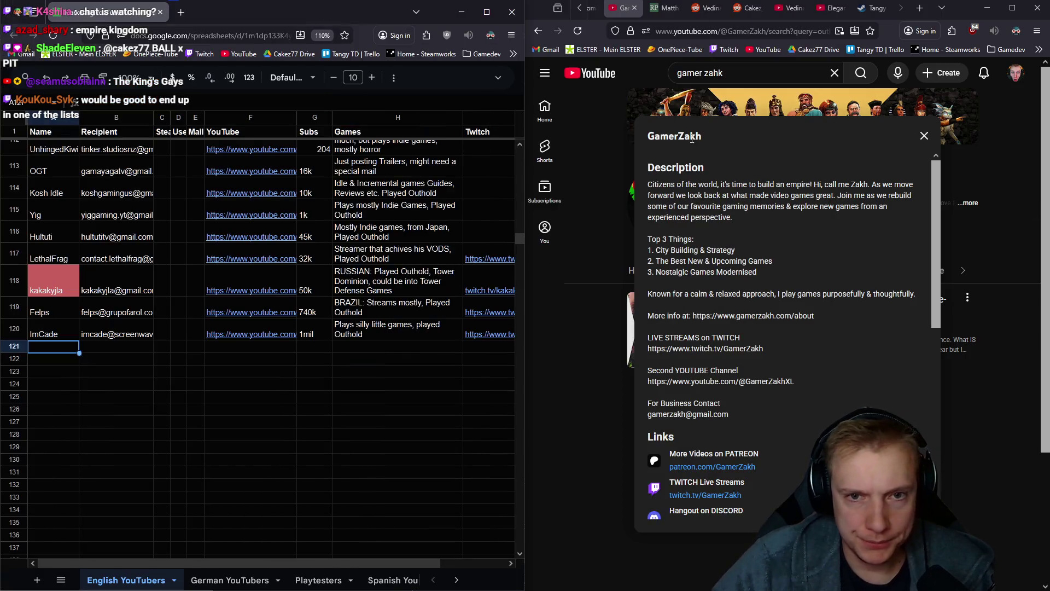
Copy GamerZakh's business contact e-mail into cell B121
double_click(679, 135)
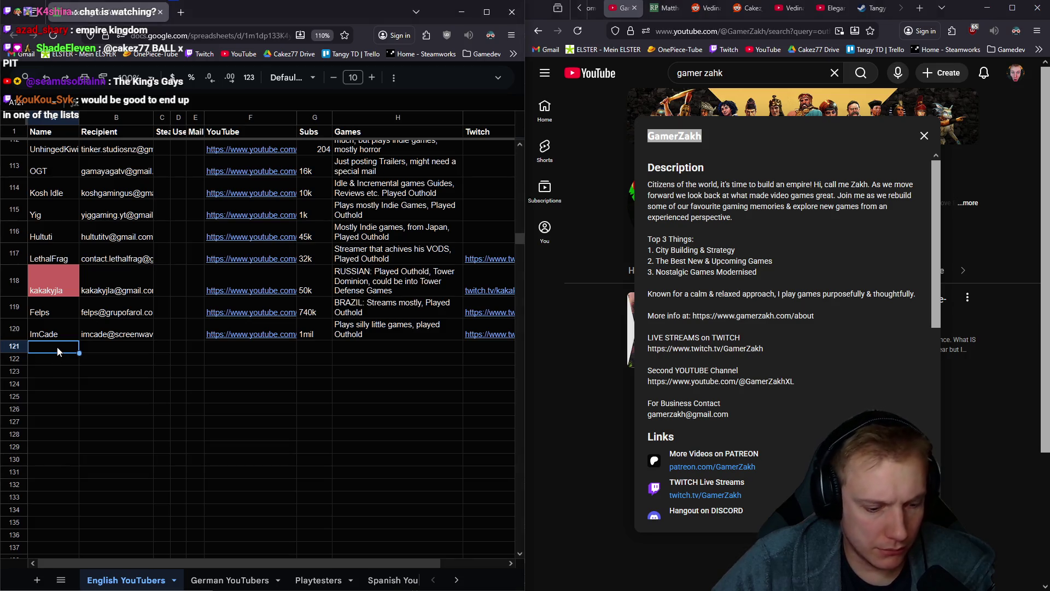
left_click(105, 345)
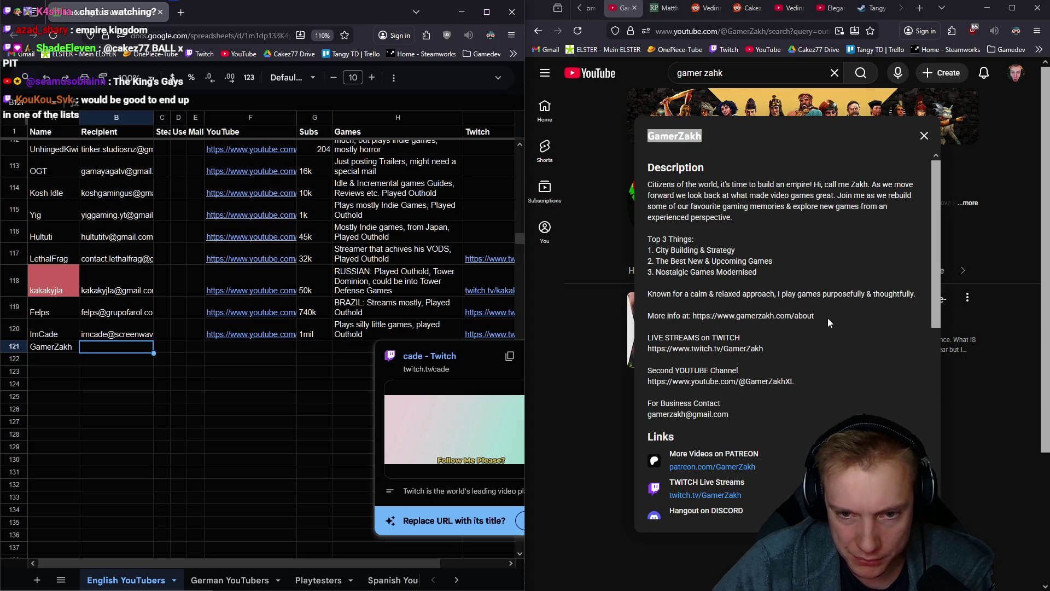
left_click(734, 317, "shift")
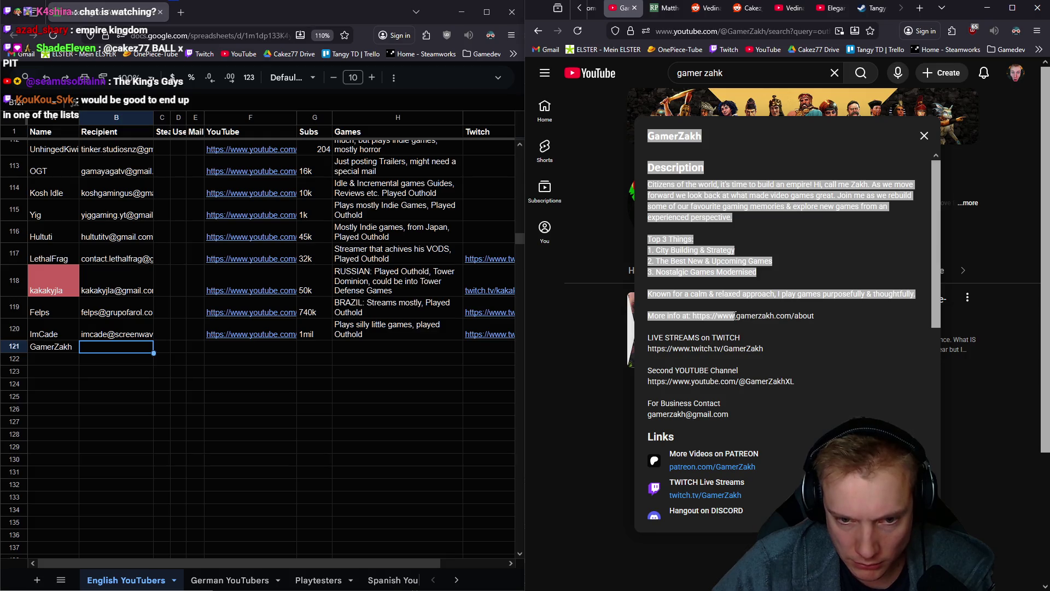
left_click_drag(728, 416, 678, 416)
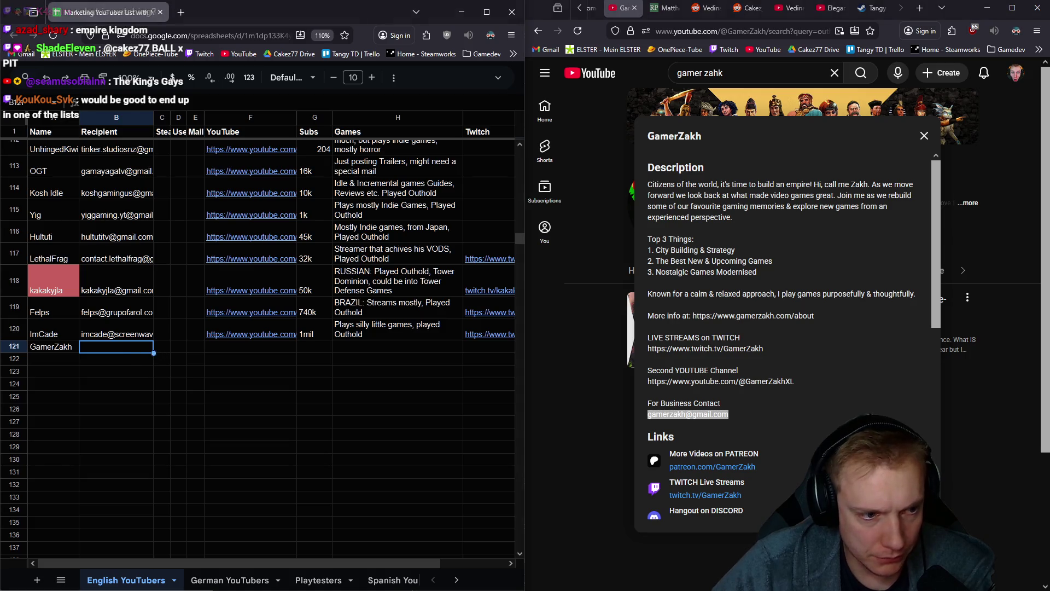
key("ctrl+v")
Paste the channel's YouTube link into F121 and enter 230k subscribers in G121
left_click(235, 349)
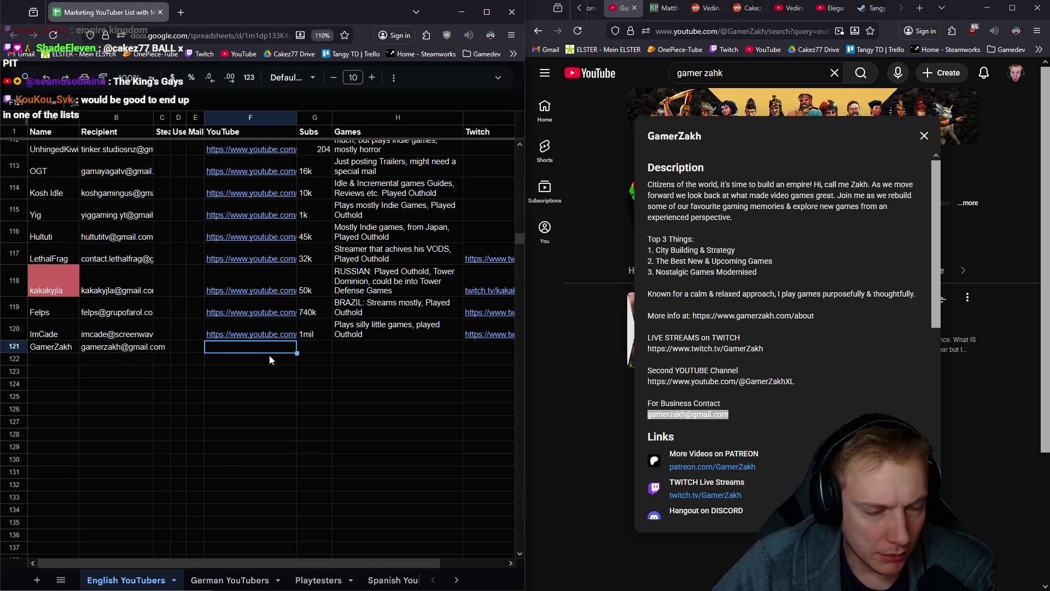
left_click(765, 31)
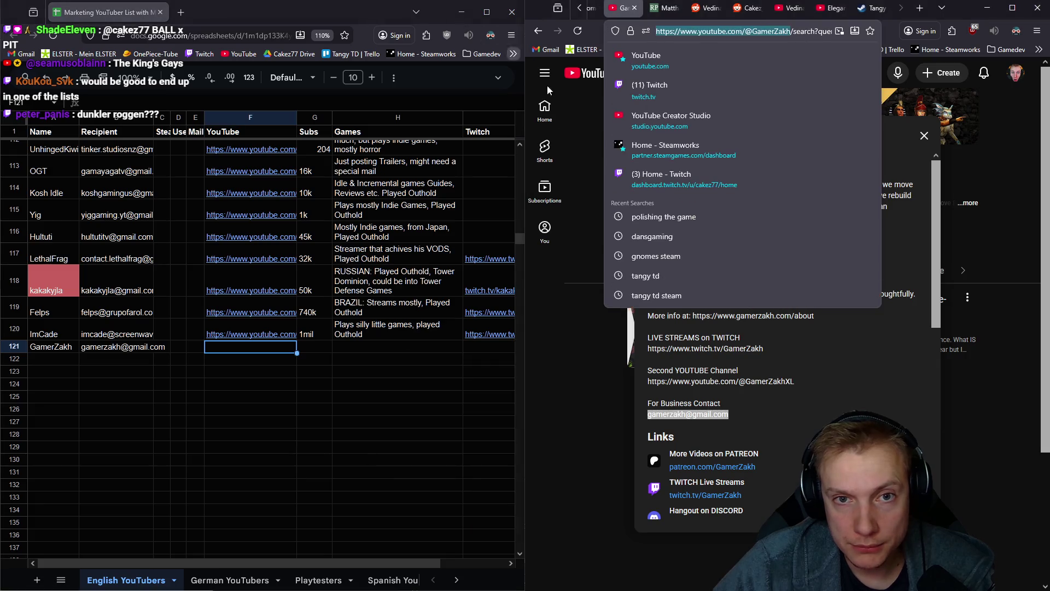
key("ctrl+c")
left_click(235, 345)
key("ctrl+v")
left_click(322, 350)
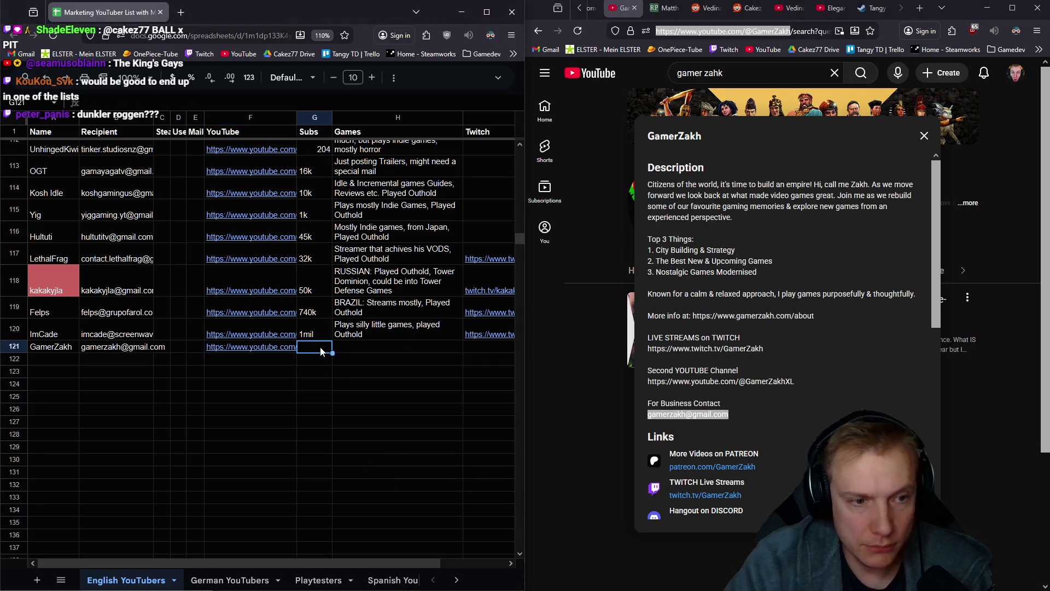
type("230k")
key("Tab")
Enter the games note about City-builders in H121
type("Plays many City builders, does Best TD Game")
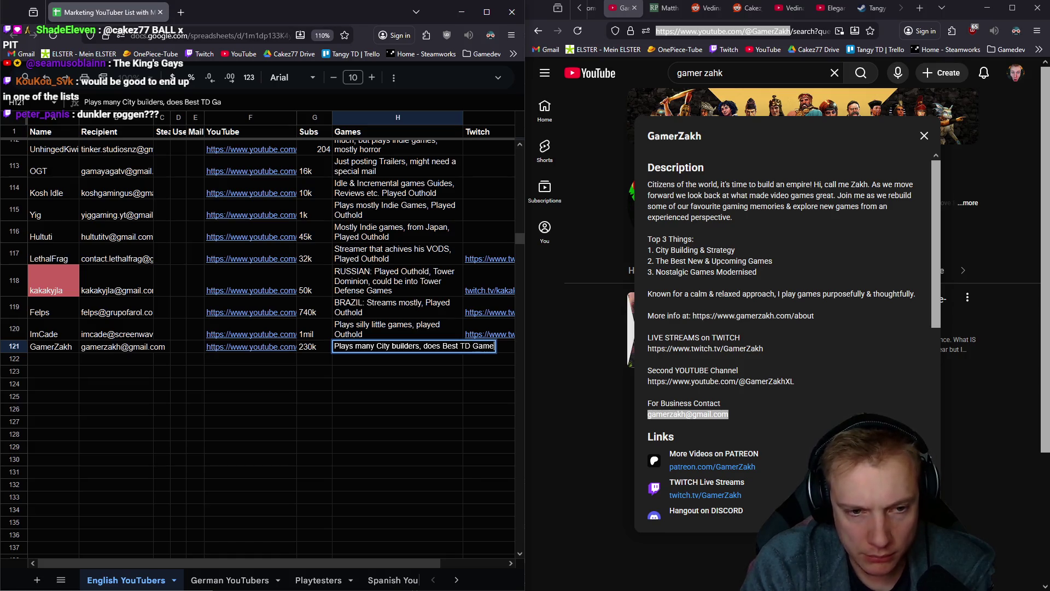
type("s comp")
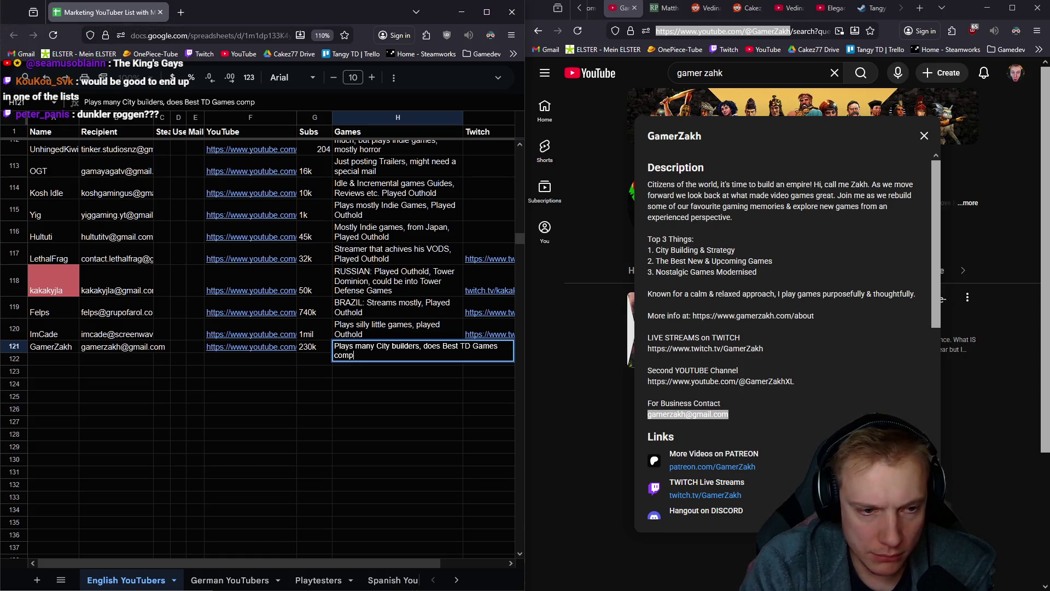
type("o,")
key("BackSpace")
key("BackSpace")
key("Return")
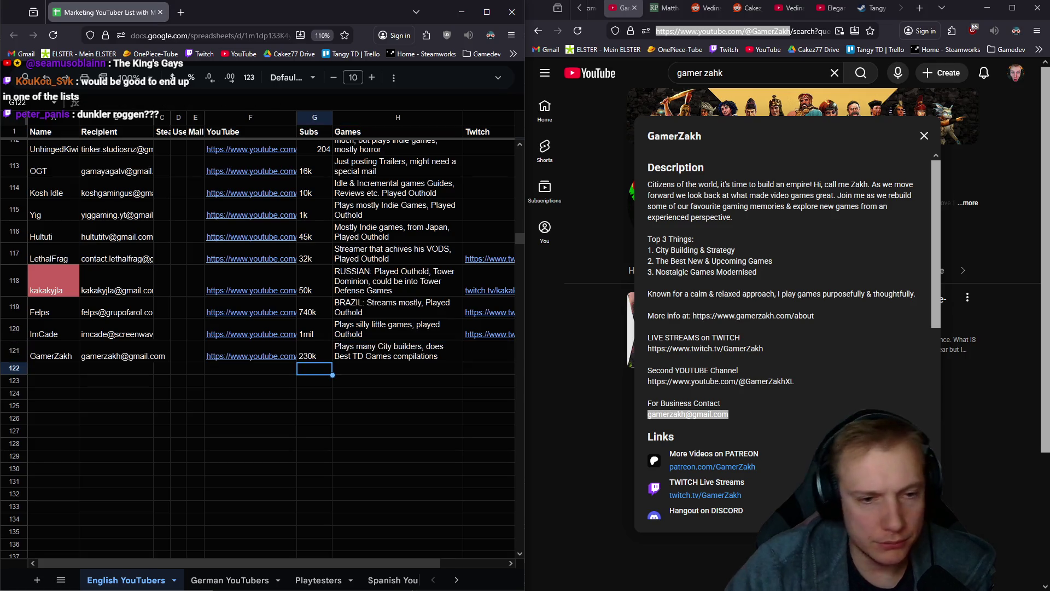
Paste GamerZakh's Twitch link into cell I121
left_click_drag(647, 135, 648, 351)
left_click(692, 348)
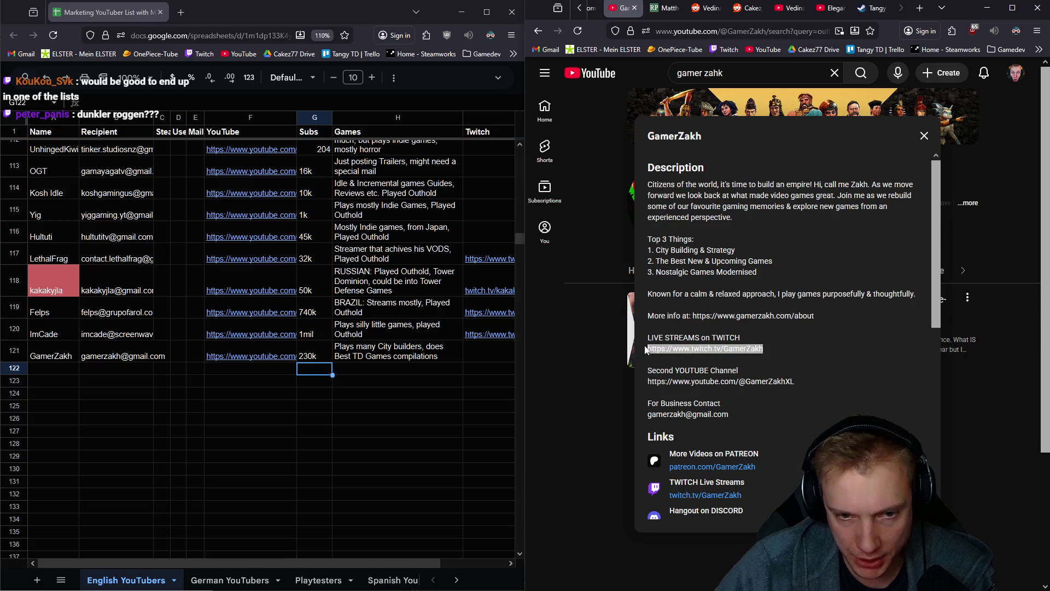
left_click(489, 356)
key("ctrl+v")
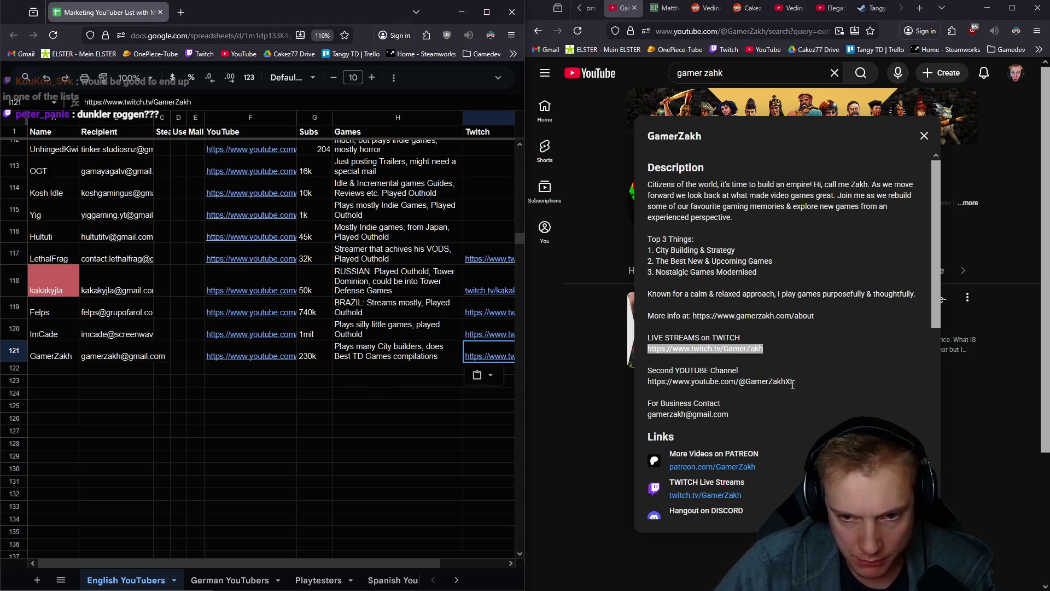
Load the second channel, GamerZakhXL, in a new browser tab from its copied address
left_click(794, 384)
left_click_drag(794, 383, 647, 382)
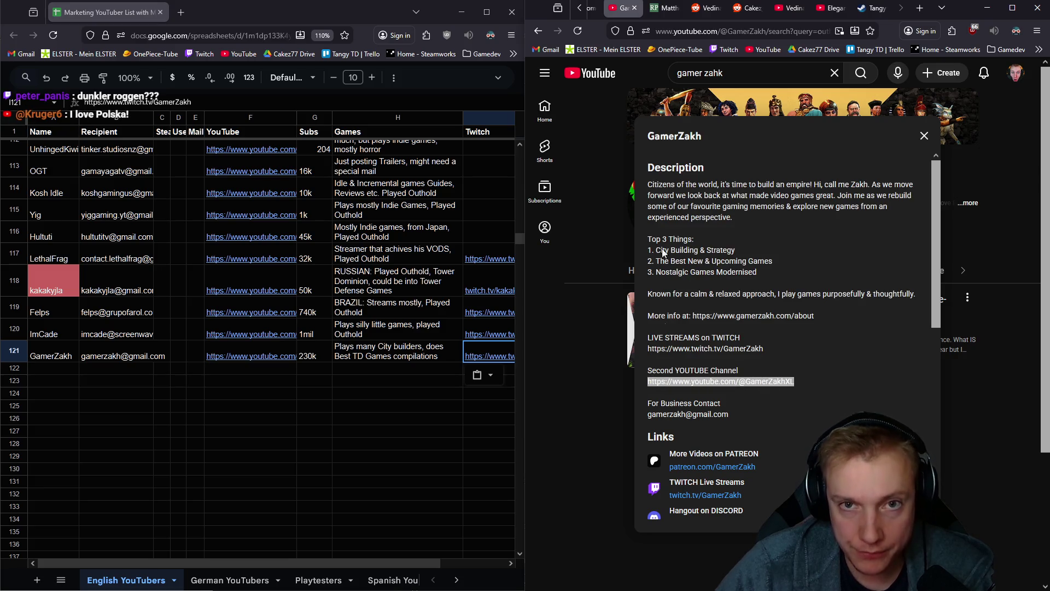
key("ctrl+c")
key("ctrl+t")
key("ctrl+v")
key("Return")
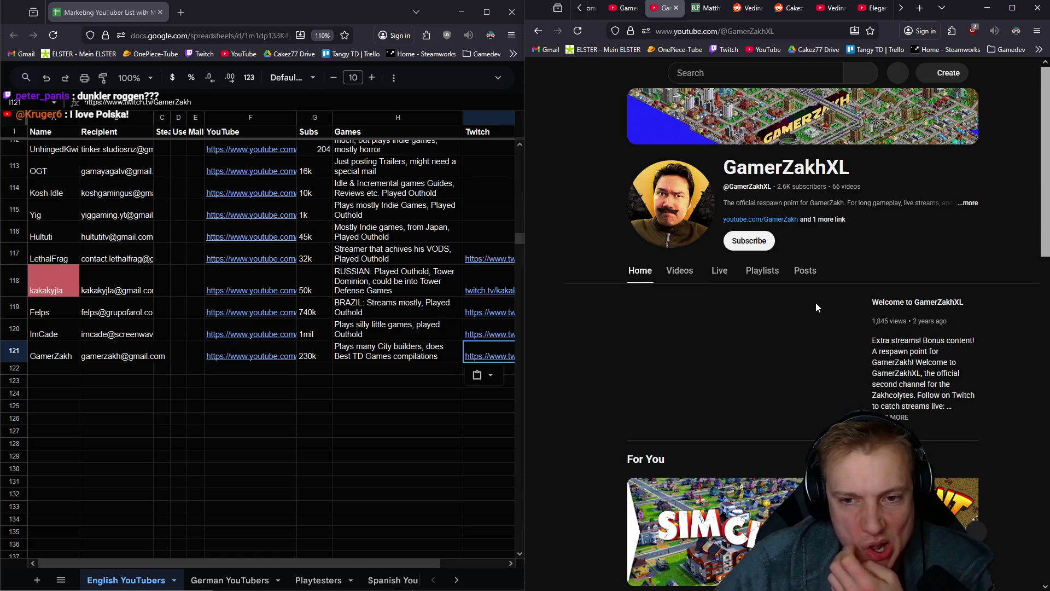
left_click(965, 206)
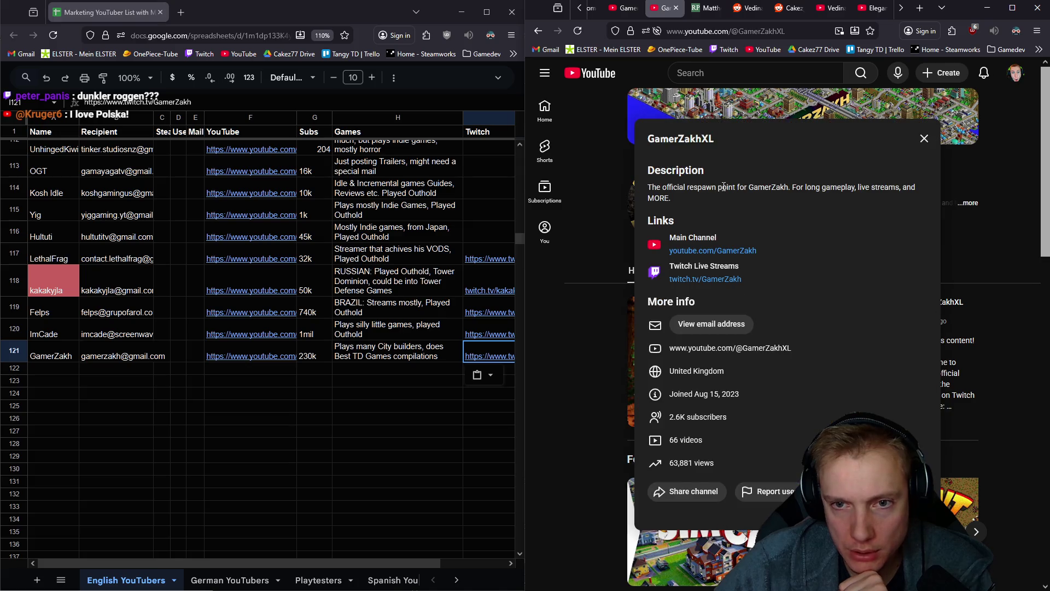
left_click_drag(800, 186, 647, 187)
left_click(925, 138)
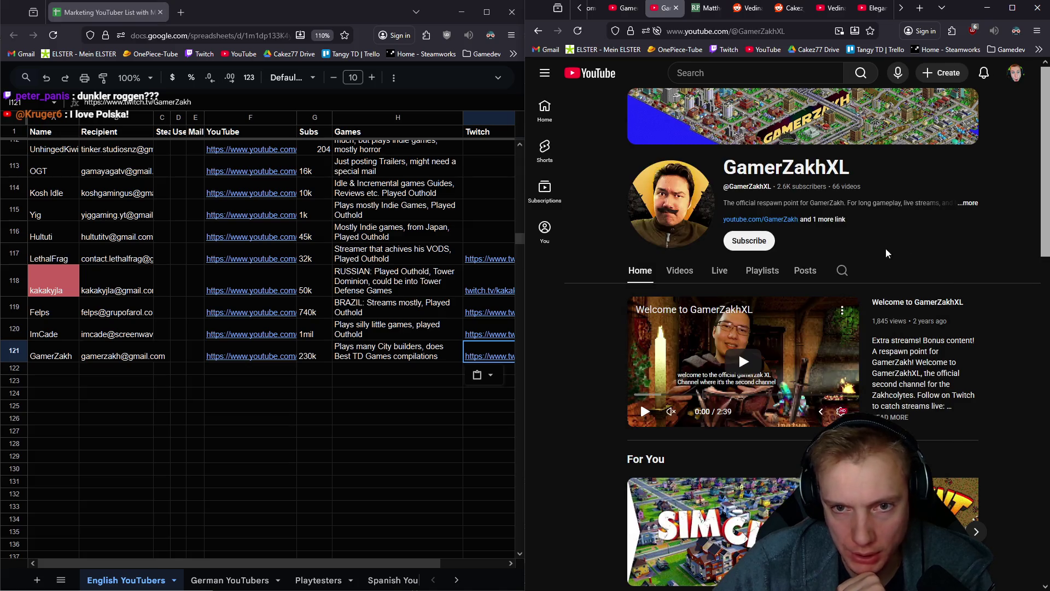
left_click(679, 272)
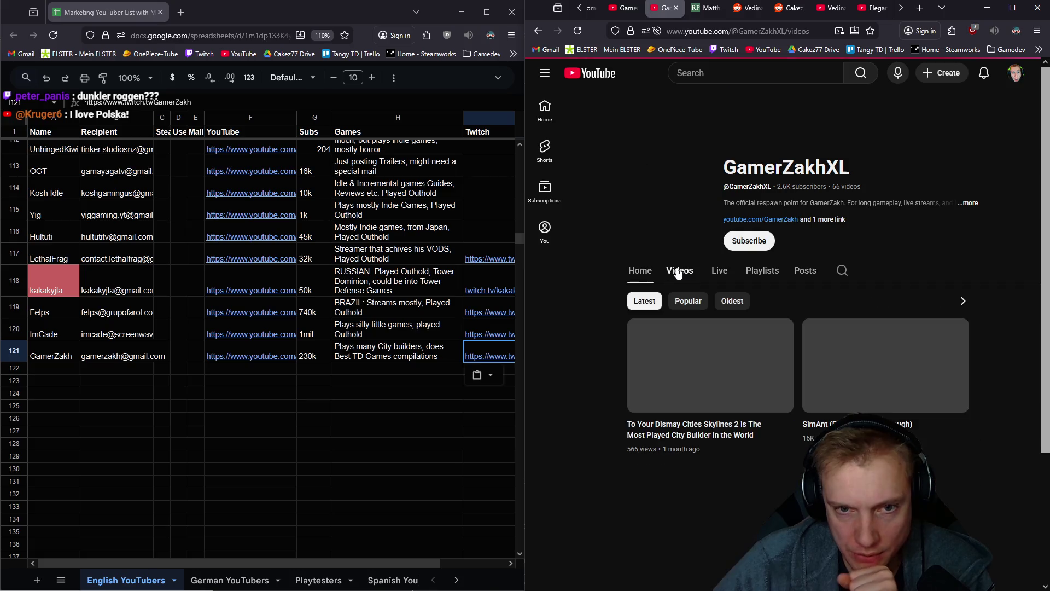
scroll(702, 379, "down", 3)
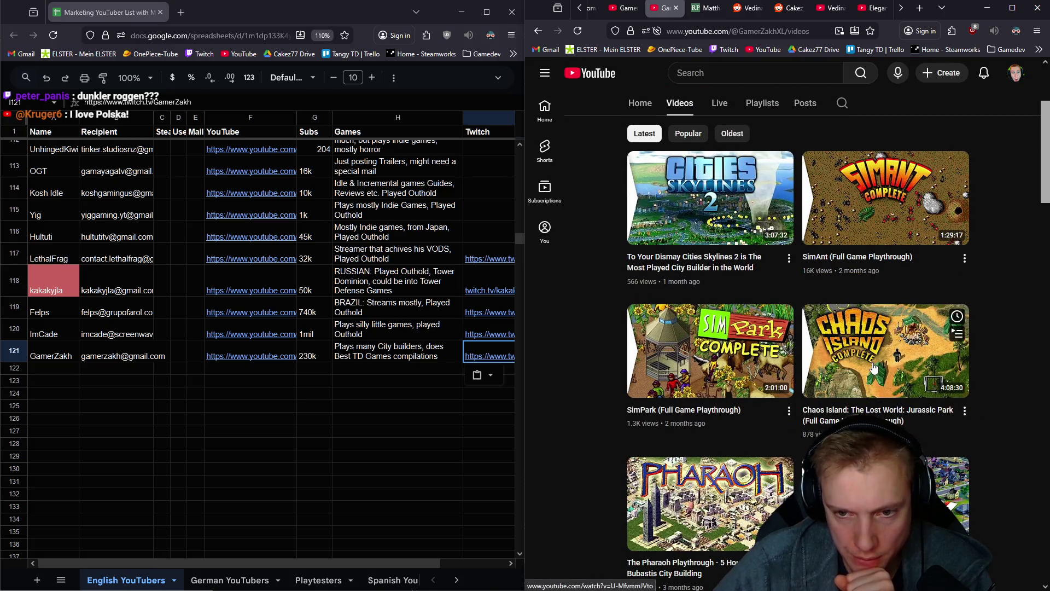
scroll(702, 379, "down", 3)
scroll(701, 410, "down", 2)
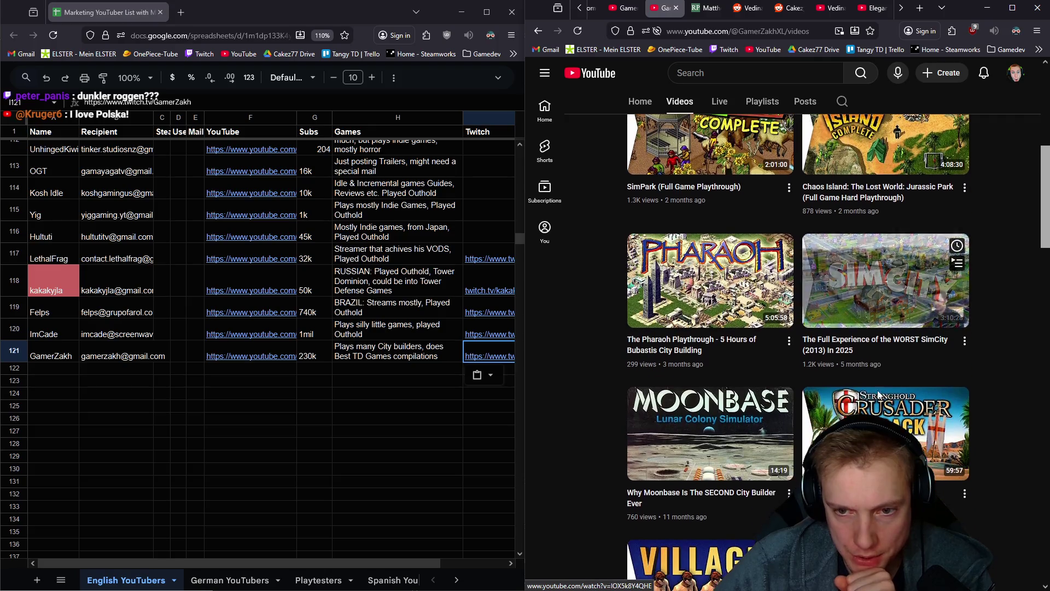
scroll(700, 409, "down", 15)
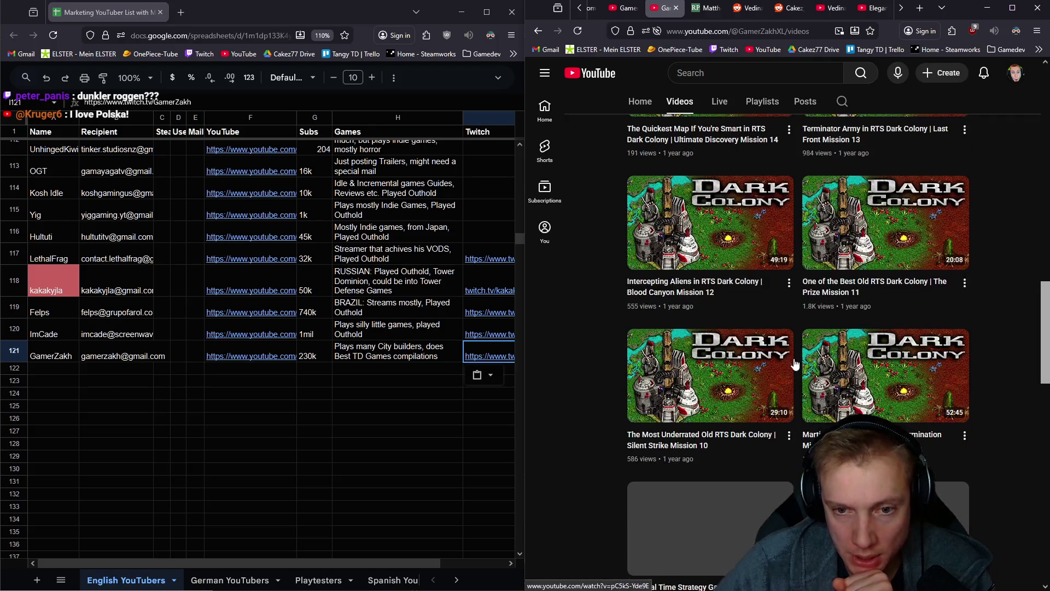
scroll(793, 358, "down", 12)
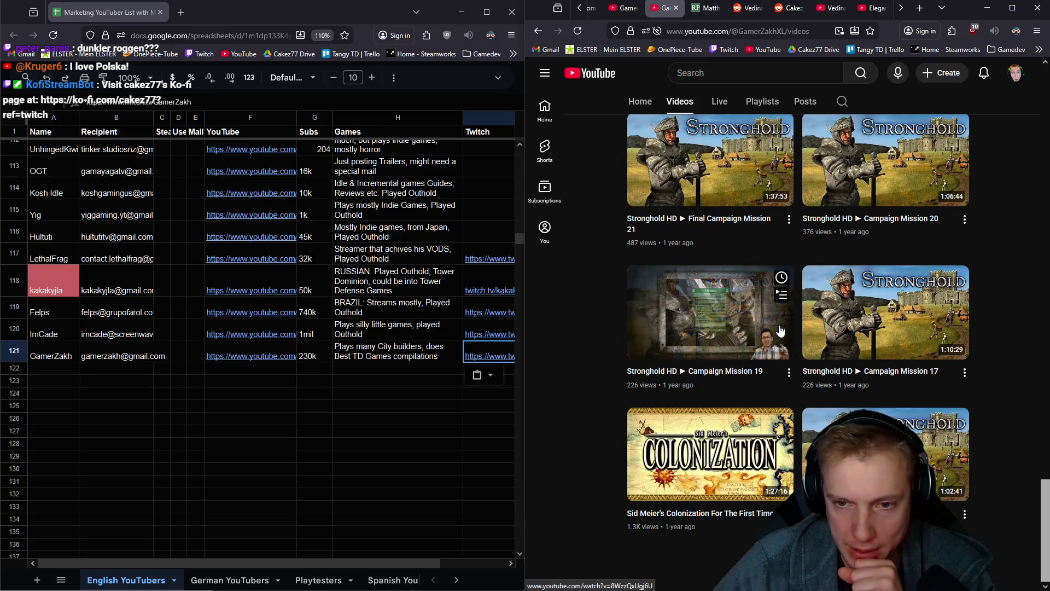
scroll(781, 329, "up", 20)
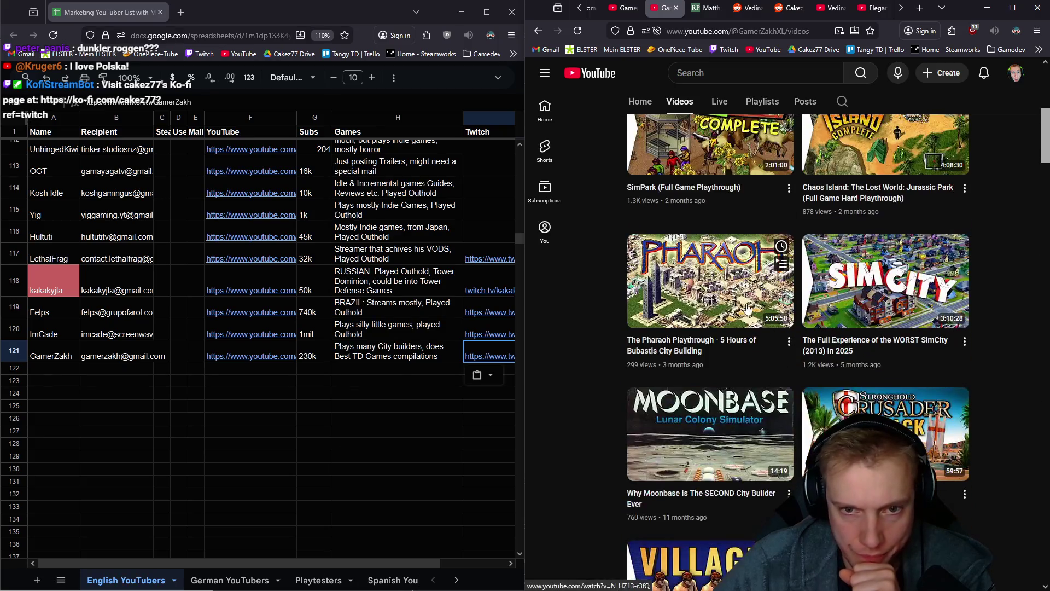
left_click(719, 270)
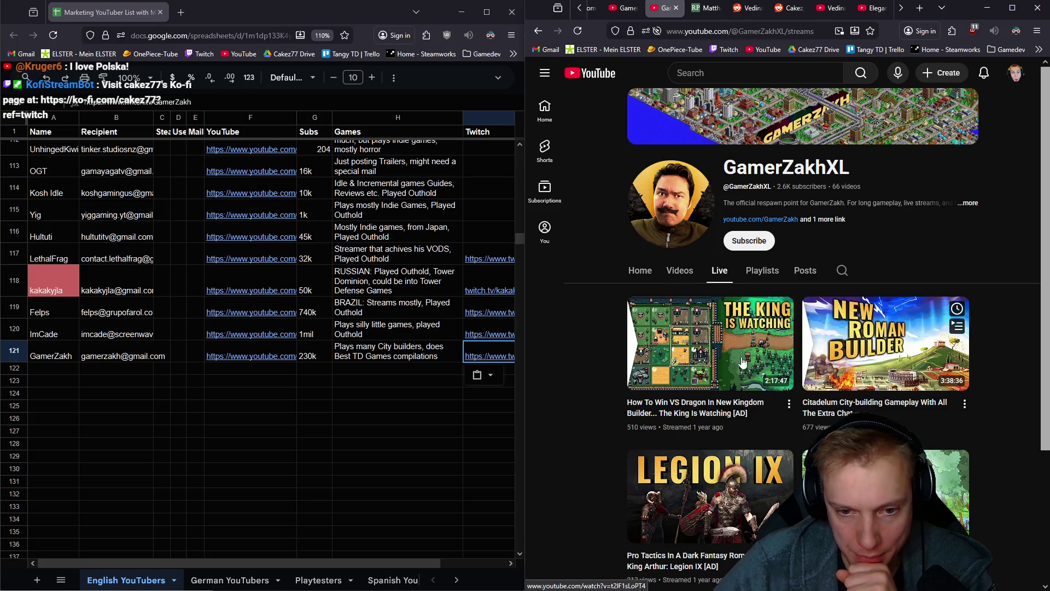
scroll(641, 138, "down", 2)
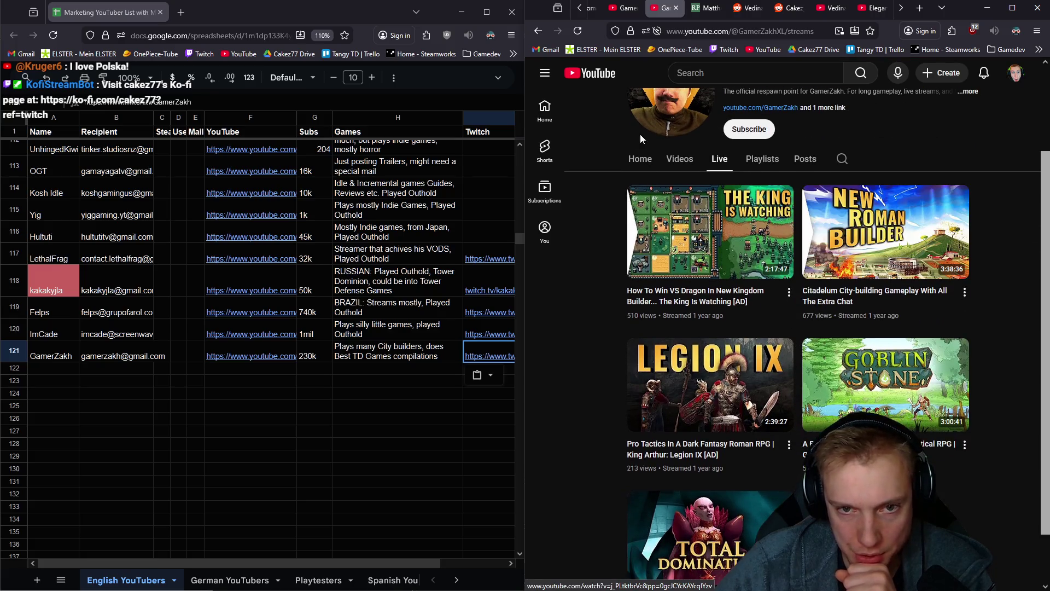
left_click(673, 160)
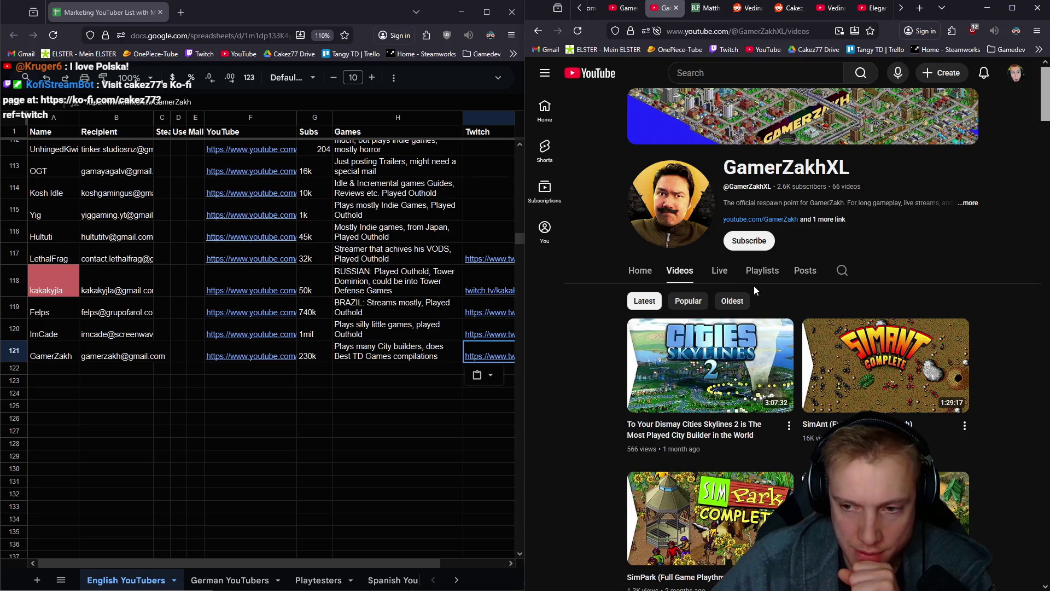
mouse_move(720, 346)
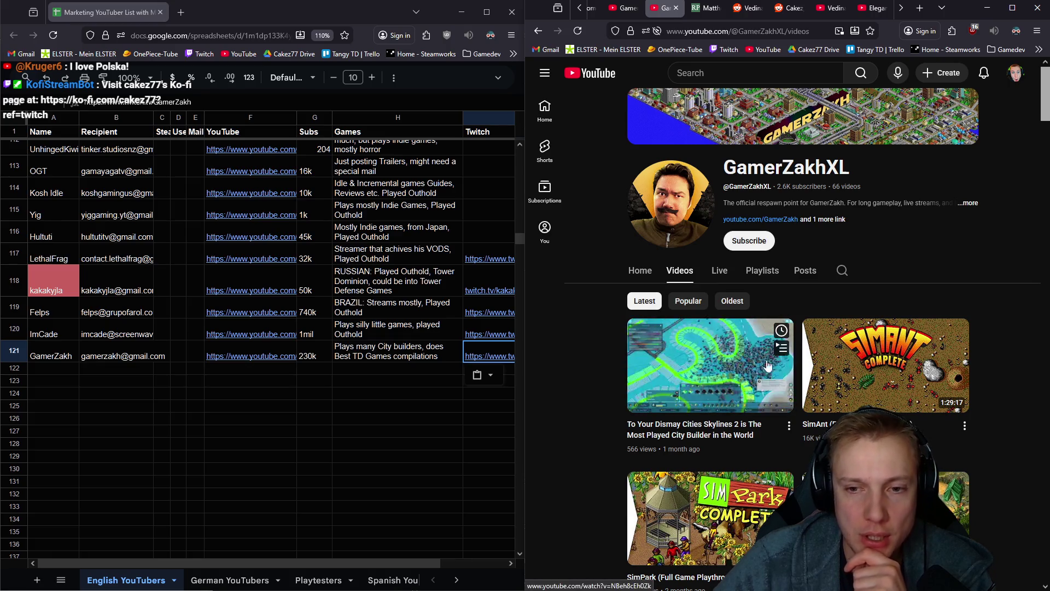
left_click(55, 368)
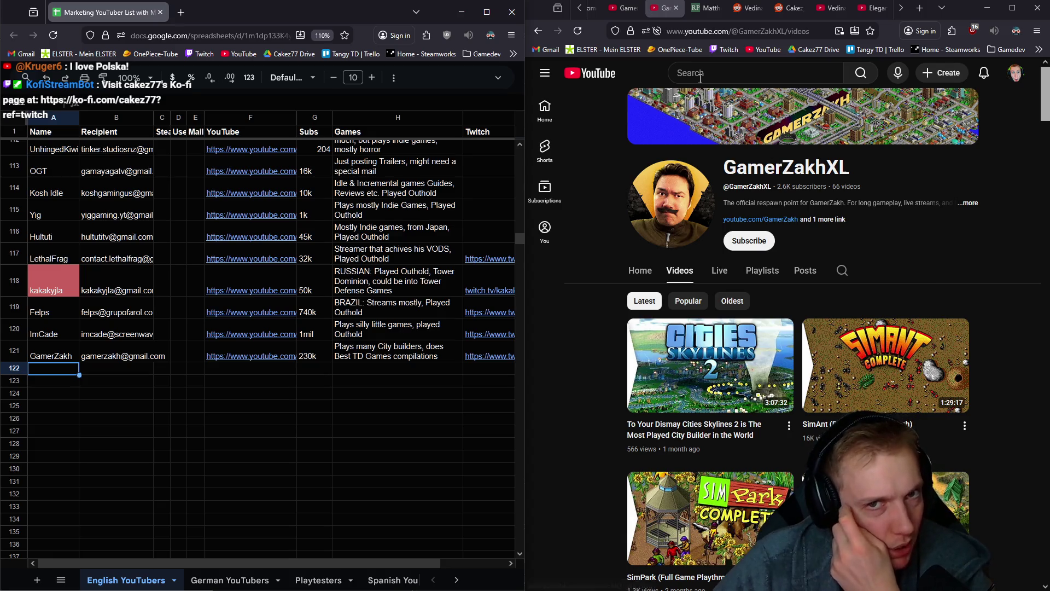
Close the channel description popup and both GamerZakh and GamerZakhXL tabs
left_click(623, 8)
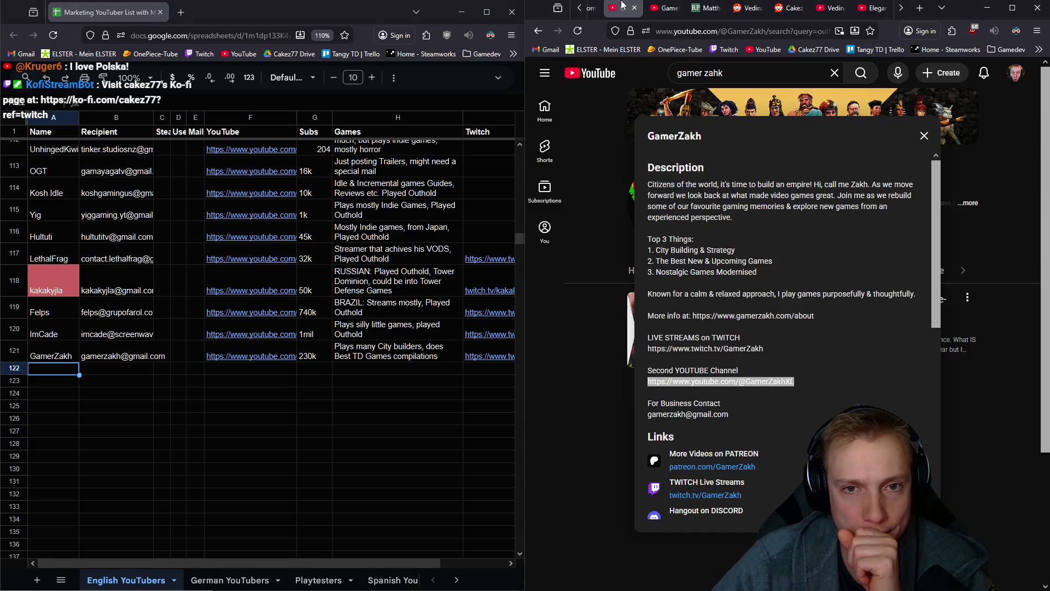
left_click(924, 136)
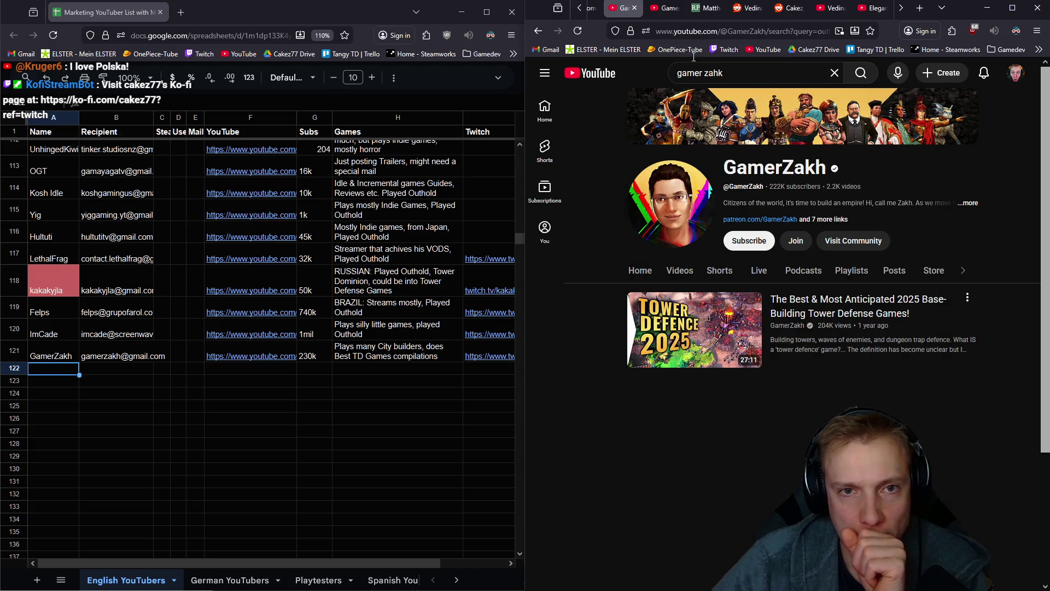
middle_click(625, 5)
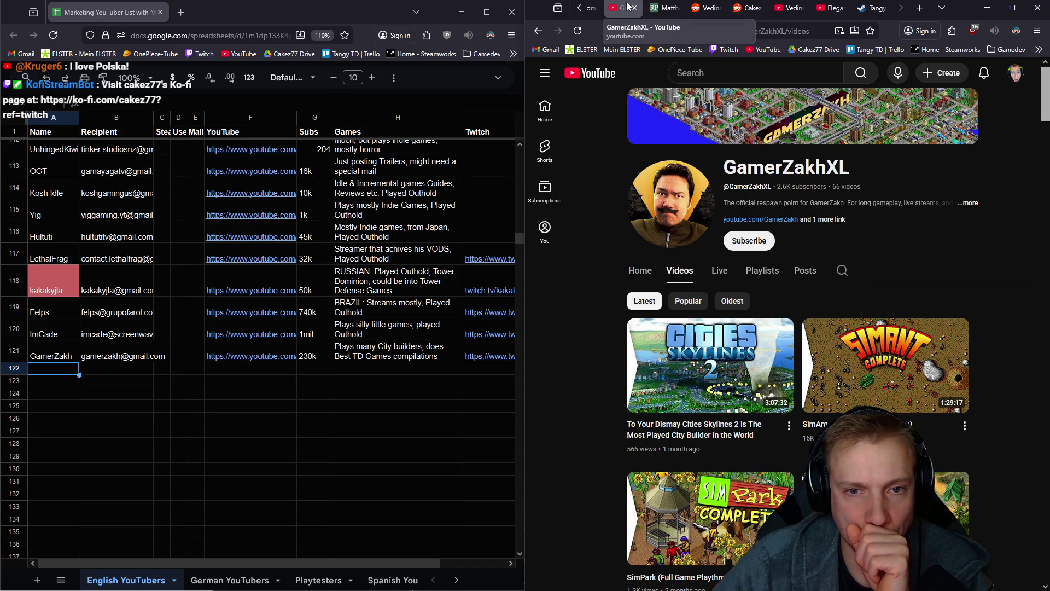
middle_click(628, 6)
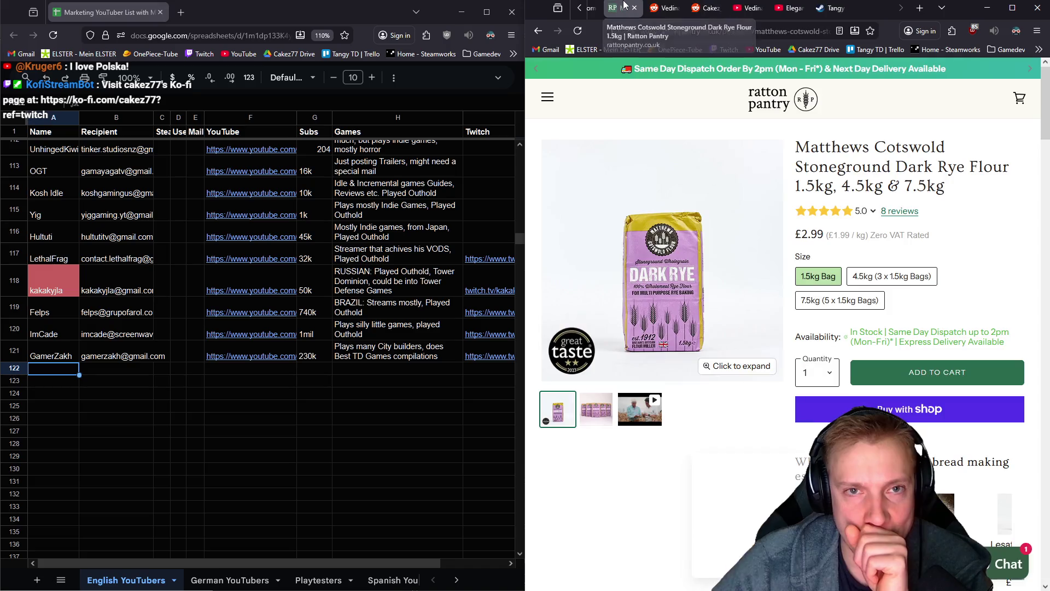
Scroll the Gnomes game page to its Popular videos and open the first one in the background
left_click(824, 5)
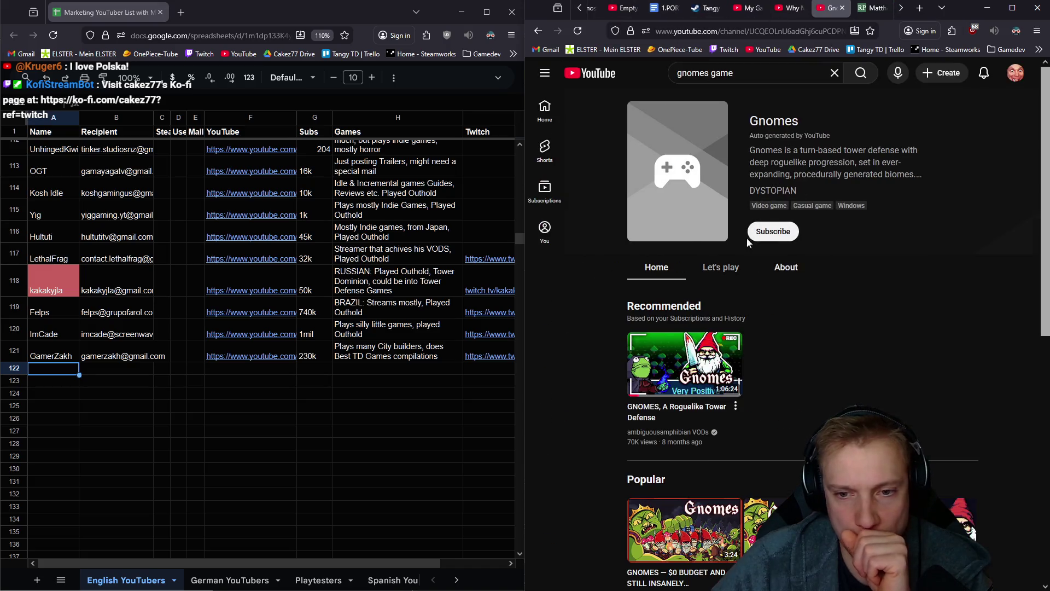
scroll(807, 339, "down", 3)
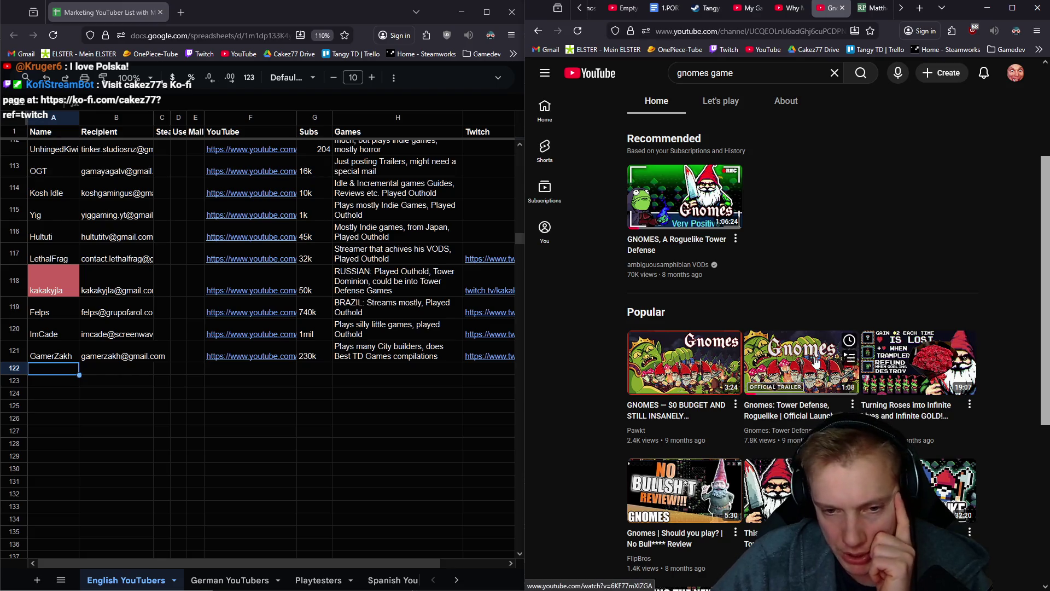
scroll(815, 362, "down", 2)
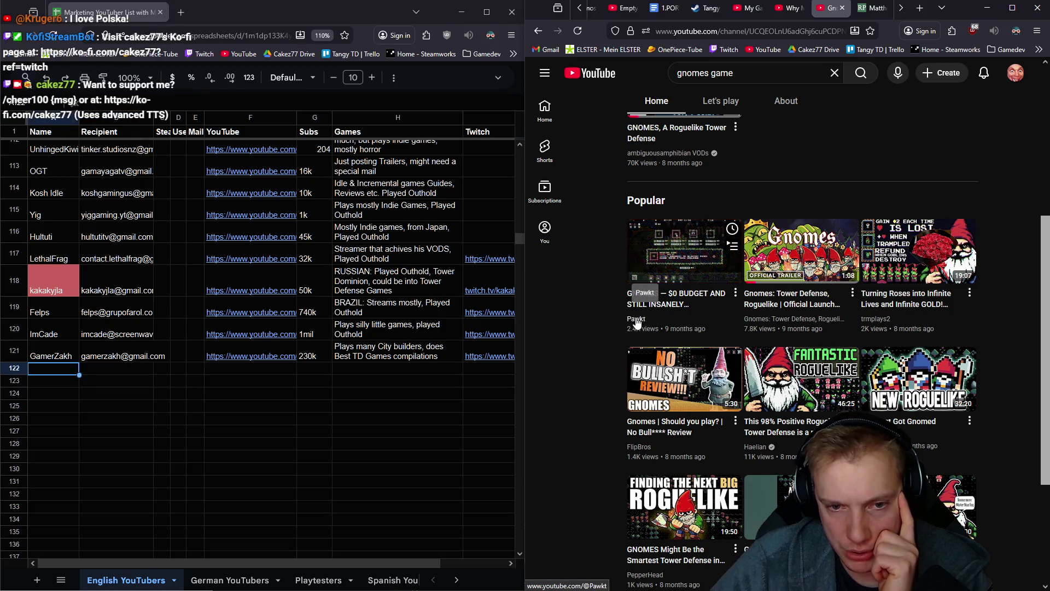
middle_click(673, 266)
scroll(344, 328, "up", 5)
scroll(117, 326, "down", 5)
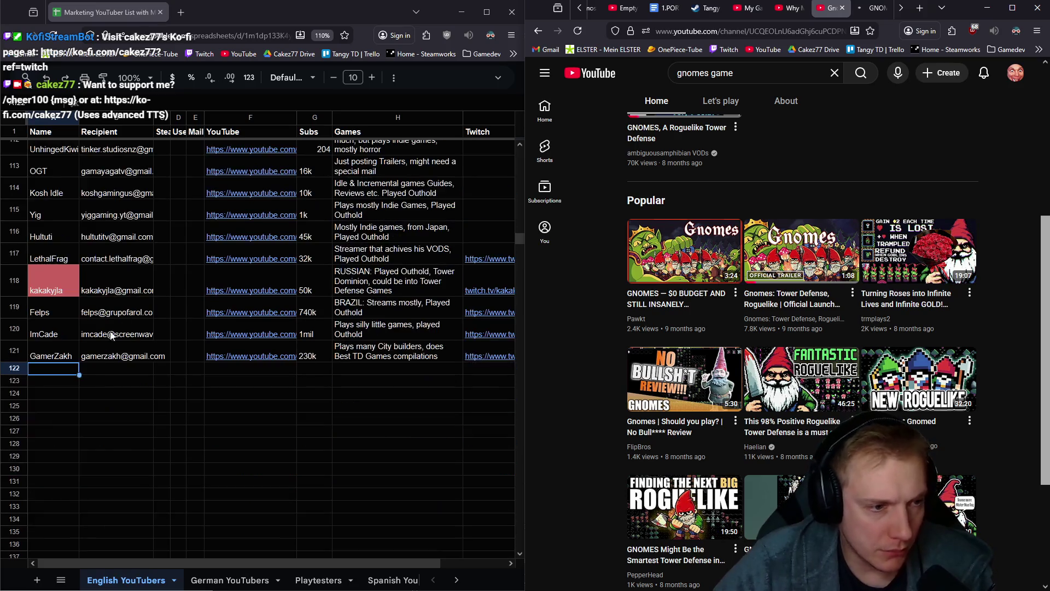
Search the sheet for 'pawkt' to confirm Pawkt is listed in row 37
key("ctrl+f")
type("pawkt")
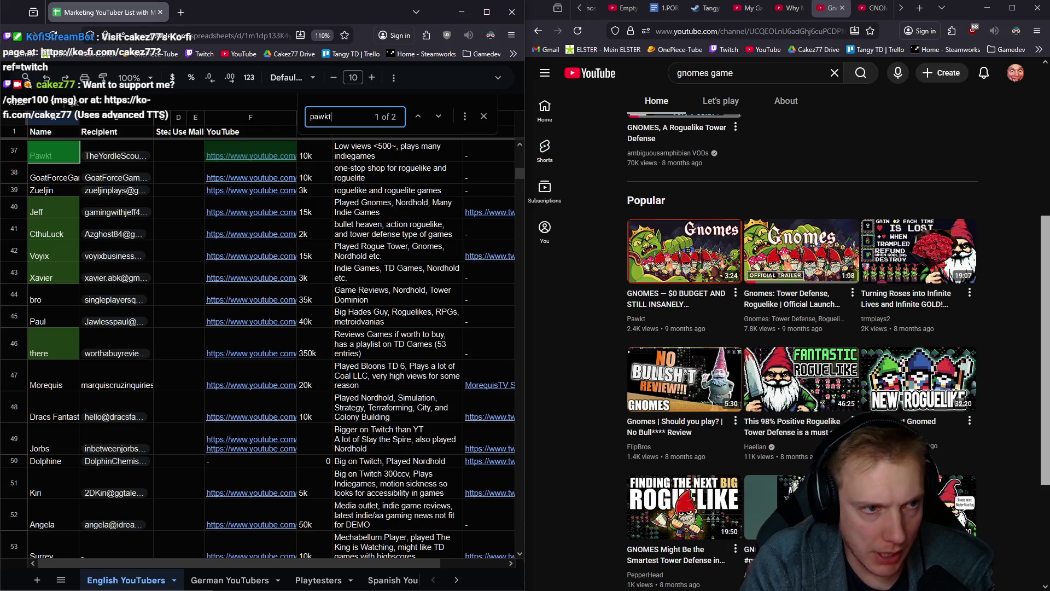
key("Escape")
scroll(164, 386, "down", 15)
scroll(143, 384, "down", 18)
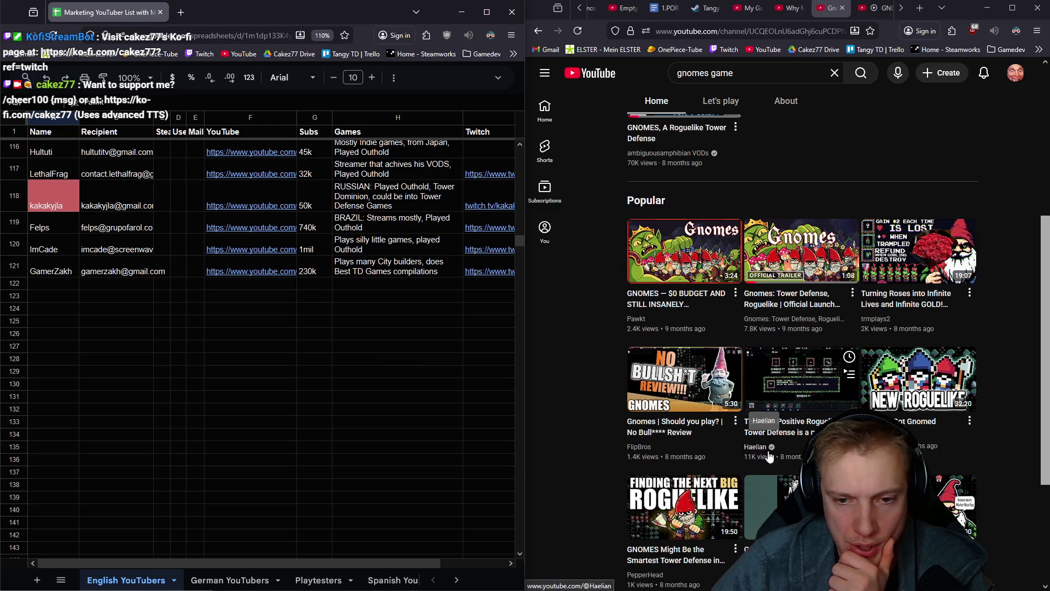
Search the sheet for 'Haelian' to check whether that creator is listed
left_click(85, 300)
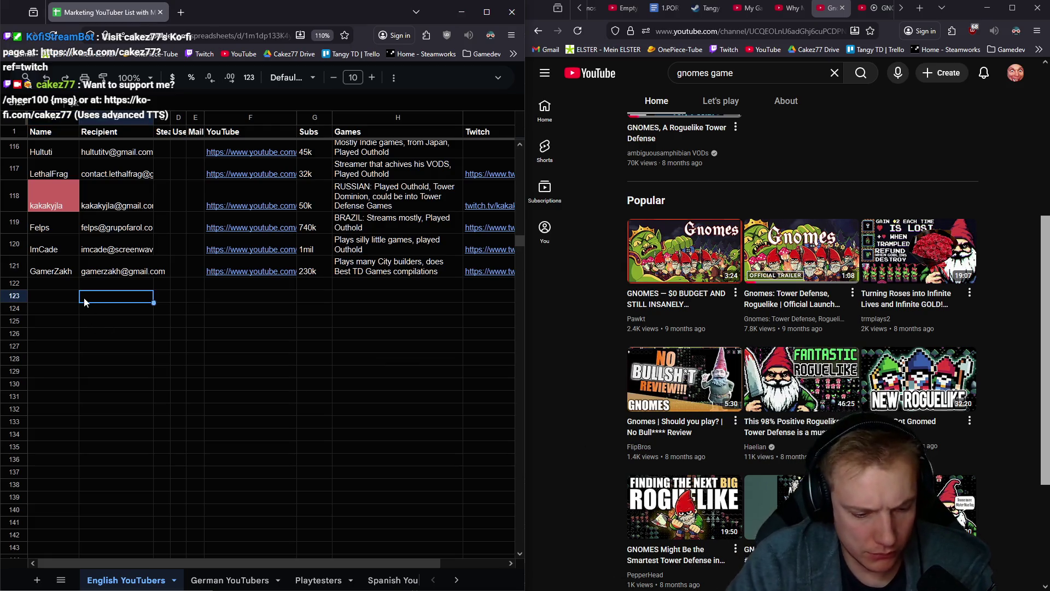
key("ctrl+f")
type("Haelian")
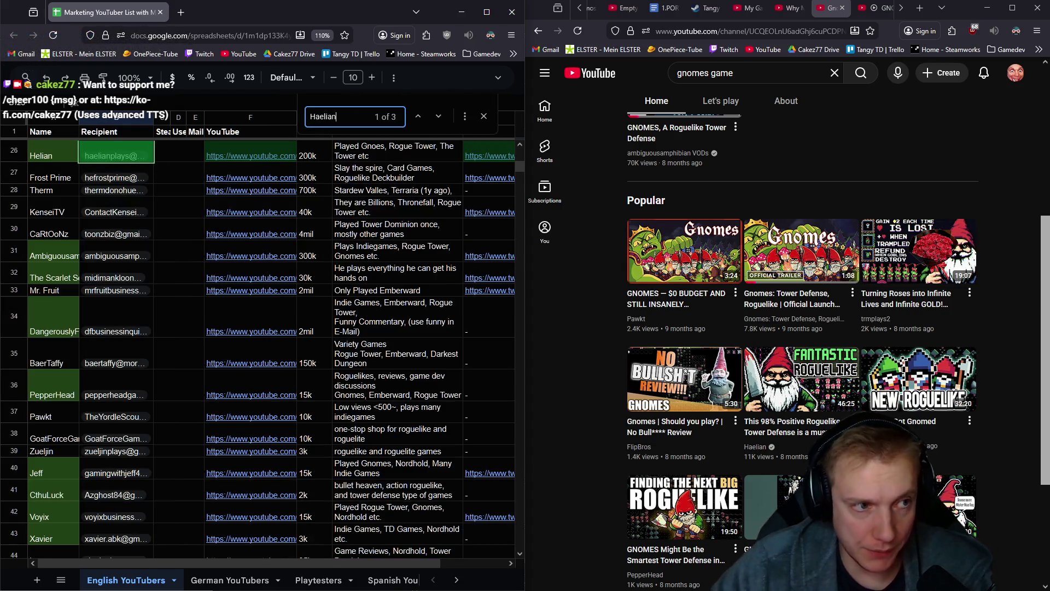
key("Escape")
scroll(104, 251, "down", 5)
scroll(104, 250, "up", 6)
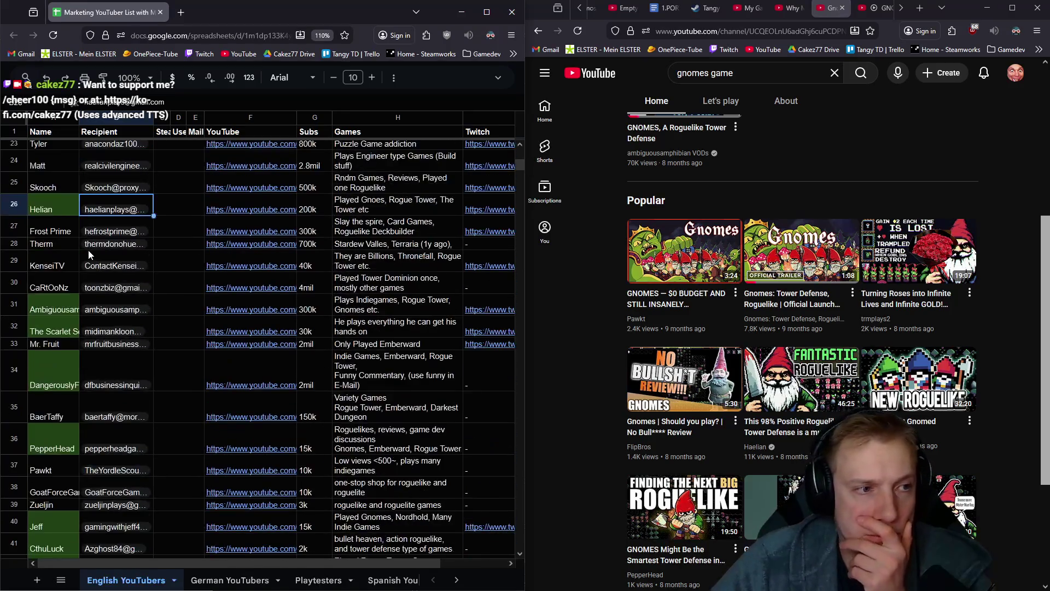
Change 'Helian' to 'Haelian' in cell A26, then return to empty cell A122
left_click(37, 214)
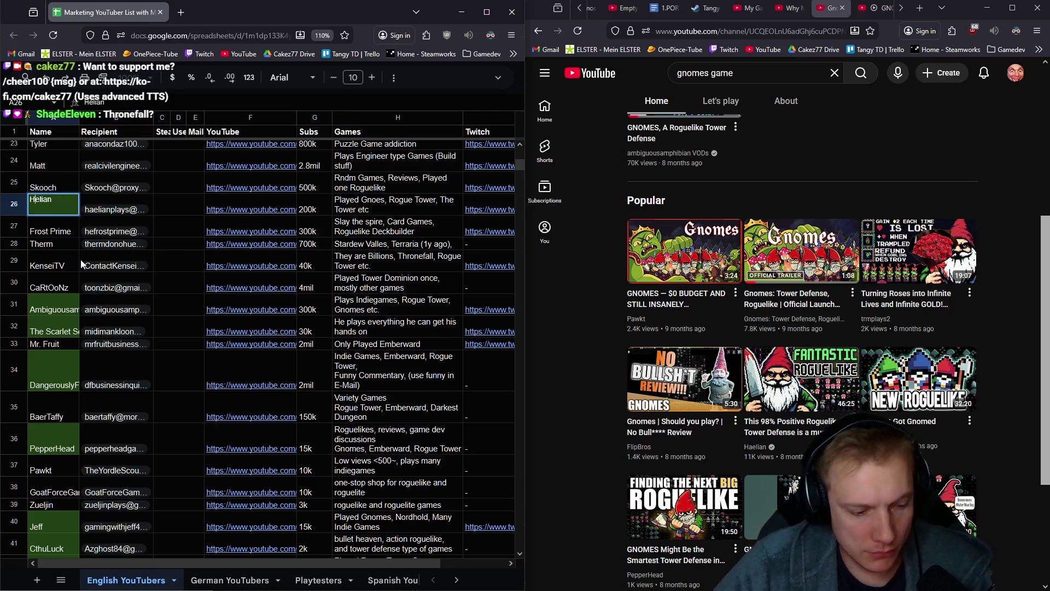
type("a")
key("Tab")
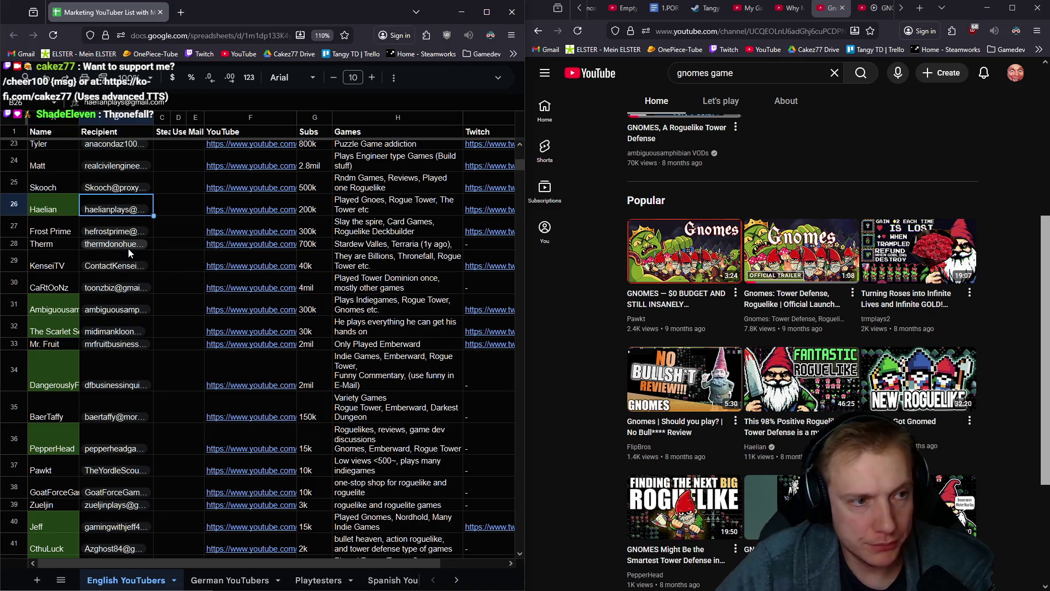
scroll(126, 251, "down", 15)
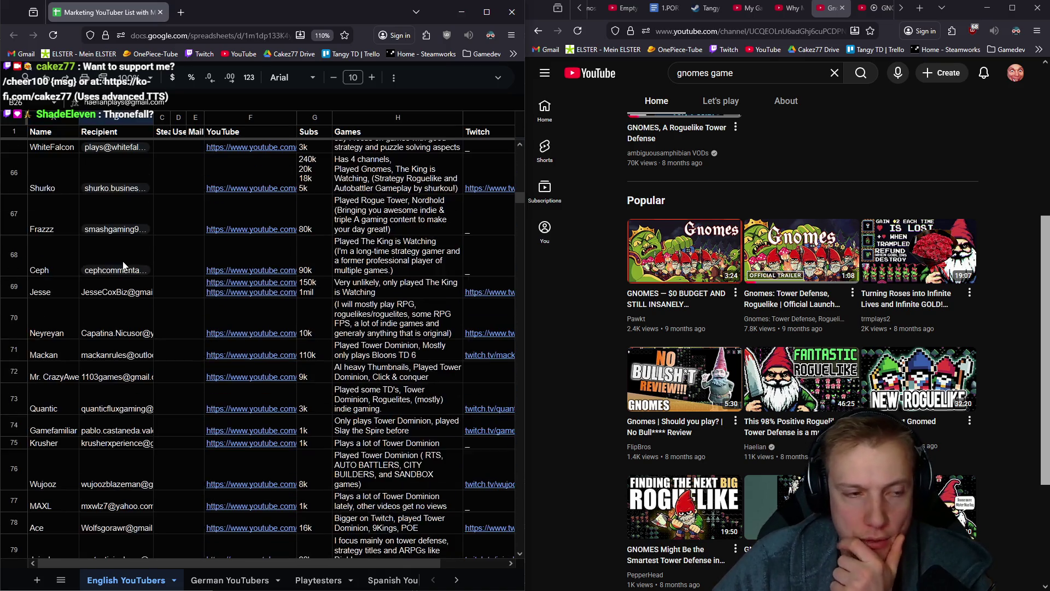
scroll(110, 274, "down", 17)
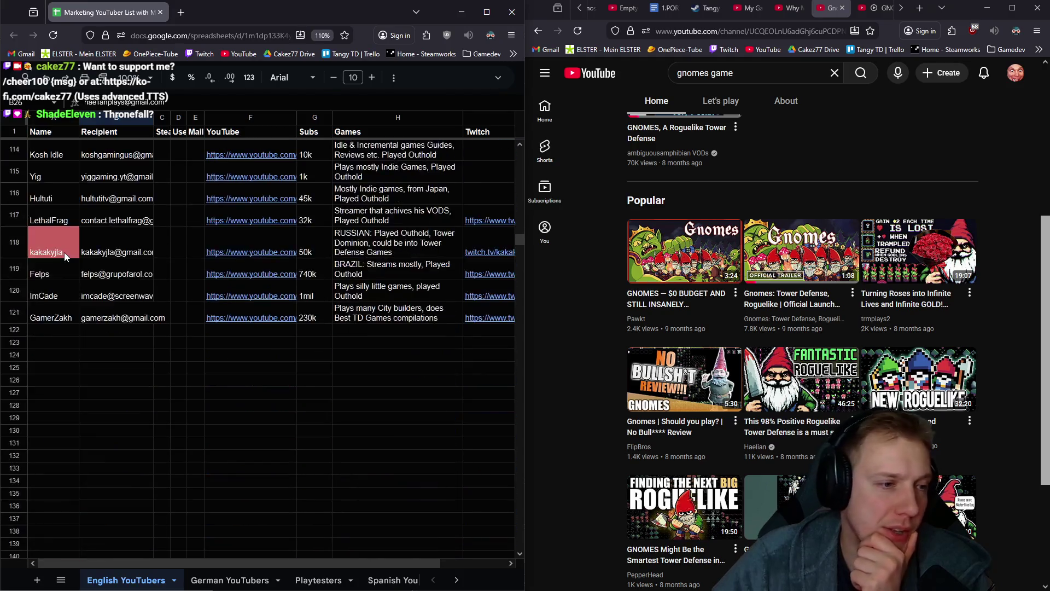
scroll(63, 257, "down", 2)
left_click(53, 224)
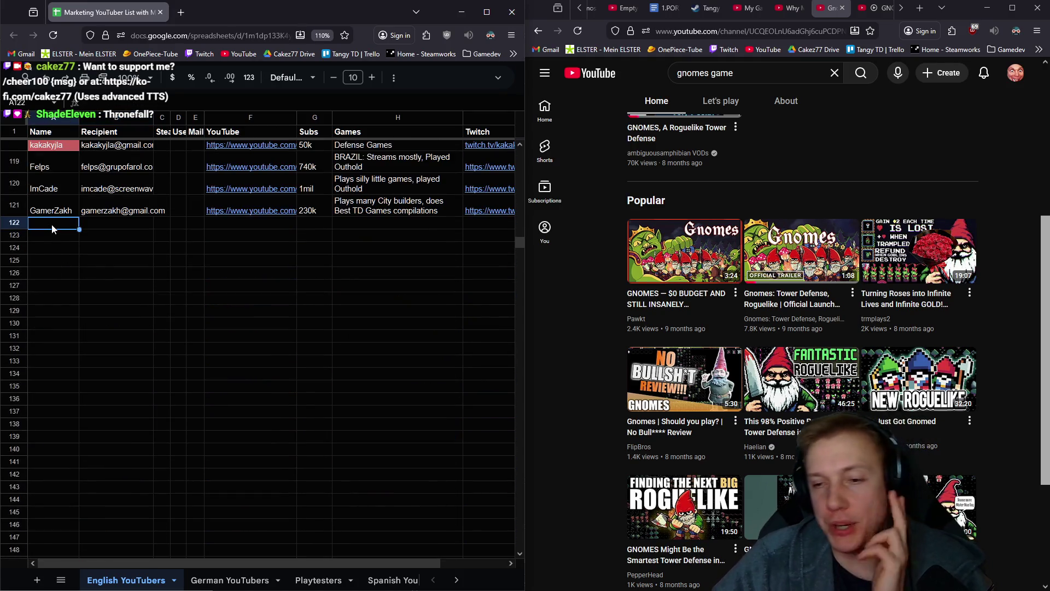
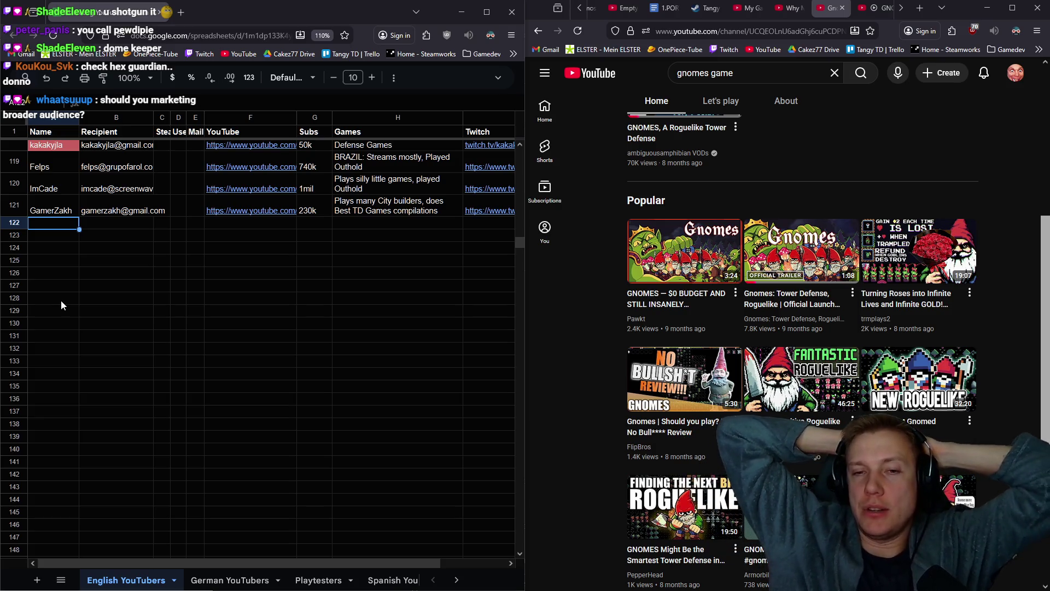
Dismiss the YouTube search suggestions and scroll through the Gnomes channel page
scroll(592, 263, "up", 5)
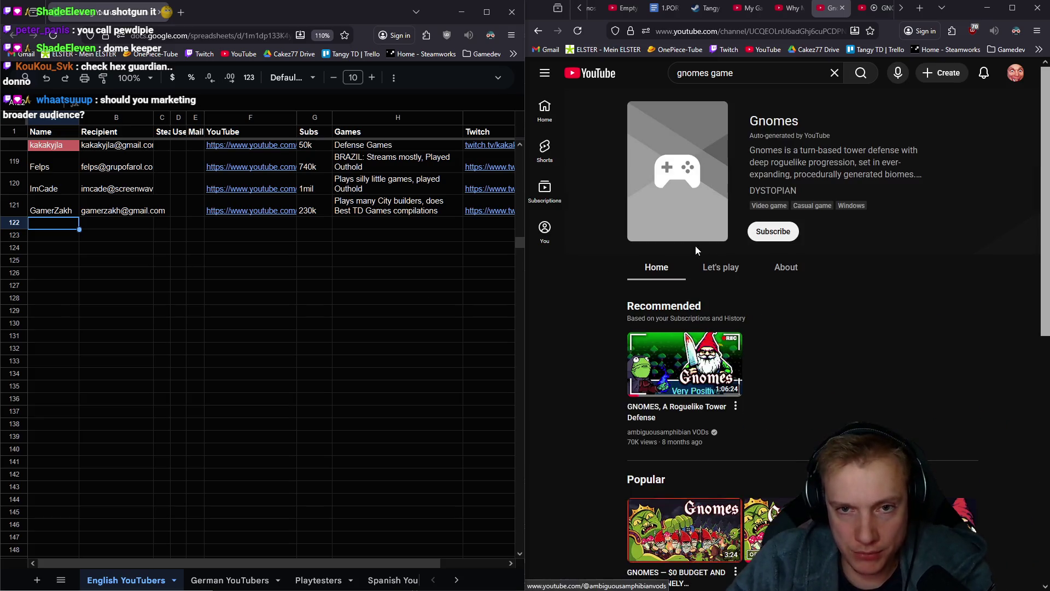
left_click(648, 70)
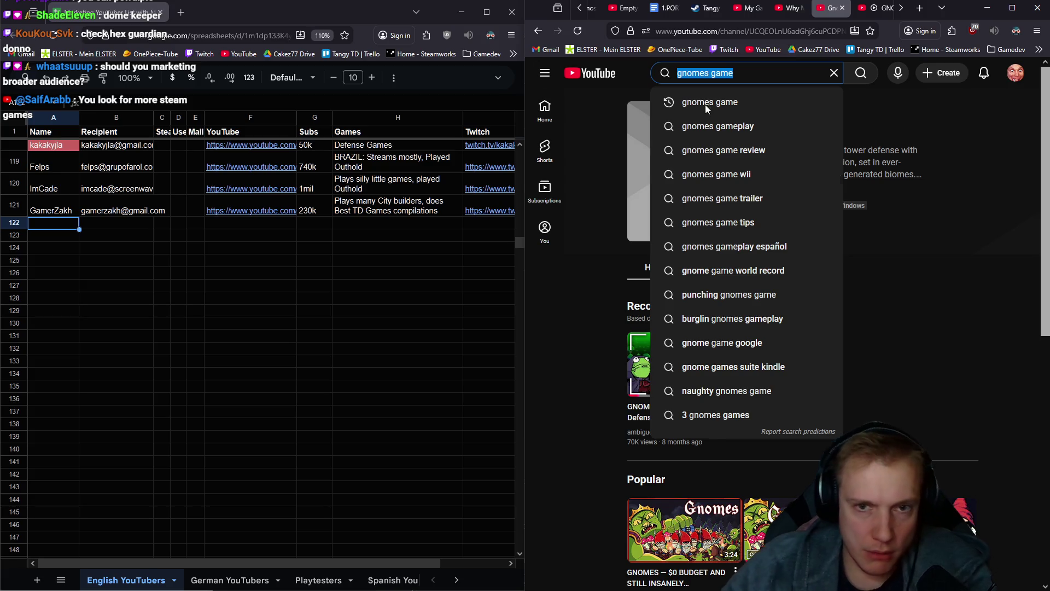
key("Escape")
scroll(836, 340, "down", 5)
scroll(872, 282, "up", 5)
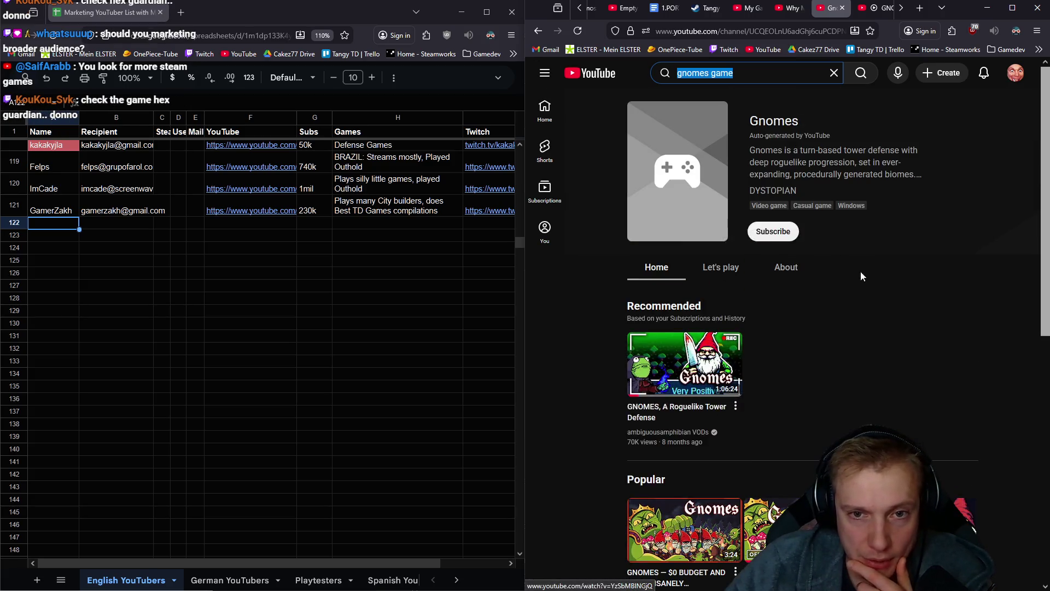
left_click(855, 307)
scroll(830, 330, "down", 5)
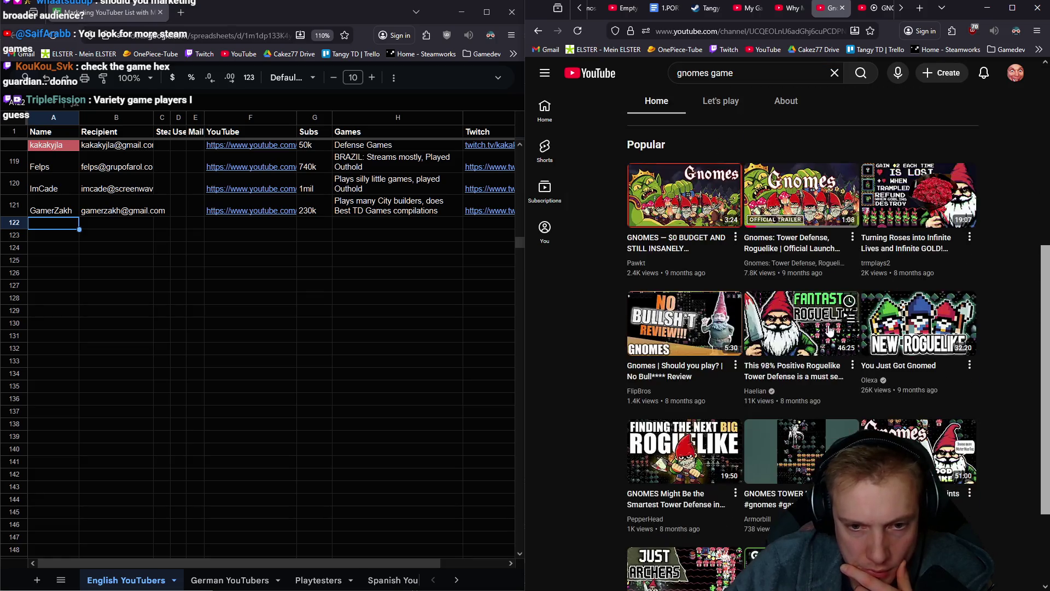
scroll(831, 331, "down", 2)
scroll(675, 253, "down", 4)
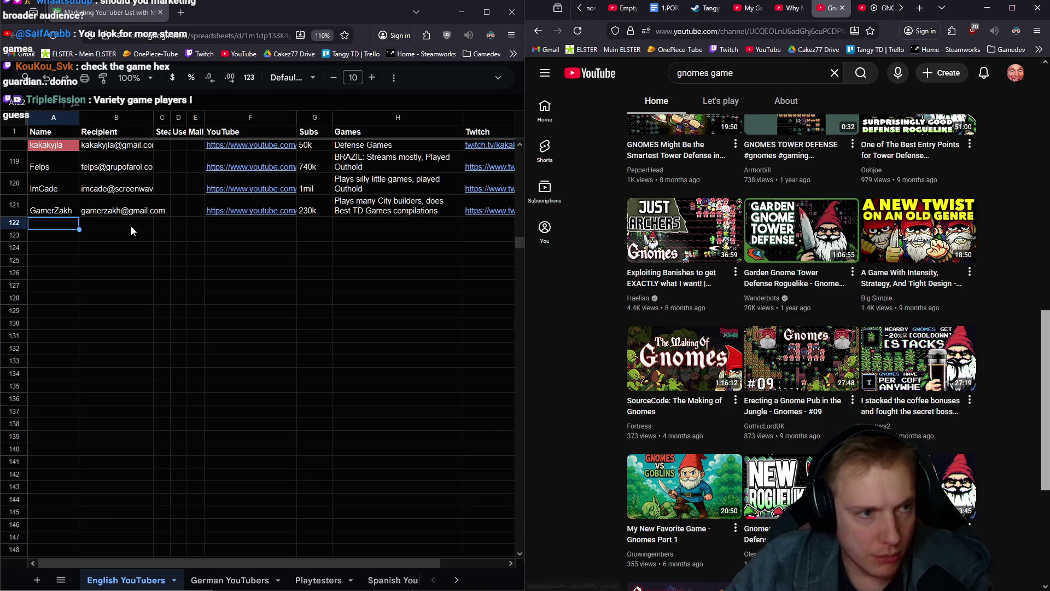
Search the YouTuber sheet for 'big s' to check for an existing entry
left_click(113, 284)
key("ctrl+f")
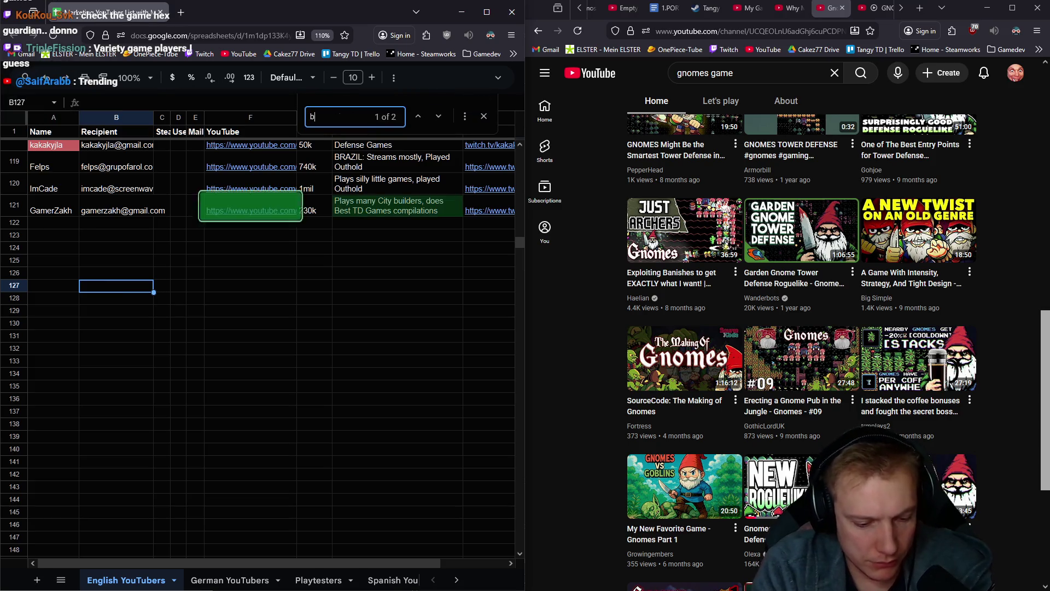
type("big simple")
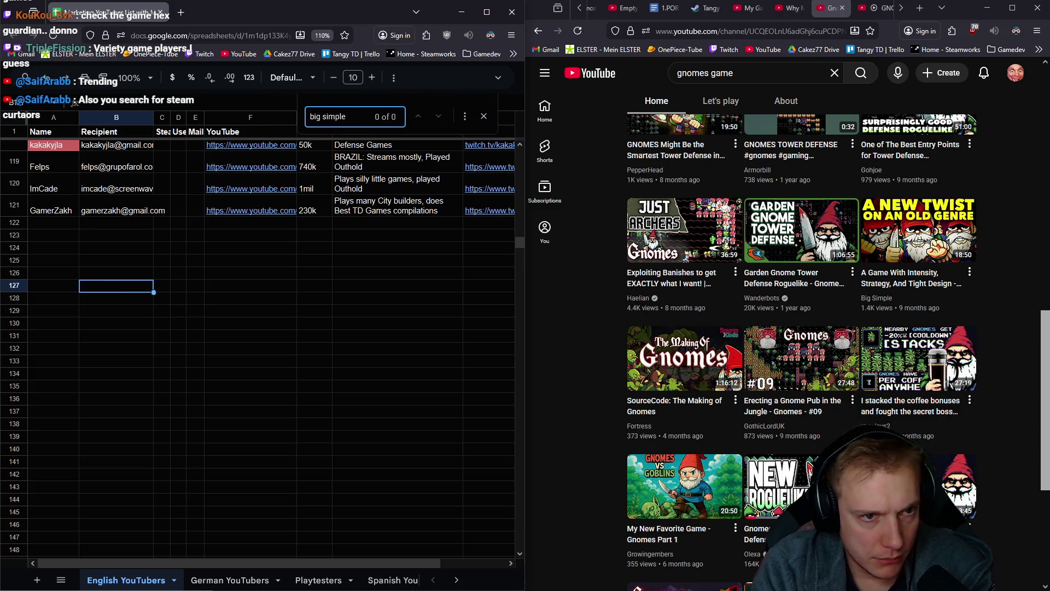
key("Escape")
Open the Gnome Pub, best-entry-points and Let's Play Gnomes videos in background tabs
mouse_move(896, 241)
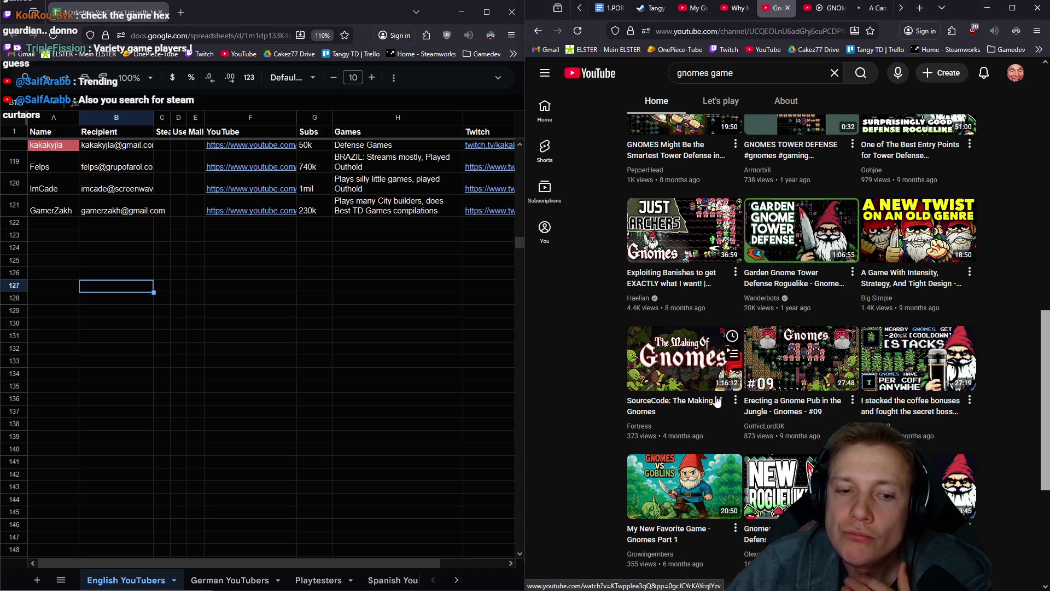
mouse_move(656, 380)
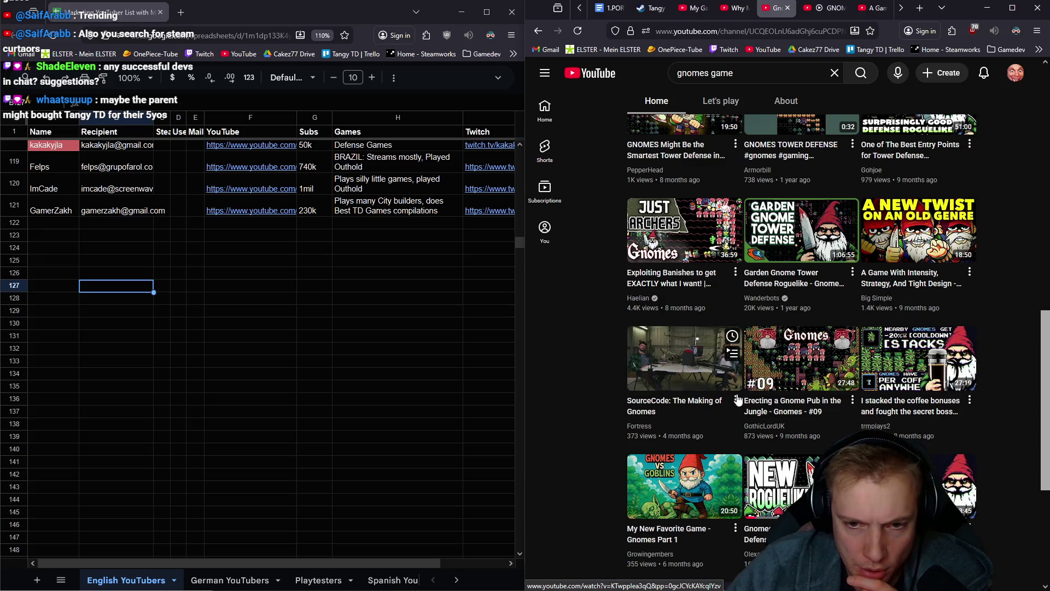
mouse_move(796, 370)
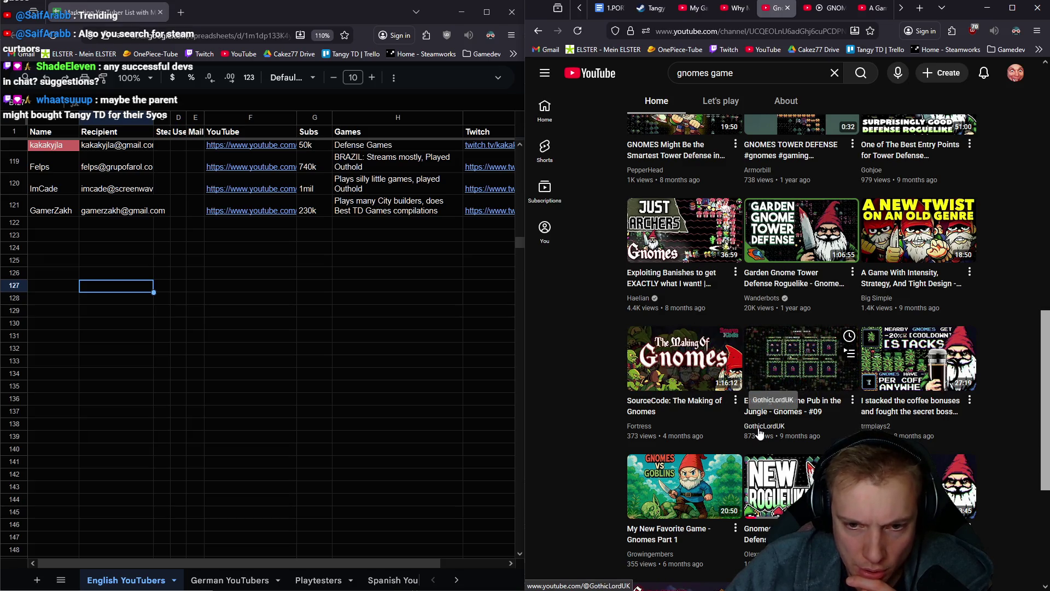
middle_click(795, 371)
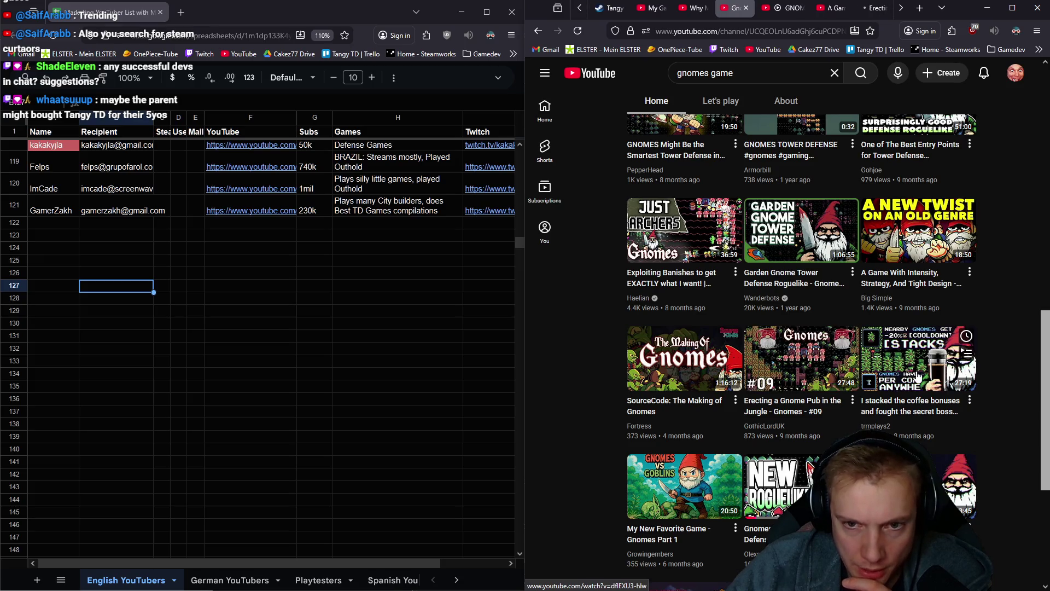
scroll(895, 232, "up", 2)
middle_click(895, 233)
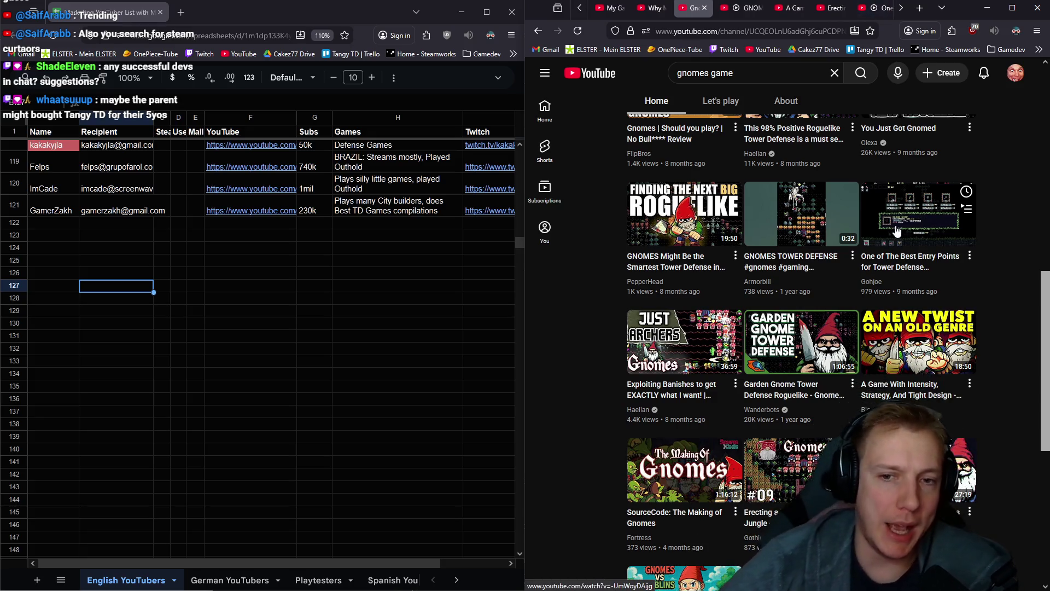
scroll(826, 363, "up", 2)
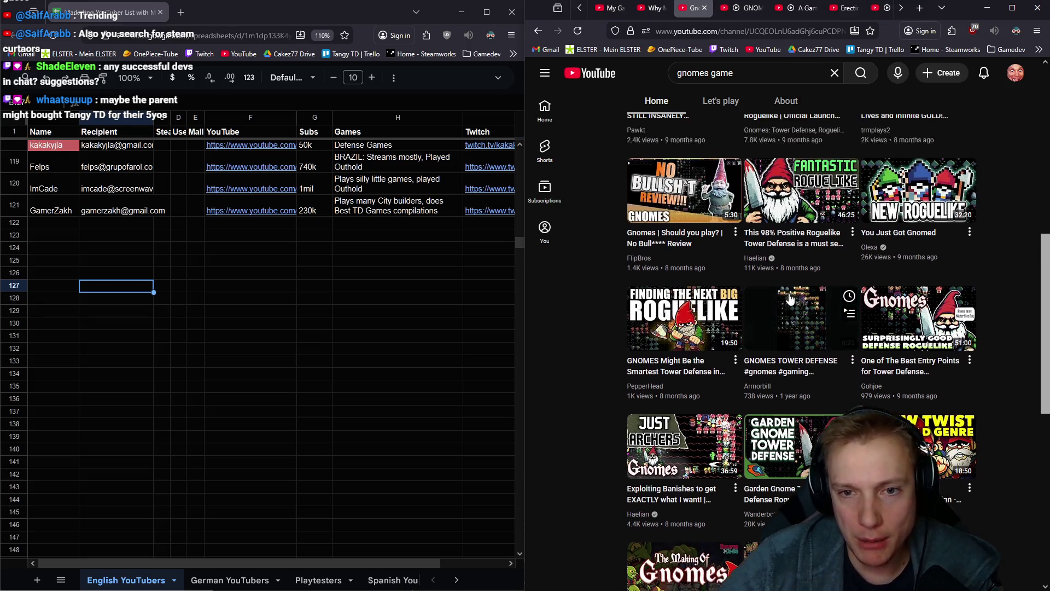
scroll(823, 366, "up", 1)
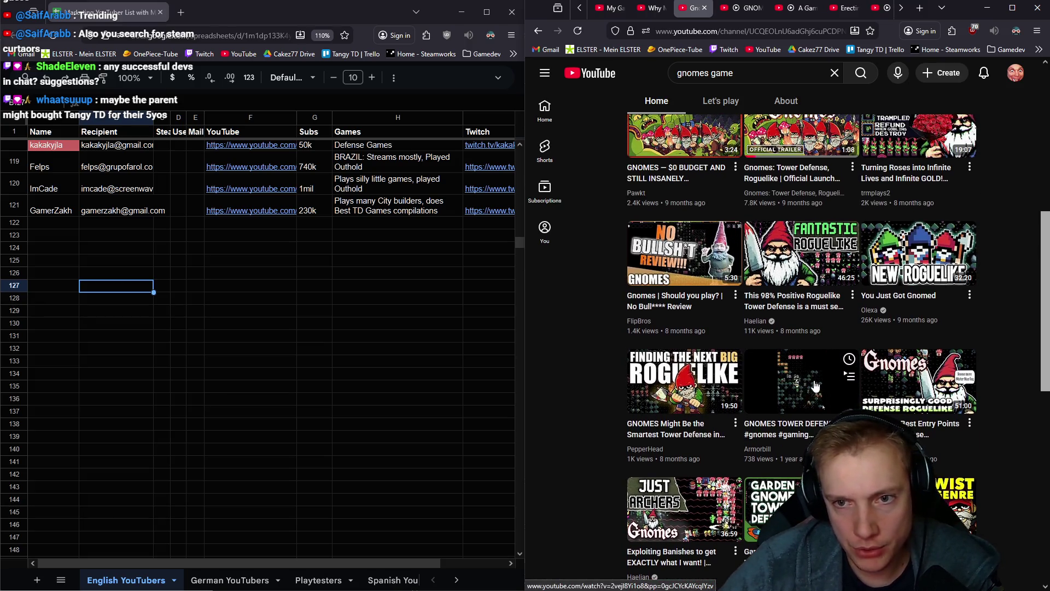
scroll(817, 381, "down", 5)
scroll(816, 381, "down", 3)
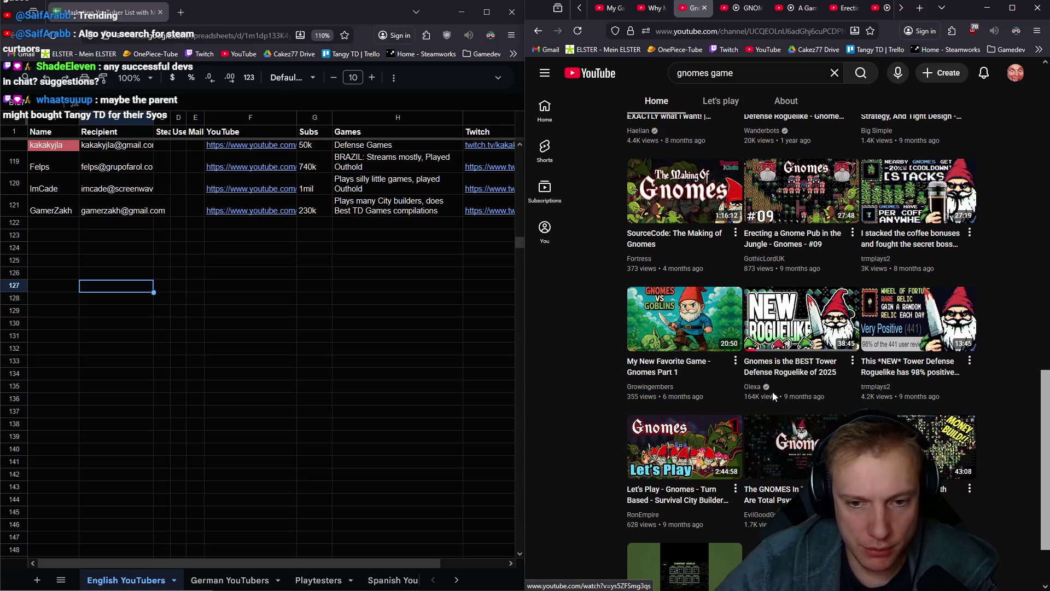
mouse_move(678, 328)
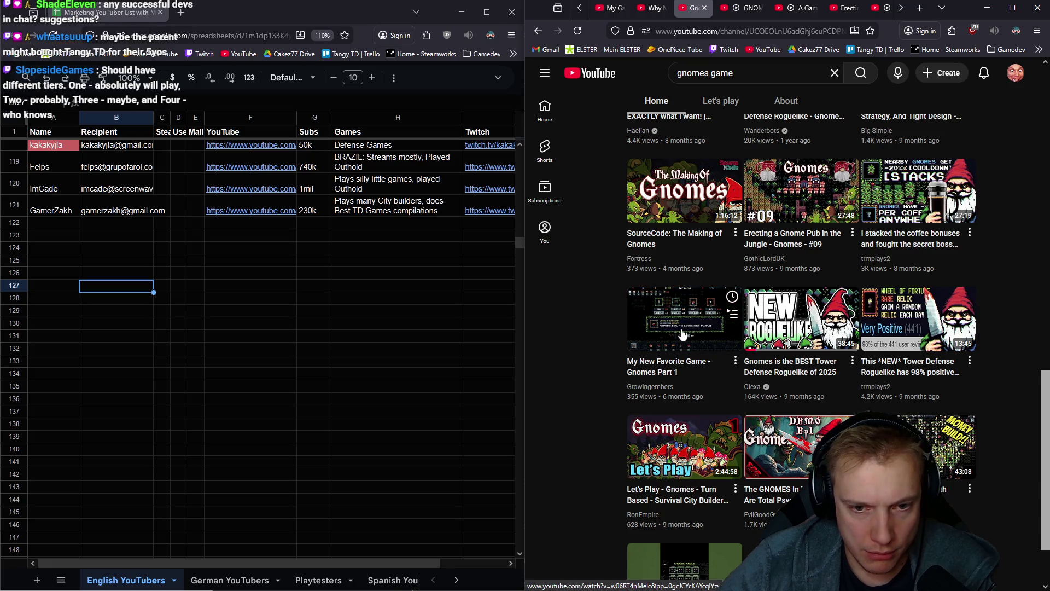
scroll(682, 335, "down", 2)
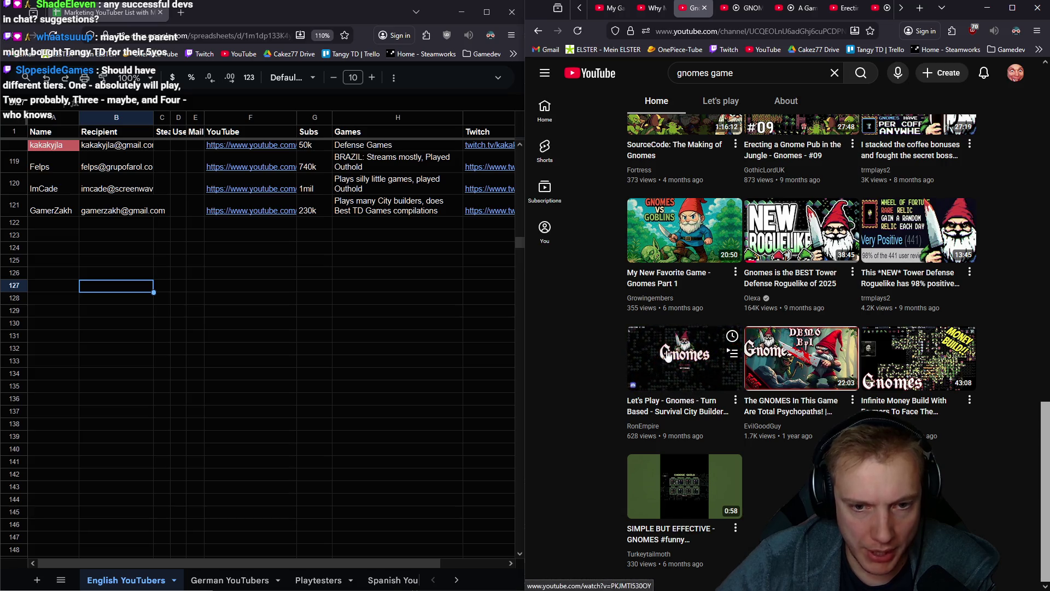
middle_click(666, 366)
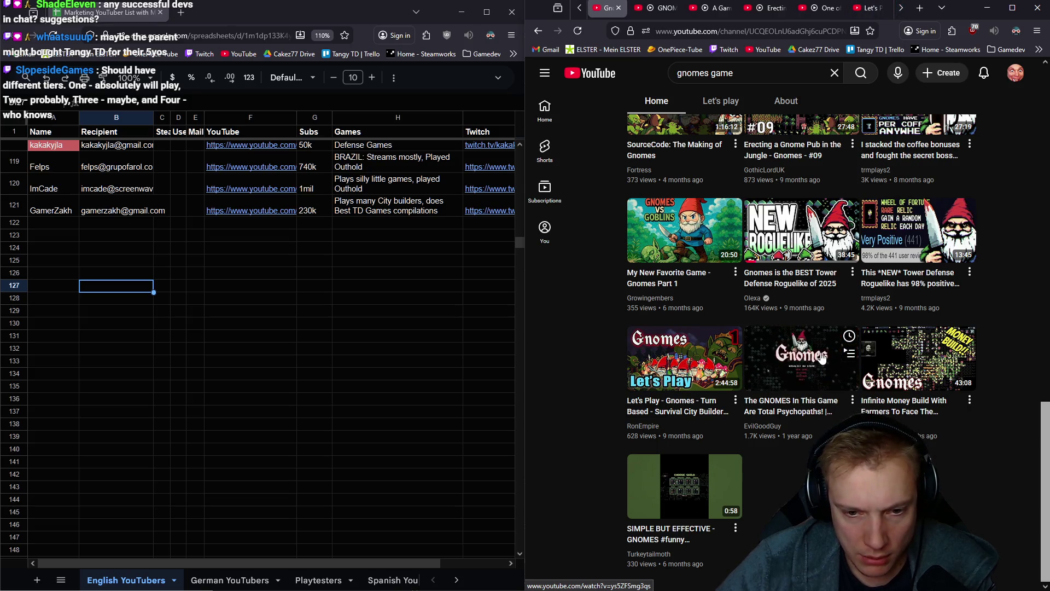
Reload the Gnomes channel page
scroll(826, 382, "up", 10)
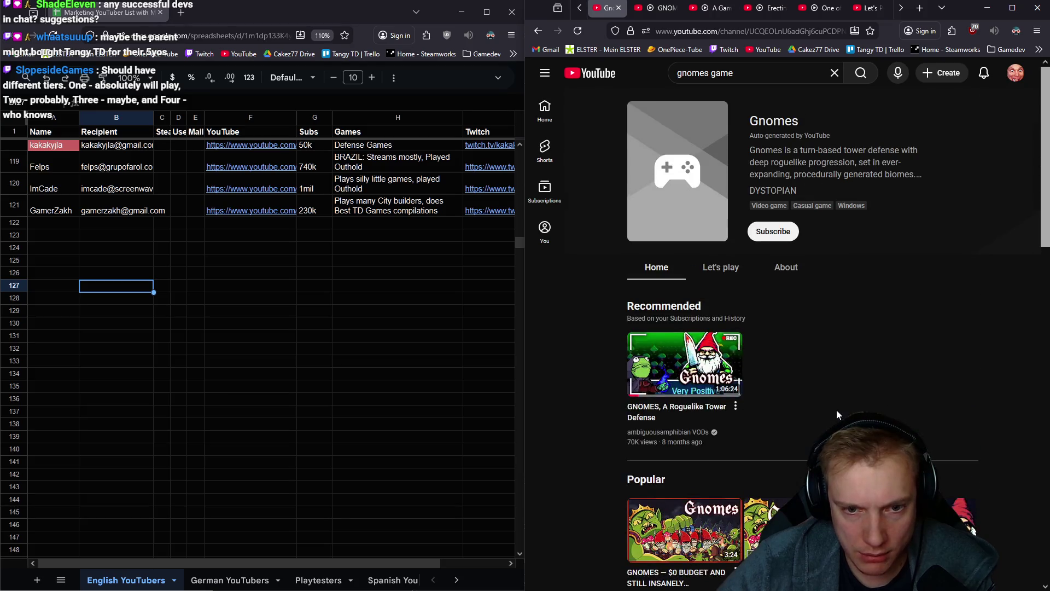
scroll(836, 409, "down", 10)
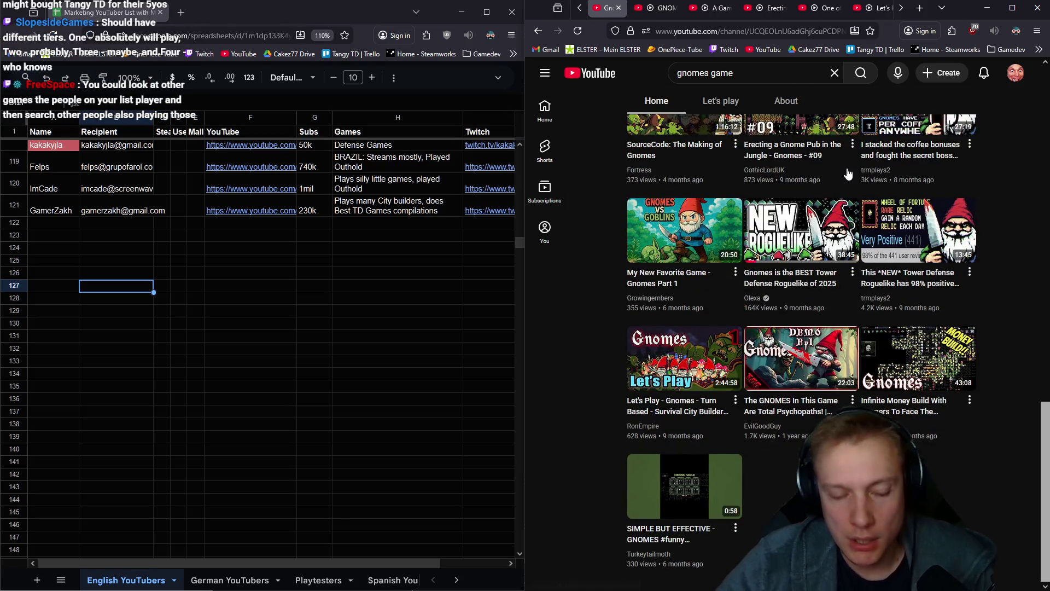
left_click(843, 172)
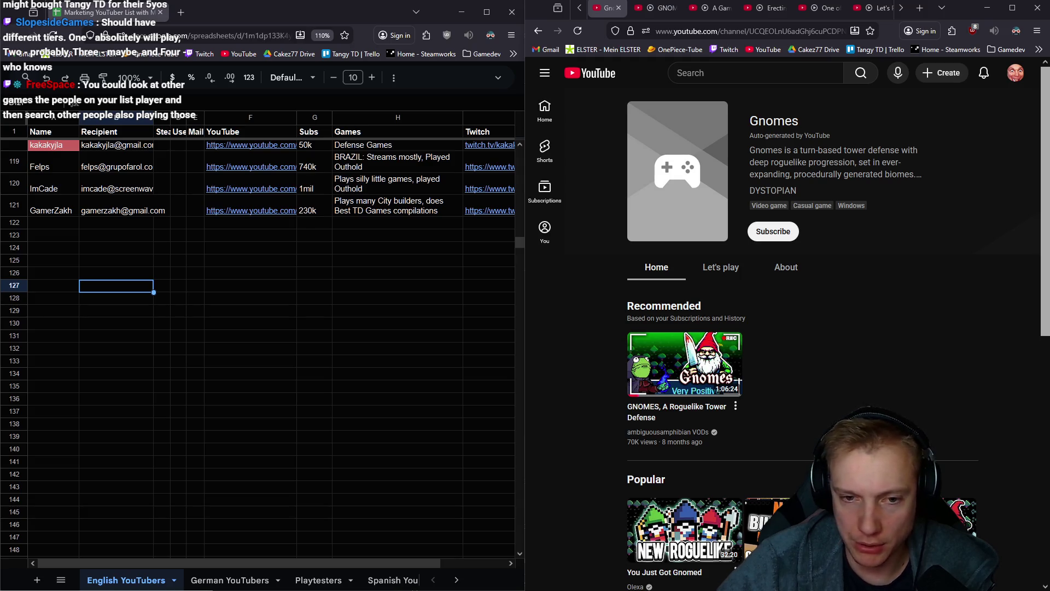
scroll(746, 290, "down", 5)
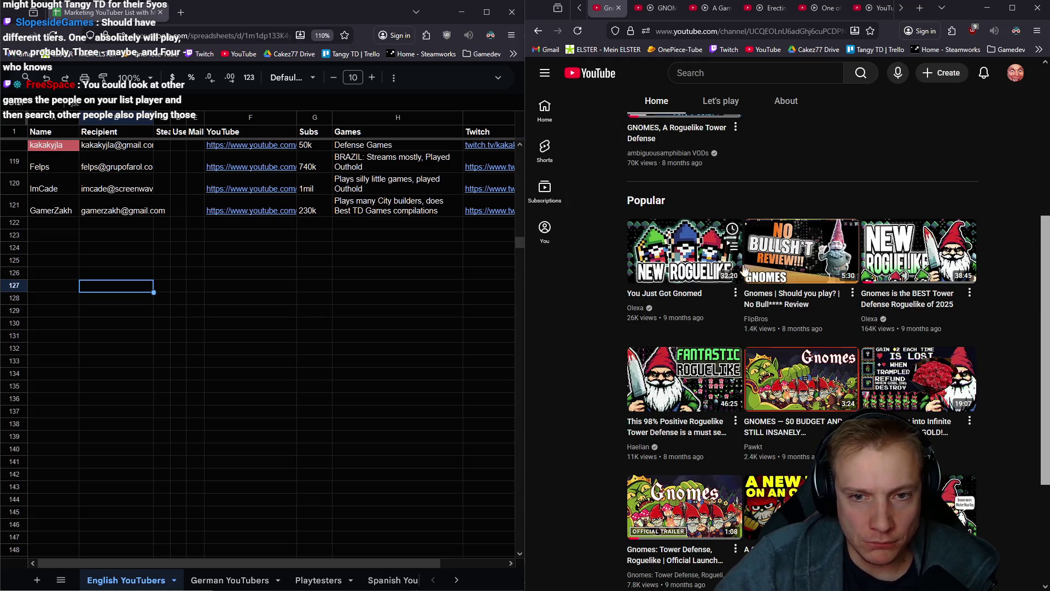
scroll(748, 317, "down", 10)
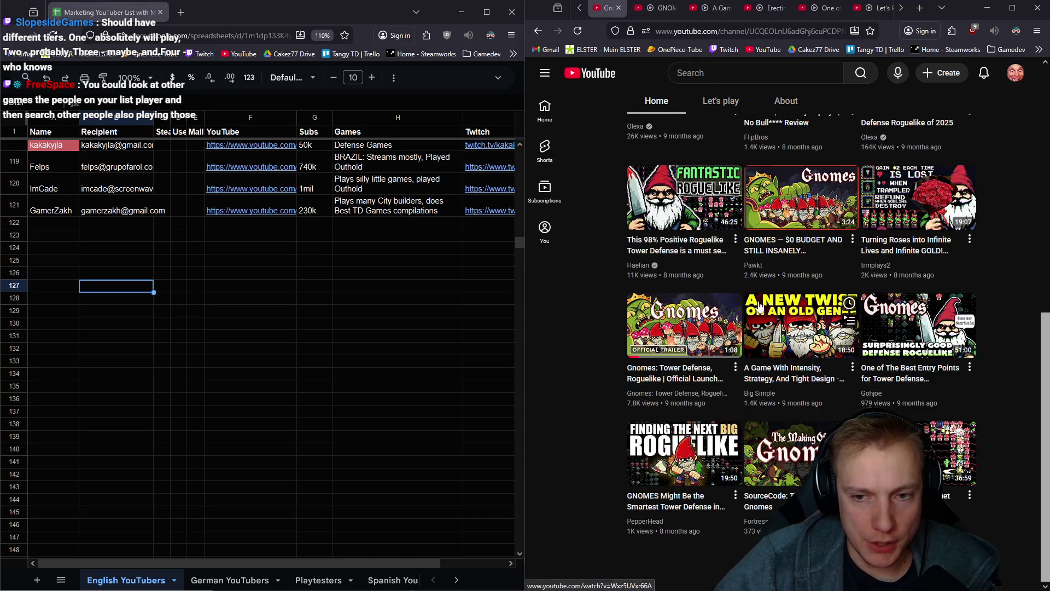
scroll(747, 317, "down", 15)
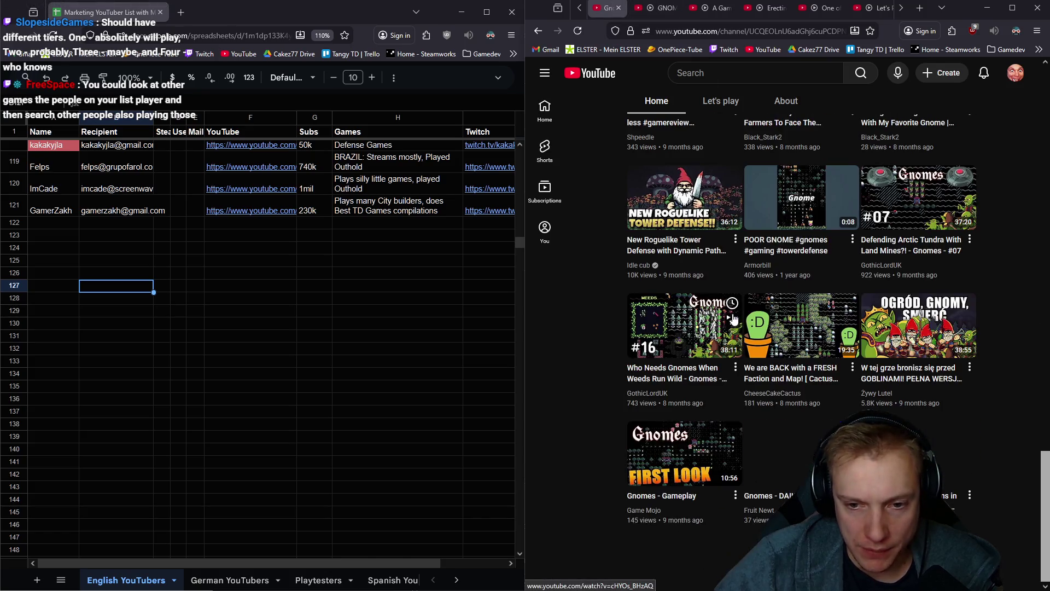
scroll(698, 335, "down", 15)
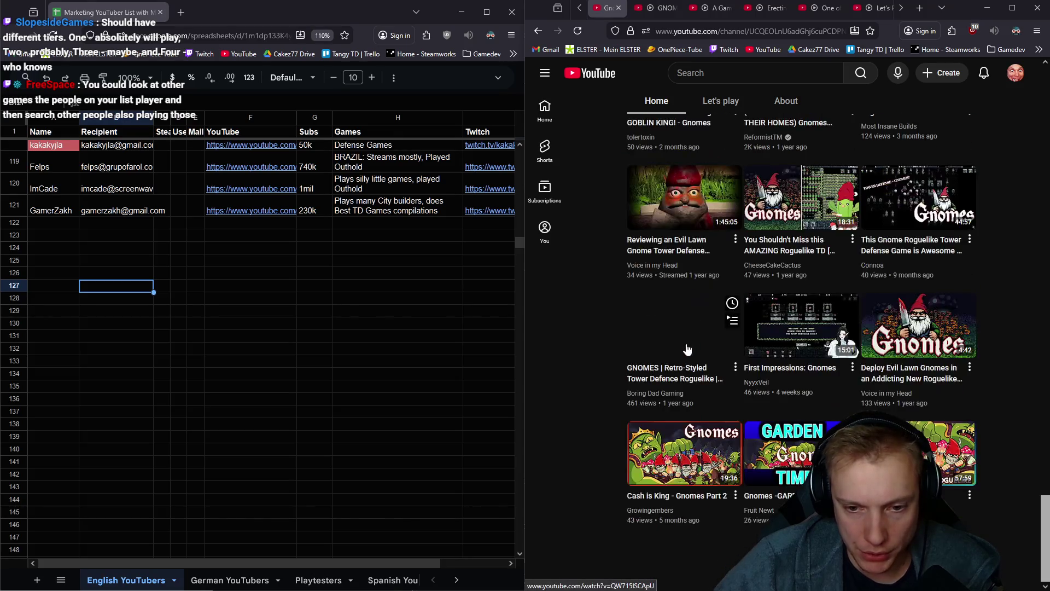
scroll(677, 381, "down", 15)
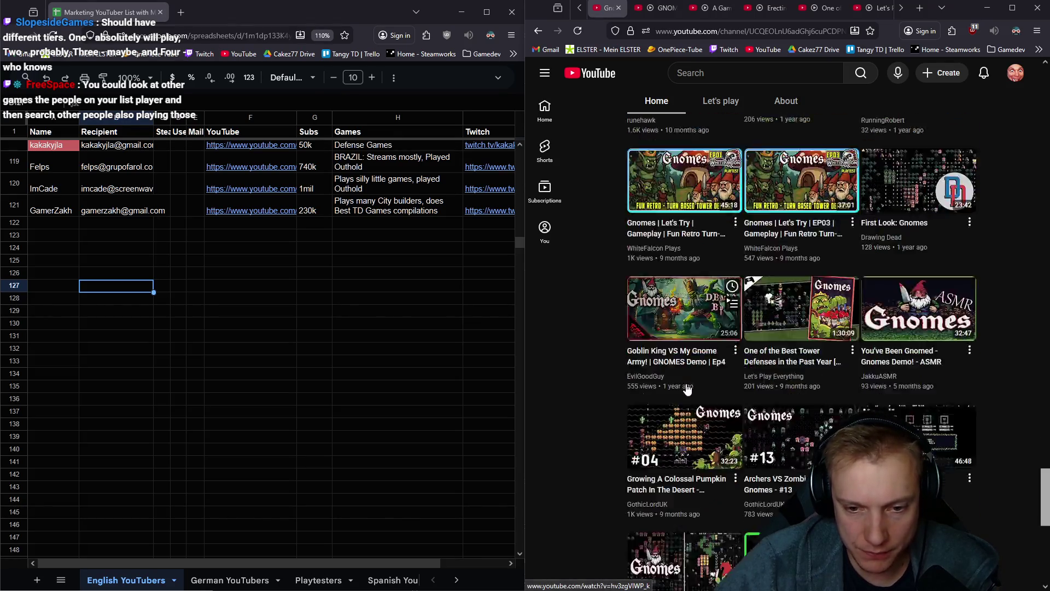
scroll(679, 422, "down", 15)
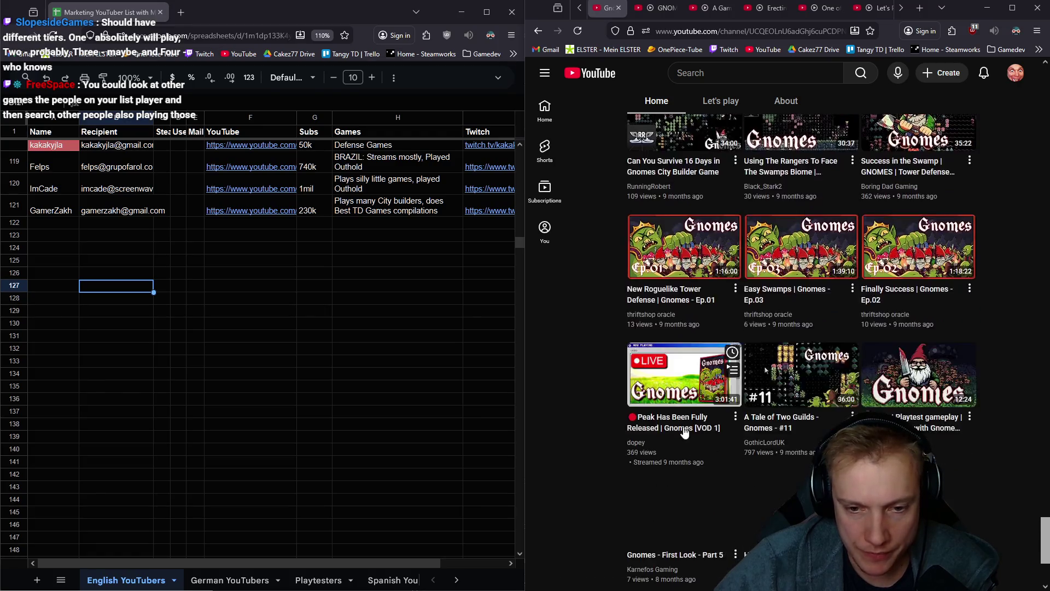
scroll(678, 452, "down", 15)
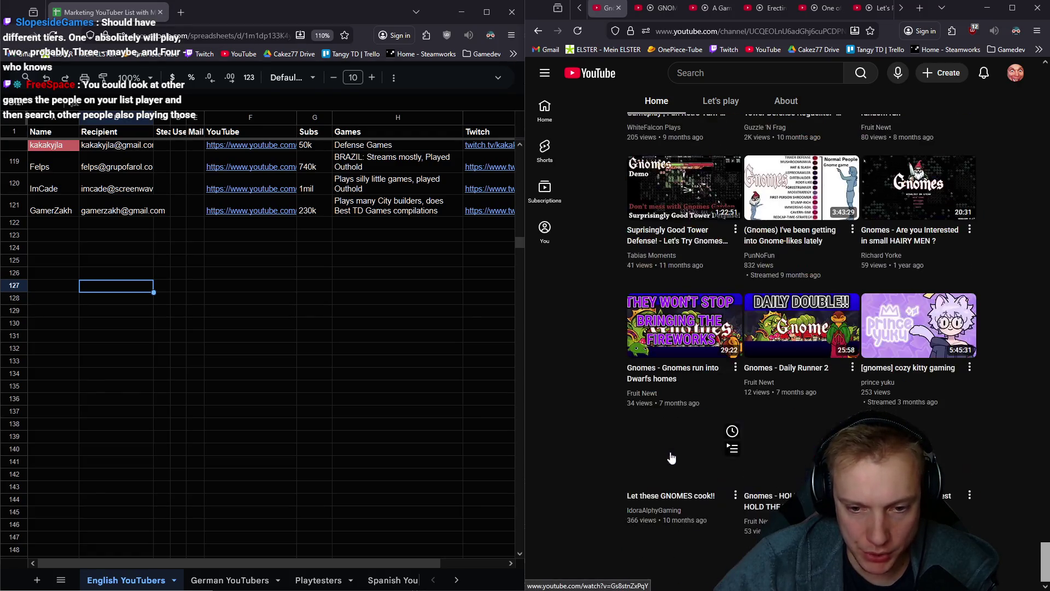
scroll(644, 459, "down", 15)
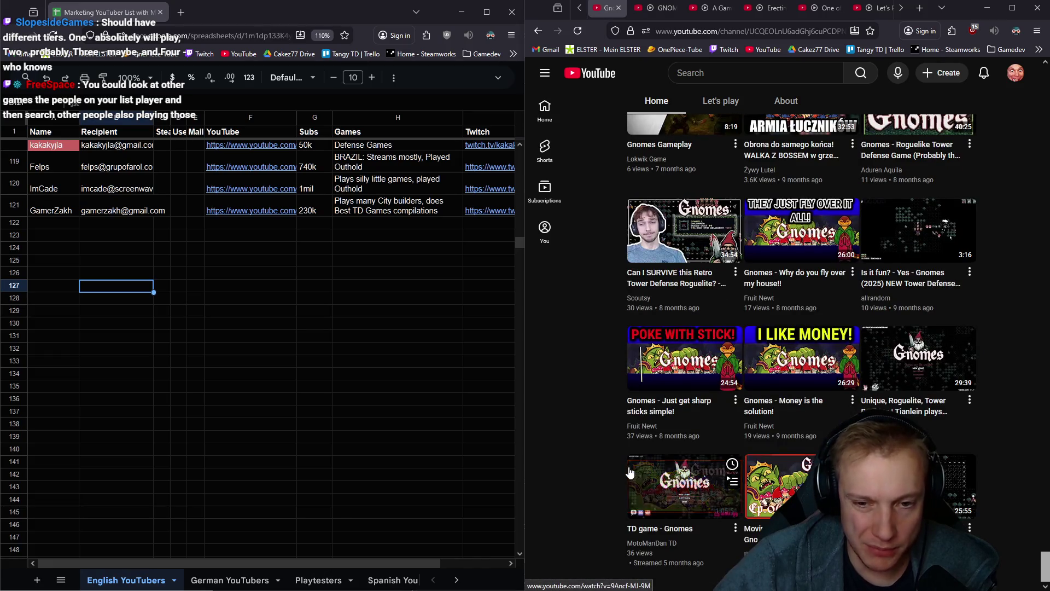
scroll(635, 432, "up", 20)
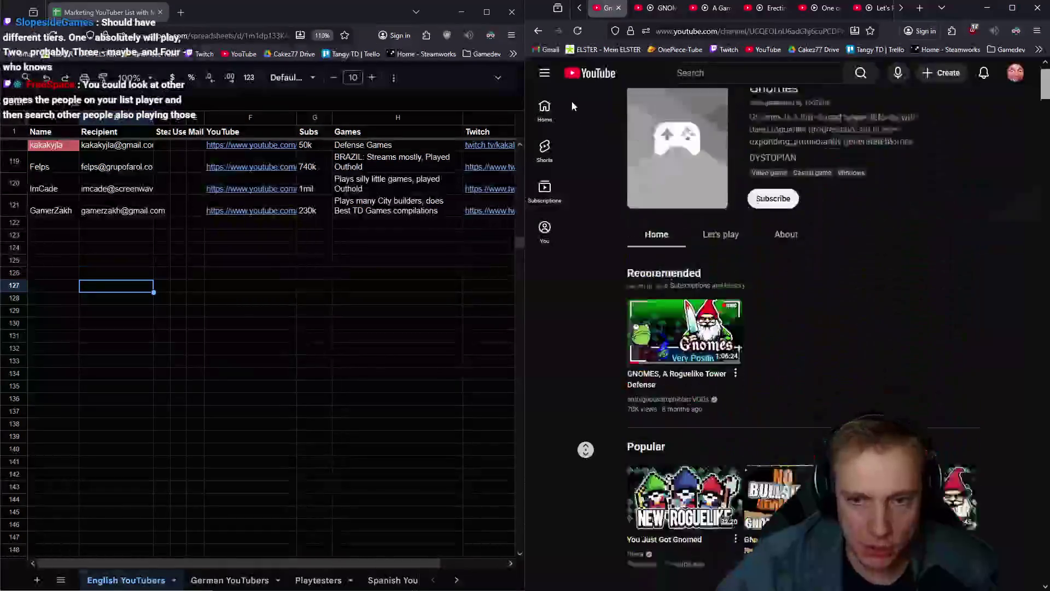
scroll(638, 396, "down", 5)
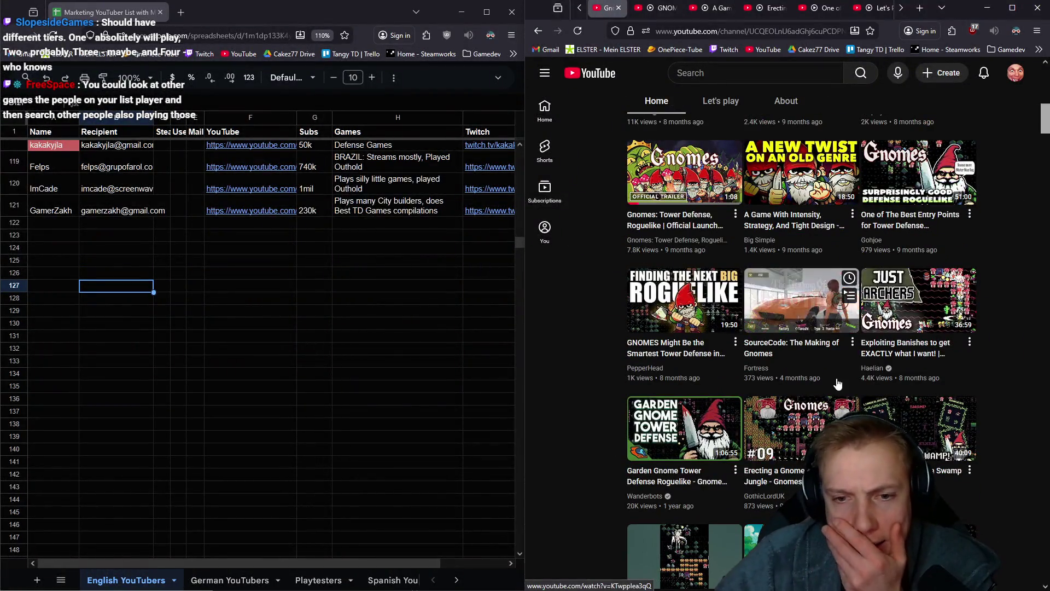
scroll(928, 350, "down", 3)
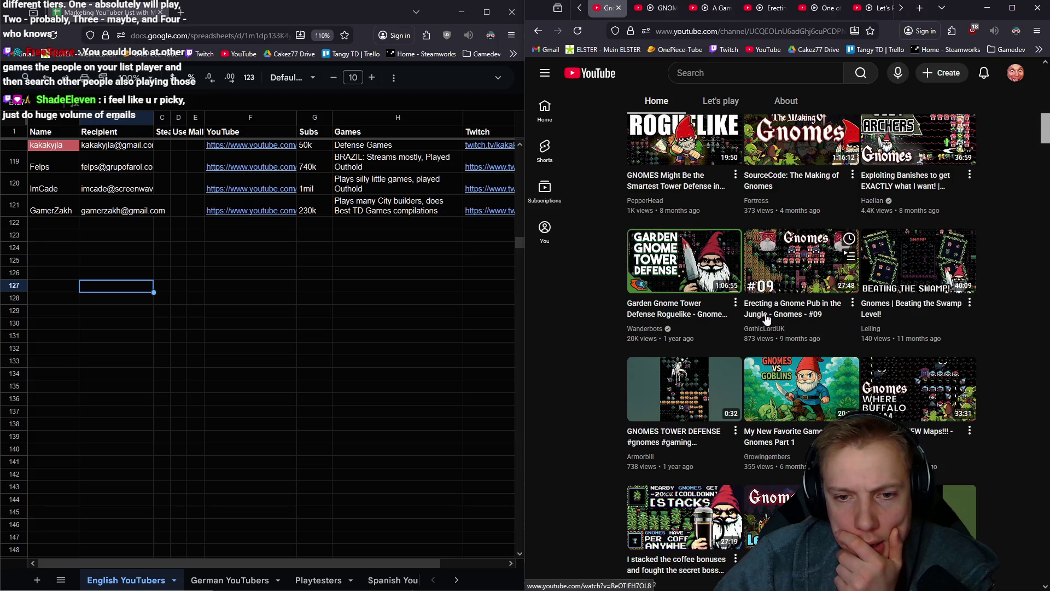
scroll(625, 322, "down", 2)
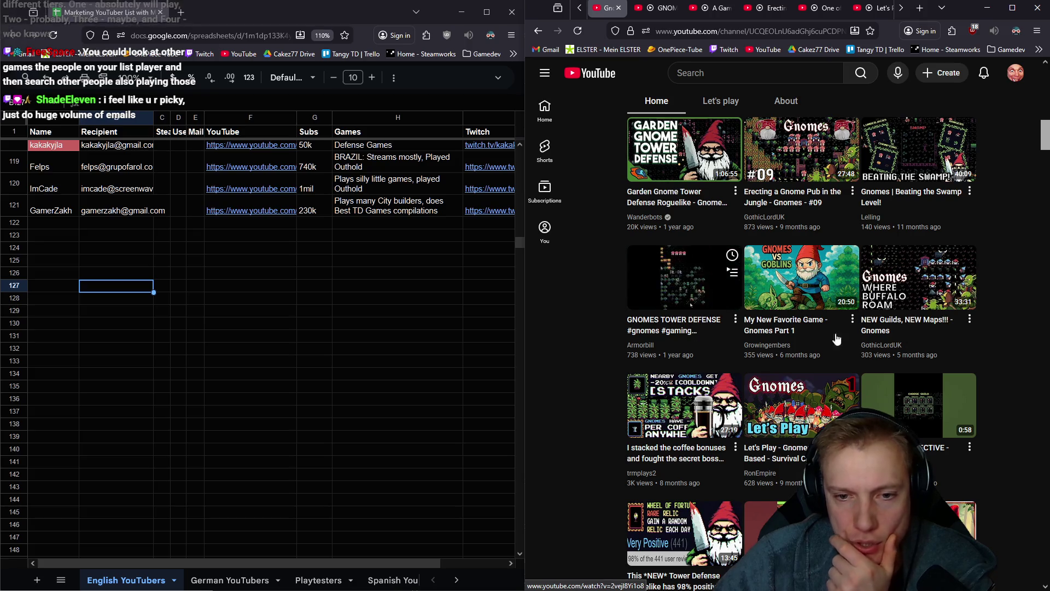
scroll(912, 348, "down", 2)
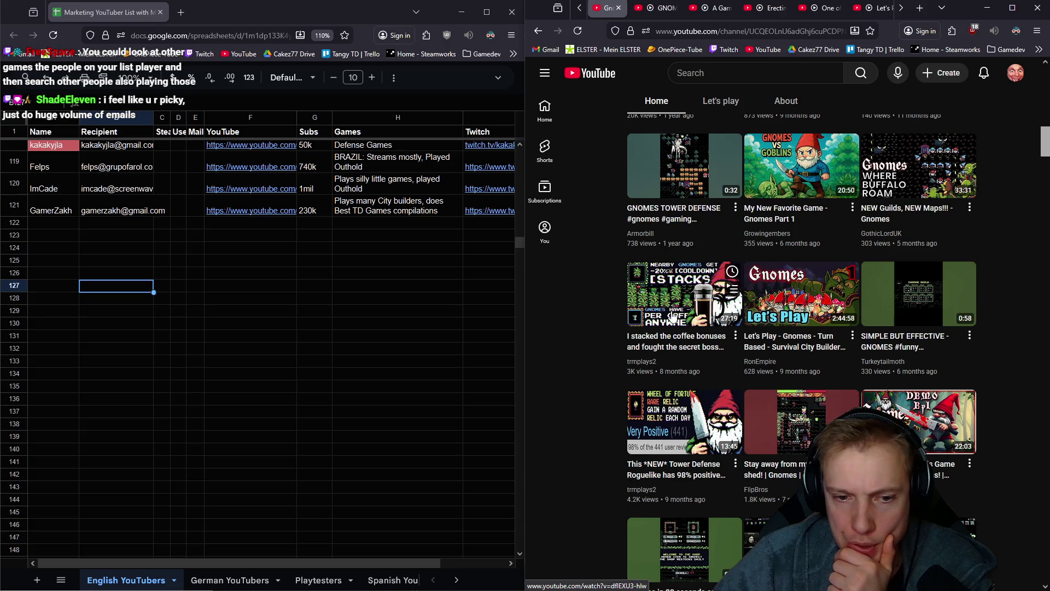
scroll(658, 301, "down", 4)
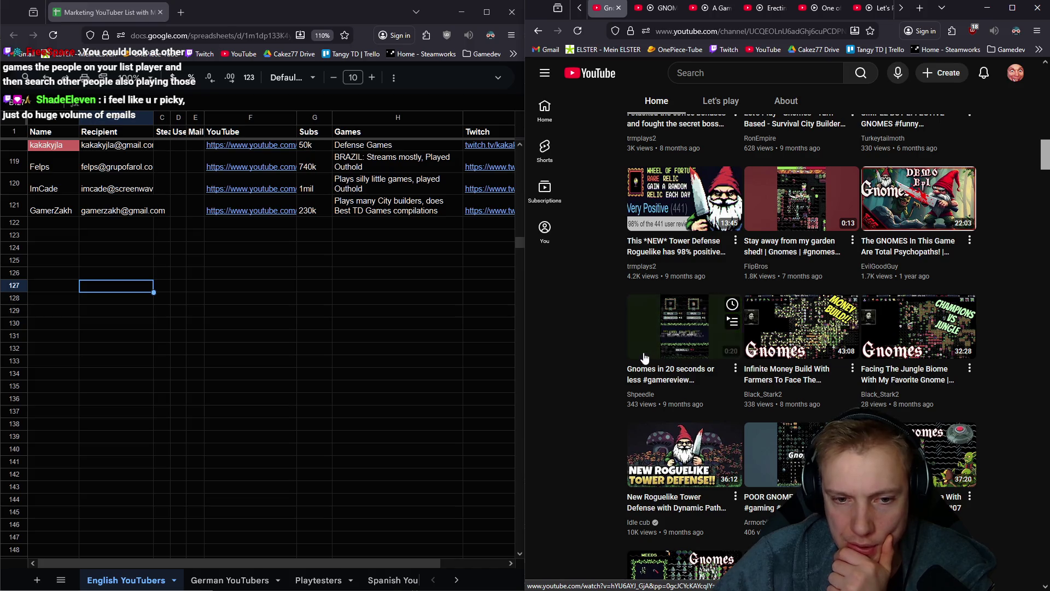
scroll(860, 358, "down", 2)
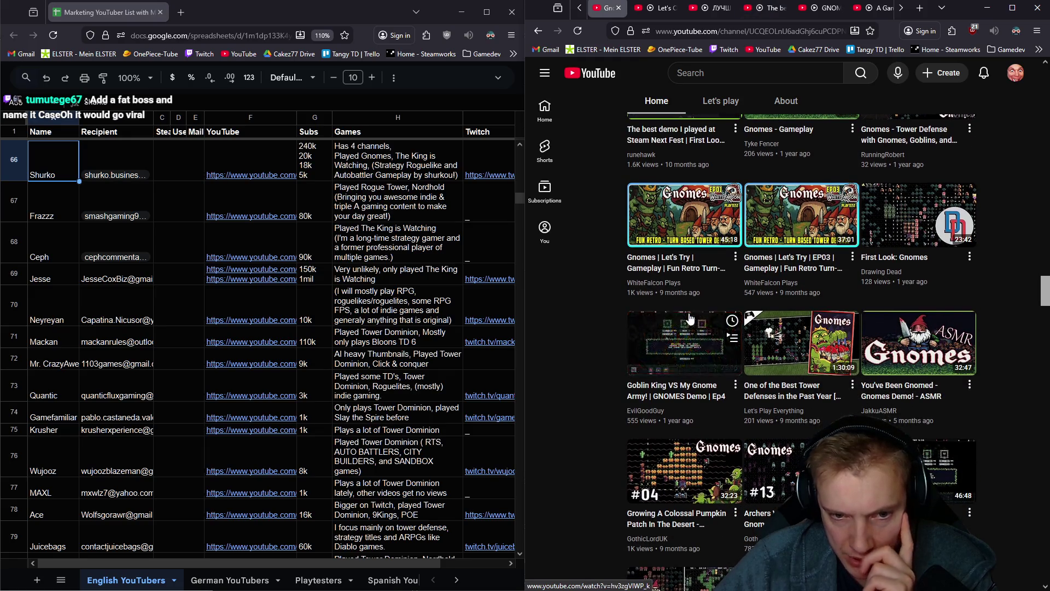
left_click(183, 301)
Search the sheet for 'white fa', then 'boring da' to locate Boring Dad
key("ctrl+f")
type("white fa")
key("Escape")
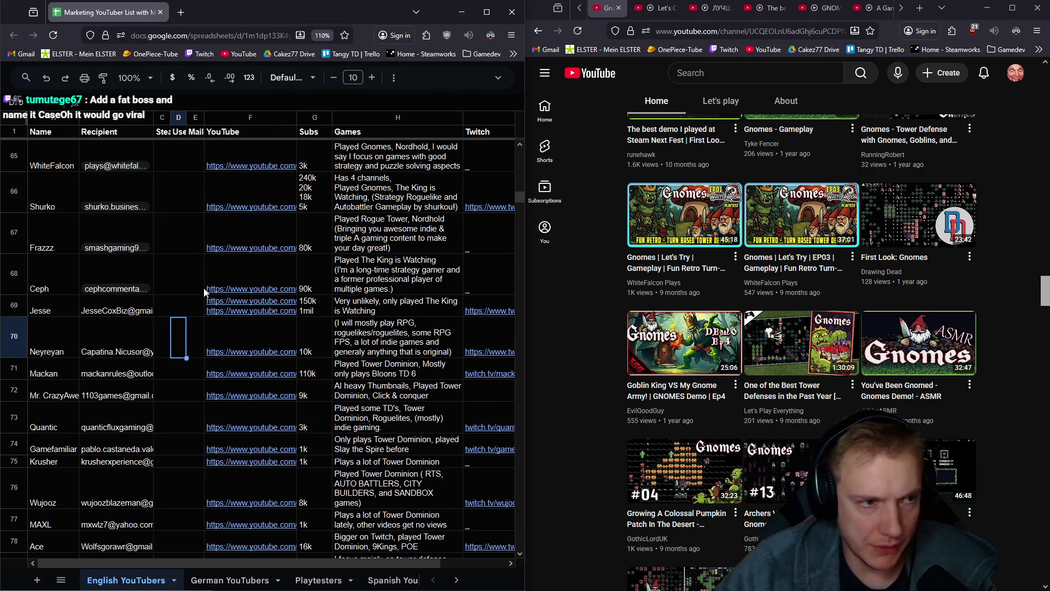
scroll(188, 295, "down", 15)
scroll(165, 300, "up", 12)
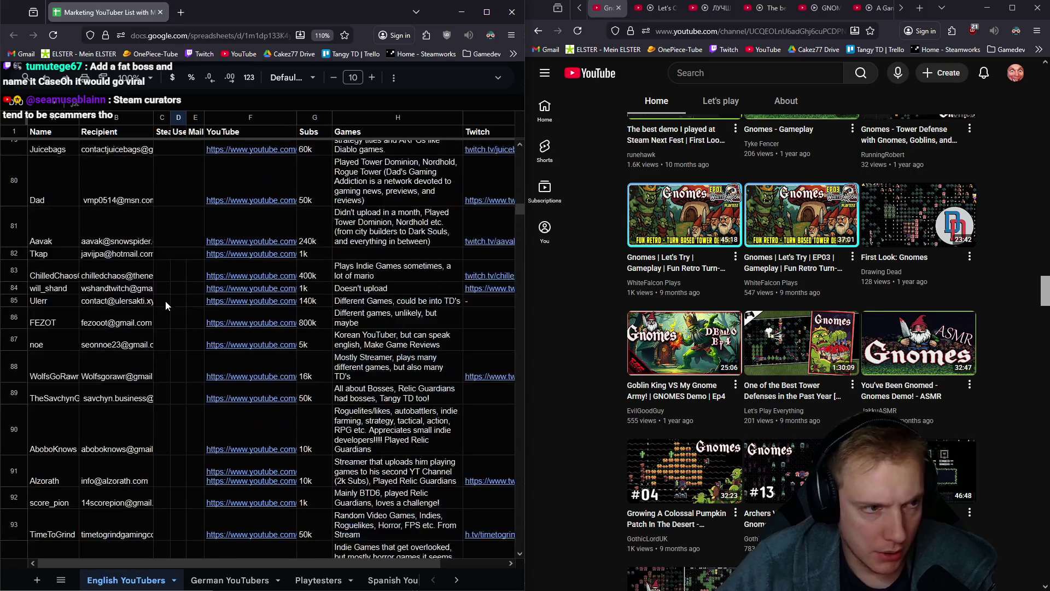
key("ctrl+f")
type("boring daa")
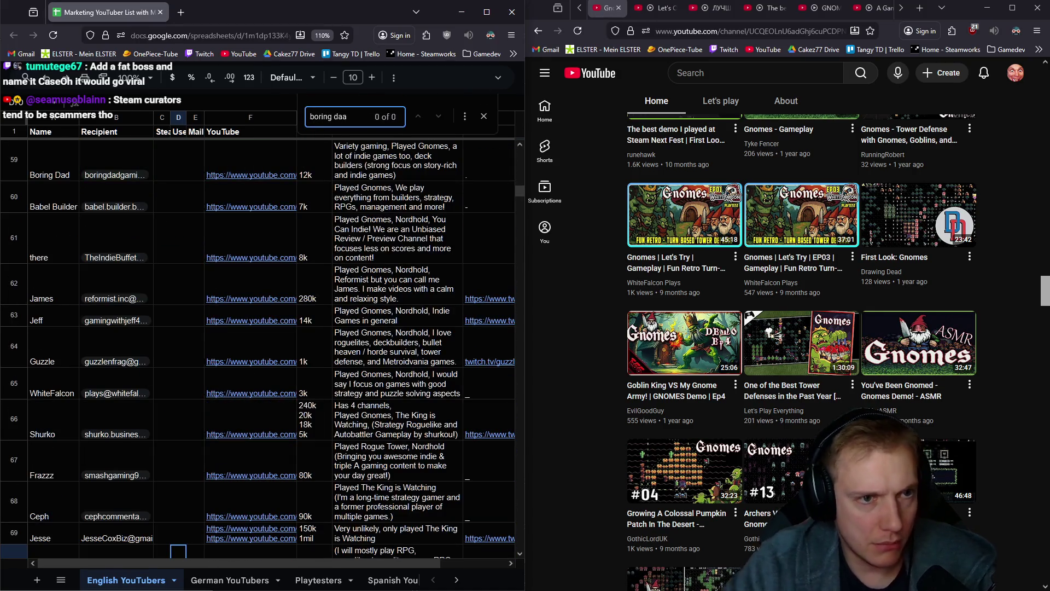
key("BackSpace")
Add 'Mr.' before the name in cell A59, making it Mr. Boring Dad
left_click(33, 179)
double_click(32, 180)
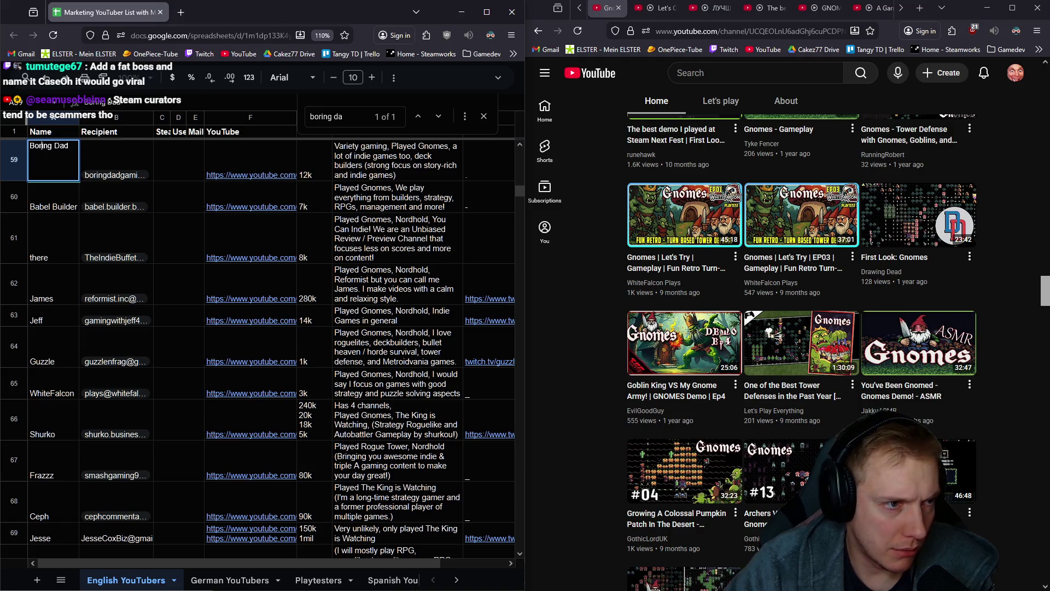
type("Mr.")
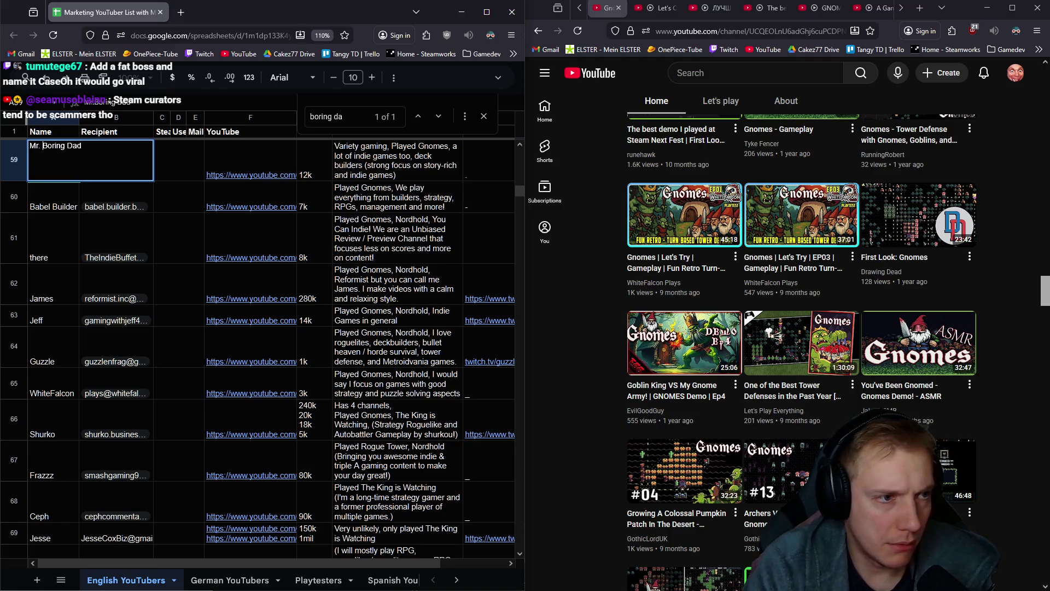
key("Return")
Scroll down and select the first empty row below the contacts
scroll(208, 302, "down", 10)
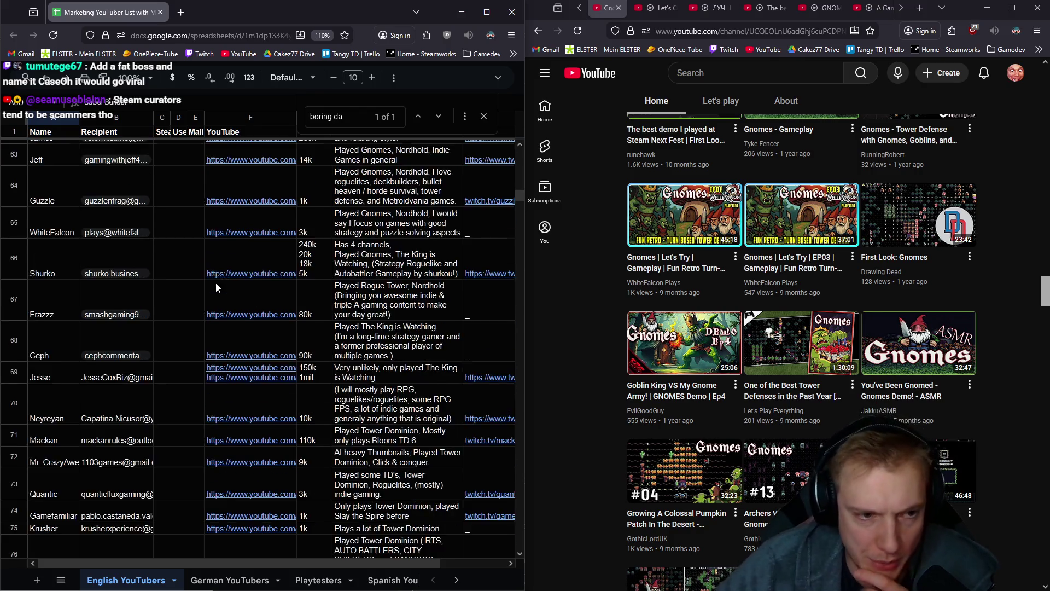
scroll(209, 302, "down", 10)
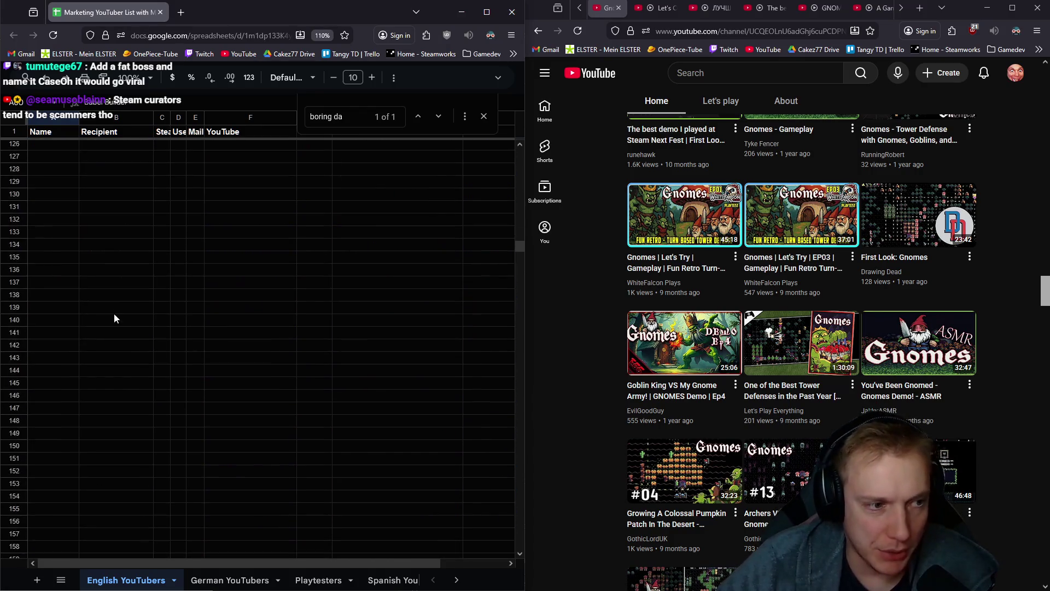
left_click(50, 307)
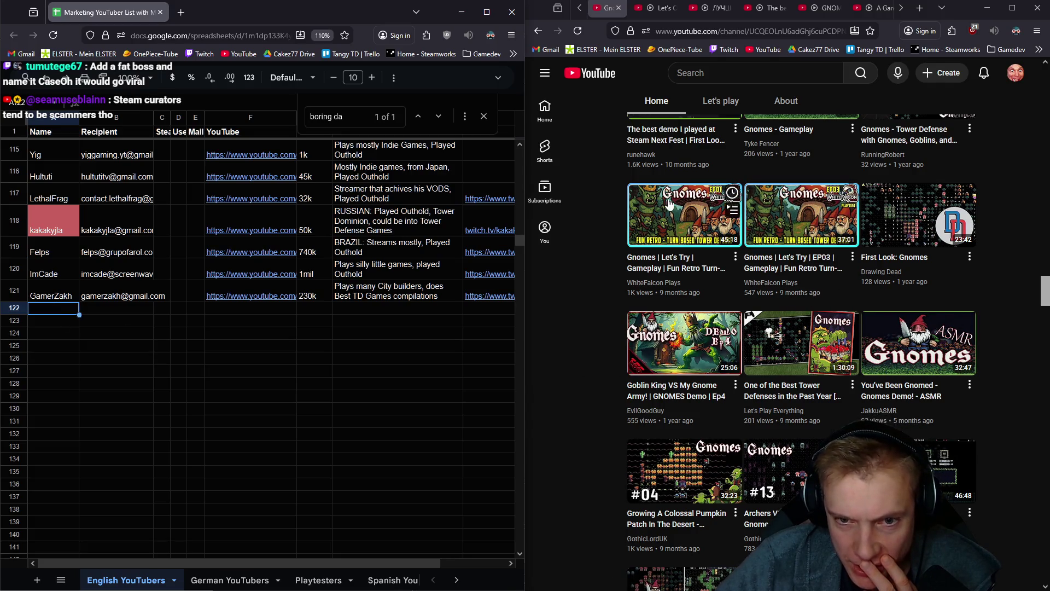
scroll(688, 300, "down", 3)
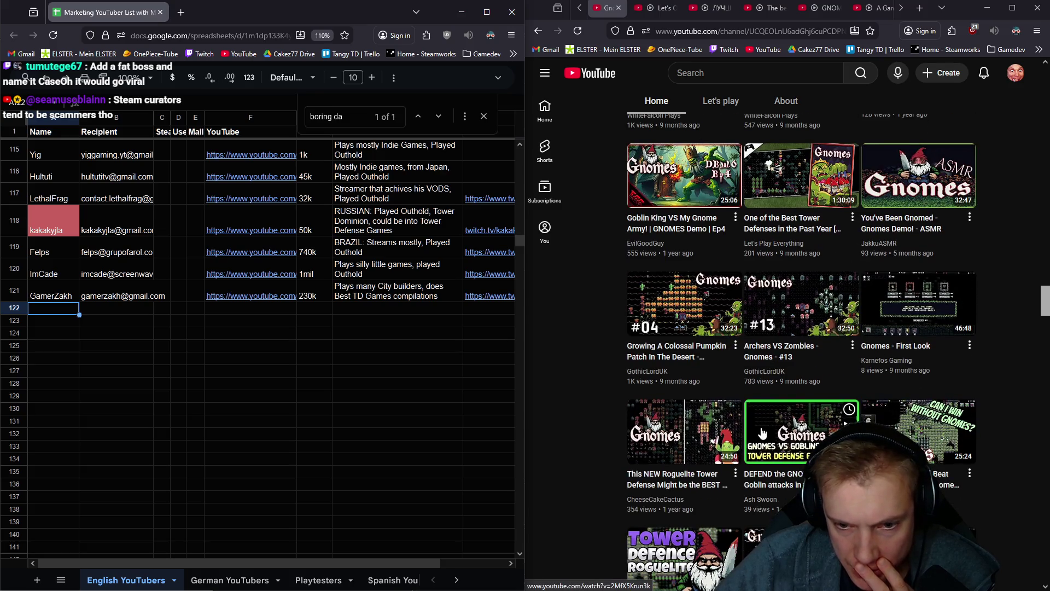
Search the sheet for 'Alias' and open the Alias Gnomes video in a background tab
scroll(675, 420, "down", 4)
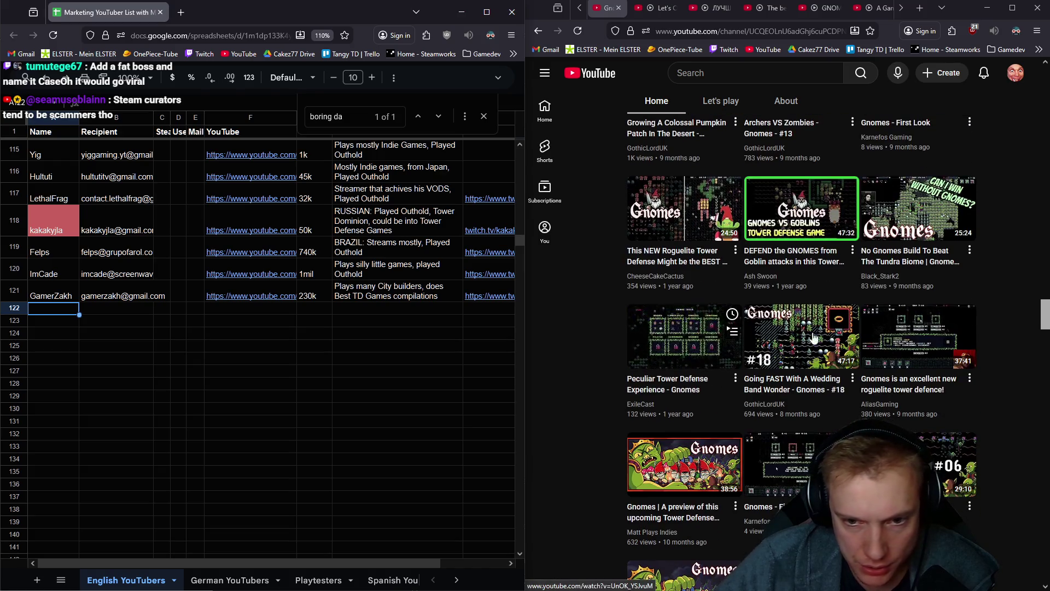
scroll(846, 337, "down", 2)
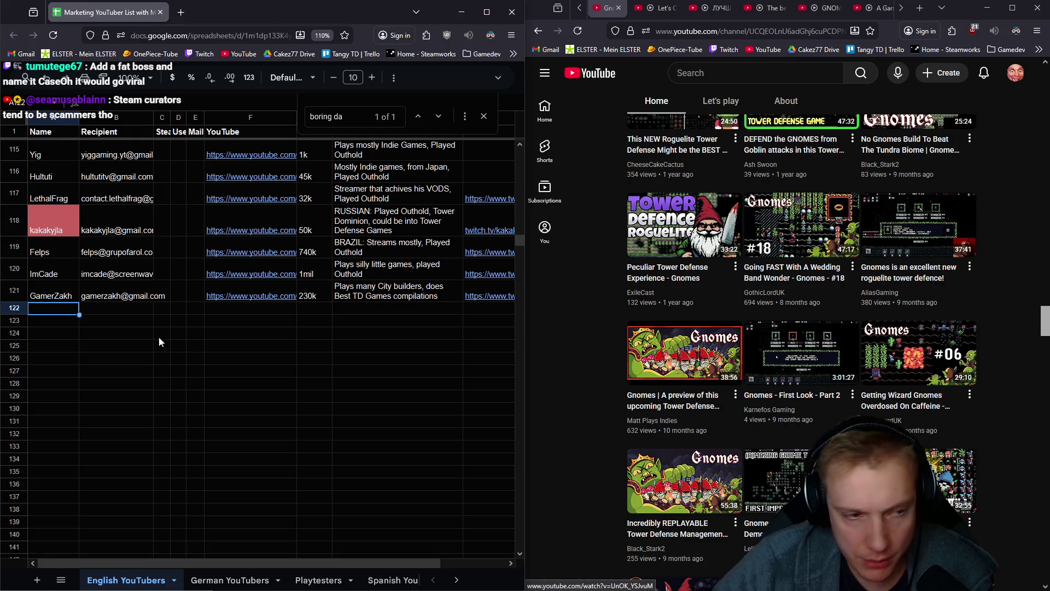
left_click(123, 326)
key("ctrl+f")
type("Alias")
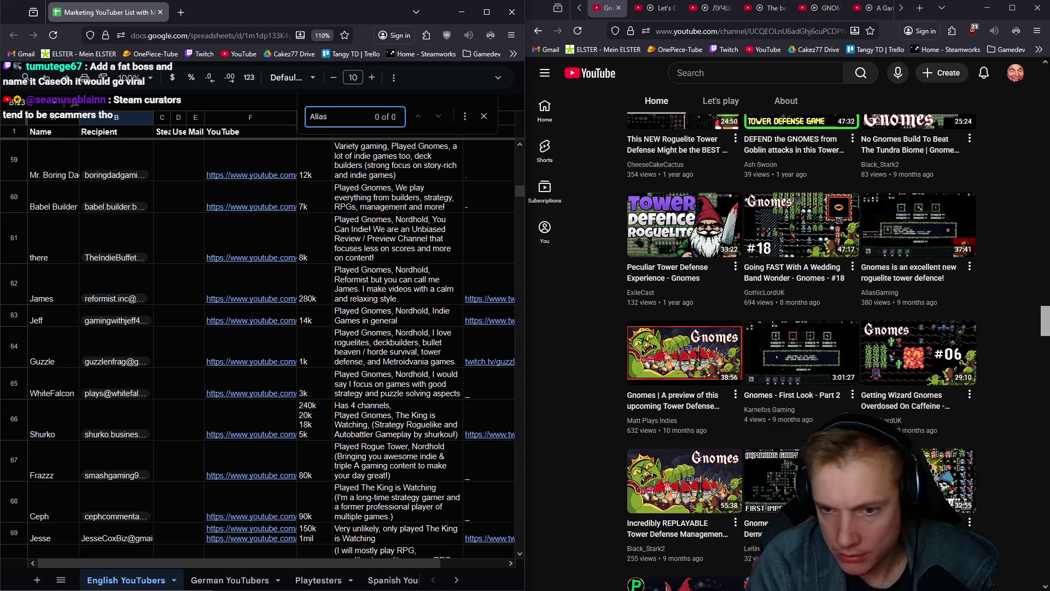
middle_click(909, 231)
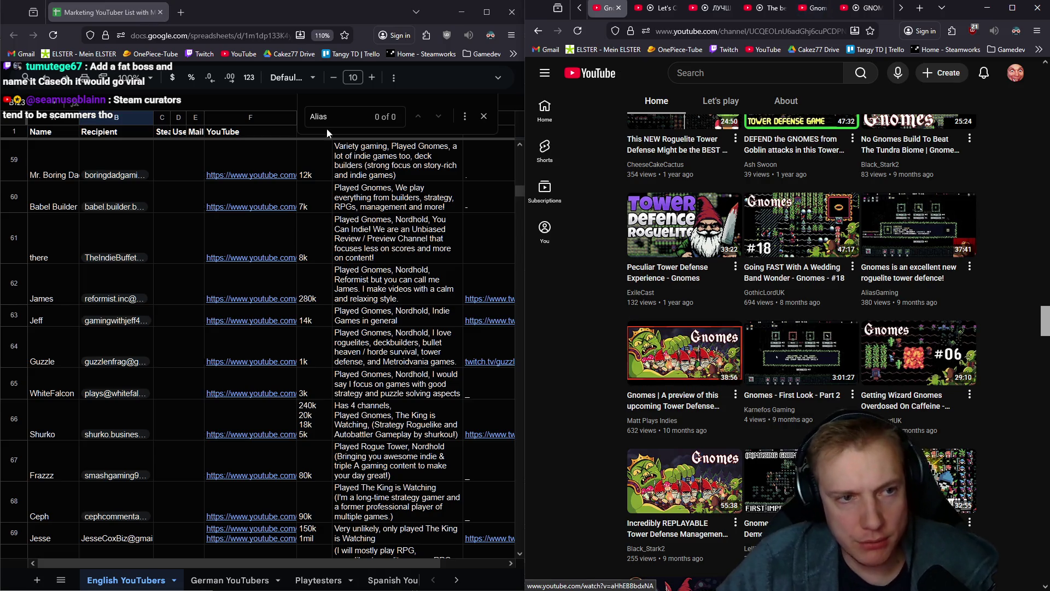
Search the sheet for 'matt play' and open the Matt Plays Indies Gnomes video
left_click(240, 106)
type("matt play")
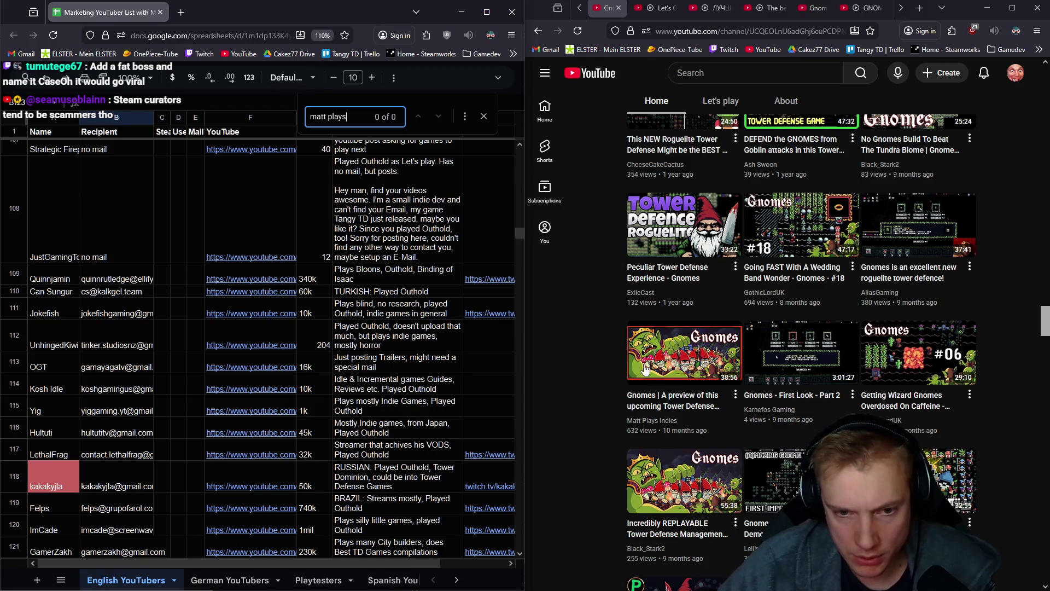
middle_click(667, 369)
Scroll further down the video grid and search the sheet for 'cheesecake'
scroll(712, 346, "down", 3)
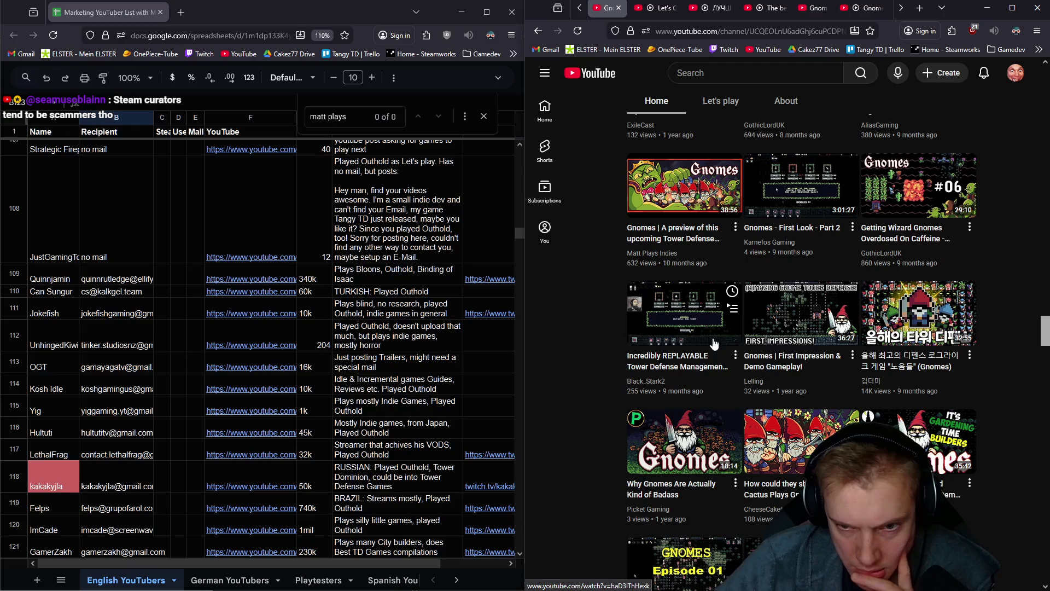
scroll(713, 343, "down", 2)
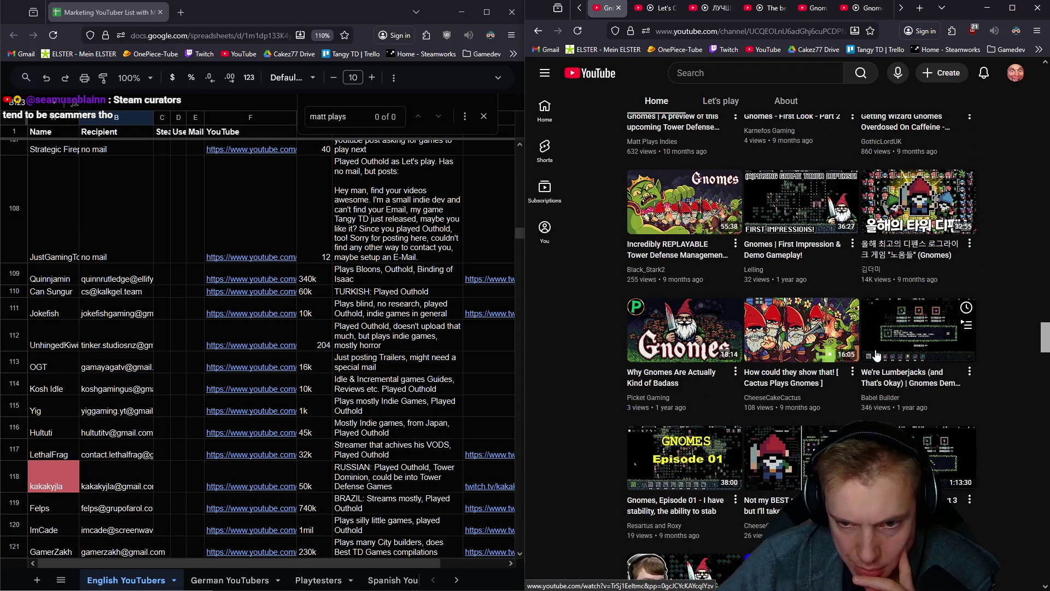
scroll(839, 360, "down", 3)
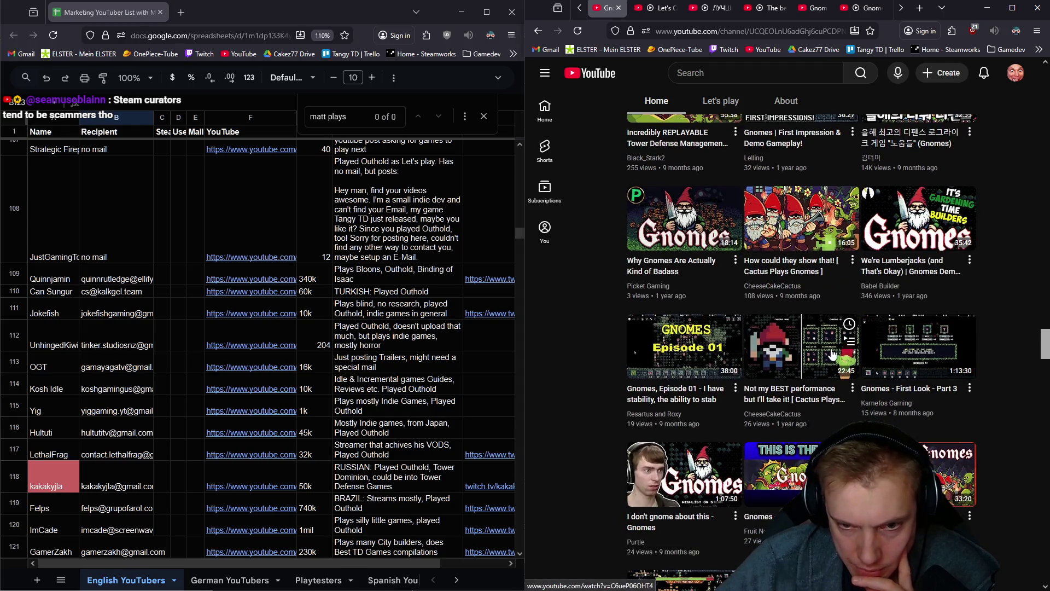
scroll(922, 342, "down", 2)
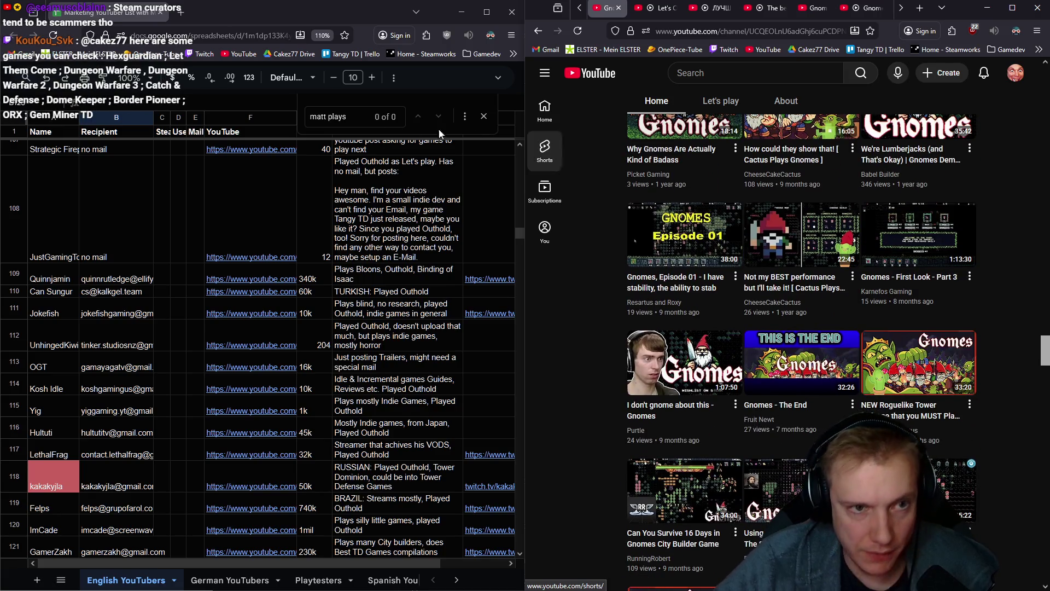
key("ctrl+f")
type("cheesecake")
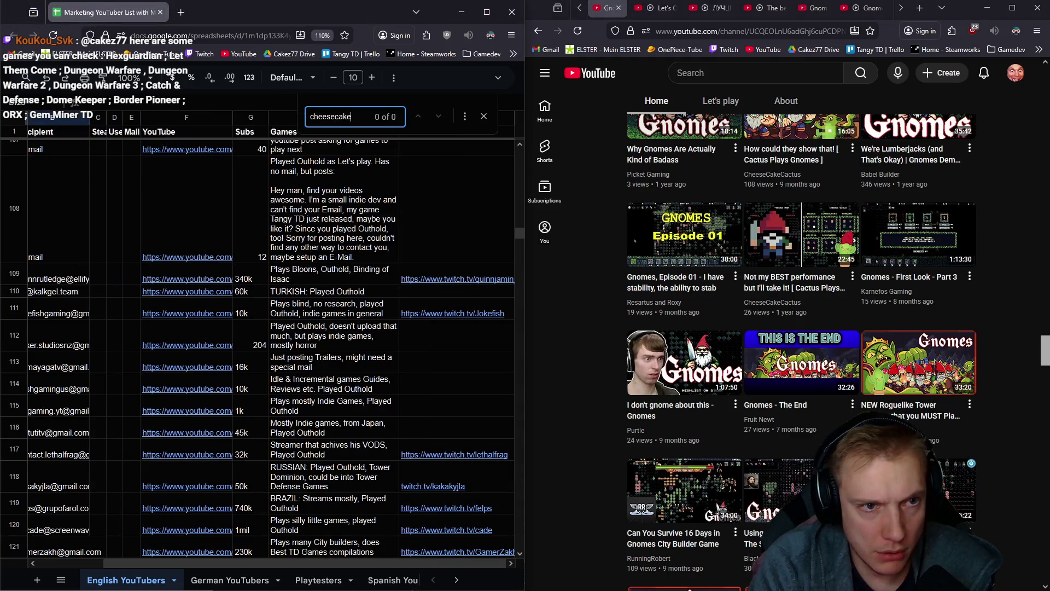
Scroll the Gnomes video grid once 'cheesecake' shows 0 of 0 in the sheet
scroll(835, 331, "down", 3)
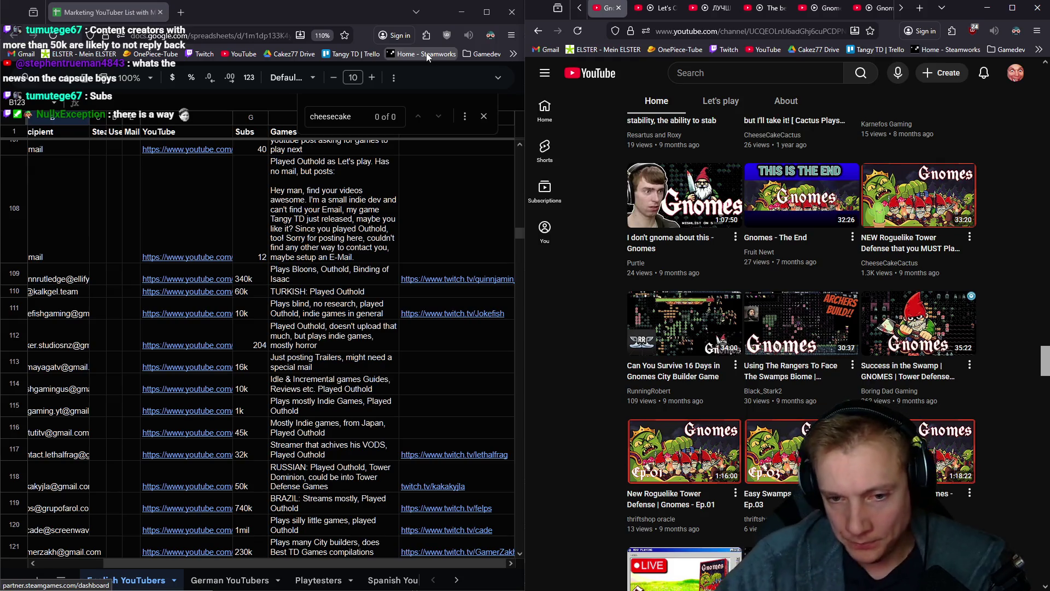
Scroll through more Gnomes creator videos and select the old Find term for replacement
scroll(875, 257, "down", 5)
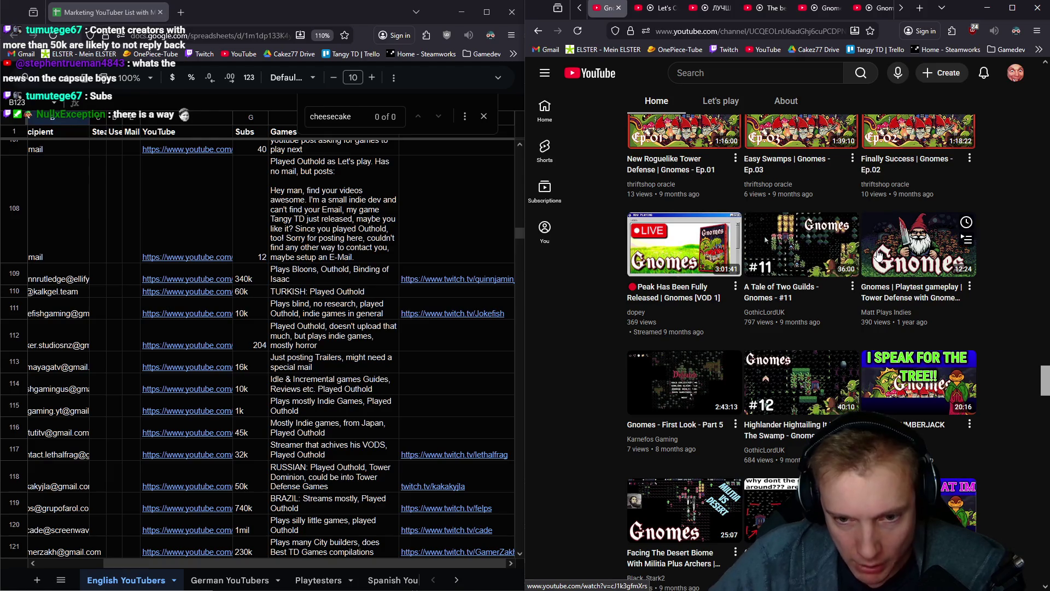
scroll(733, 323, "down", 1)
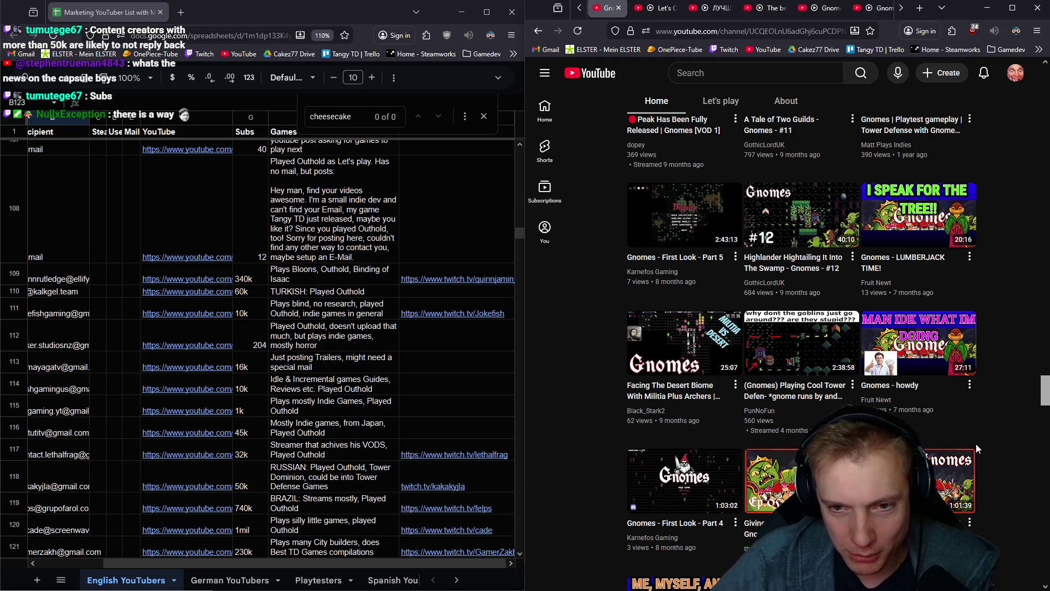
scroll(1005, 393, "down", 3)
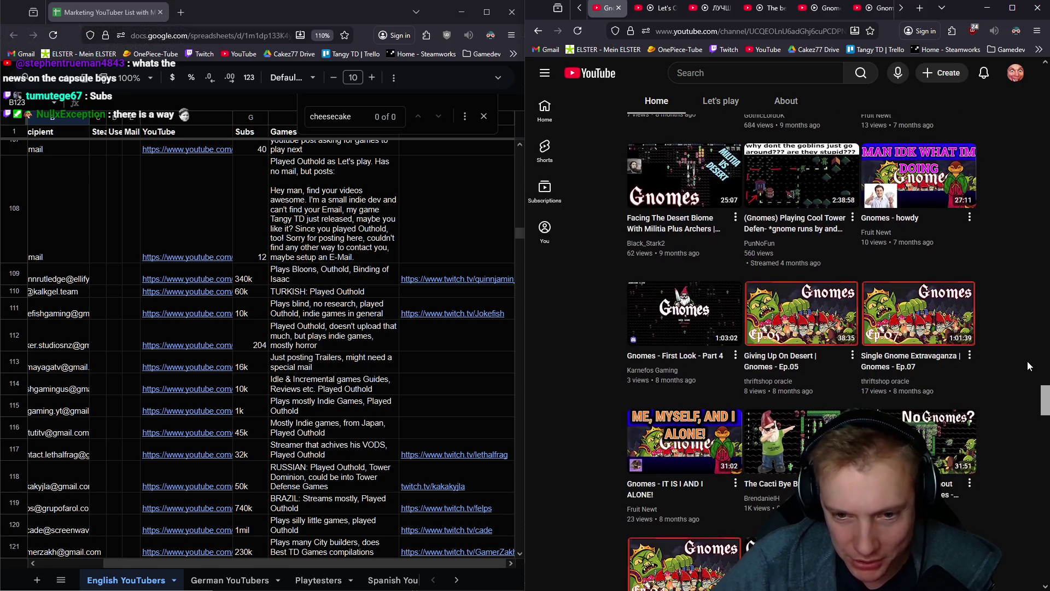
scroll(1009, 345, "down", 2)
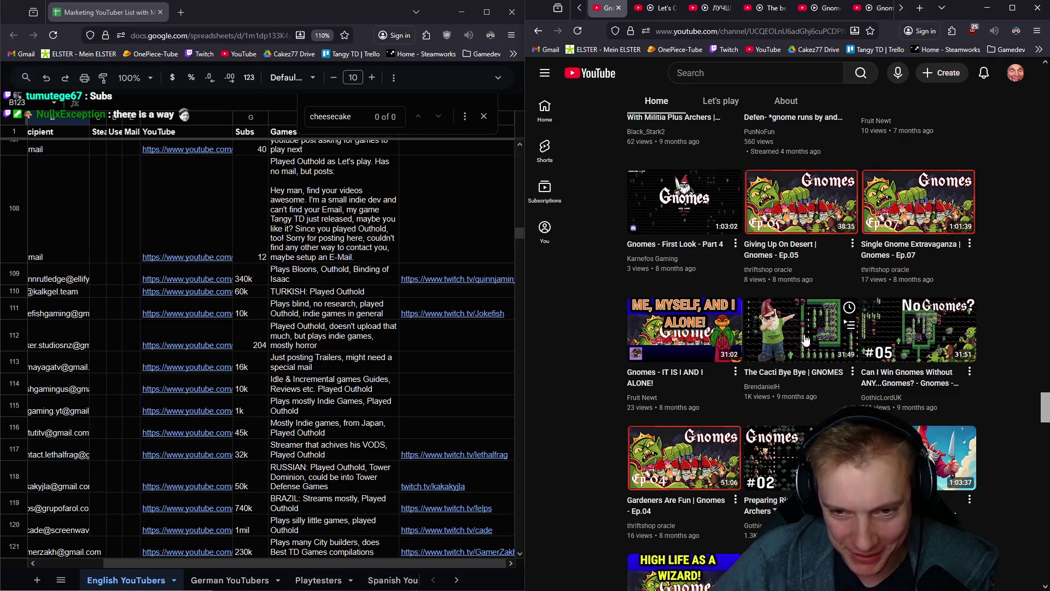
scroll(943, 379, "down", 3)
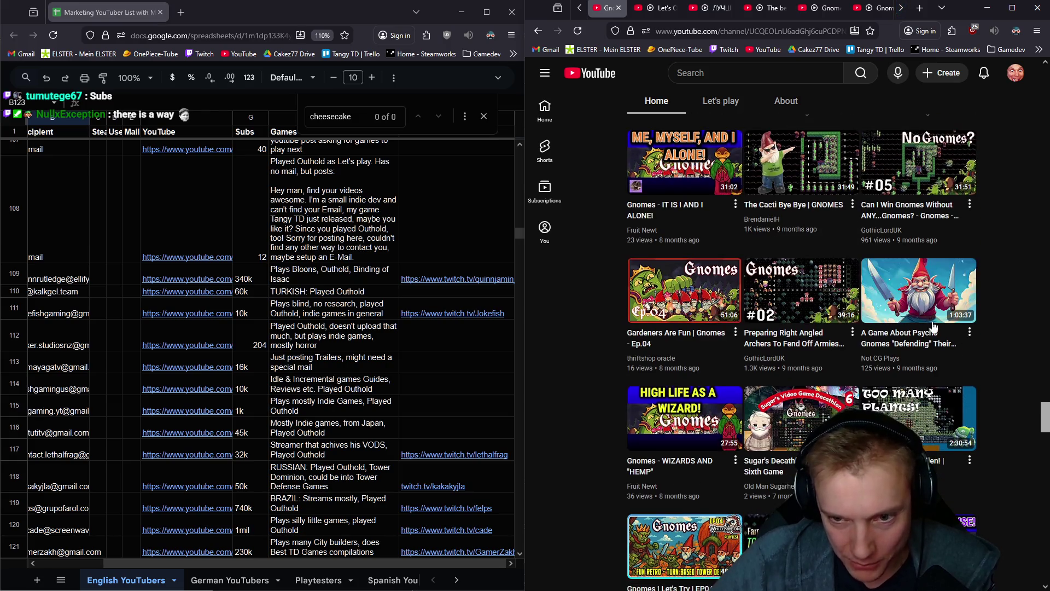
scroll(695, 297, "down", 3)
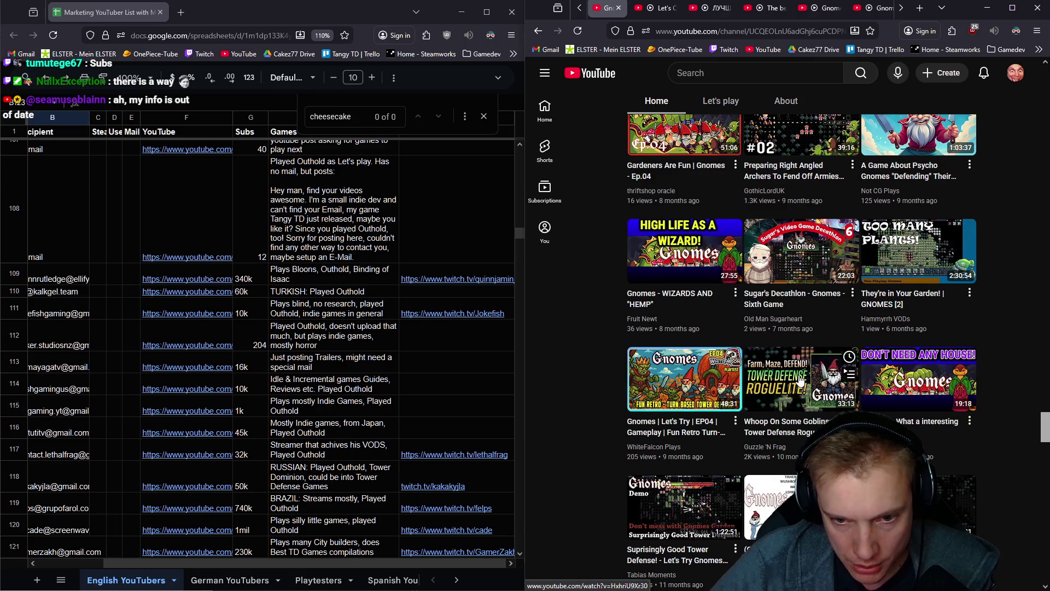
triple_click(368, 123)
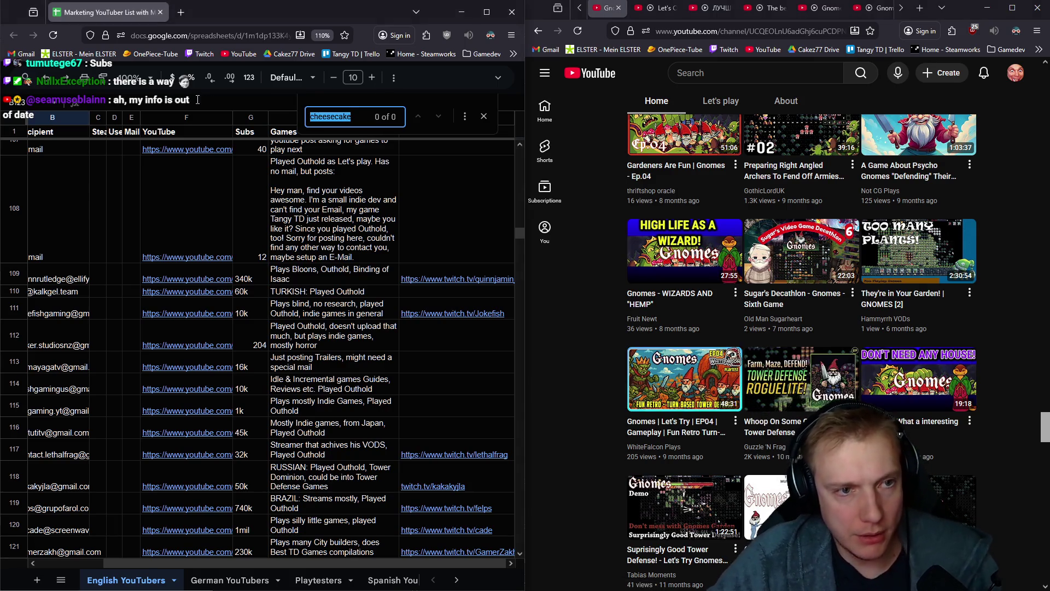
Search the sheet for 'Guzz', finding Guzzle in row 64, while browsing more Gnomes videos
type("Guz")
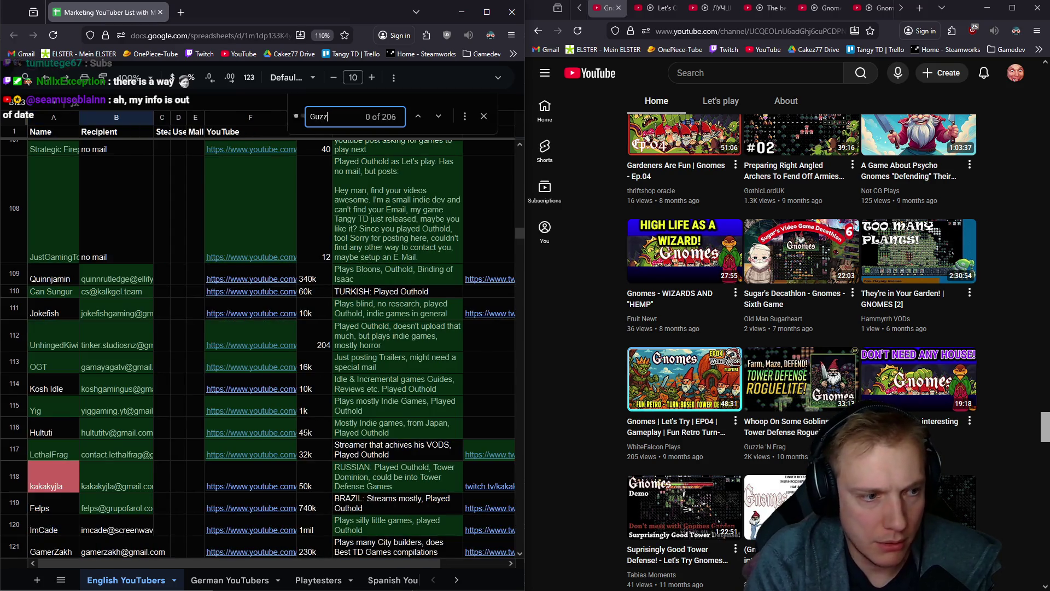
type("z")
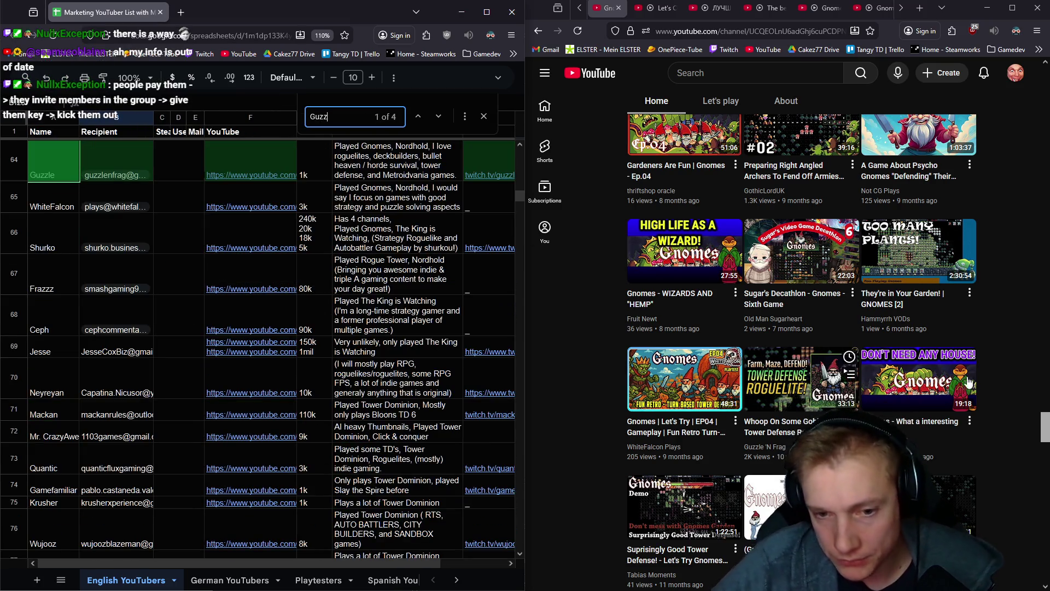
scroll(901, 386, "down", 3)
scroll(901, 386, "down", 1)
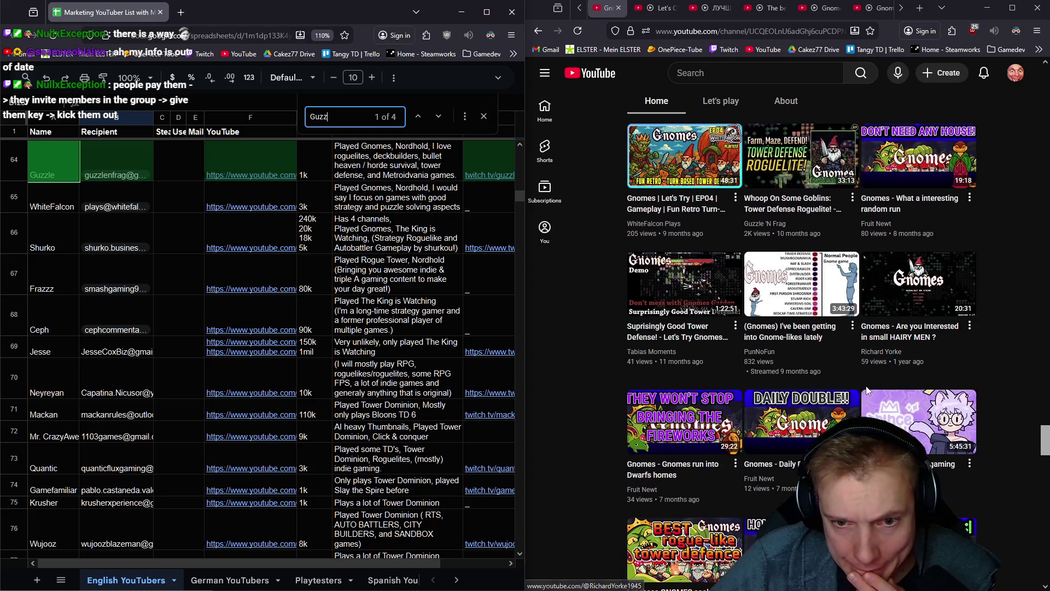
scroll(830, 311, "down", 4)
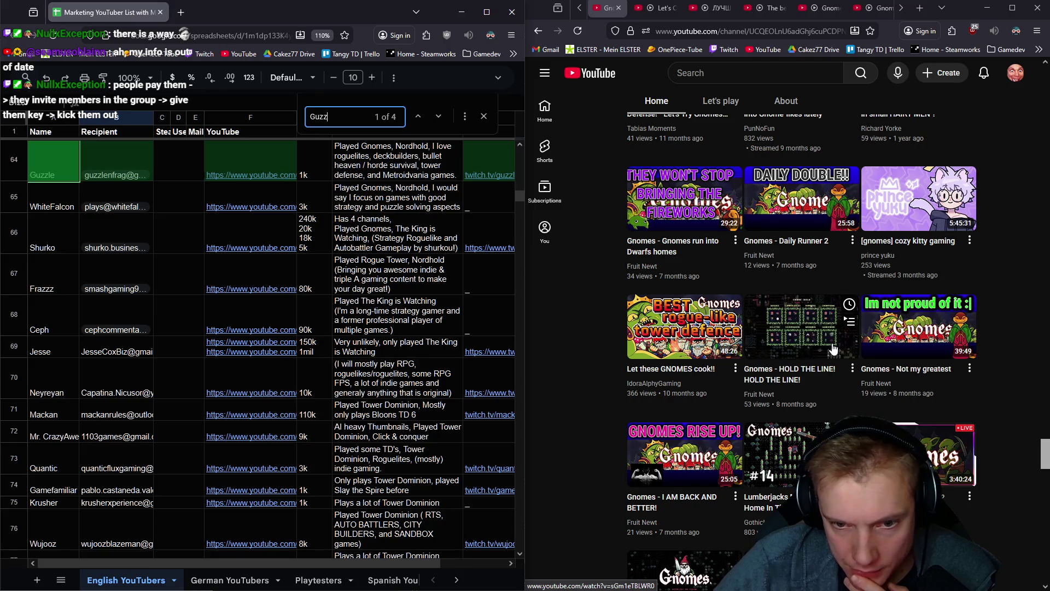
scroll(832, 349, "down", 3)
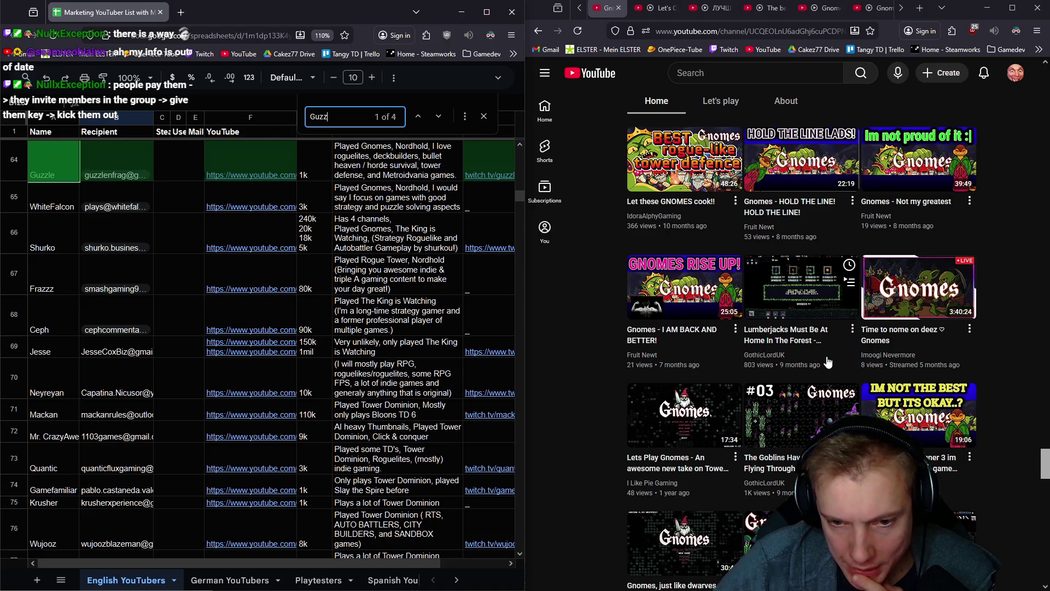
scroll(819, 372, "down", 5)
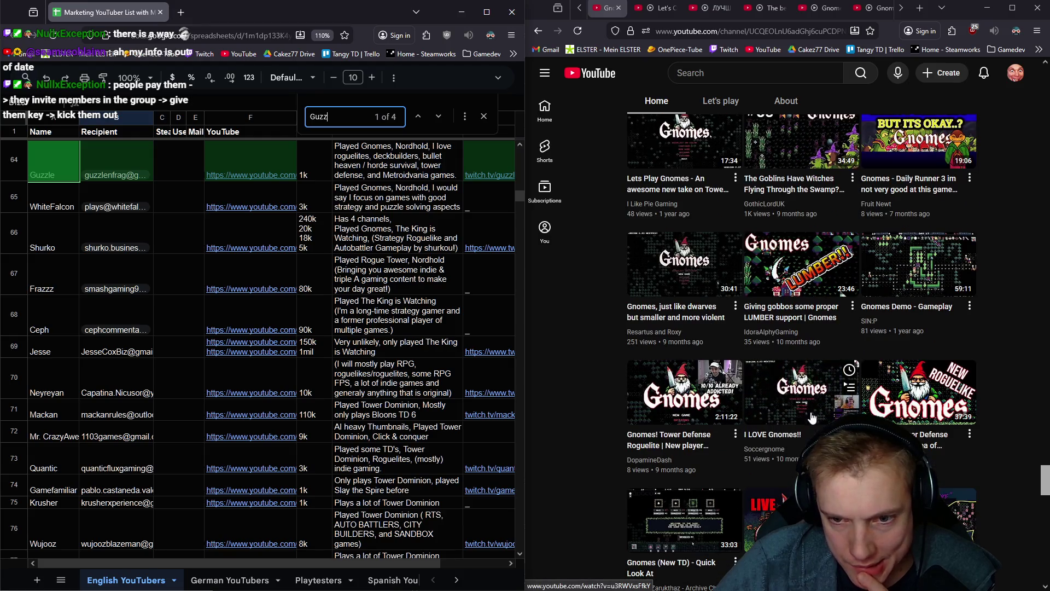
scroll(799, 413, "down", 3)
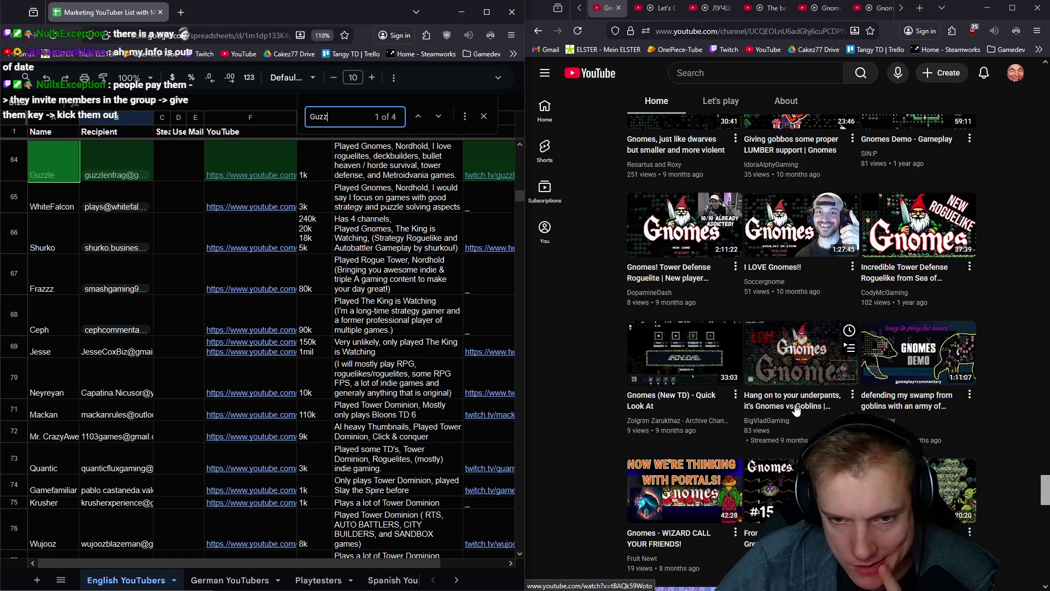
scroll(798, 416, "down", 3)
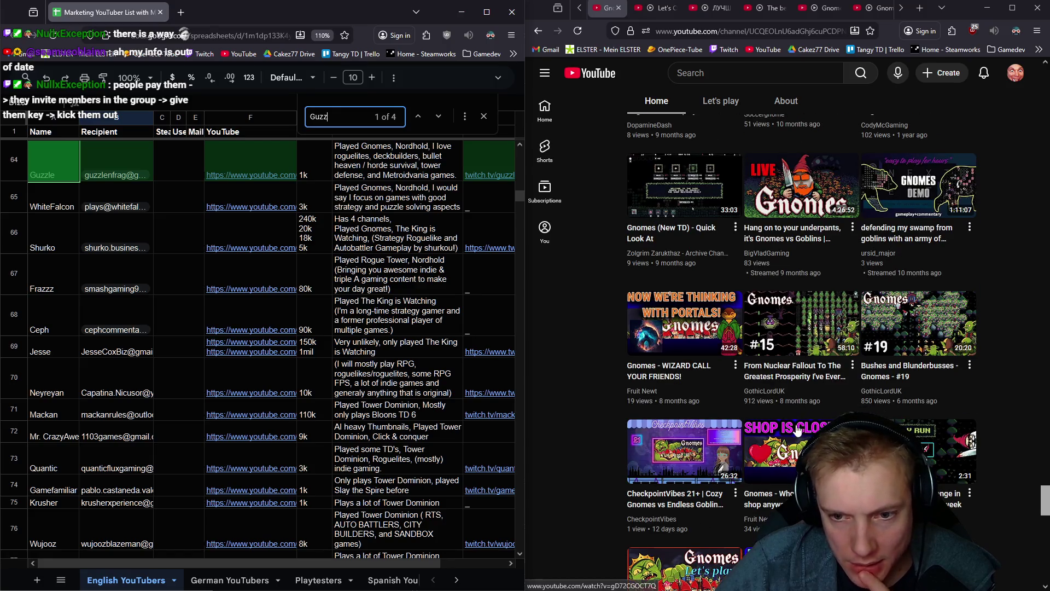
scroll(798, 421, "down", 4)
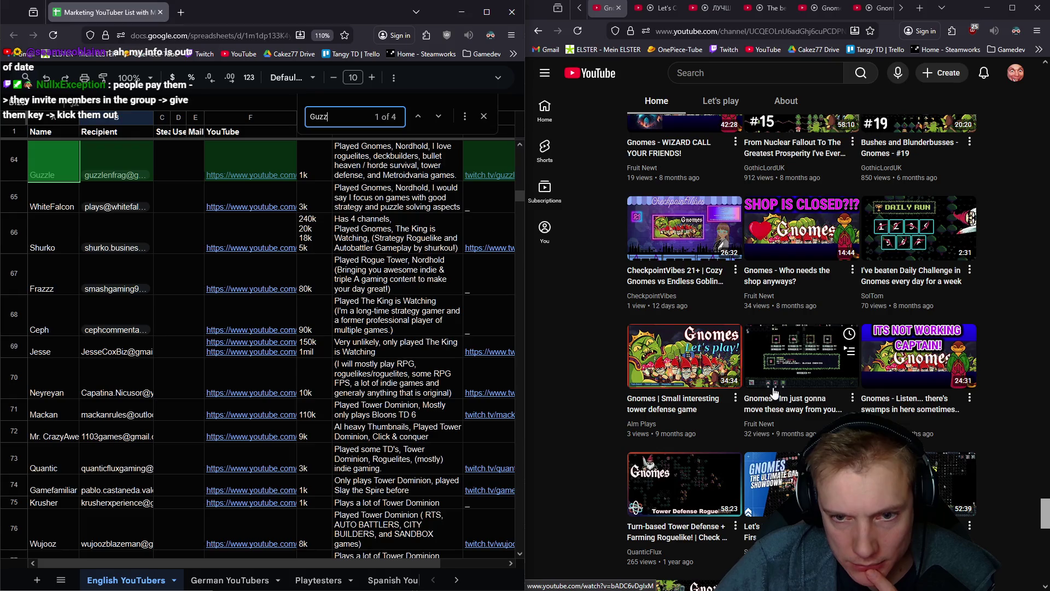
scroll(787, 382, "down", 2)
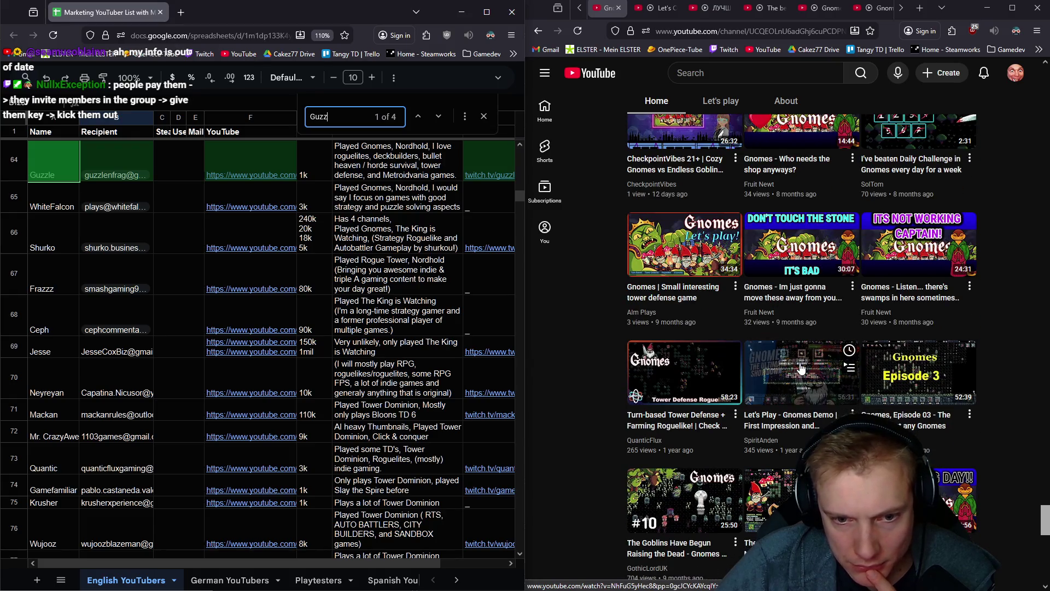
scroll(790, 381, "down", 4)
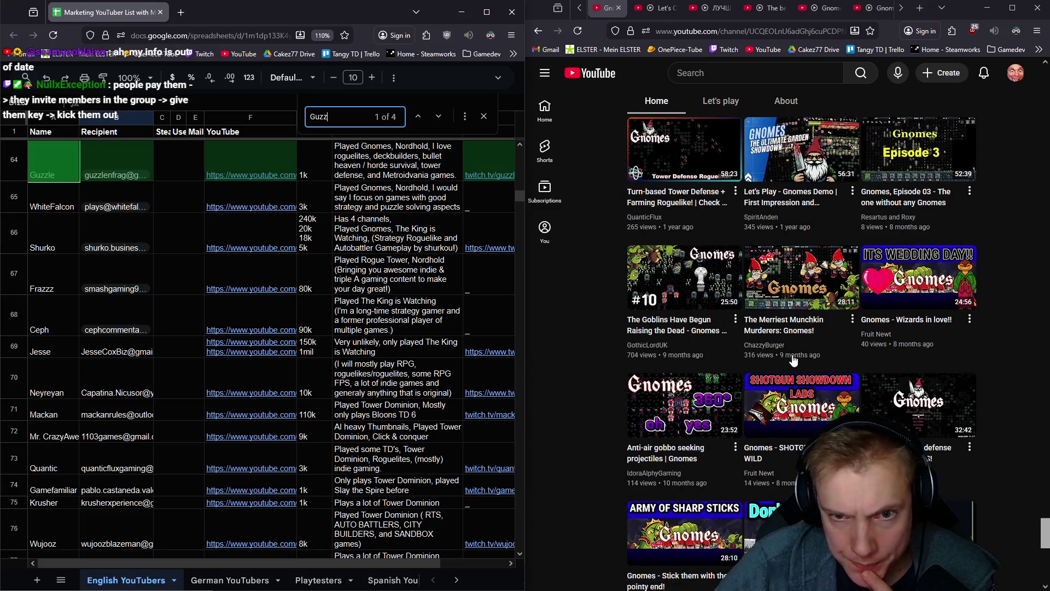
mouse_move(802, 131)
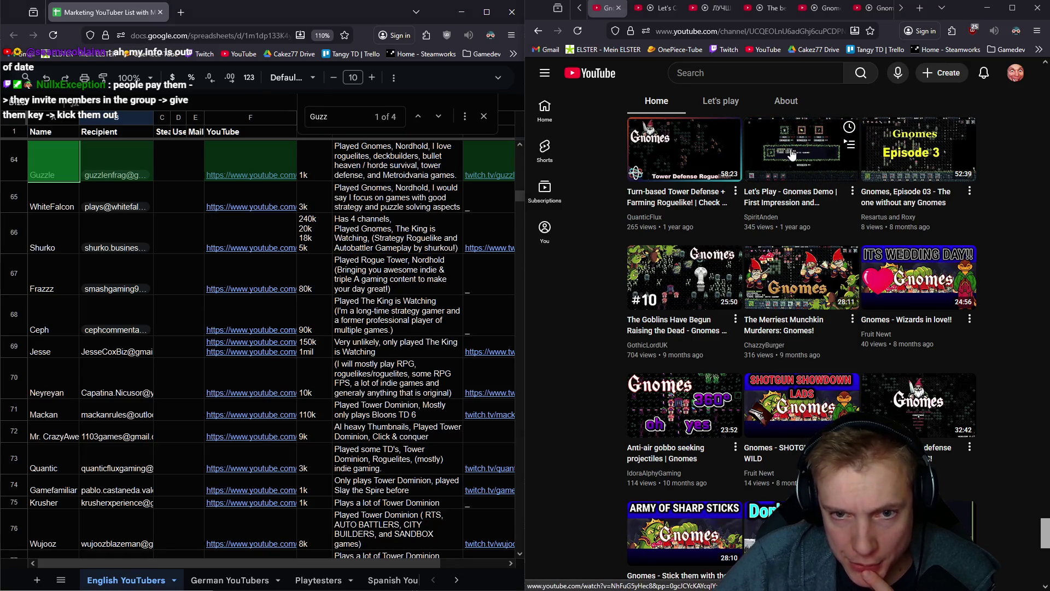
mouse_move(802, 320)
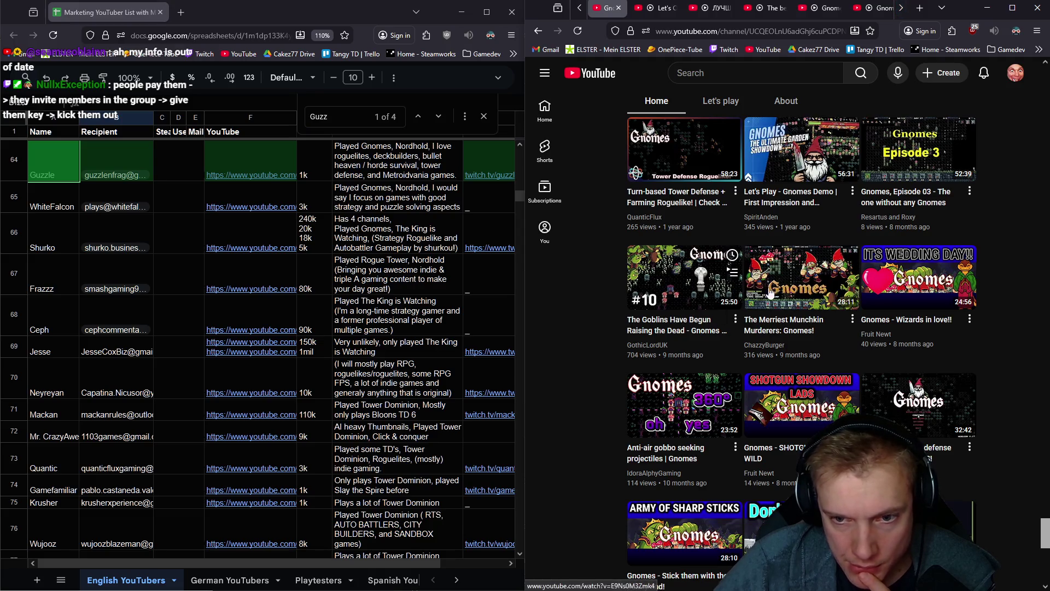
scroll(910, 294, "down", 2)
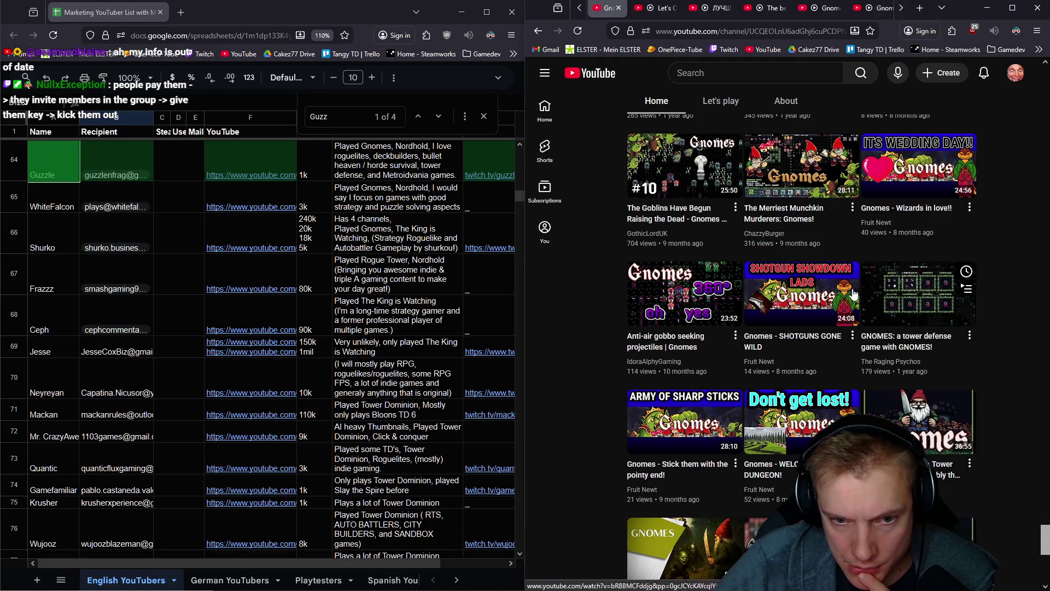
scroll(793, 322, "down", 4)
scroll(781, 332, "up", 3)
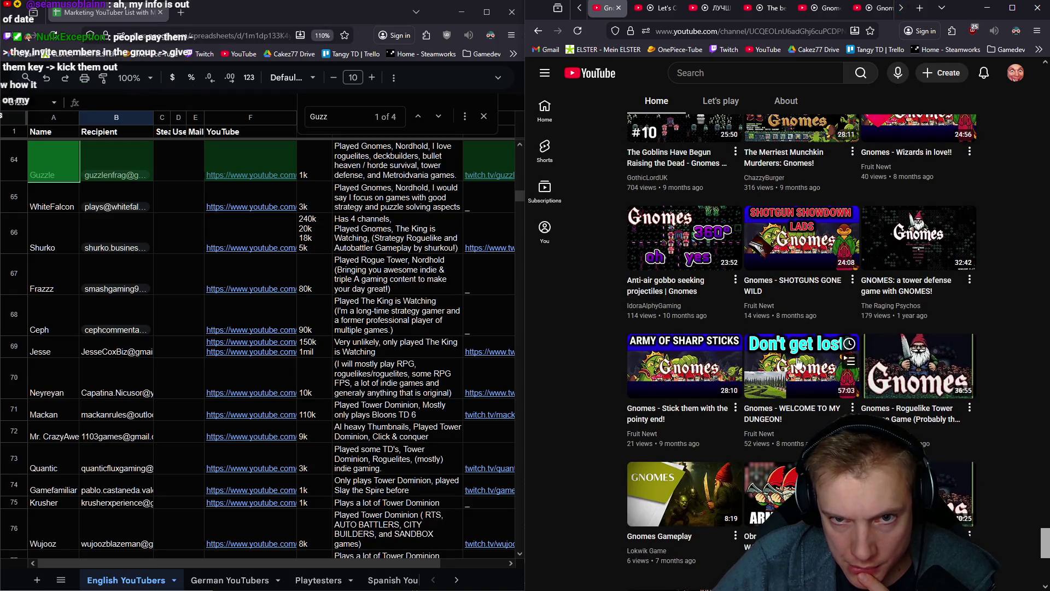
scroll(814, 257, "up", 2)
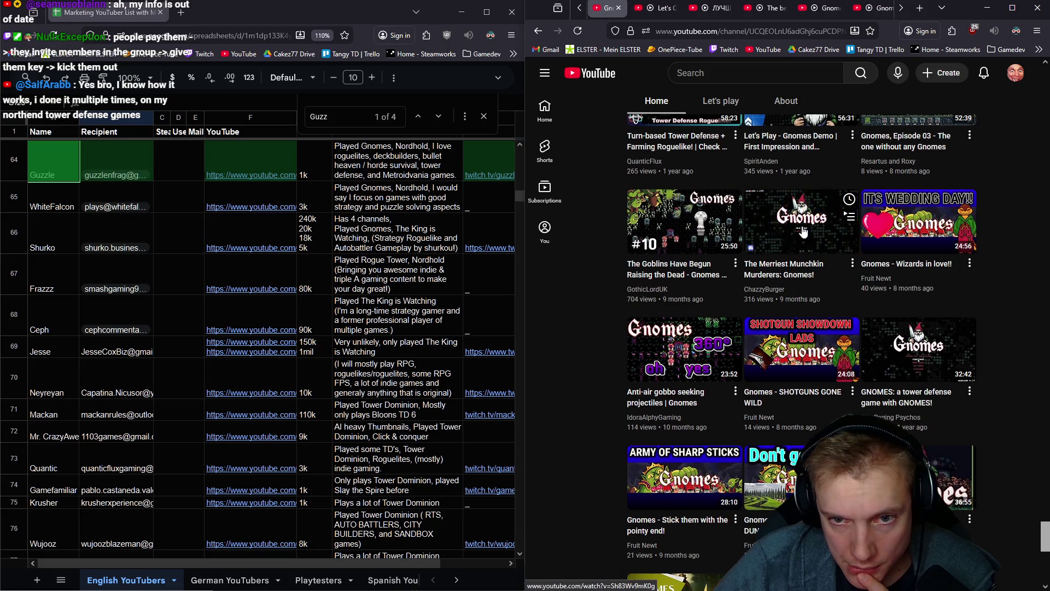
scroll(771, 295, "down", 3)
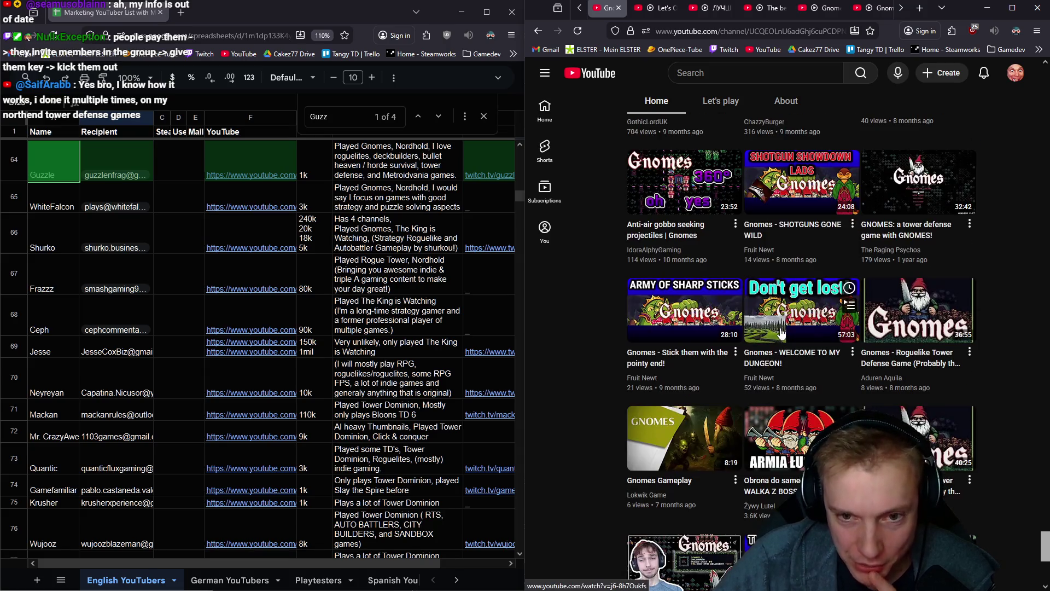
scroll(781, 332, "down", 2)
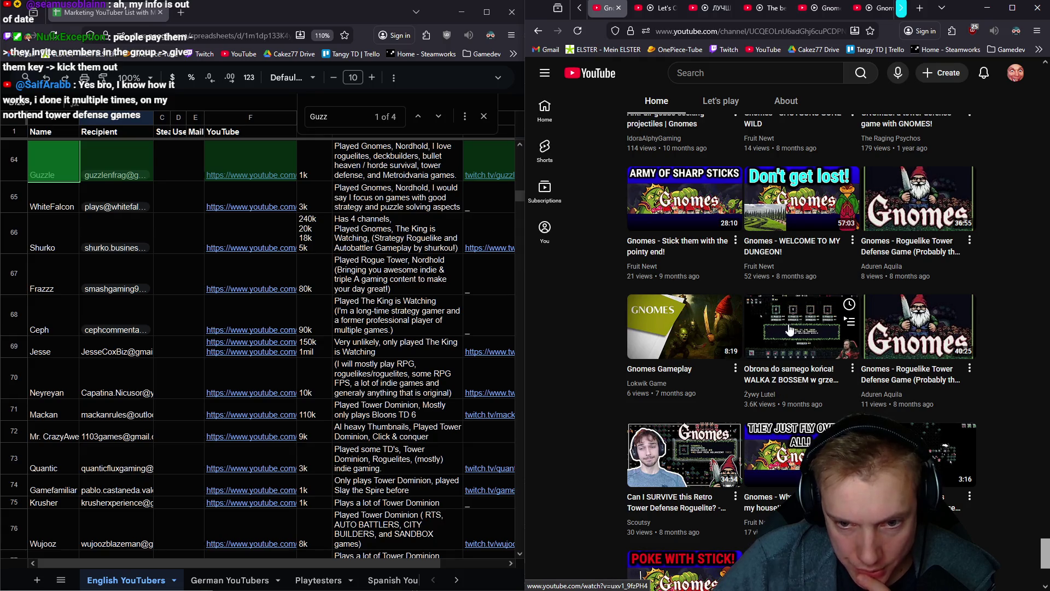
scroll(789, 329, "down", 3)
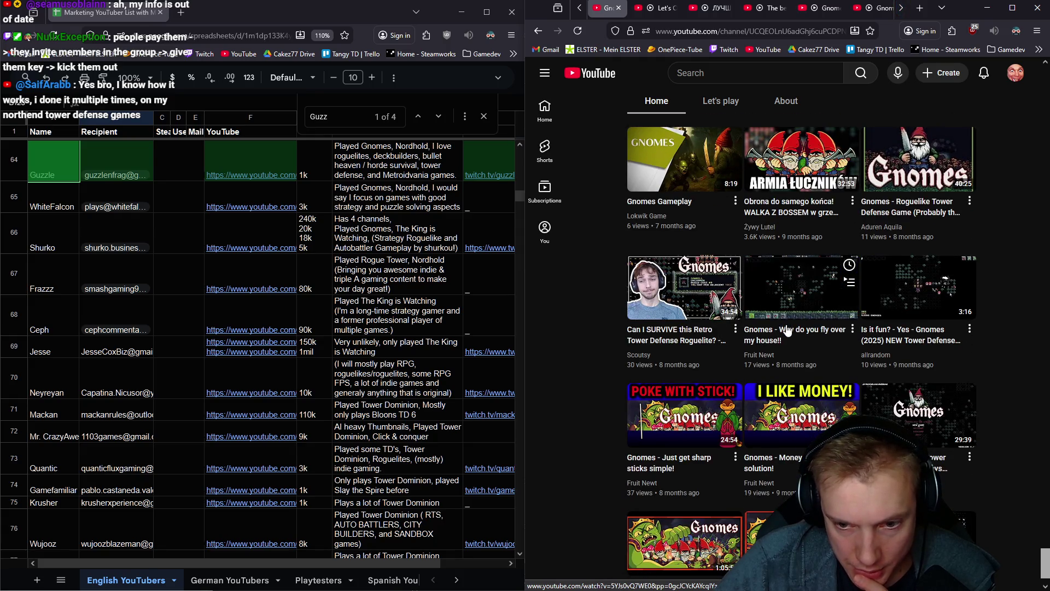
scroll(787, 330, "down", 1)
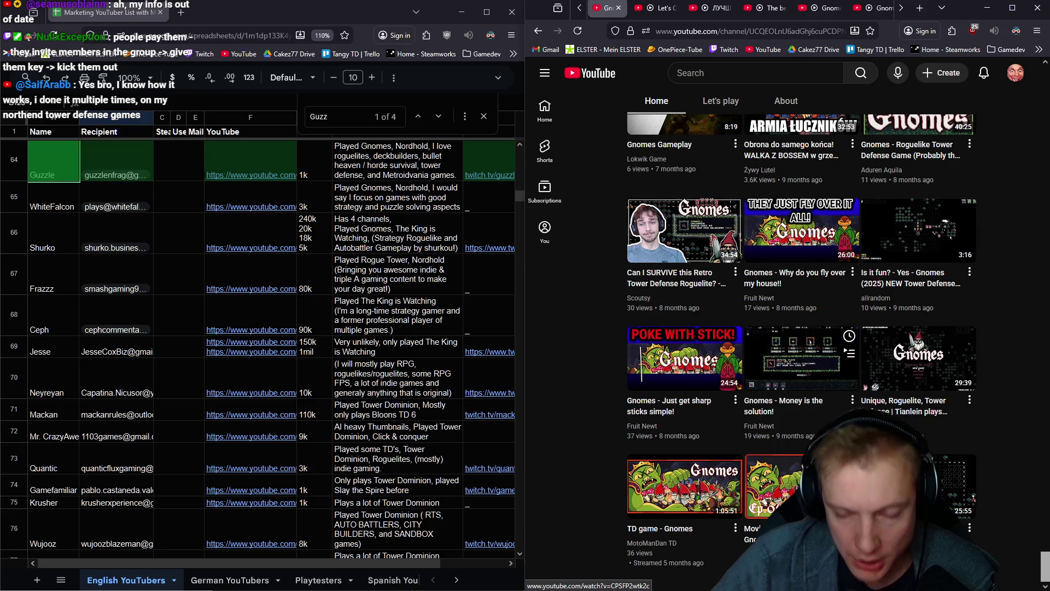
Close the Gnomes channel tab and move the 'Let's Check Out Gnomes!' tab in the strip
middle_click(1008, 472)
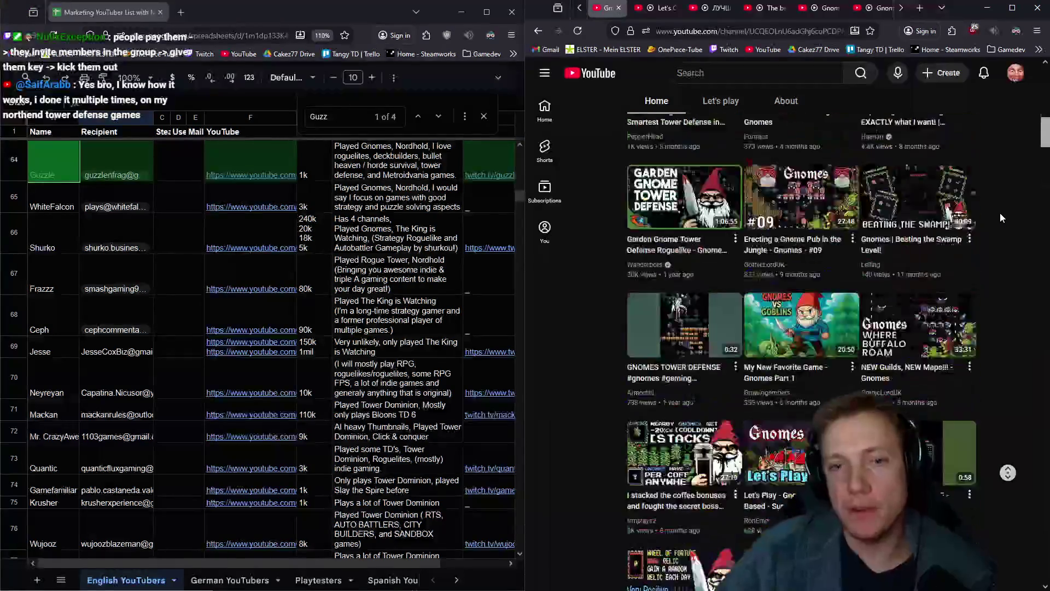
middle_click(606, 7)
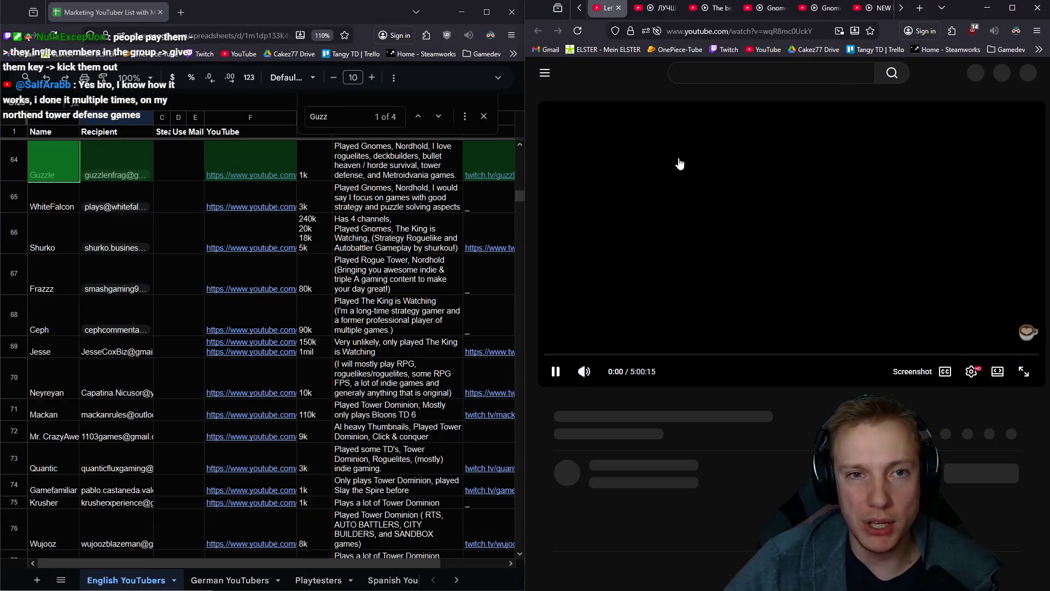
left_click(130, 4)
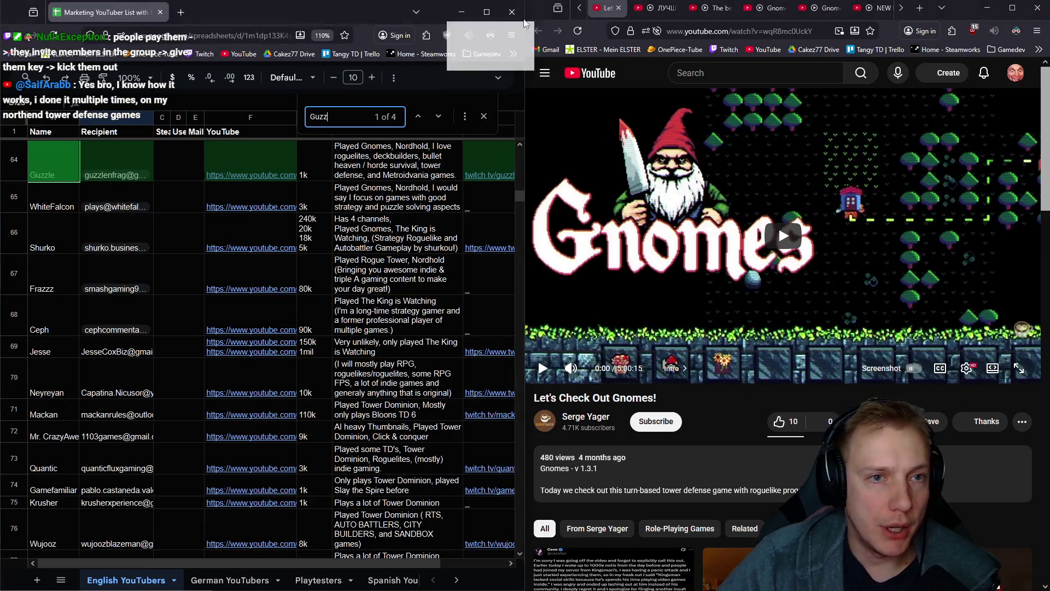
left_click(580, 8)
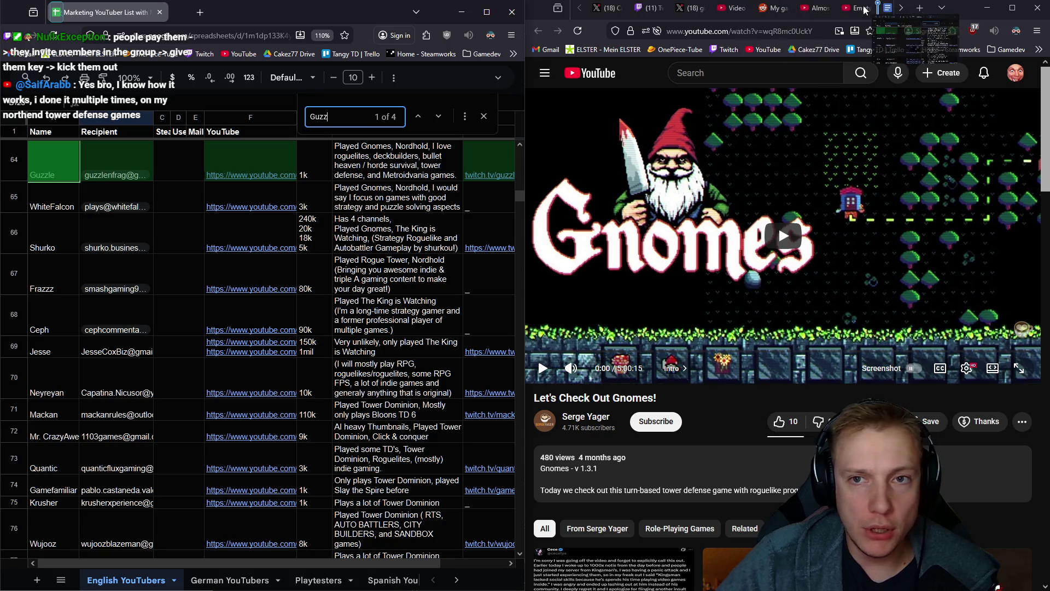
mouse_move(887, 10)
left_mouse_down()
mouse_move(648, 12)
mouse_move(728, 8)
left_mouse_up()
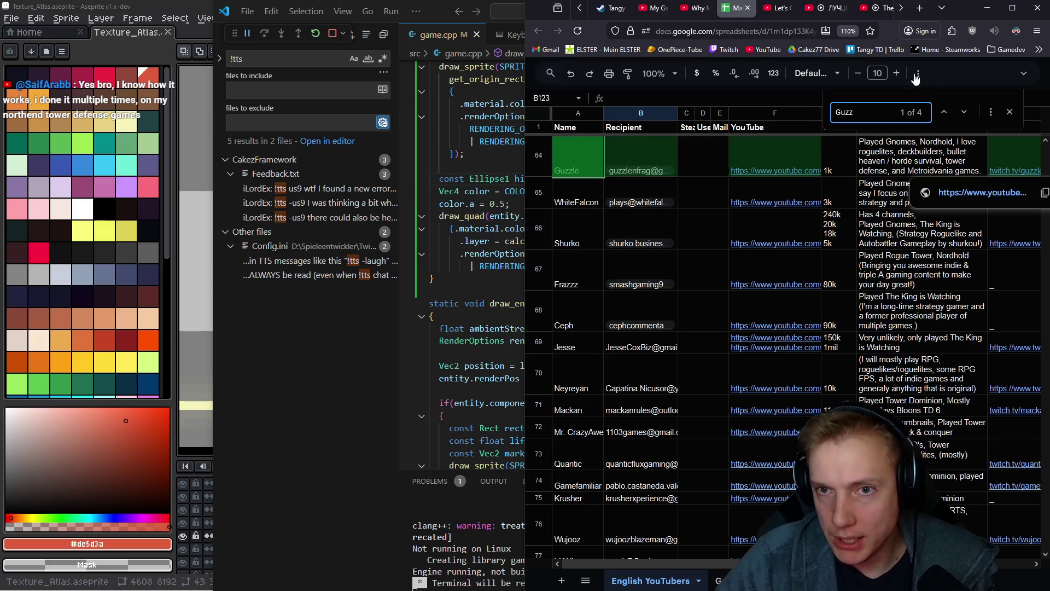
Close the browser window holding the sheet, then open Firefox's recent history
left_click(1038, 7)
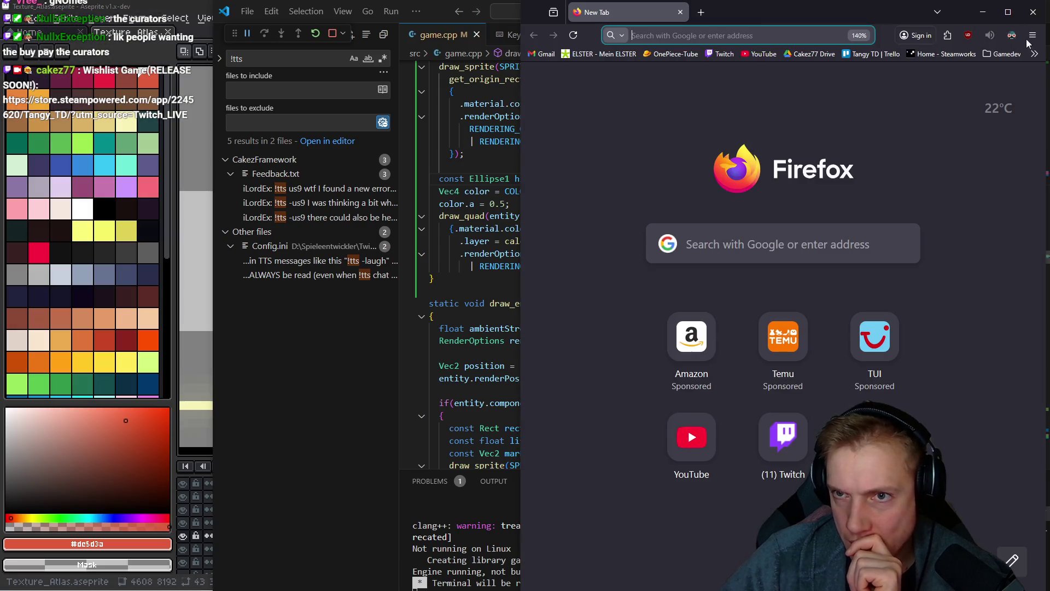
left_click(1032, 35)
left_click(952, 152)
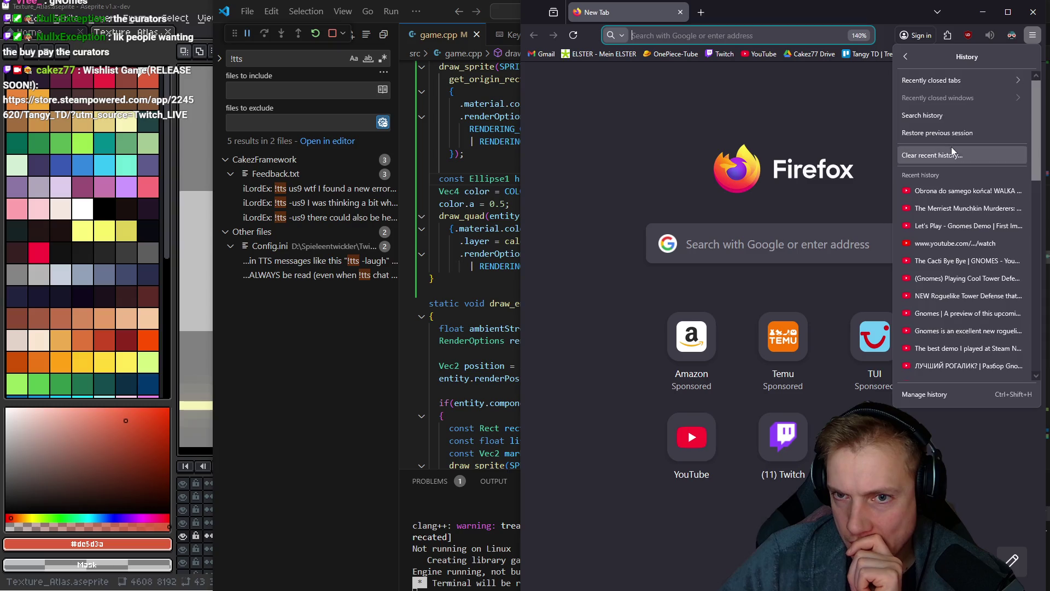
Restore the previous Firefox session and scroll the YouTuber sheet to the end of the data
left_click(951, 138)
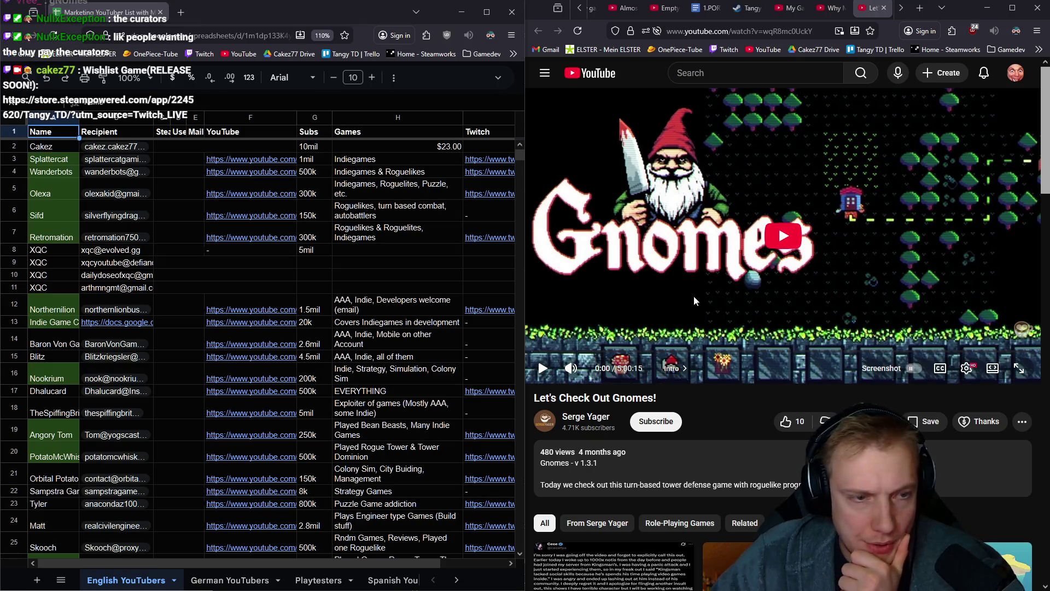
scroll(221, 321, "down", 20)
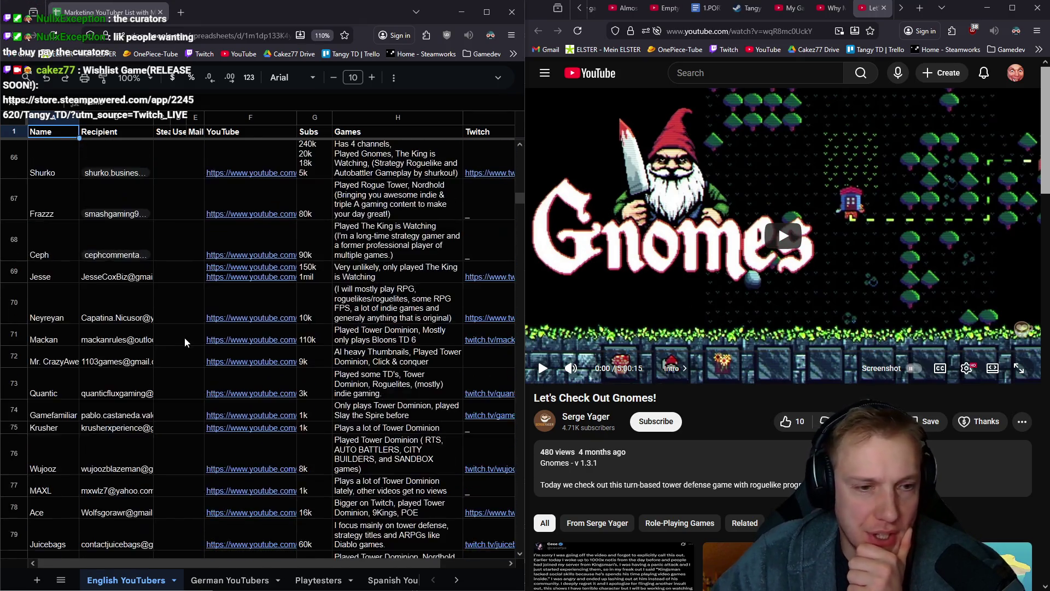
scroll(168, 352, "down", 15)
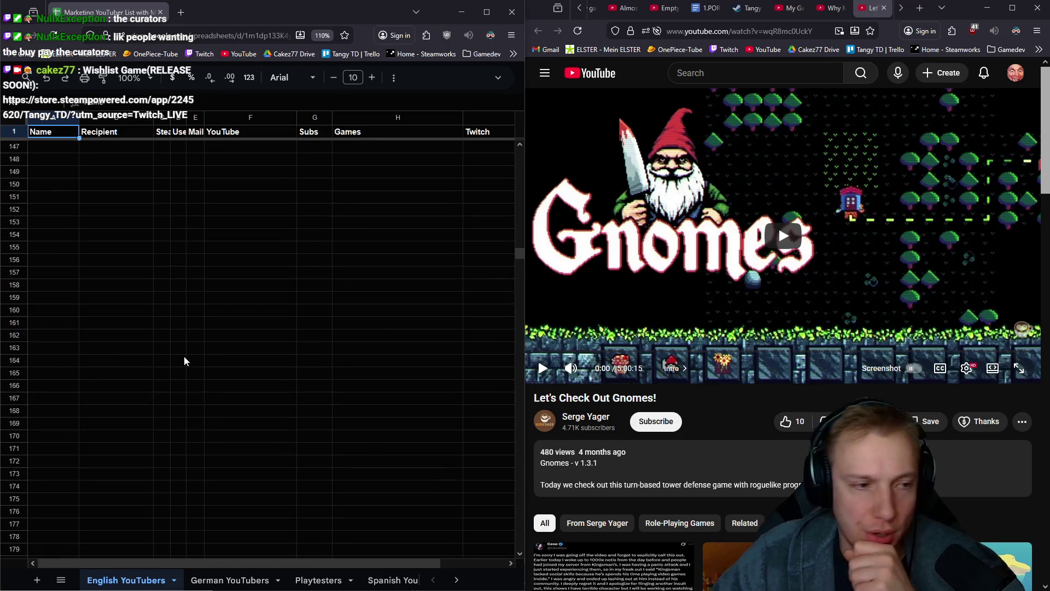
scroll(174, 344, "up", 3)
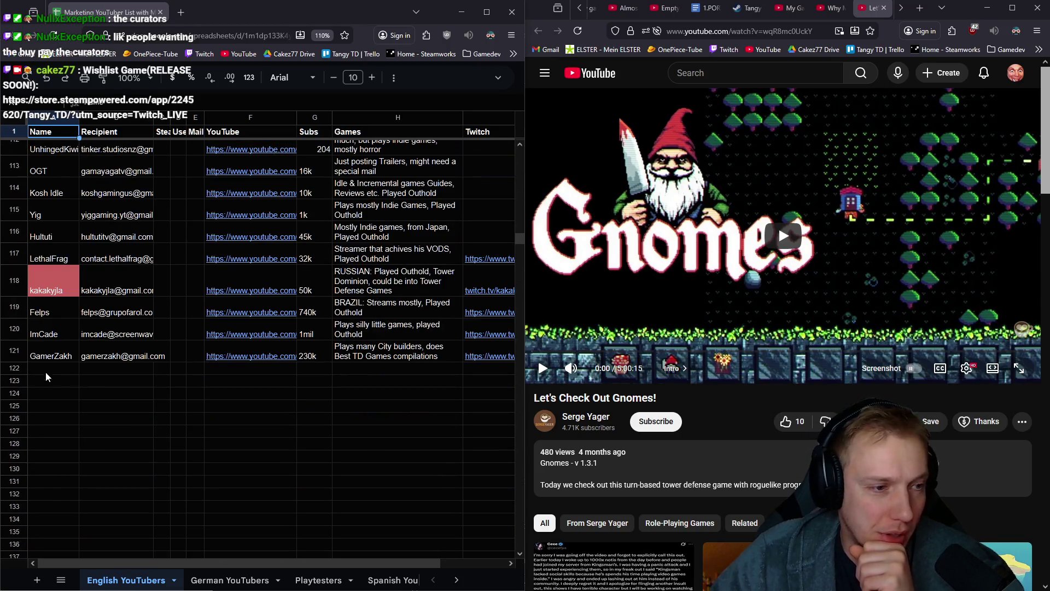
Select the first empty row, then open the video creator's channel description and links
left_click(53, 370)
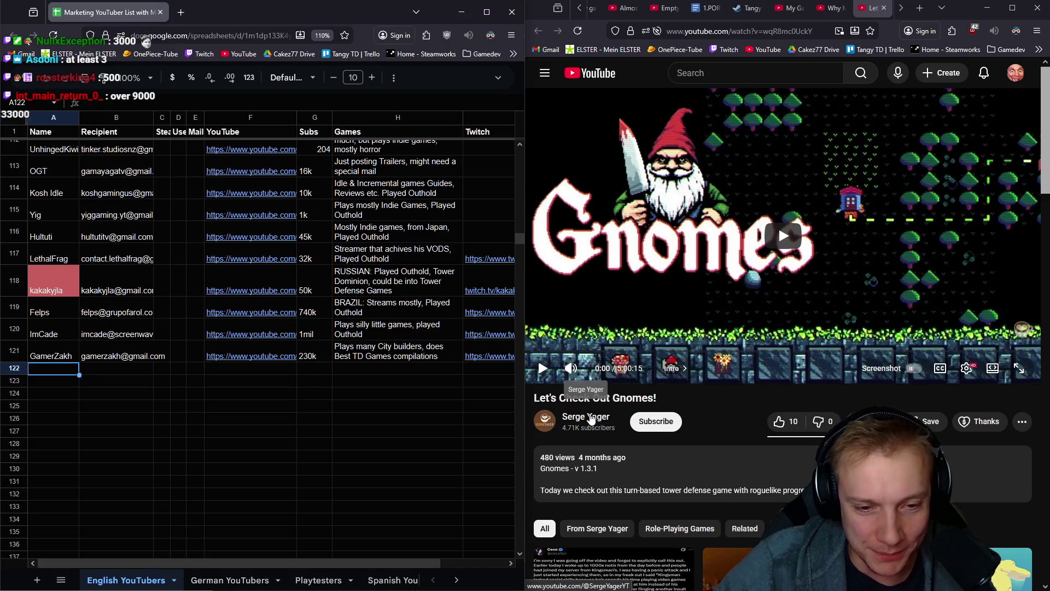
left_click(590, 419)
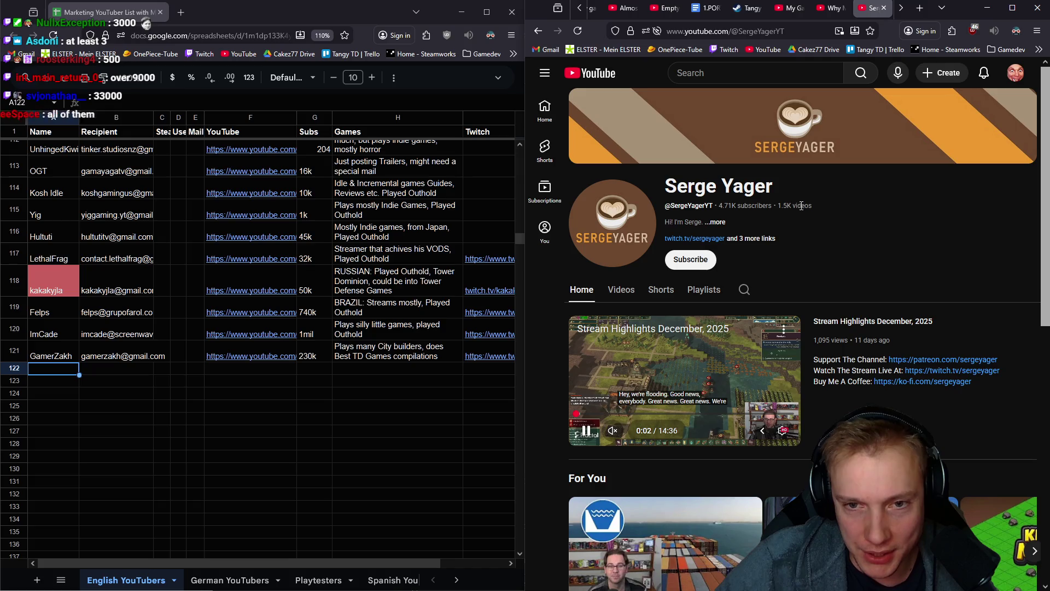
left_click(761, 240)
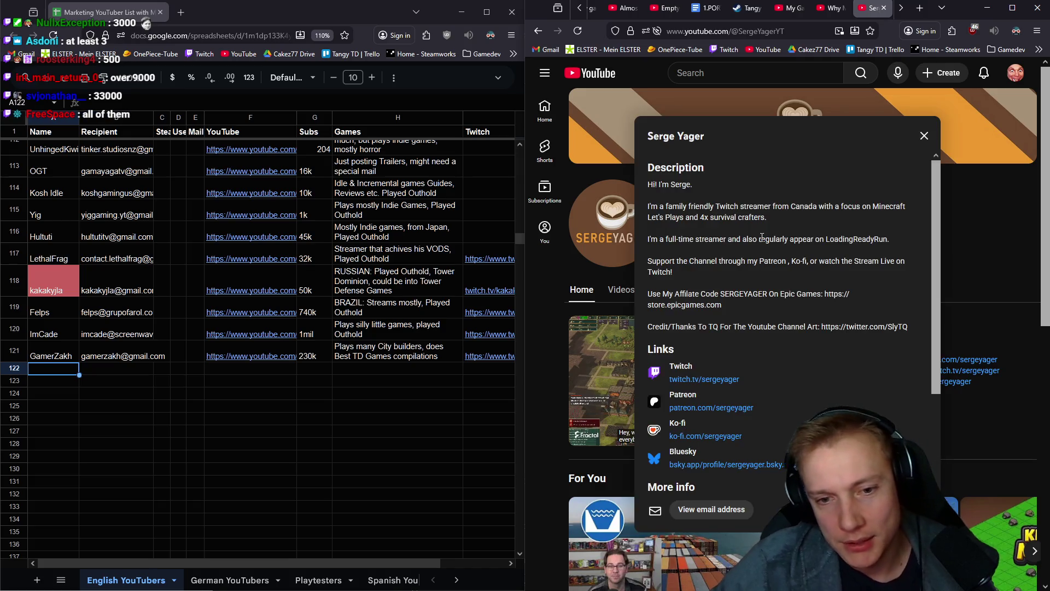
scroll(880, 307, "down", 3)
scroll(881, 307, "up", 2)
scroll(881, 306, "up", 2)
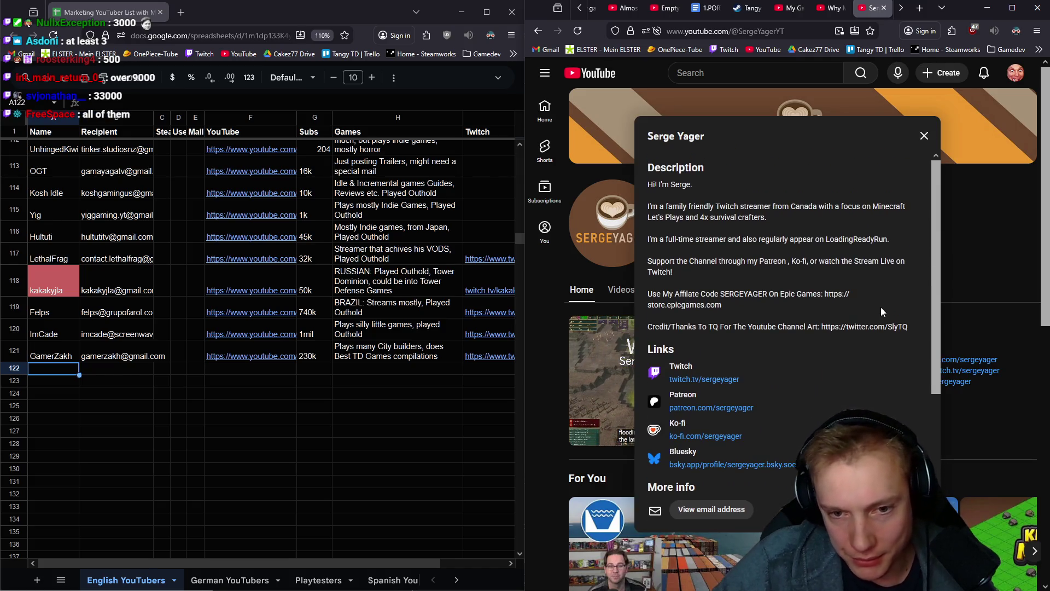
left_click(1015, 74)
left_click(994, 76)
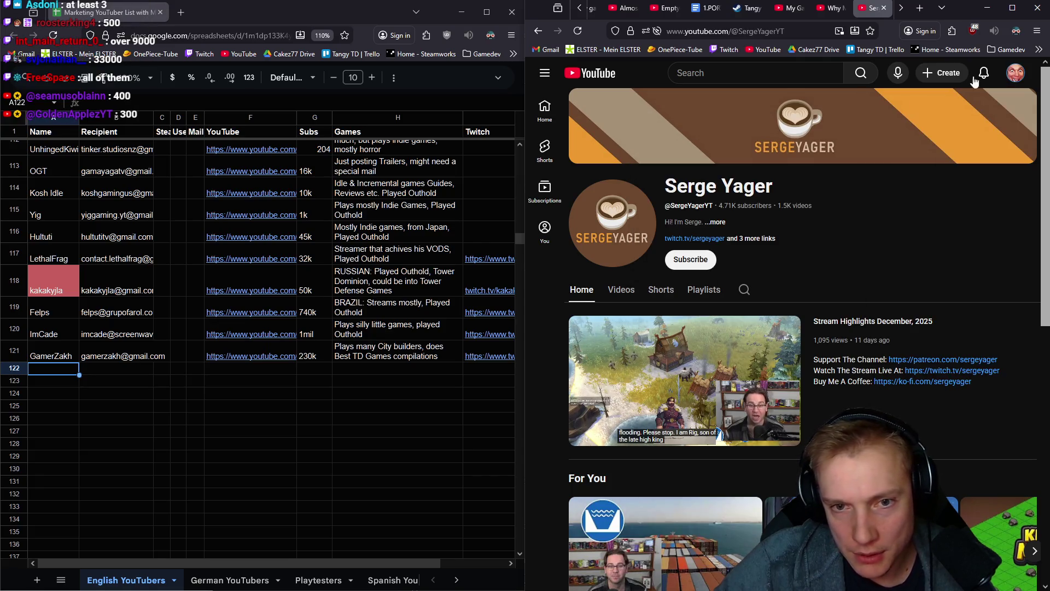
left_click(765, 239)
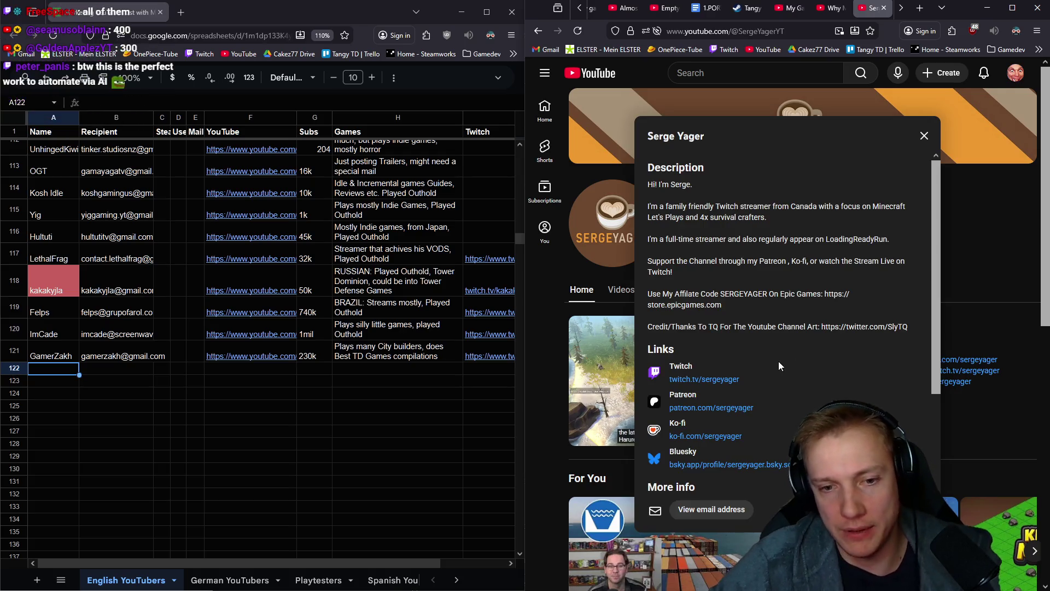
Open the channel's Twitch link in a background tab and type 'Twitch S' in row 122's Games cell
middle_click(692, 383)
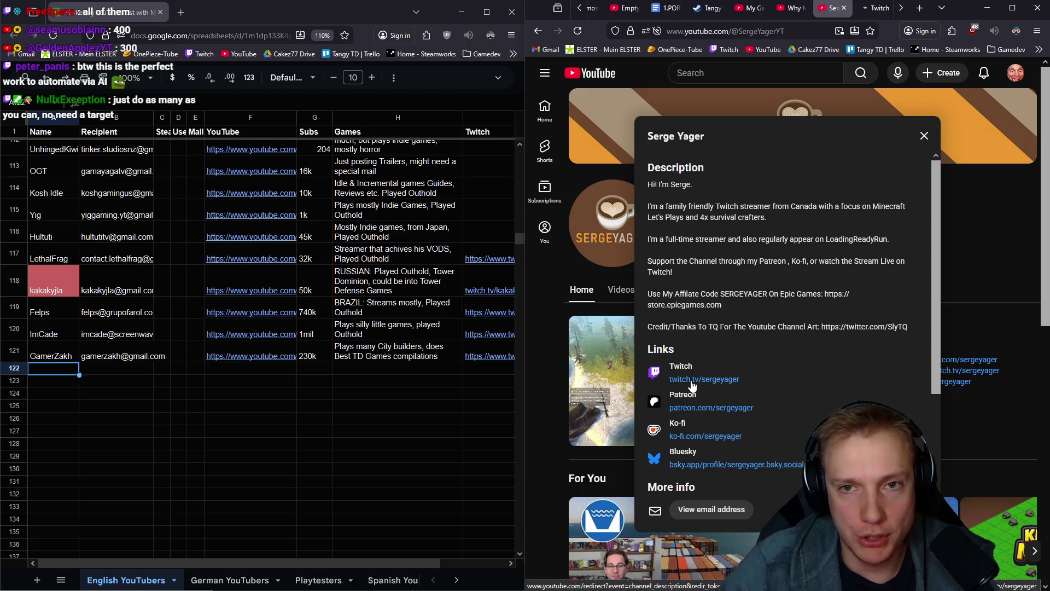
scroll(733, 258, "down", 2)
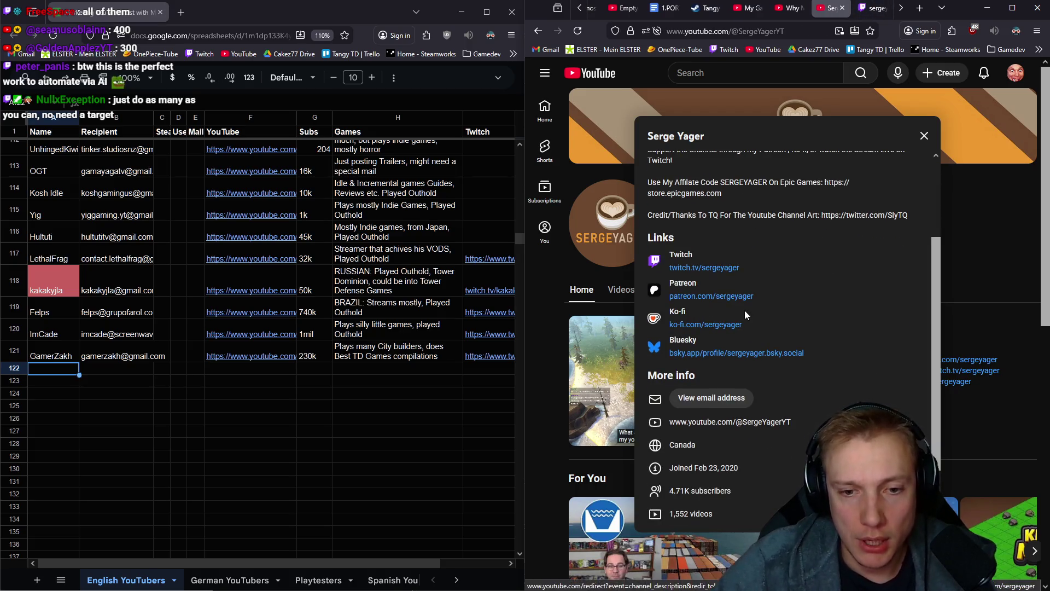
scroll(765, 273, "up", 2)
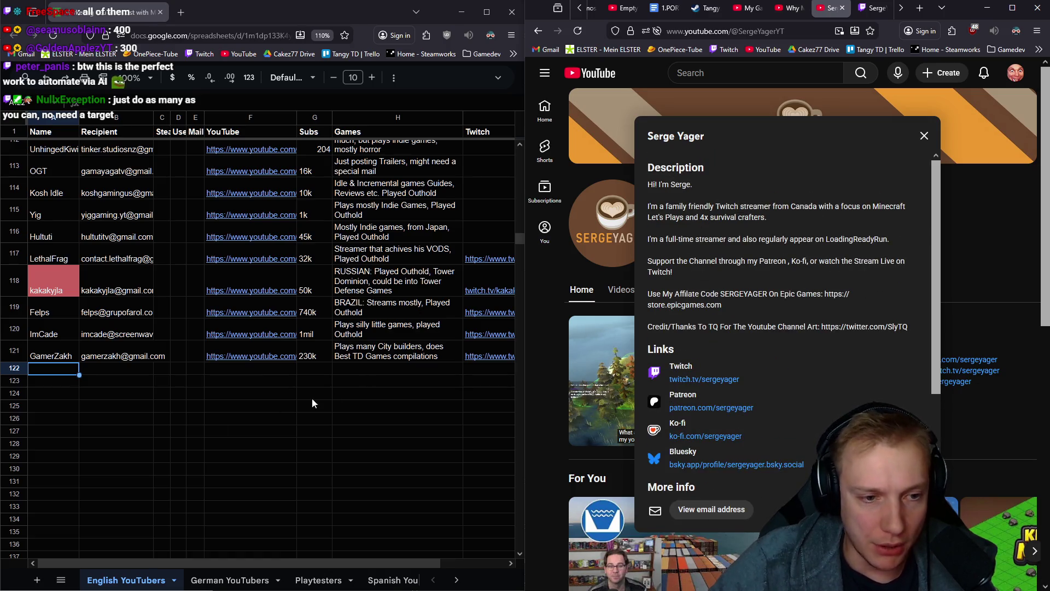
left_click(369, 366)
type("Twit")
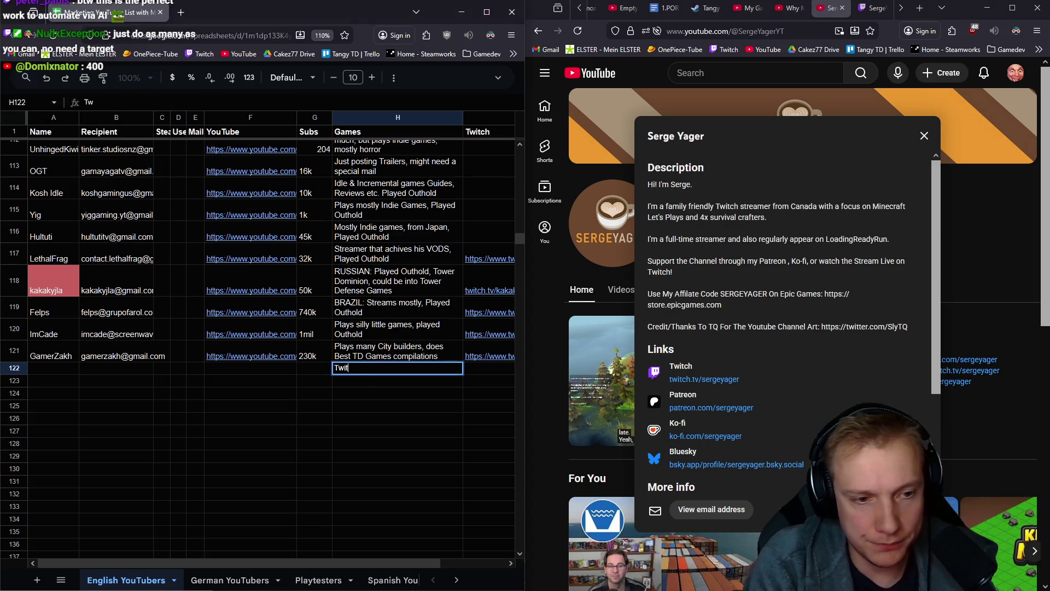
type("ch Streamer from Canada")
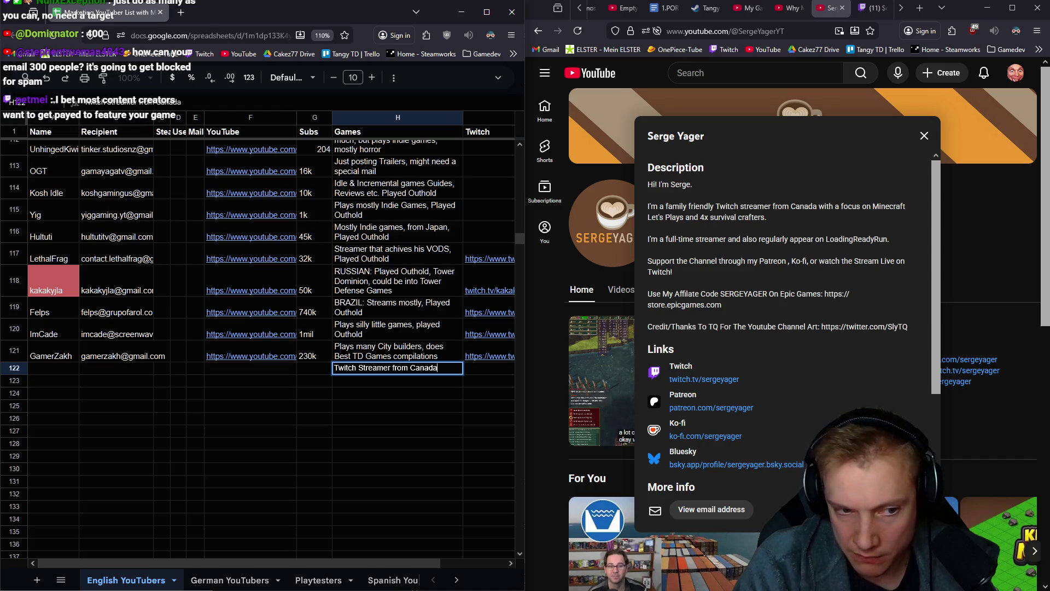
Finish the H122 note as 'Twitch Streamer focus on Minecraft & Let's Plays survival crafters, Played Gnomes'
key("BackSpace")
key("BackSpace")
key("BackSpace")
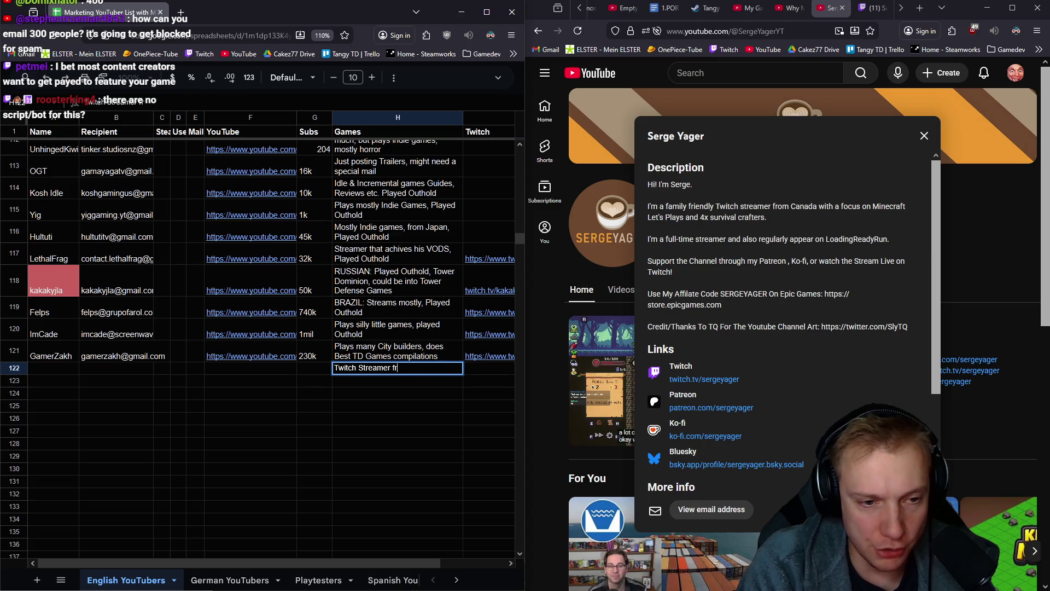
key("BackSpace")
type("ocus on Minecraft & Let")
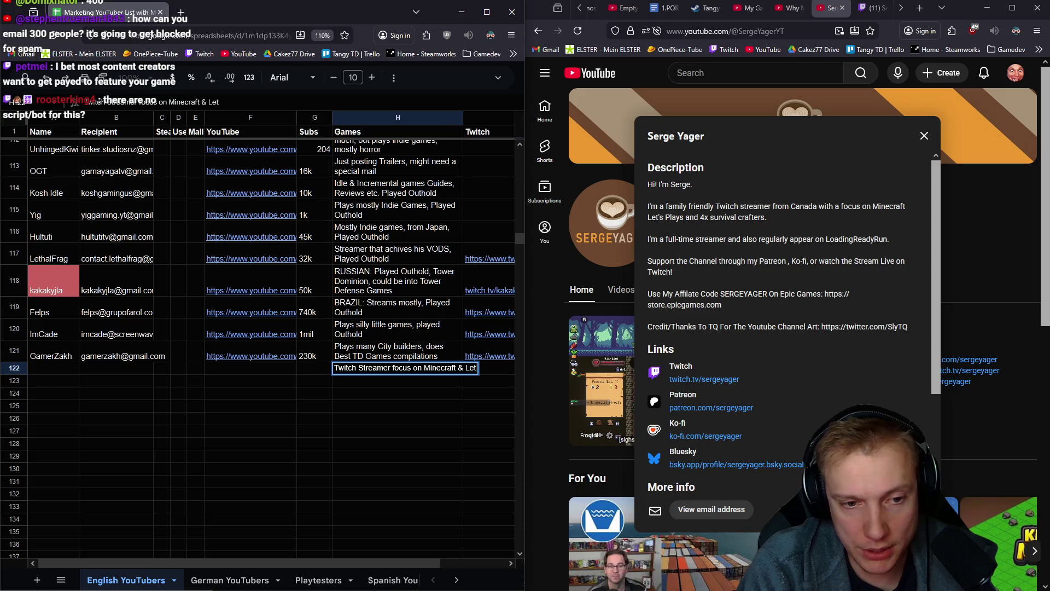
type("'s Plays")
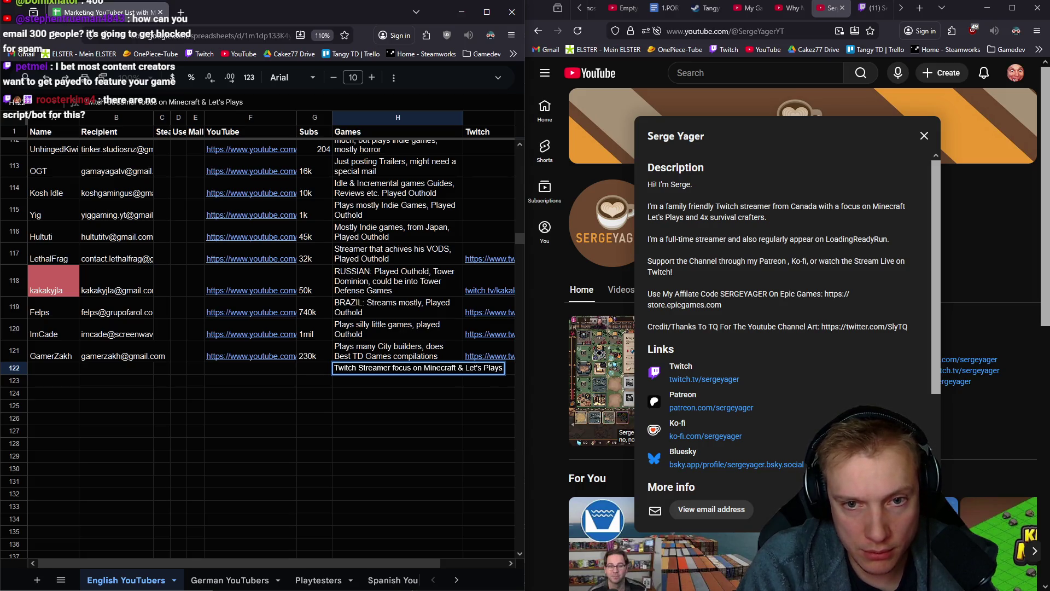
type(" survival crafter")
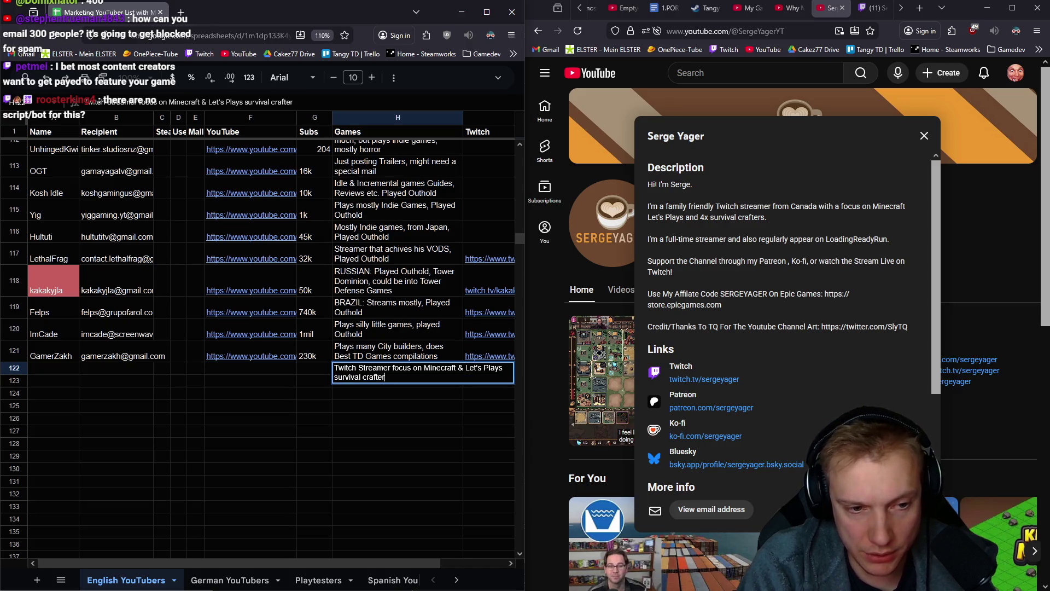
type("s, Played ")
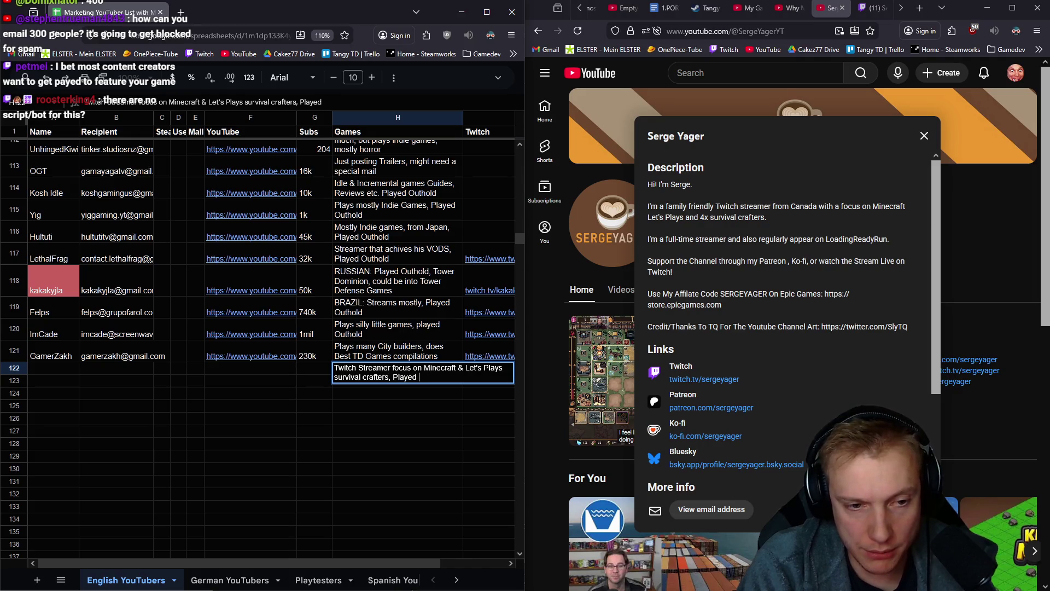
type("Gnomes")
key("Return")
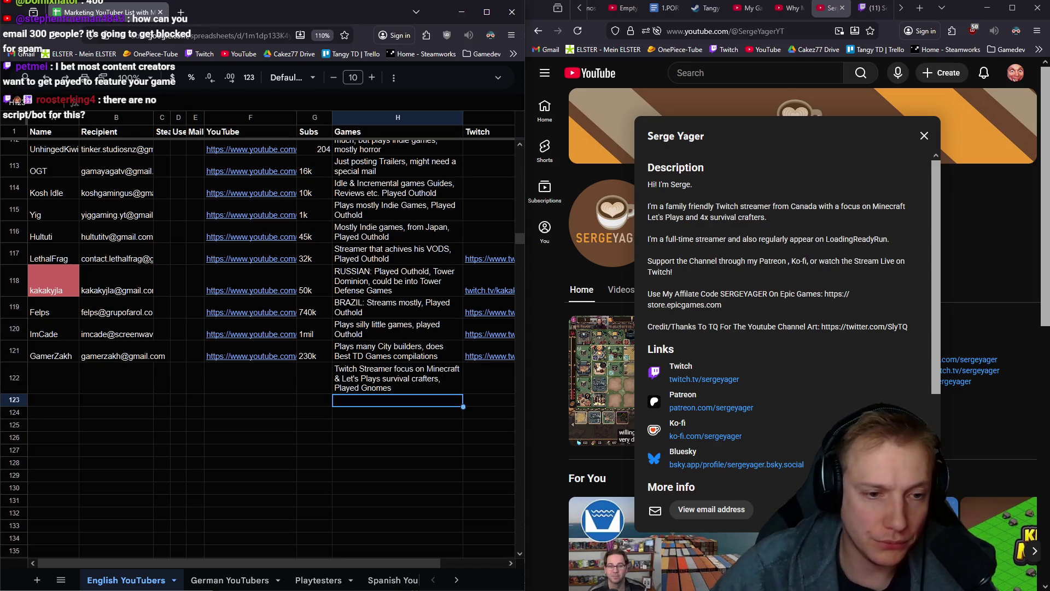
Copy the channel's YouTube URL from the browser into F122
left_click(725, 31)
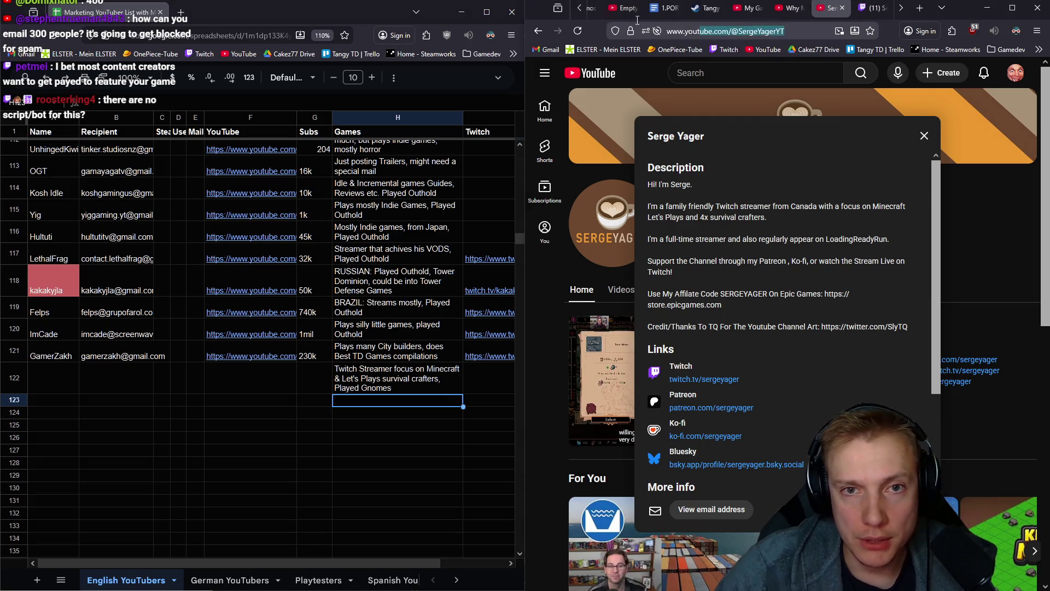
key("ctrl+c")
left_click(249, 379)
key("ctrl+v")
left_click(314, 379)
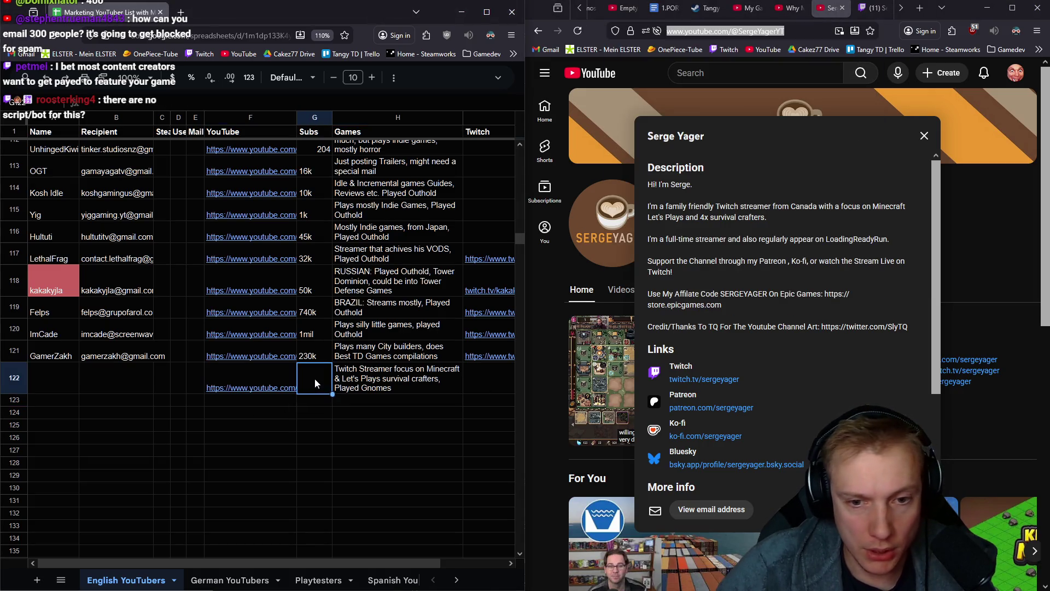
Enter 5k subscribers for row 122 and paste the creator's Twitch channel link into its Twitch cell
scroll(809, 321, "down", 3)
type("5k")
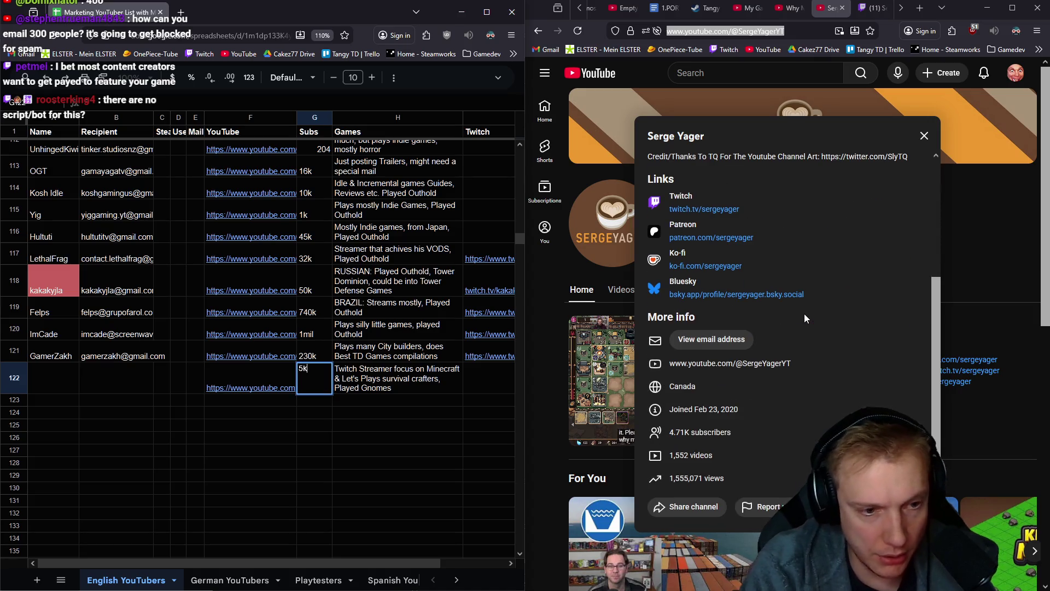
key("Left")
key("Left")
key("Left")
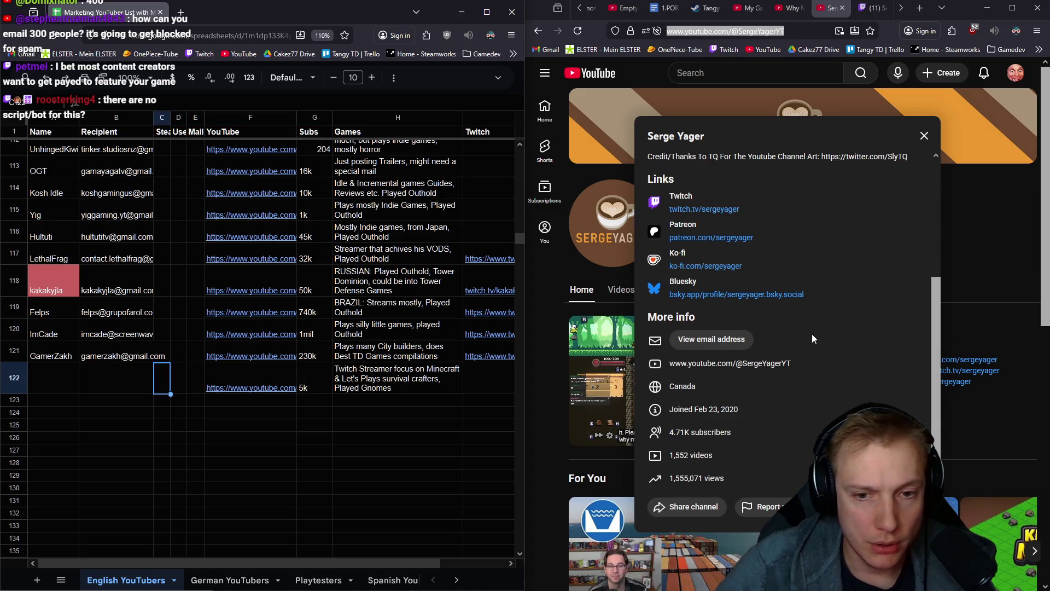
left_click(693, 210)
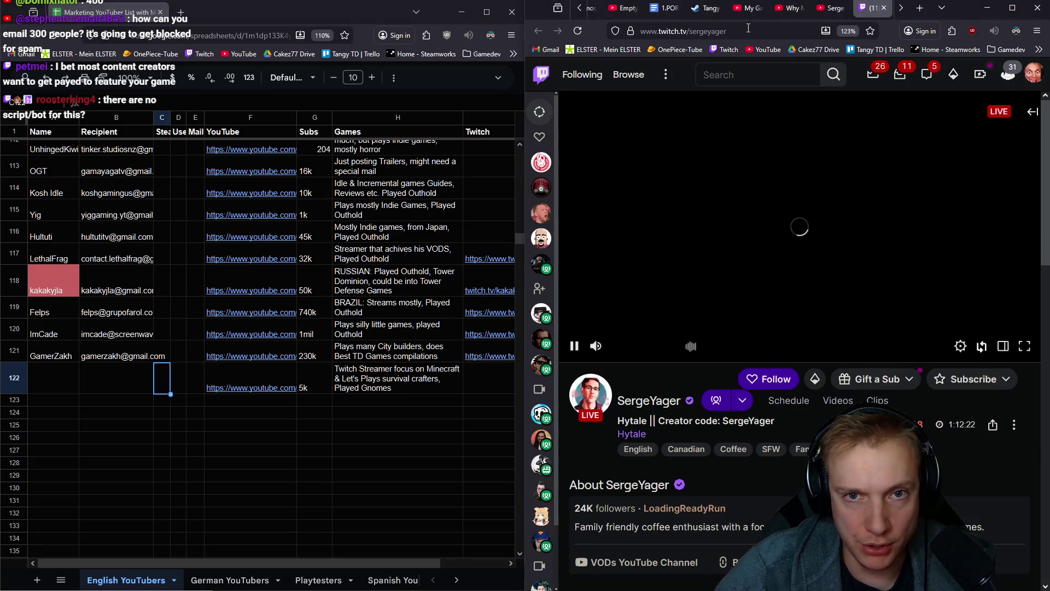
left_click(711, 31)
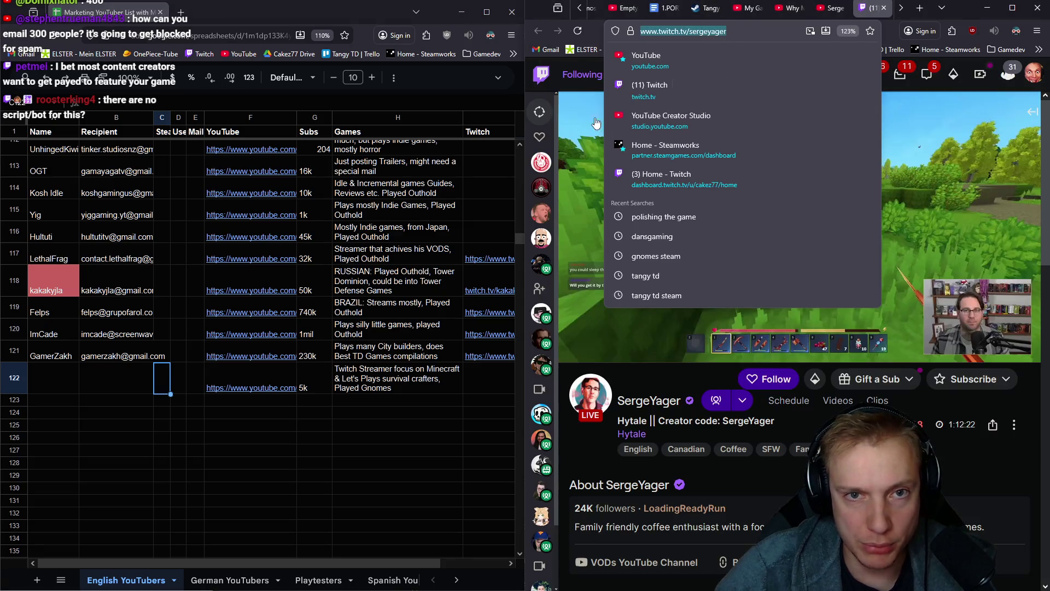
left_click(488, 387)
key("ctrl+v")
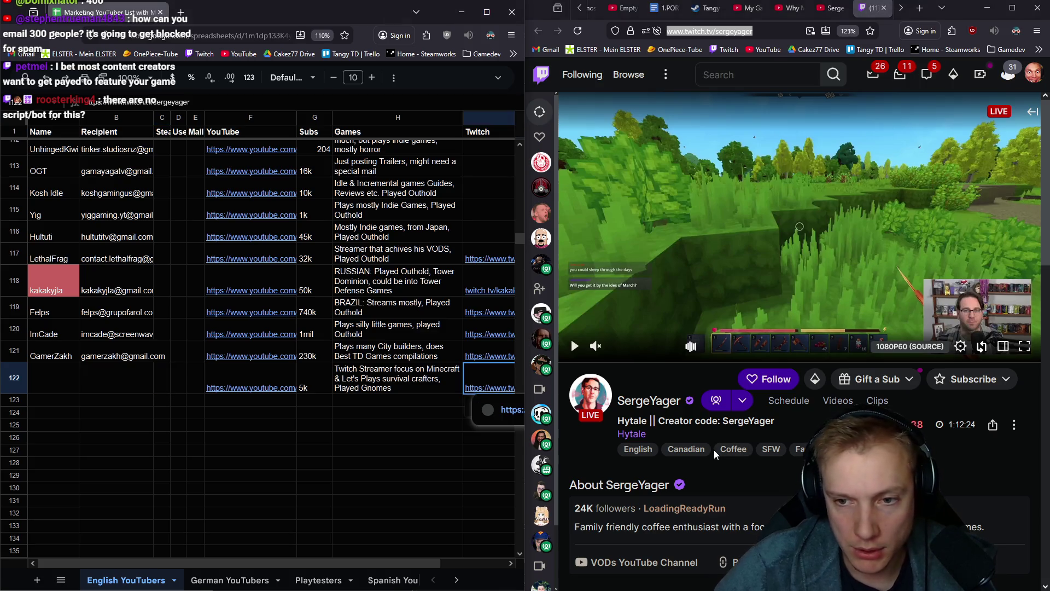
Paste the streamer's business e-mail from Twitch into the Recipient cell B122
scroll(832, 351, "down", 5)
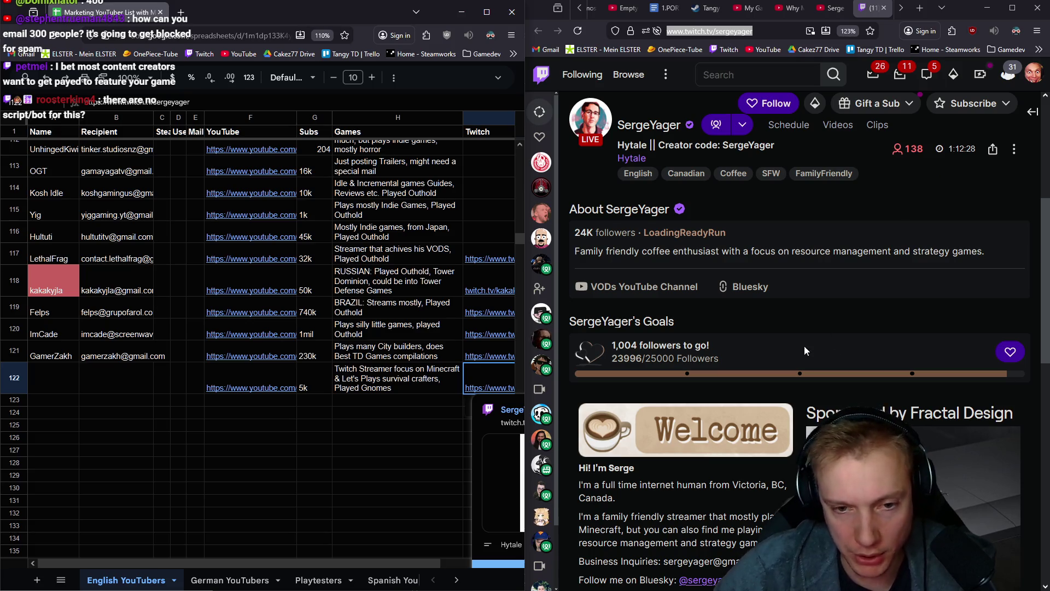
scroll(804, 346, "down", 5)
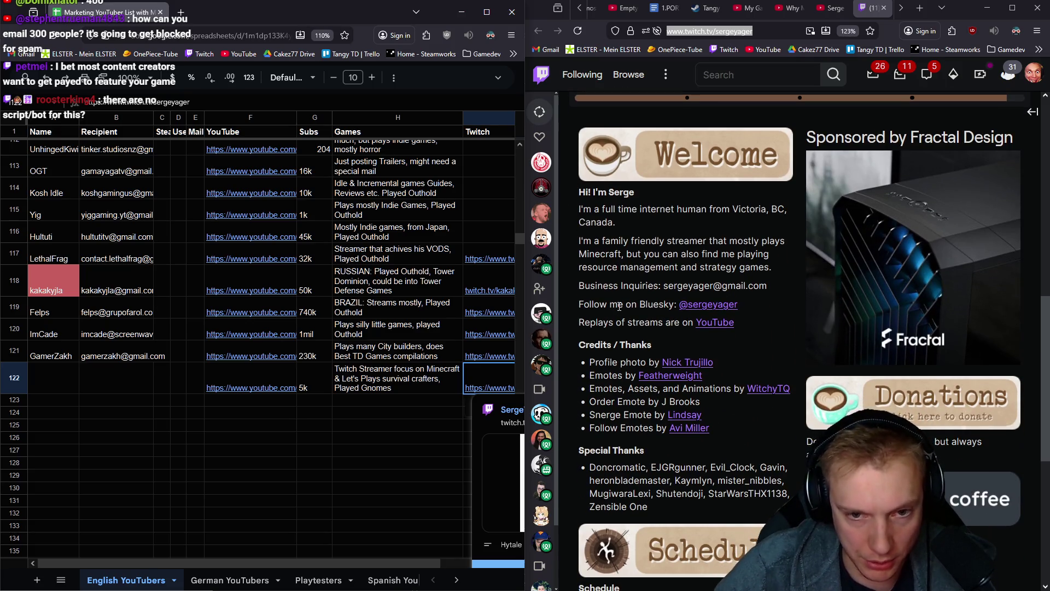
left_click_drag(767, 285, 664, 286)
left_click(116, 389)
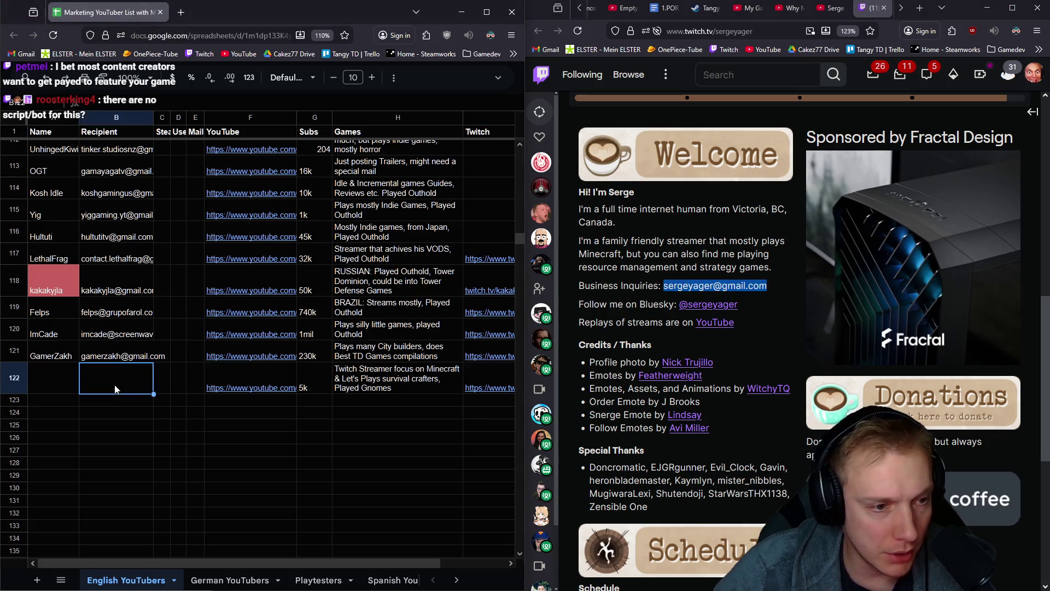
key("ctrl+v")
key("Left")
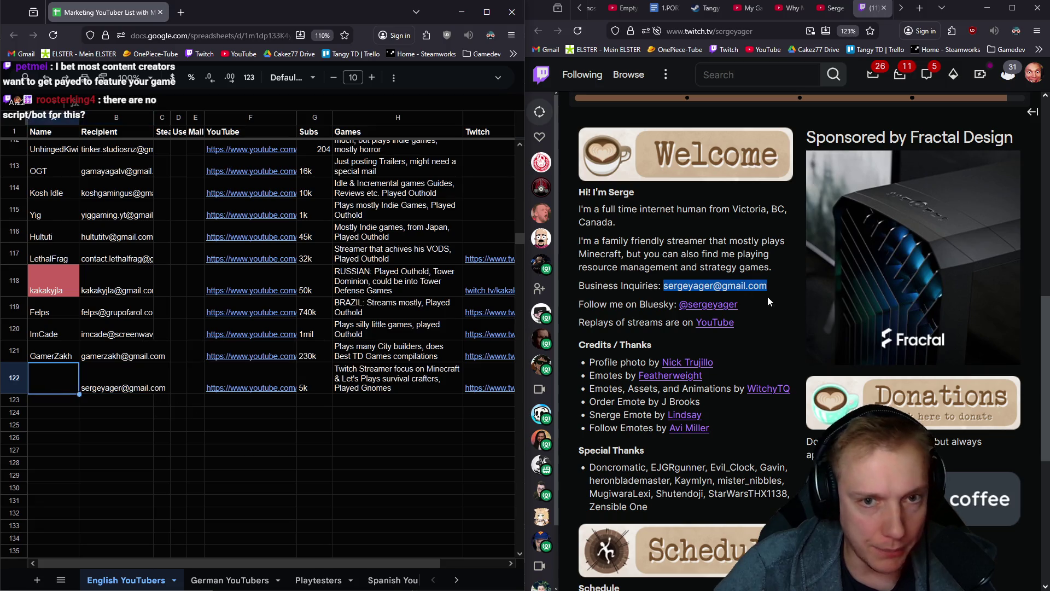
Close the Twitch tab and paste the channel's display name into A122 to complete the row
middle_click(863, 6)
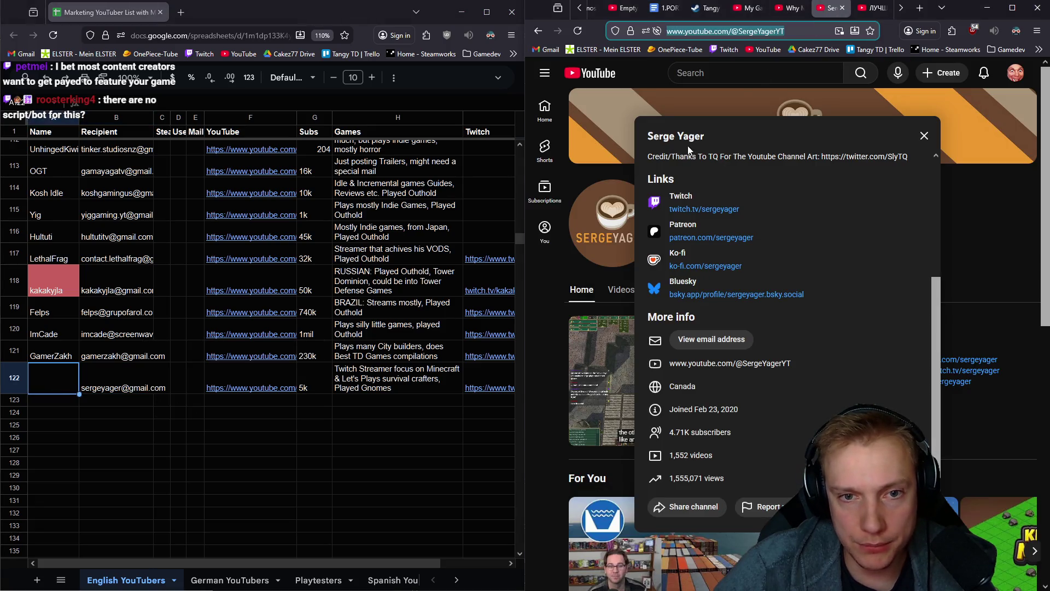
left_click_drag(706, 136, 644, 143)
left_click(3, 400)
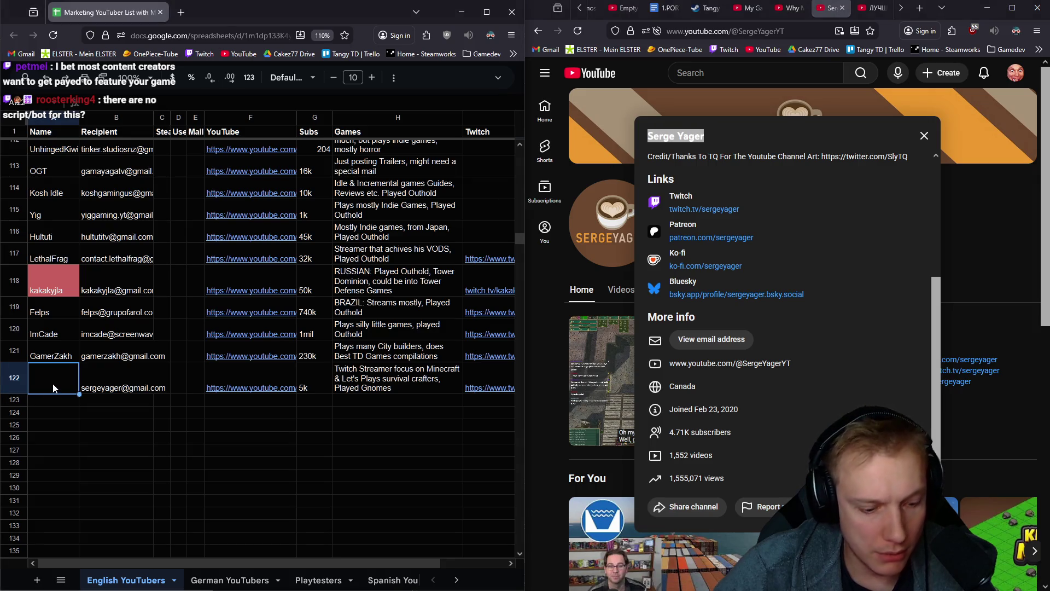
key("ctrl+v")
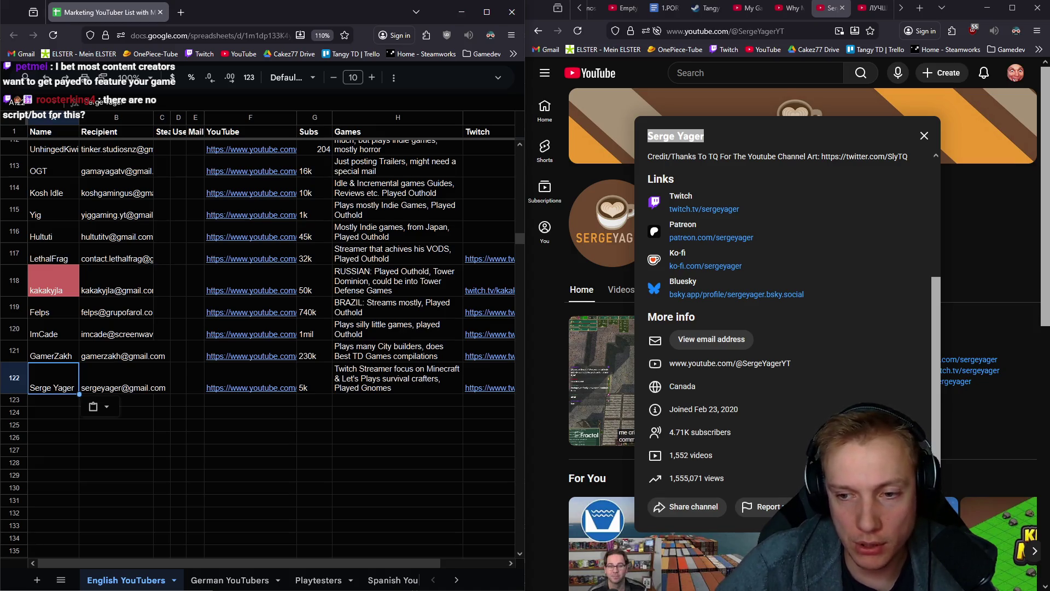
key("Return")
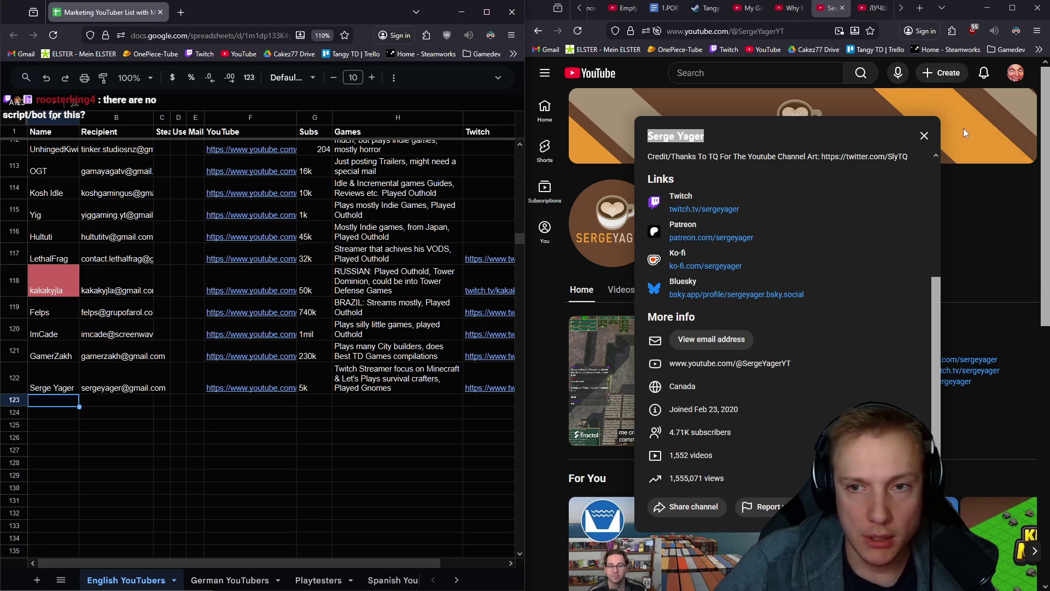
left_click(925, 137)
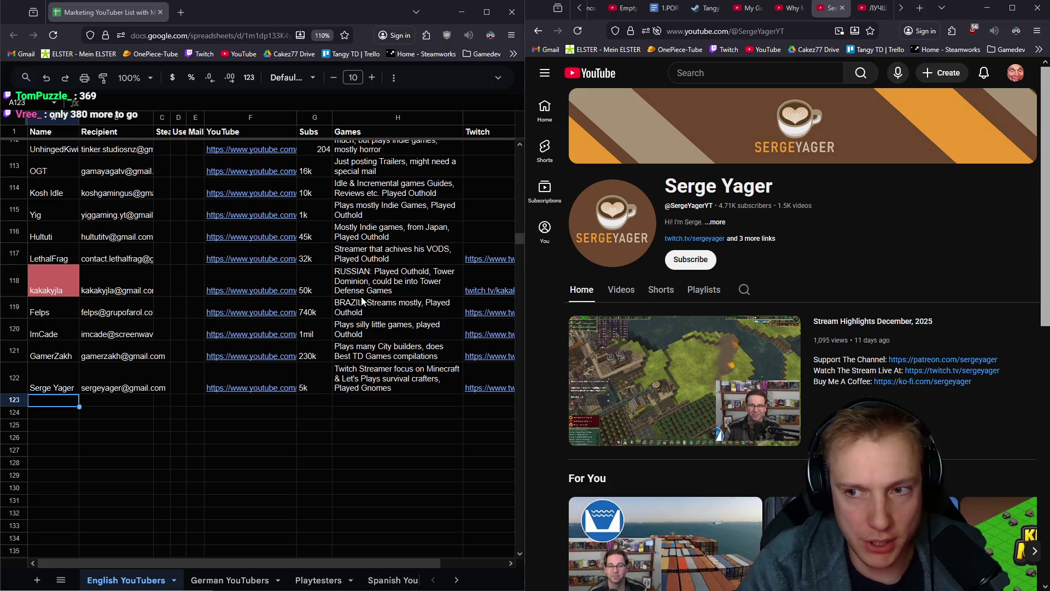
Launch the Scientific Calculator alongside the spreadsheet
key("XF86Calculator")
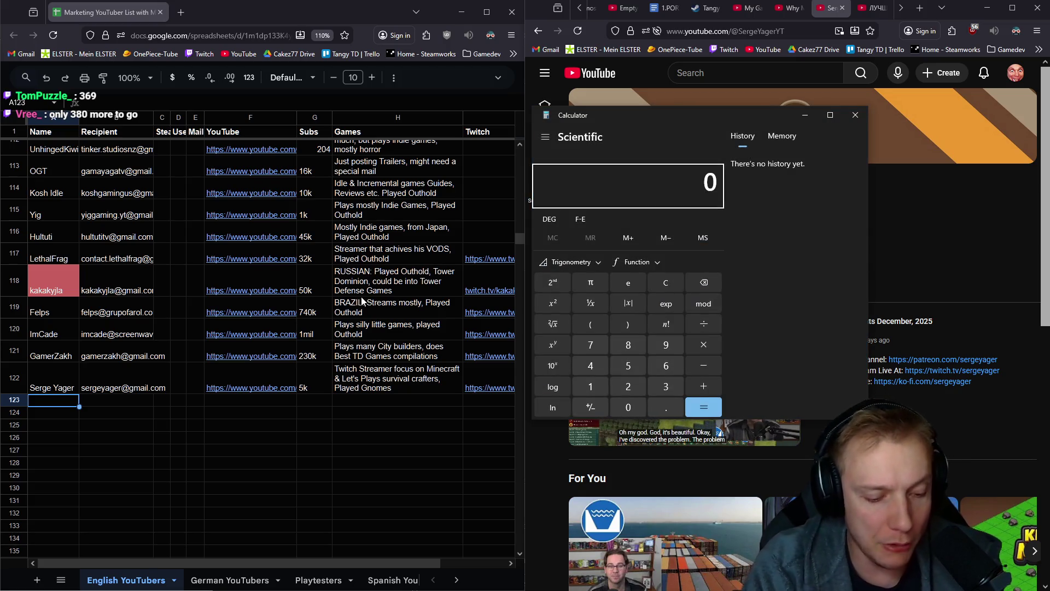
type("130 ")
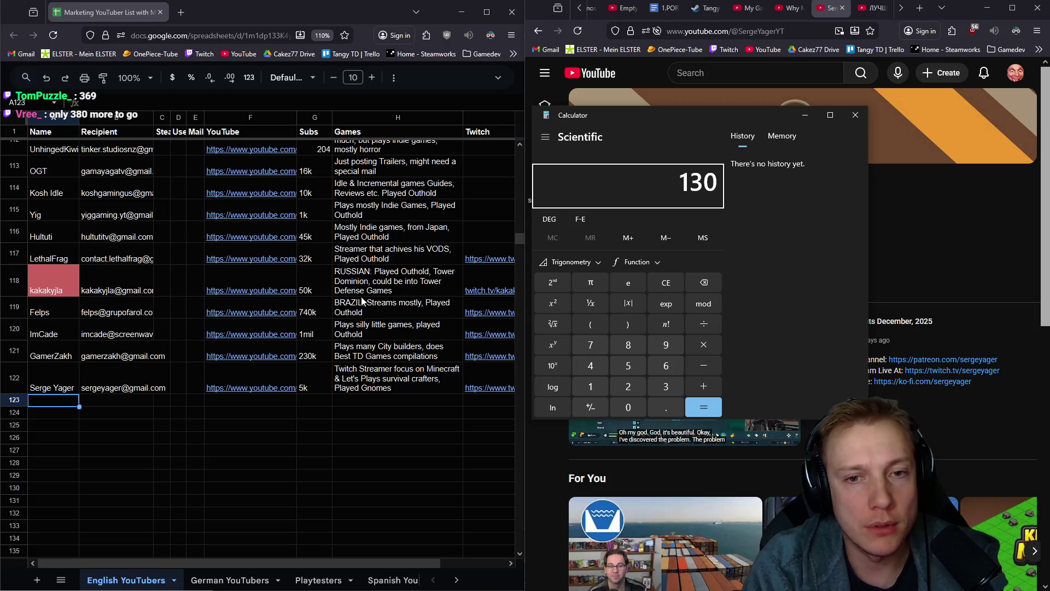
type("- 400")
key("Return")
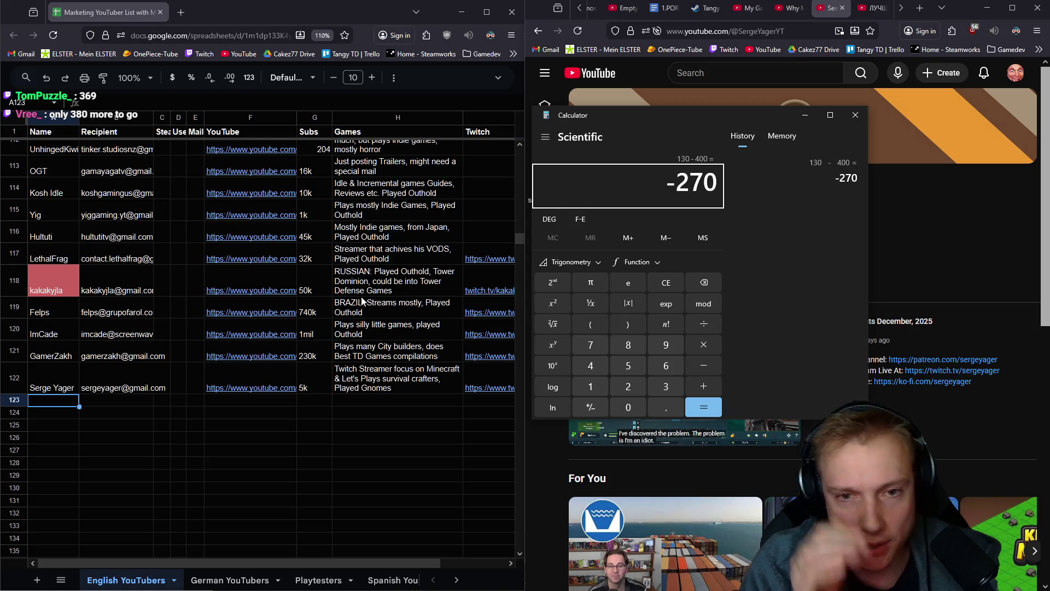
type("/5")
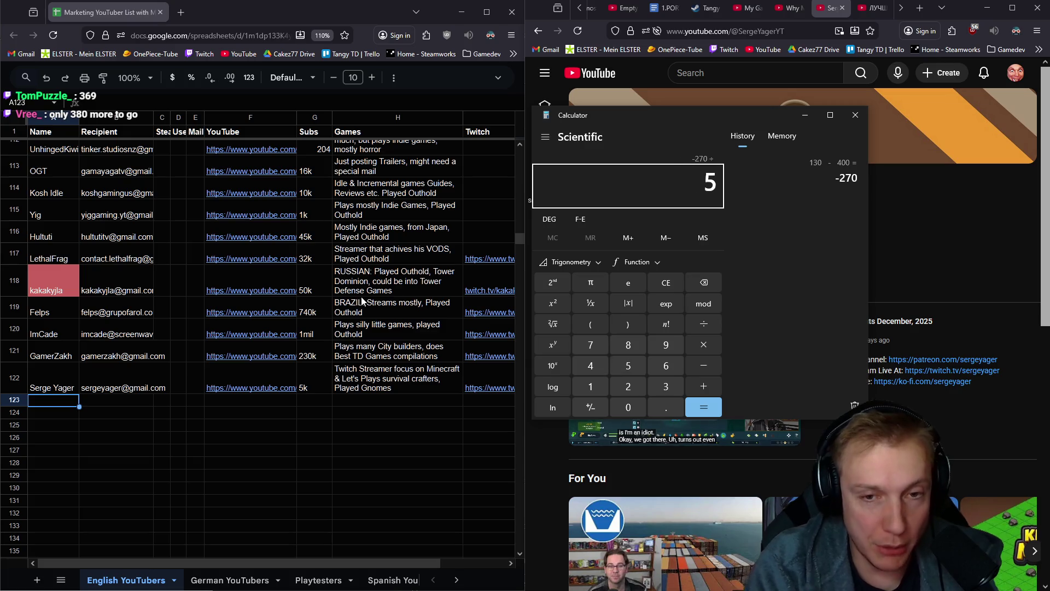
key("Return")
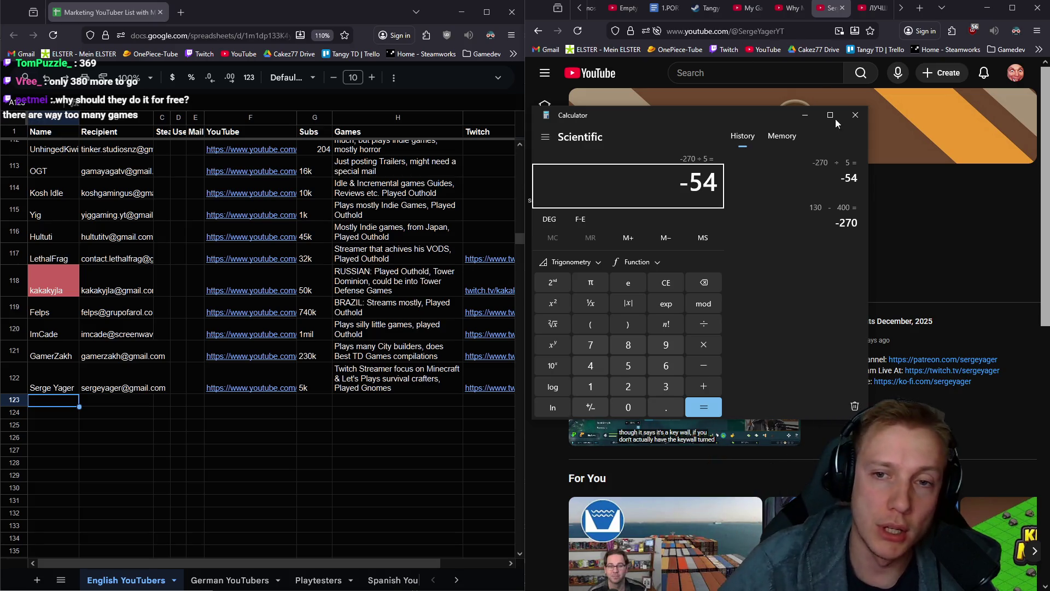
left_click(854, 116)
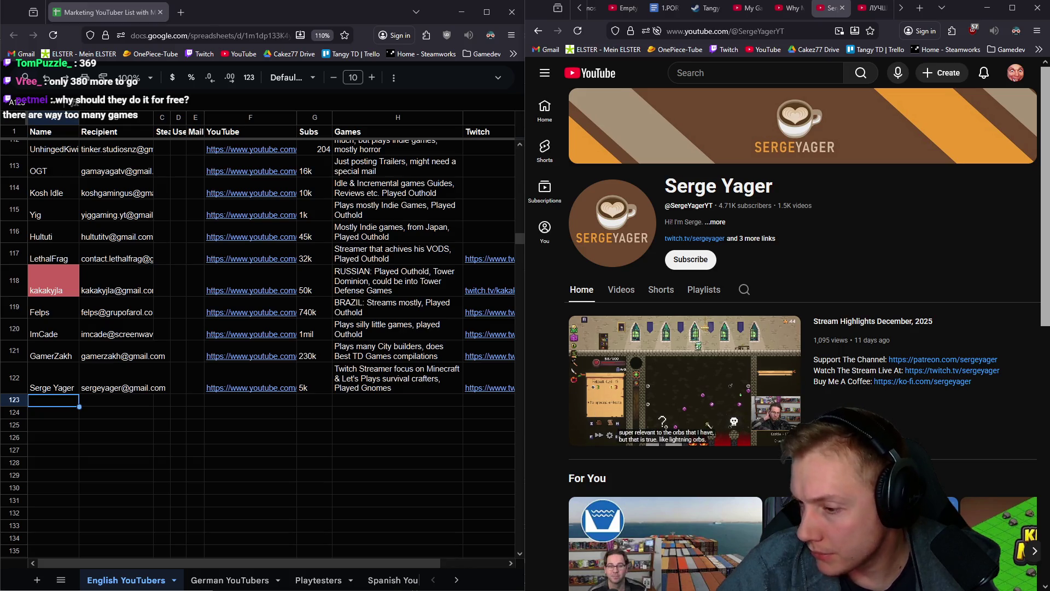
Add a '** Games to Search for**' heading below the e-mail subjects in the Demo TODO list
key("alt+Tab")
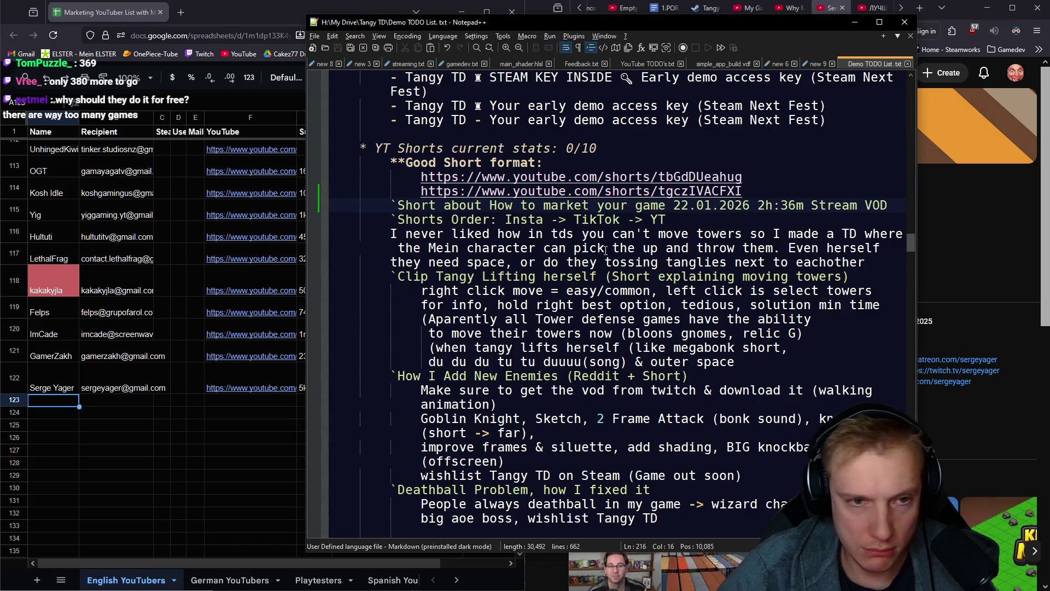
scroll(613, 254, "up", 20)
scroll(581, 259, "down", 5)
scroll(463, 283, "down", 4)
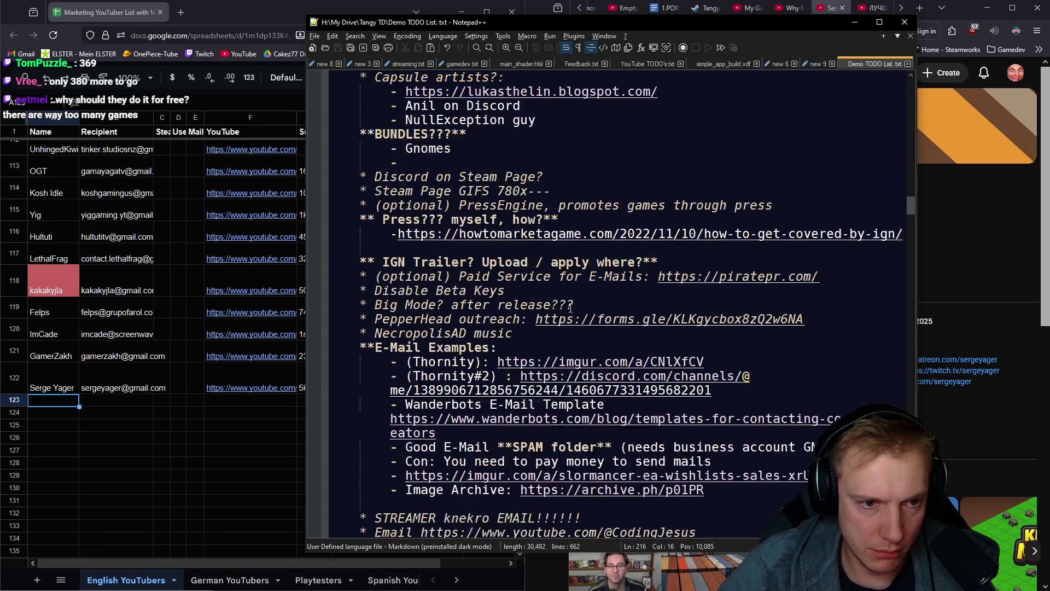
scroll(492, 295, "up", 6)
scroll(553, 313, "down", 13)
scroll(553, 313, "down", 7)
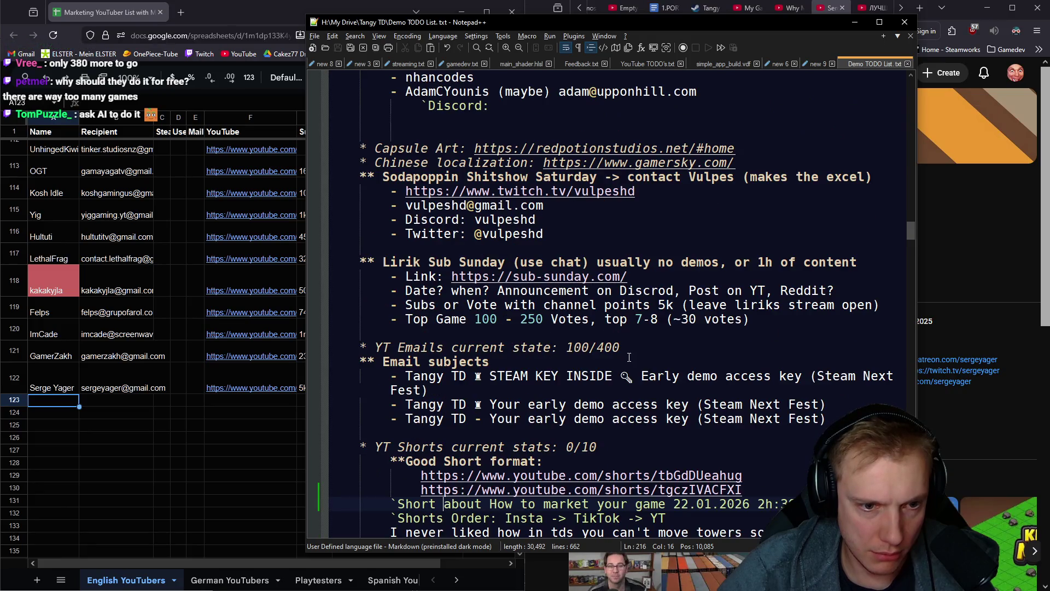
left_click(837, 418)
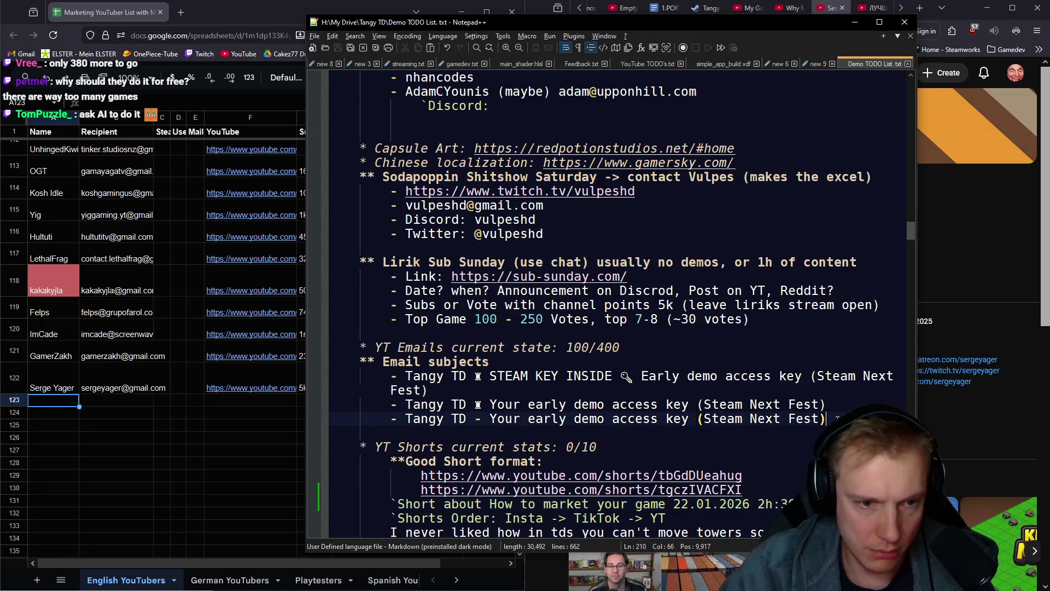
key("Return")
type("** ")
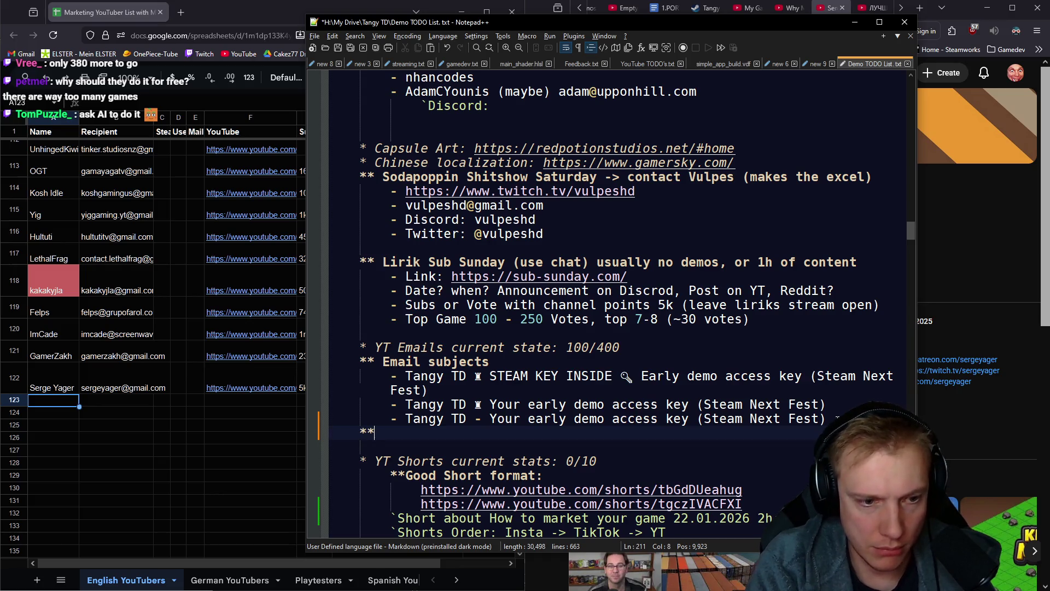
type("Games to Sreac")
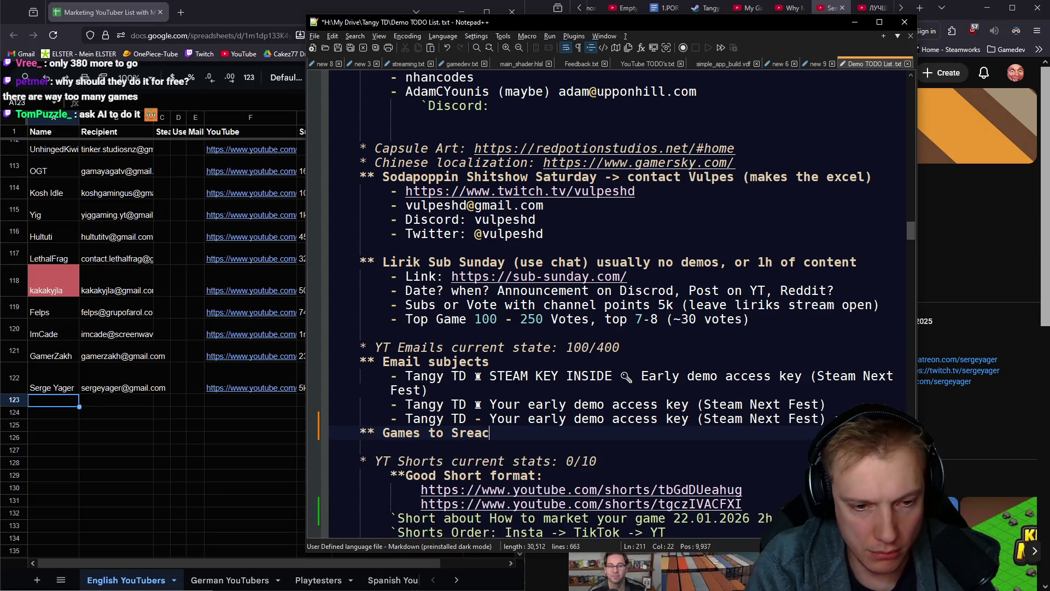
key("BackSpace")
key("BackSpace")
key("BackSpace")
type("S")
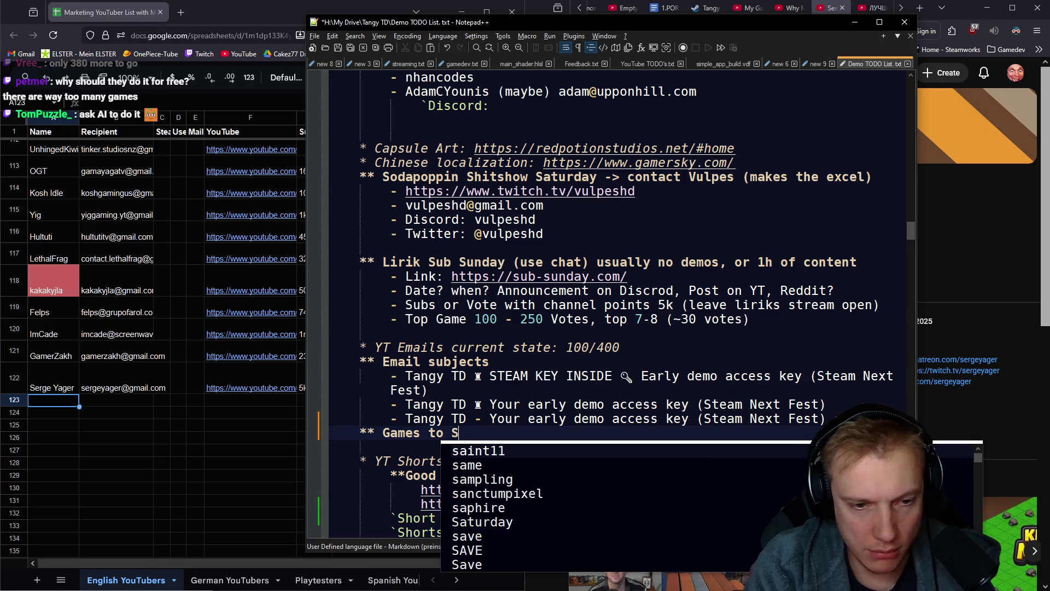
type("earch for")
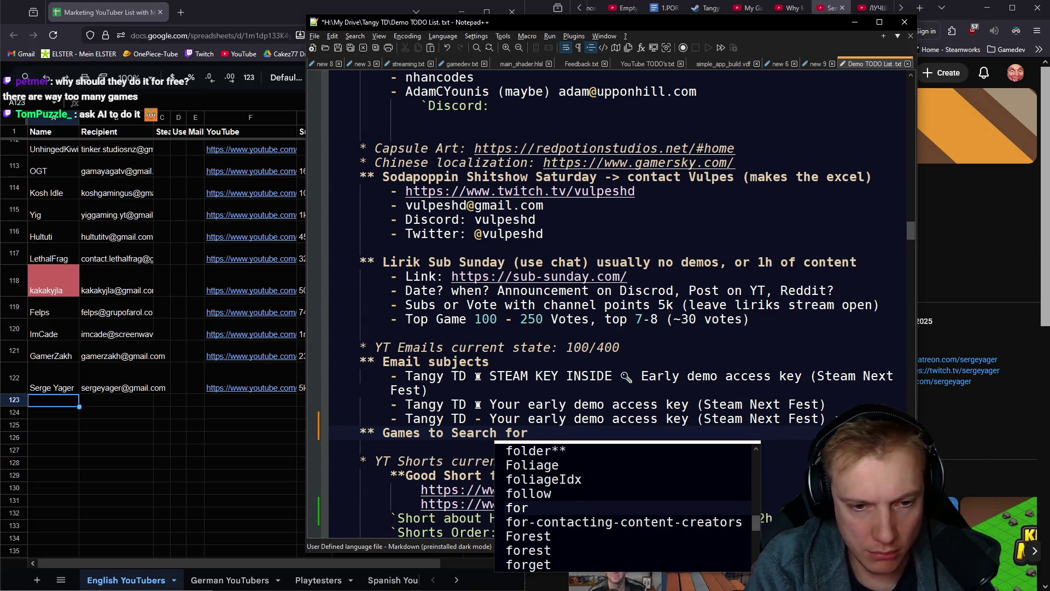
type("**")
Paste the game list starting with Hexguardian under the heading and save the file
key("Return")
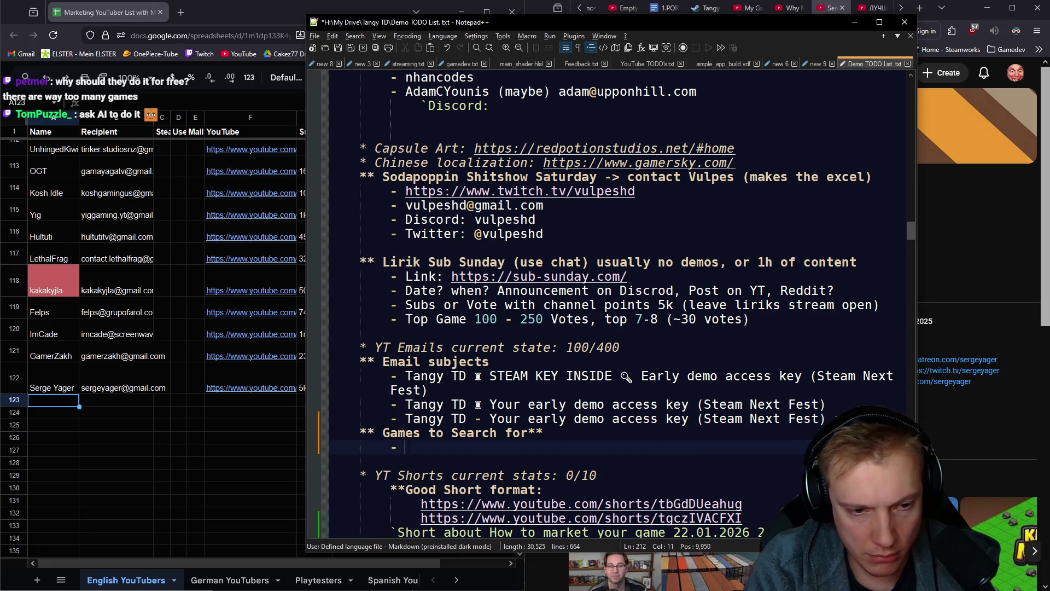
key("ctrl+v")
key("ctrl+s")
left_click(829, 7)
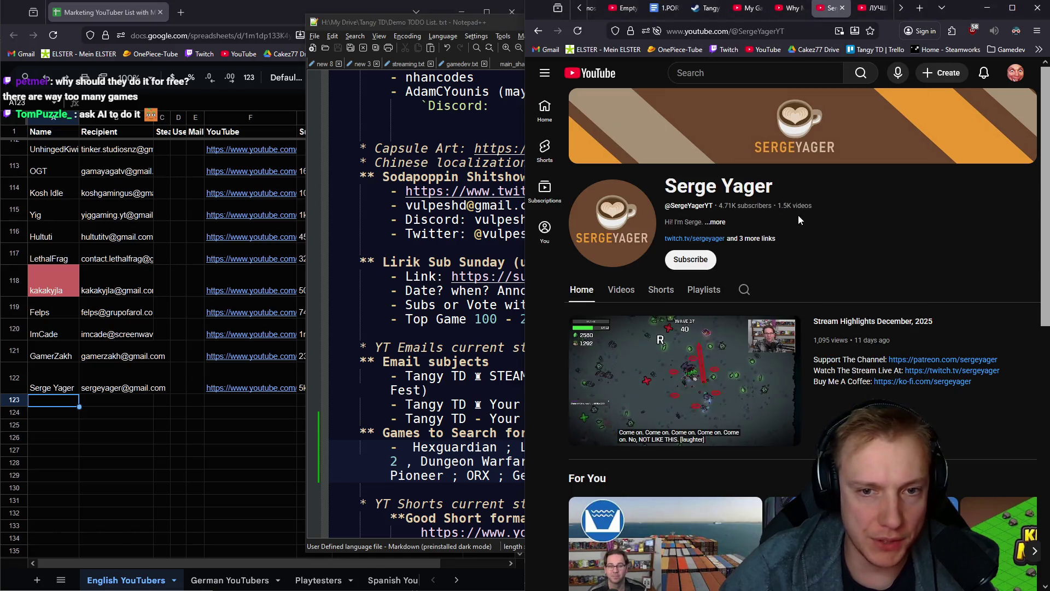
Check row 123 in the sheet and close the finished channel's tab
left_click(106, 405)
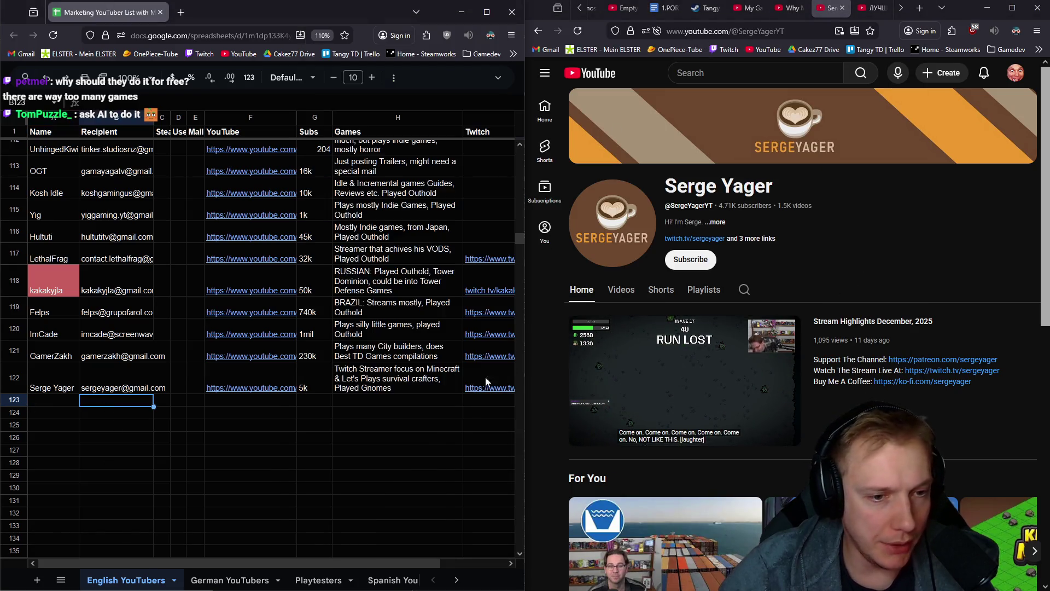
mouse_move(489, 387)
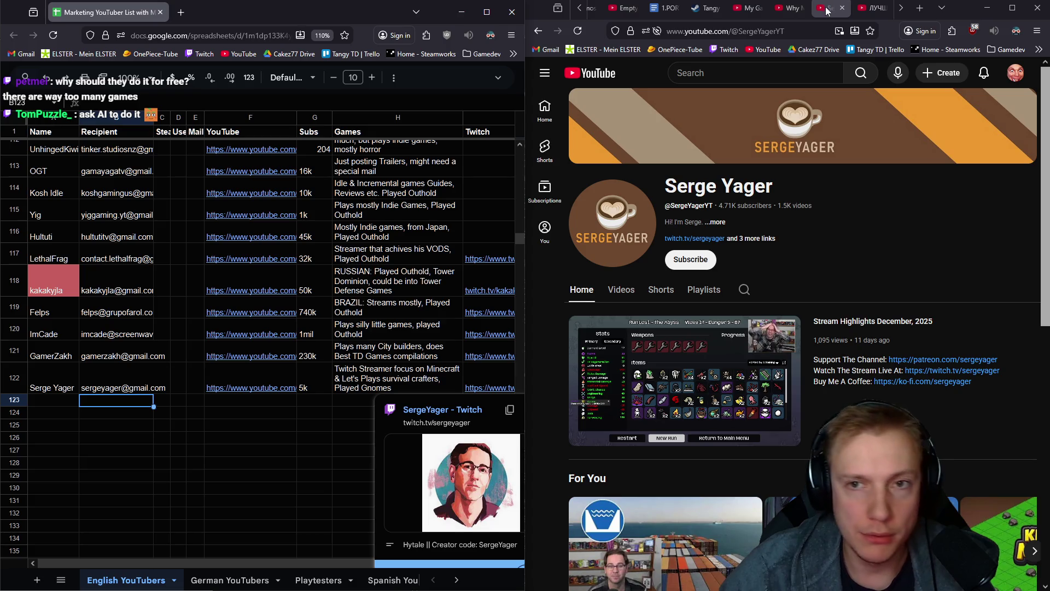
middle_click(828, 11)
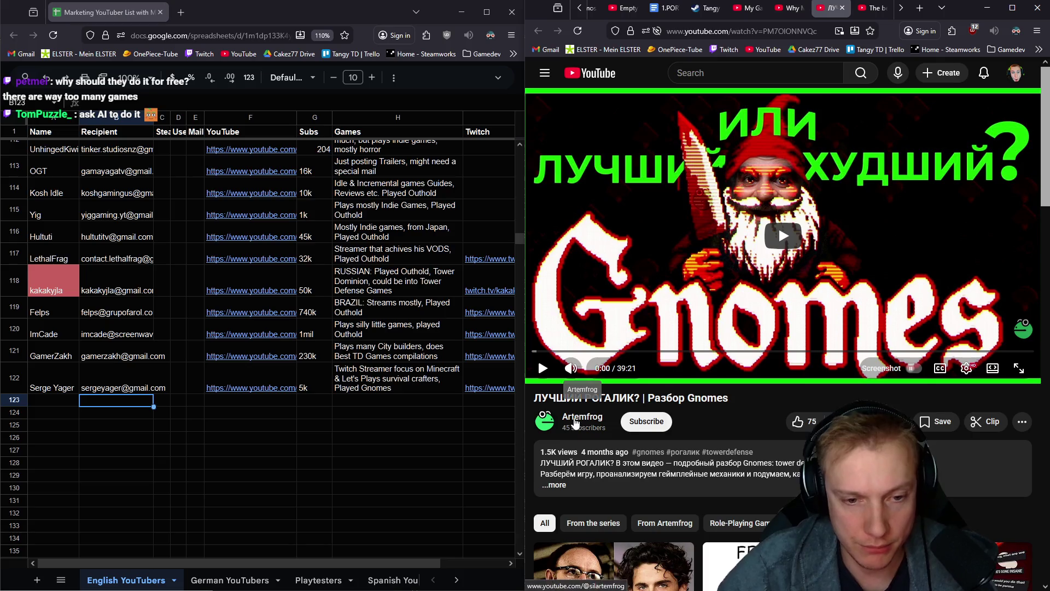
left_click(582, 416)
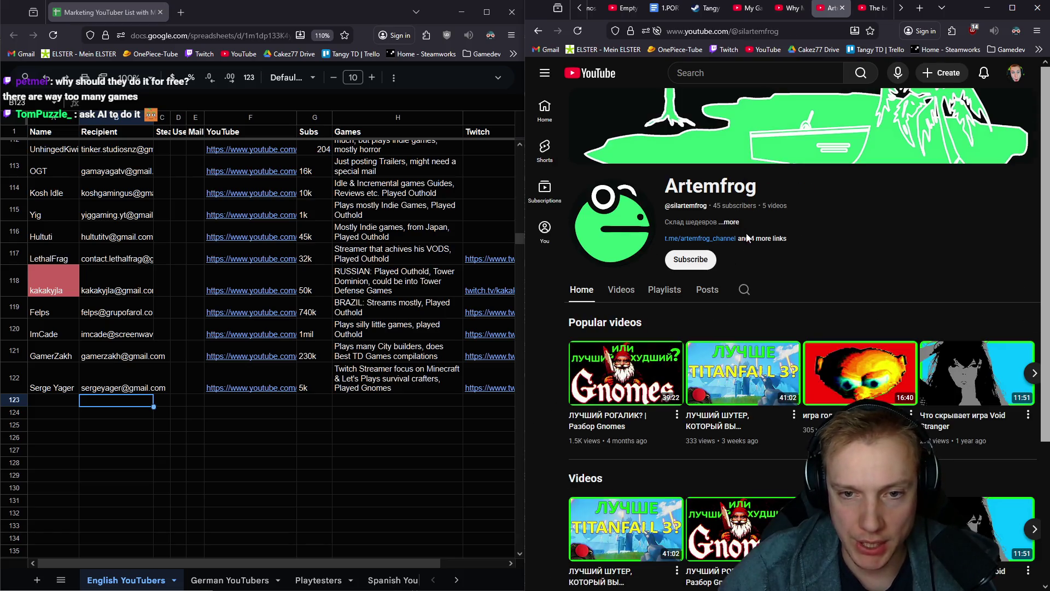
left_click(728, 222)
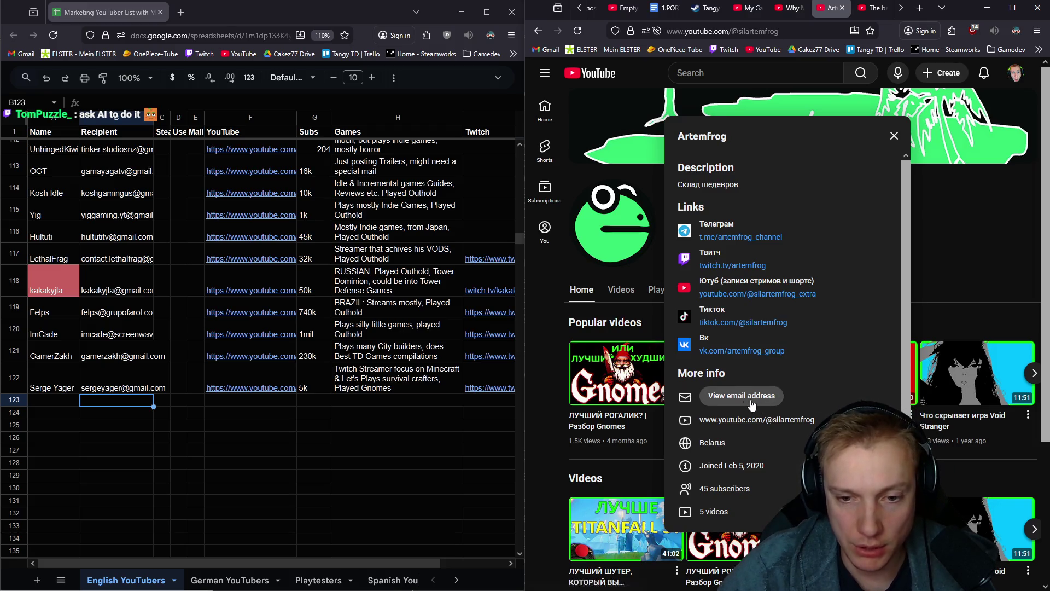
middle_click(722, 266)
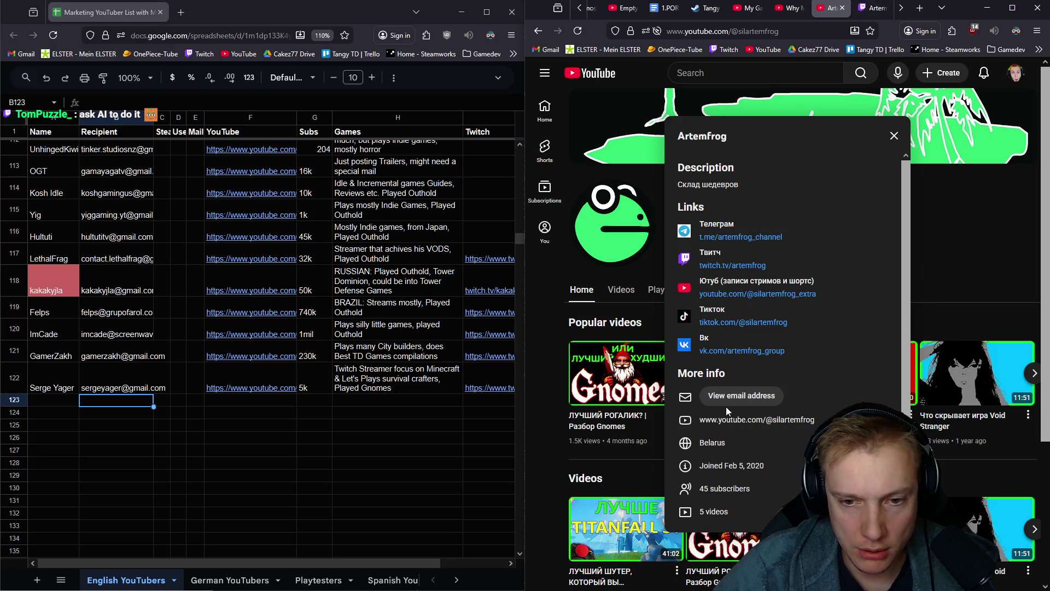
left_click(959, 234)
left_click(622, 289)
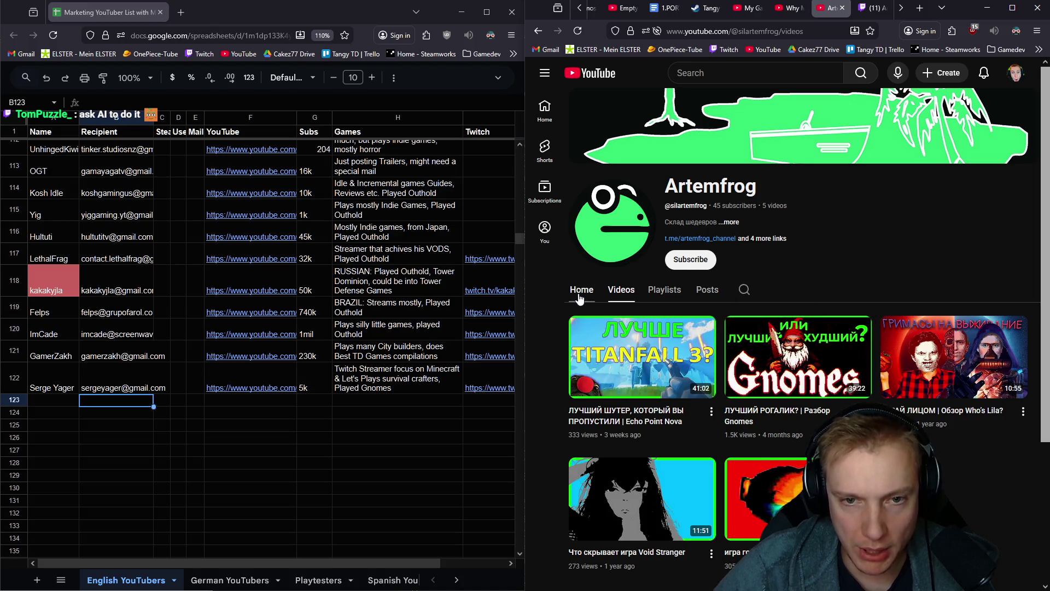
key("alt+Left")
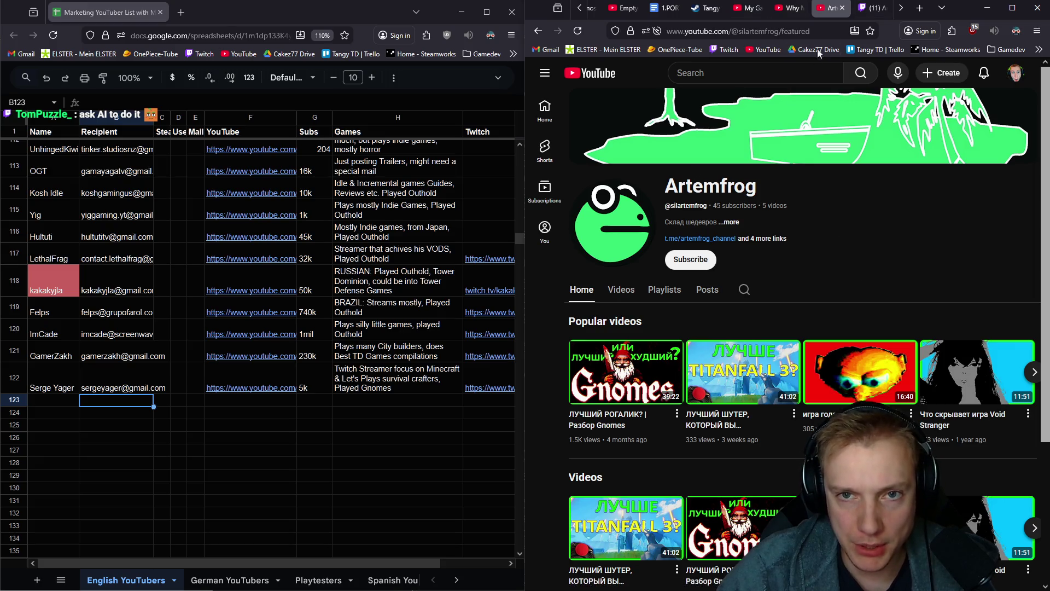
left_click(778, 31)
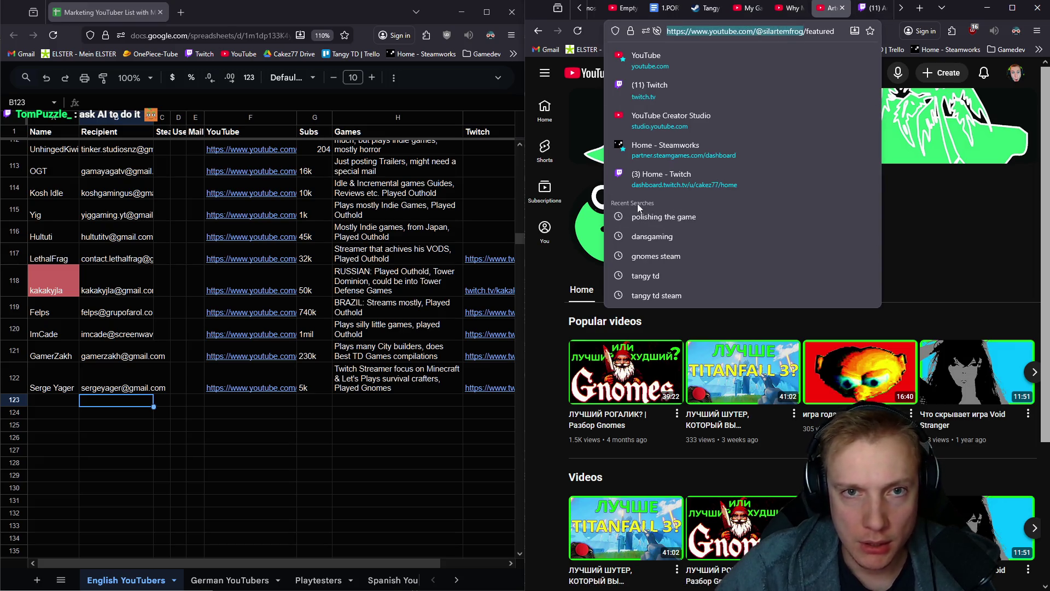
left_click(113, 403)
left_click(251, 400)
type("https://www.youtube.com/@silartemfrog")
left_click(320, 402)
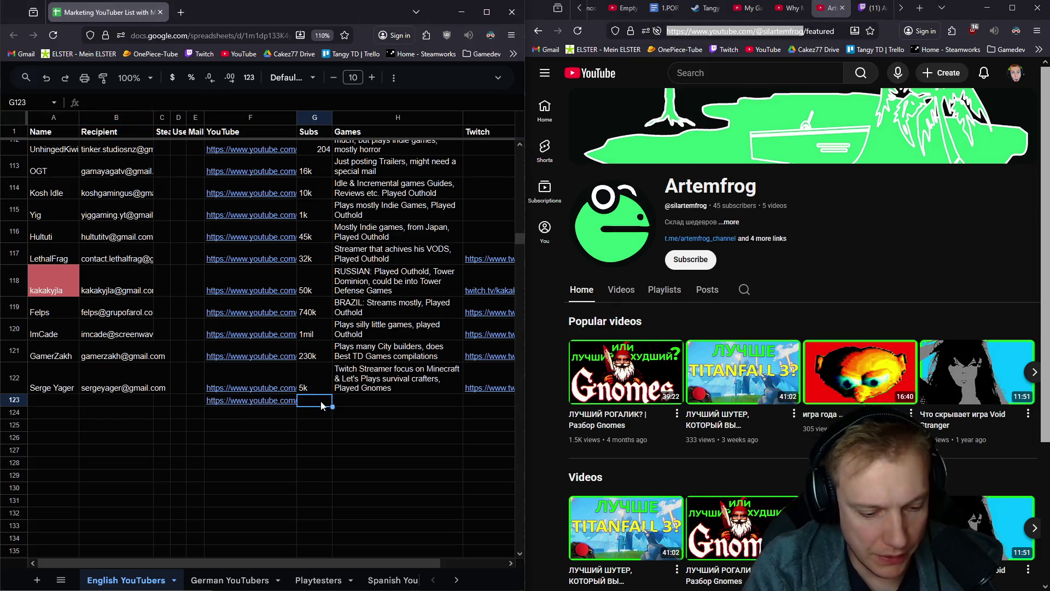
type("5")
key("Tab")
Type the note 'Played Gnomes on YT, mostly streams' in H123
type("Pl")
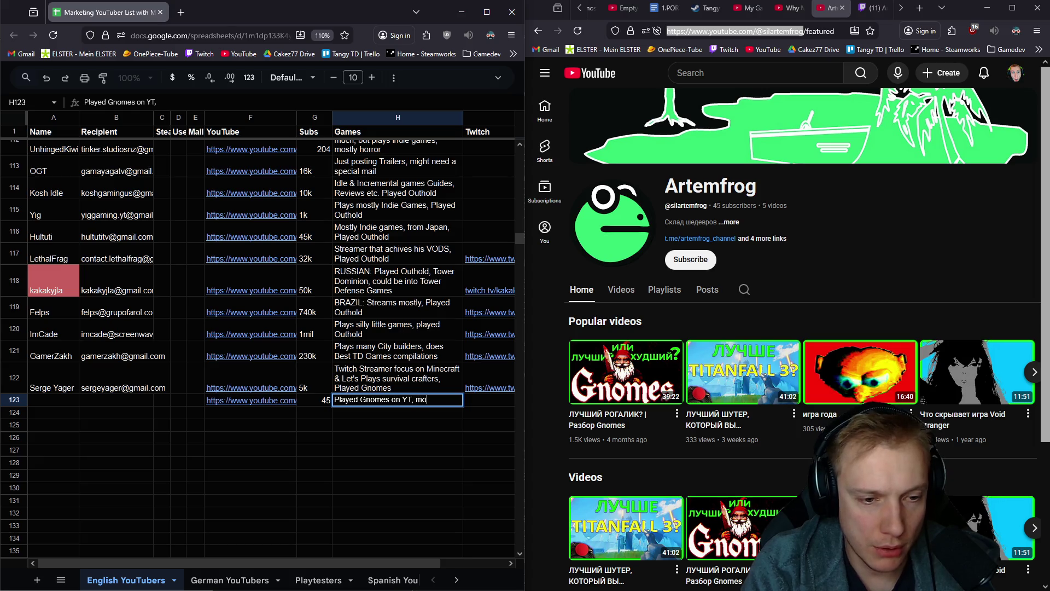
type("stly streams")
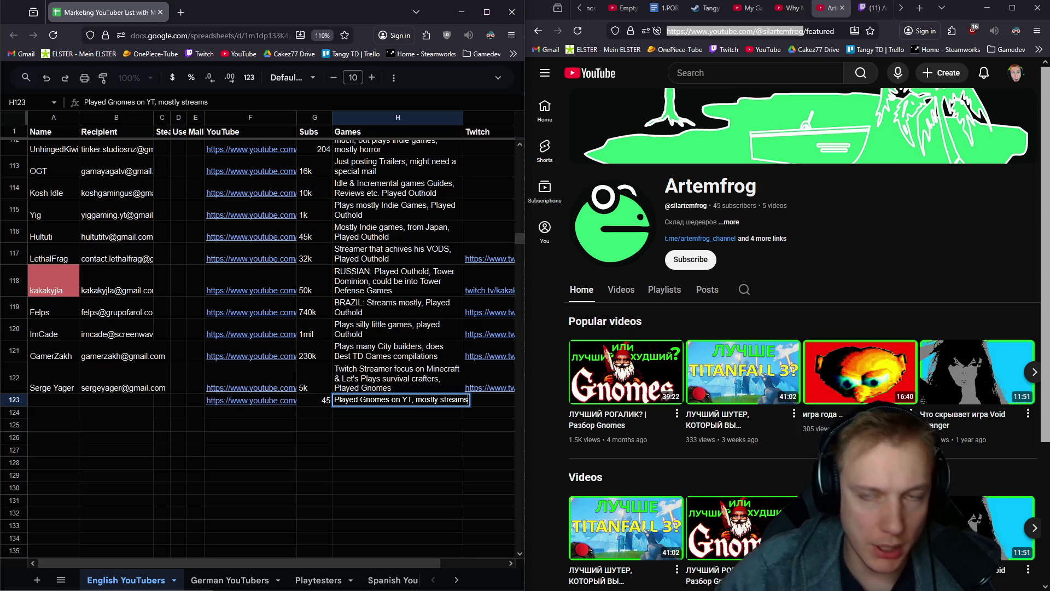
left_click(874, 7)
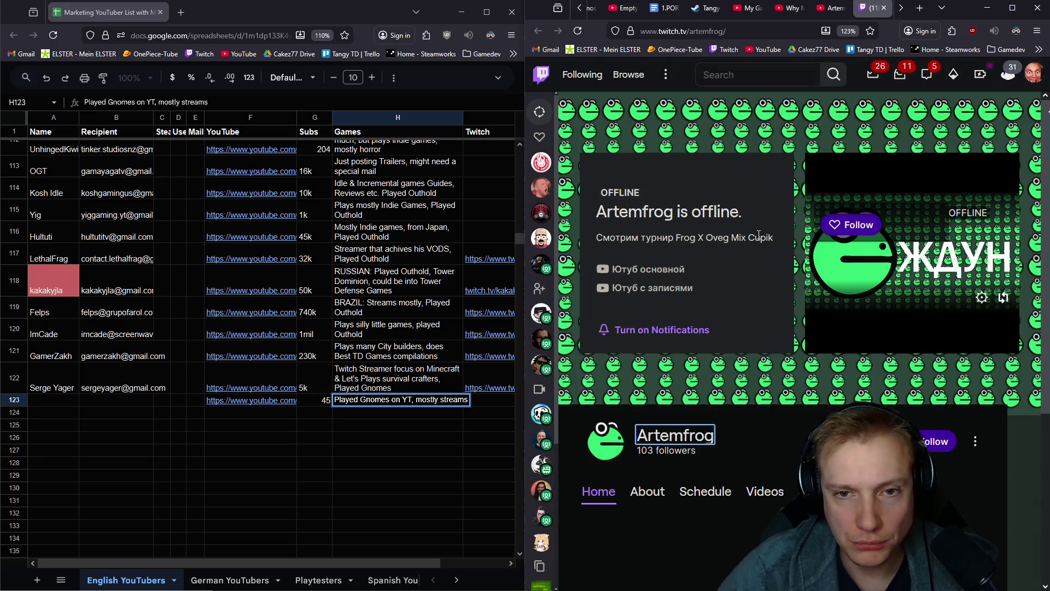
Check Artemfrog's empty Twitch videos list and revise the H123 note to 'Played Gnomes, doesn't upload much'
scroll(772, 308, "down", 2)
left_click(765, 355)
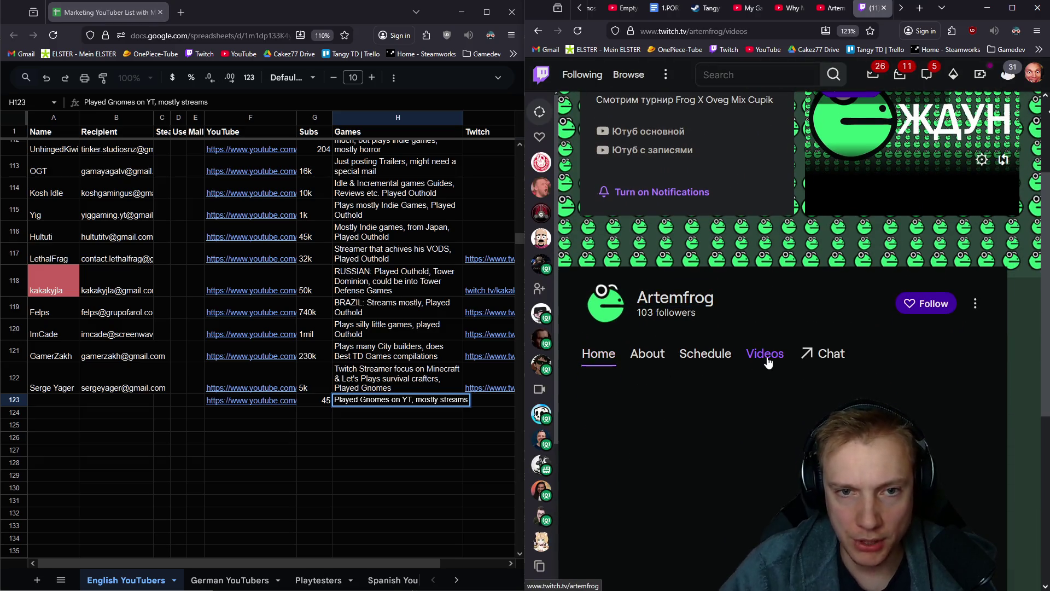
left_click(414, 400)
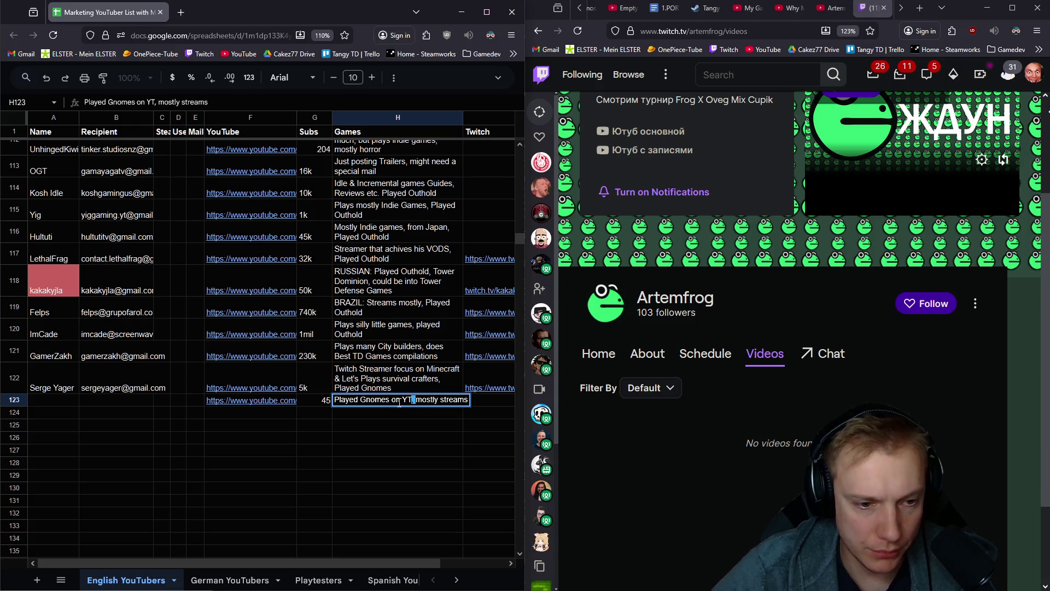
type(", doesn't upload")
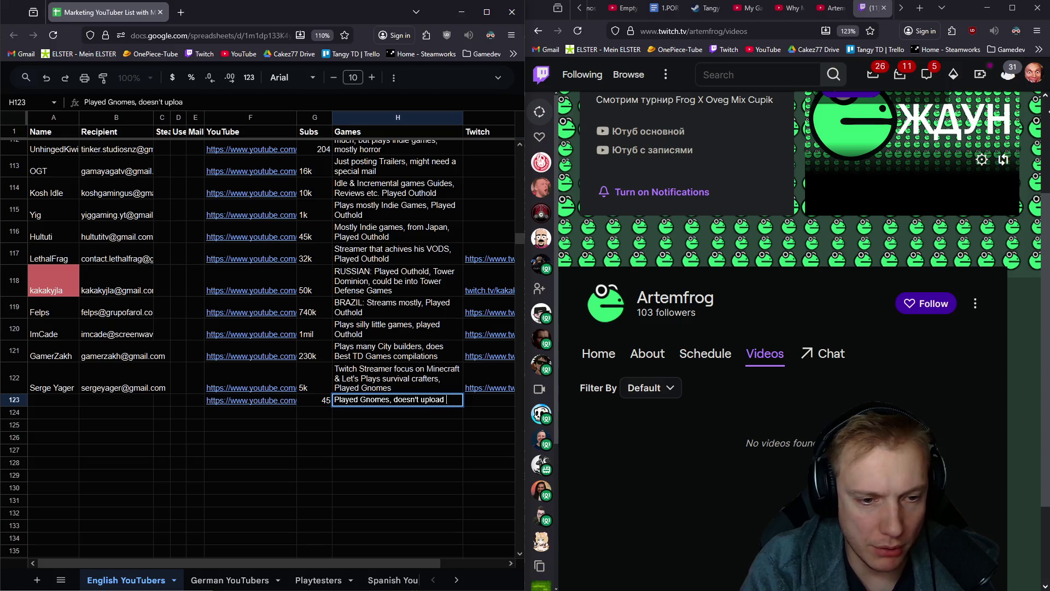
key("Return")
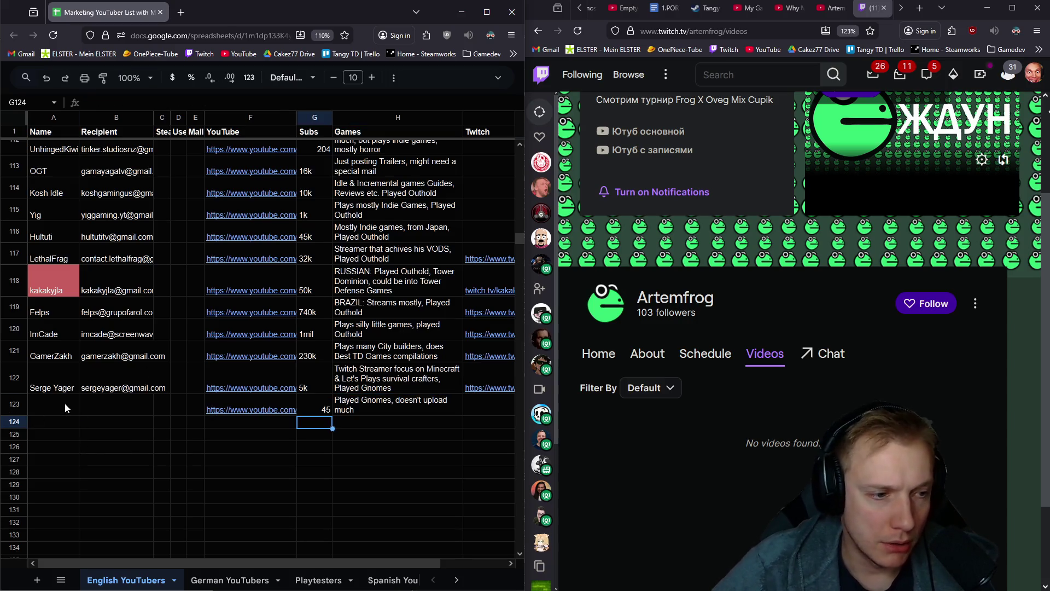
Copy the name Artemfrog from Twitch into A123 and close the Twitch tab
left_click(65, 407)
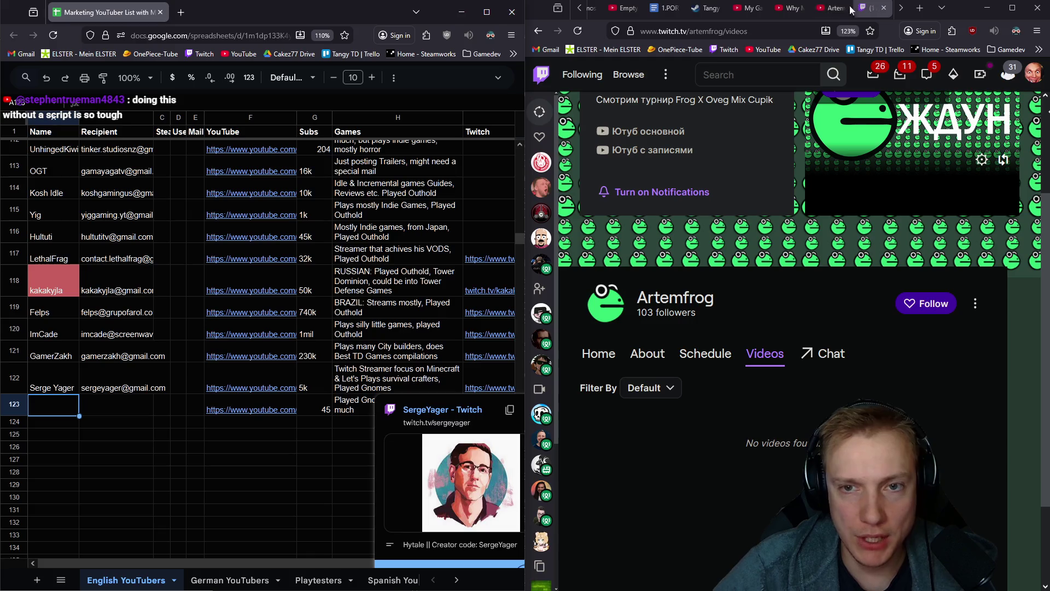
left_click(686, 302)
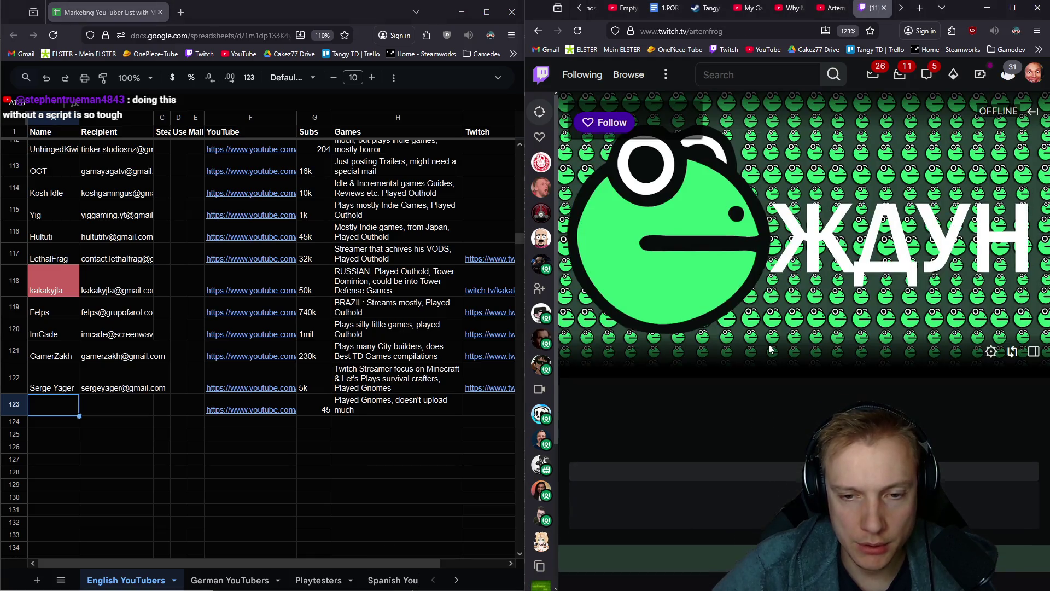
scroll(784, 383, "down", 6)
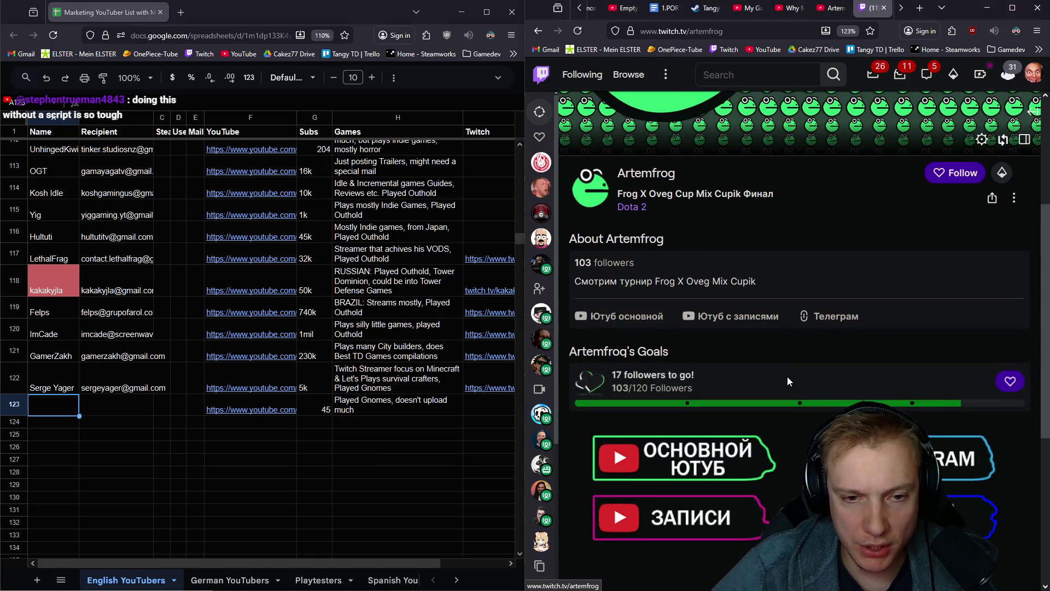
scroll(734, 339, "up", 3)
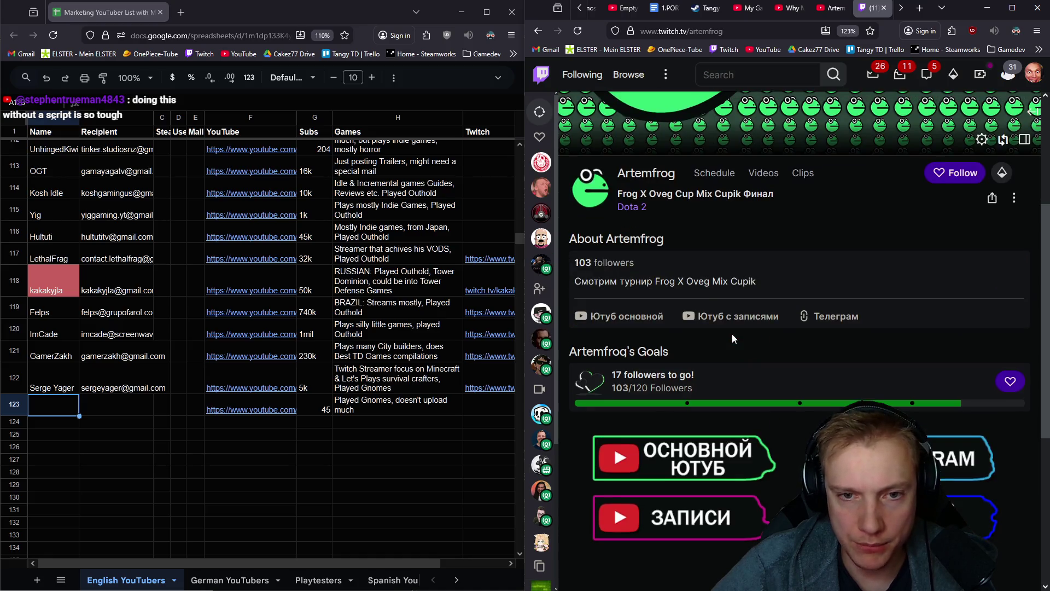
double_click(673, 176)
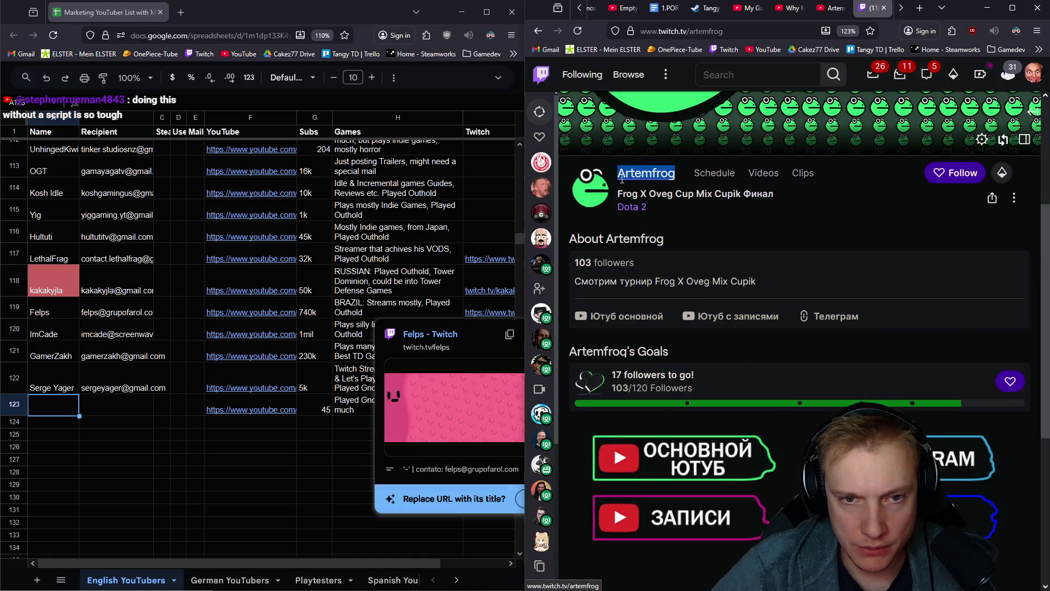
left_click(687, 178)
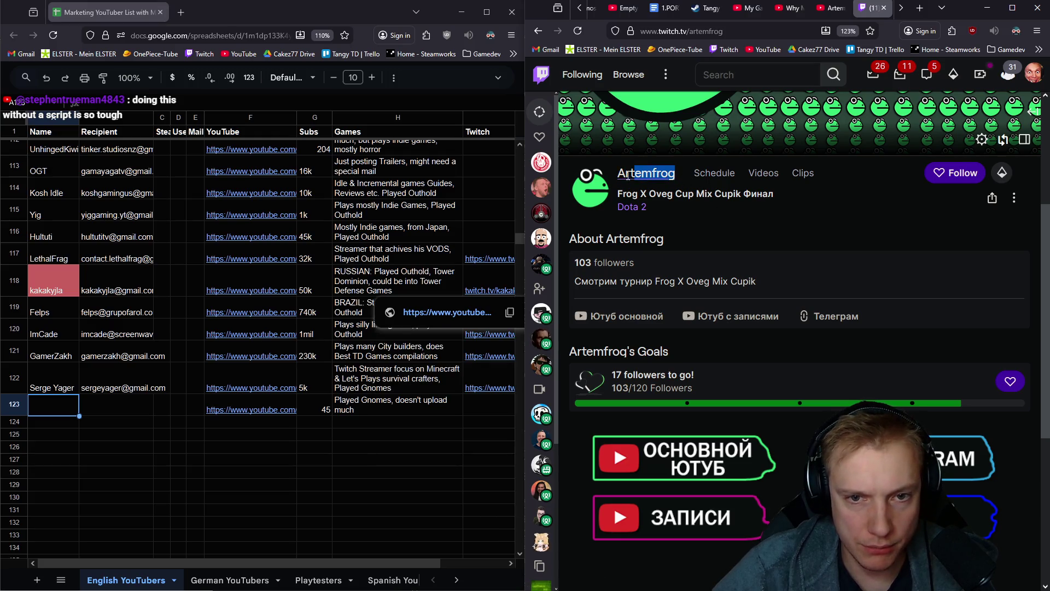
key("ctrl+c")
left_click(53, 405)
key("ctrl+v")
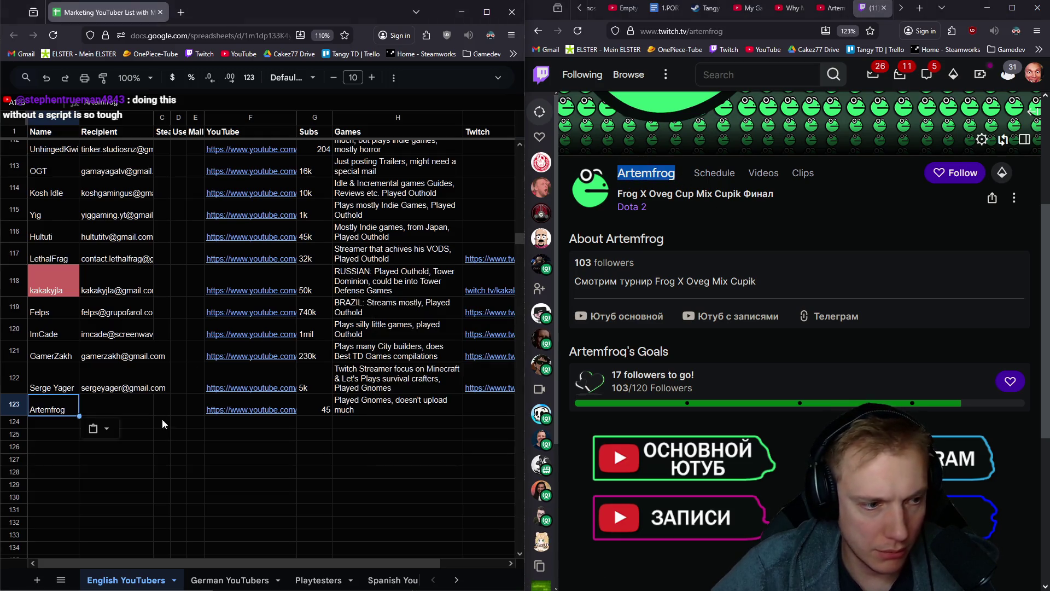
key("Tab")
left_click(884, 7)
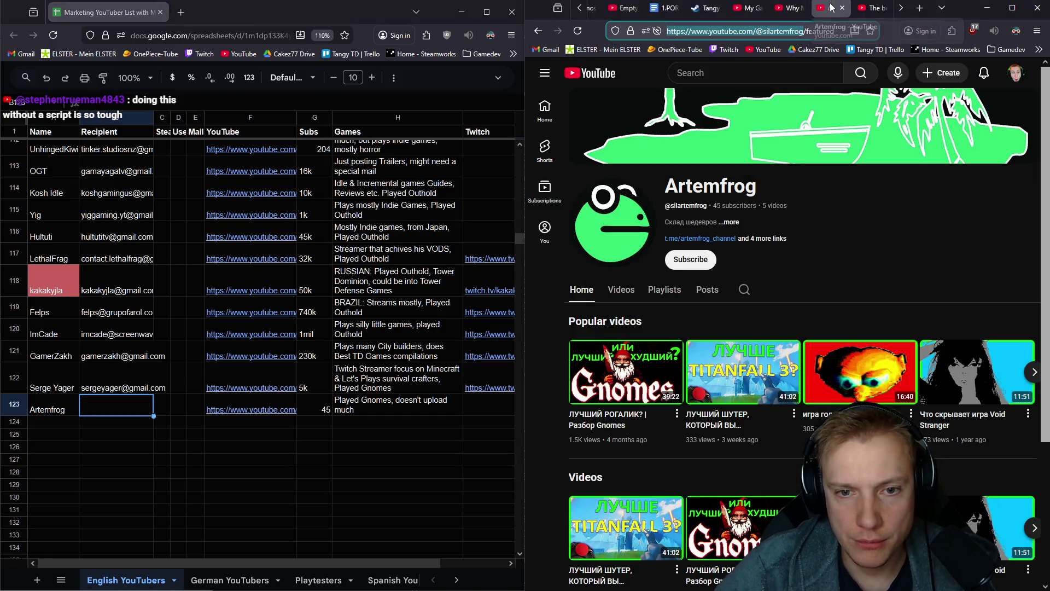
Request Artemfrog's e-mail and tick the reCAPTCHA, then reload the channel page
left_click(733, 222)
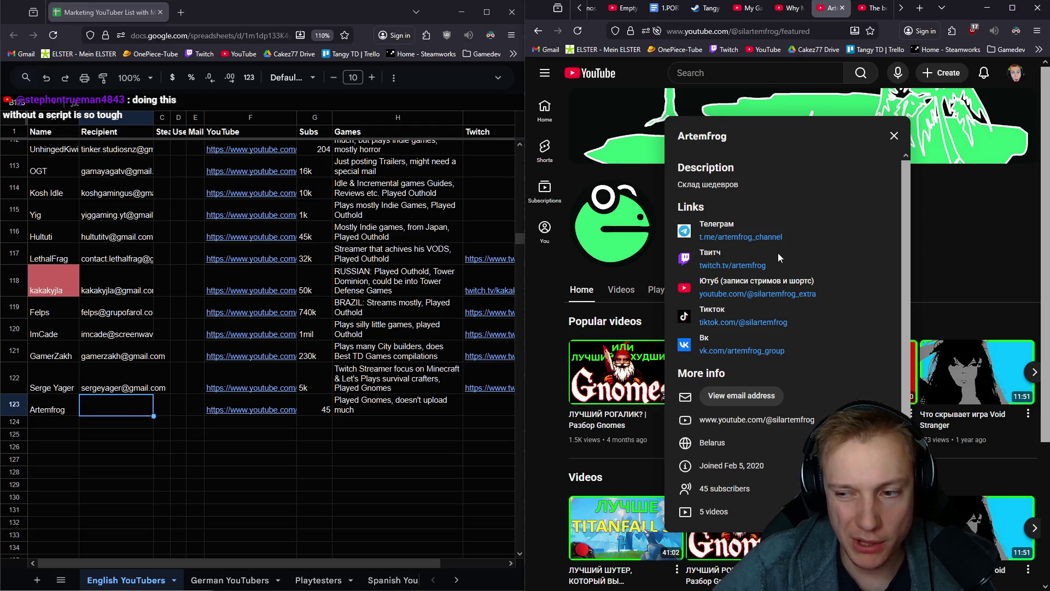
left_click(742, 394)
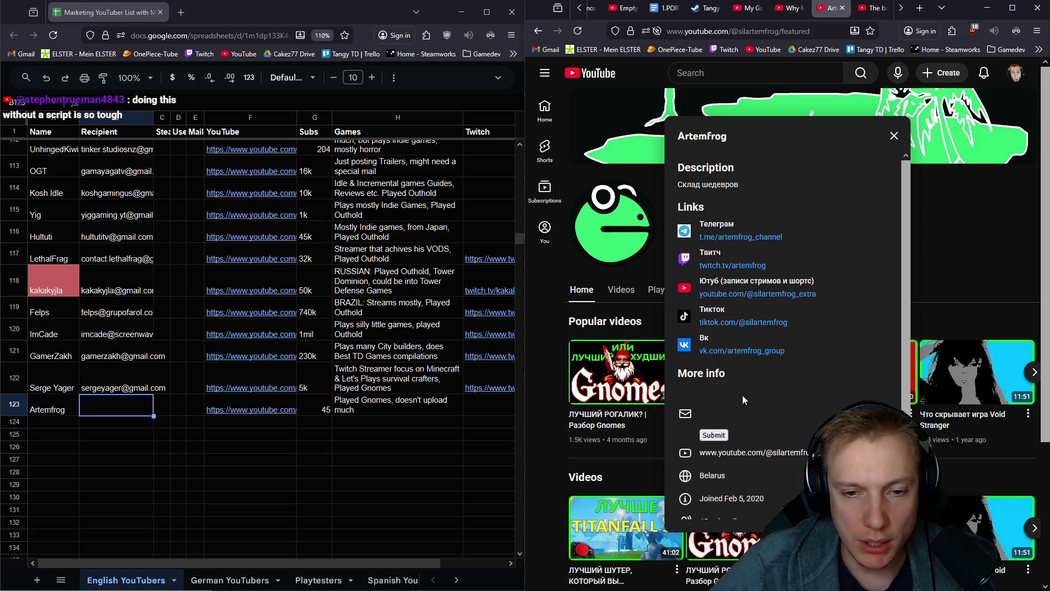
left_click(715, 407)
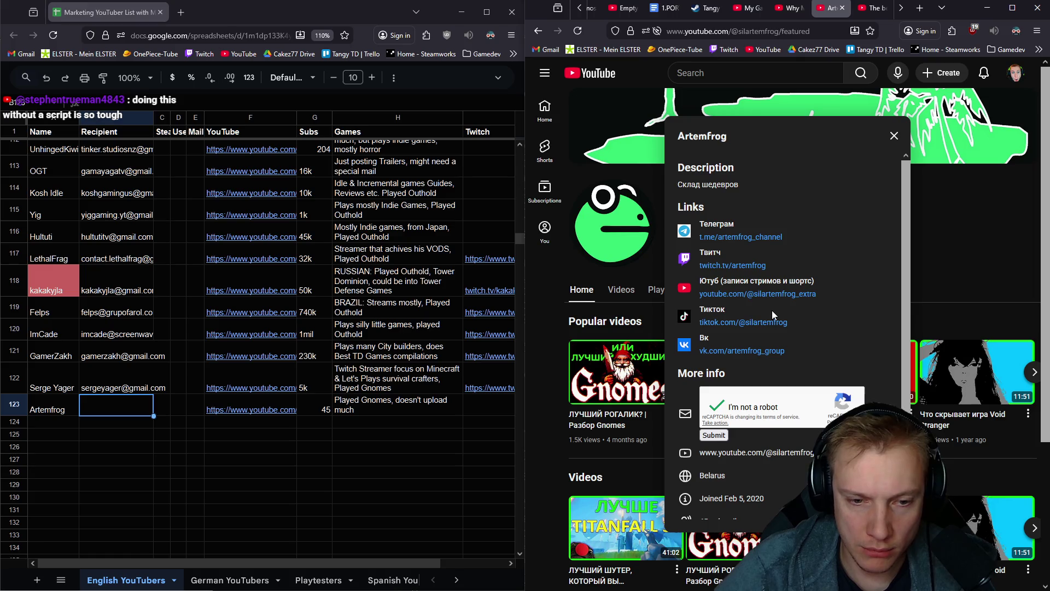
scroll(775, 310, "down", 3)
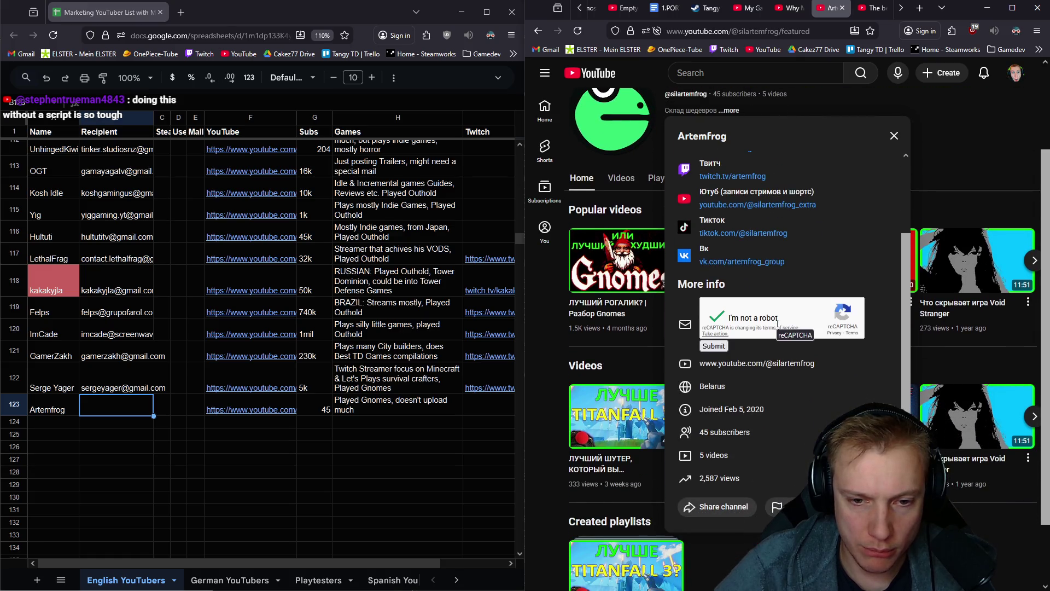
scroll(777, 322, "up", 3)
scroll(968, 290, "up", 3)
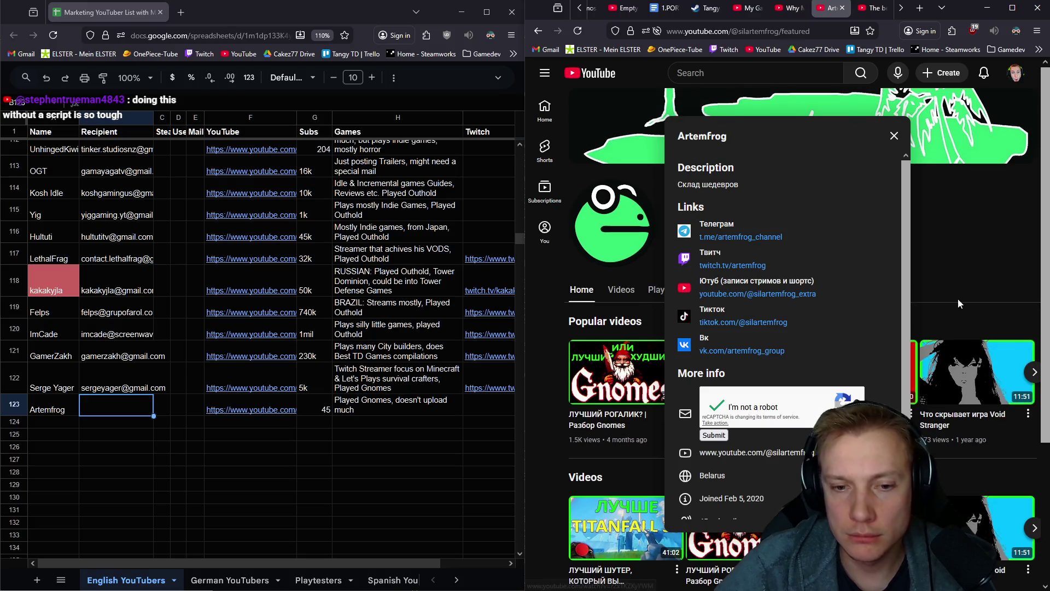
left_click(902, 134)
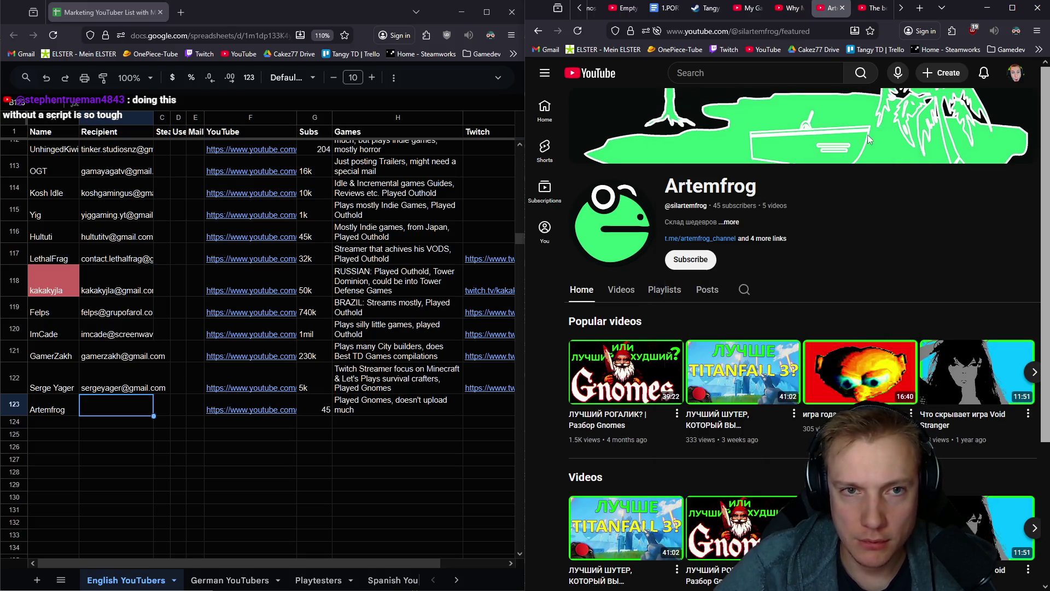
left_click(577, 28)
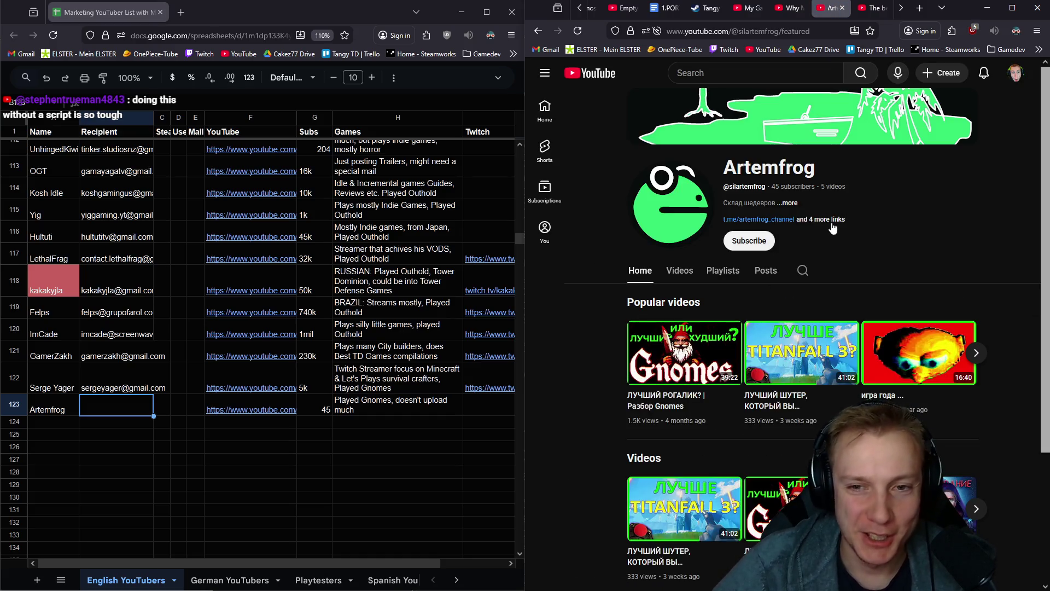
Reveal the business e-mail, paste it into B123, and queue the channel's Twitch link
left_click(788, 210)
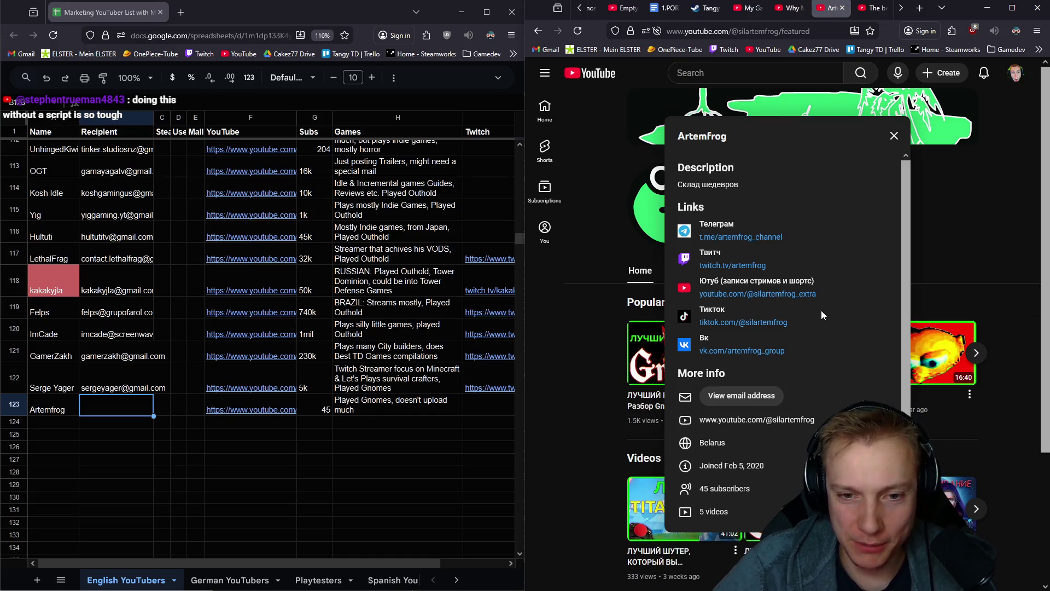
left_click(742, 397)
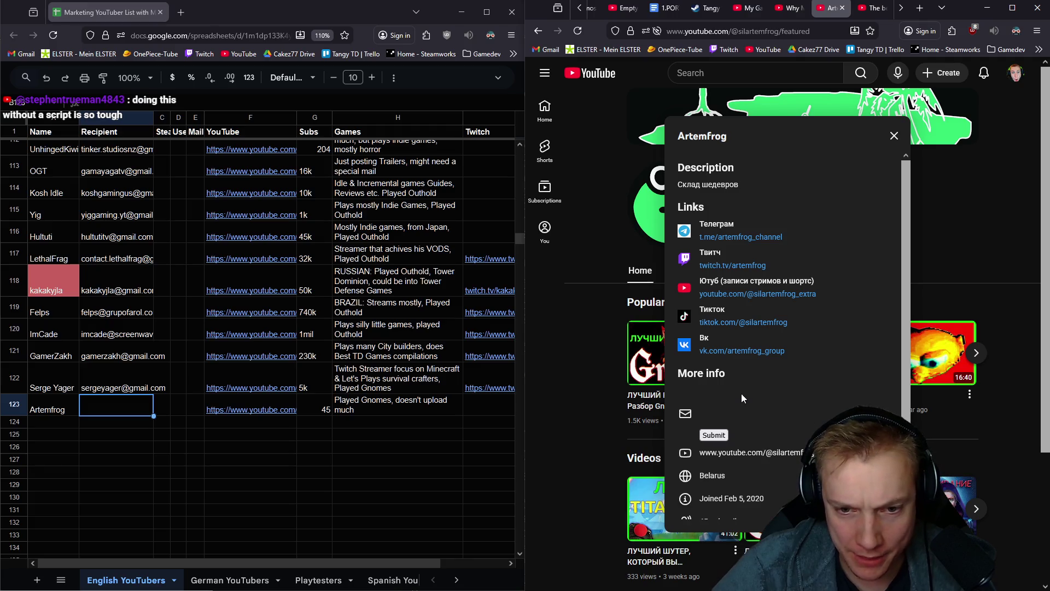
left_click(717, 437)
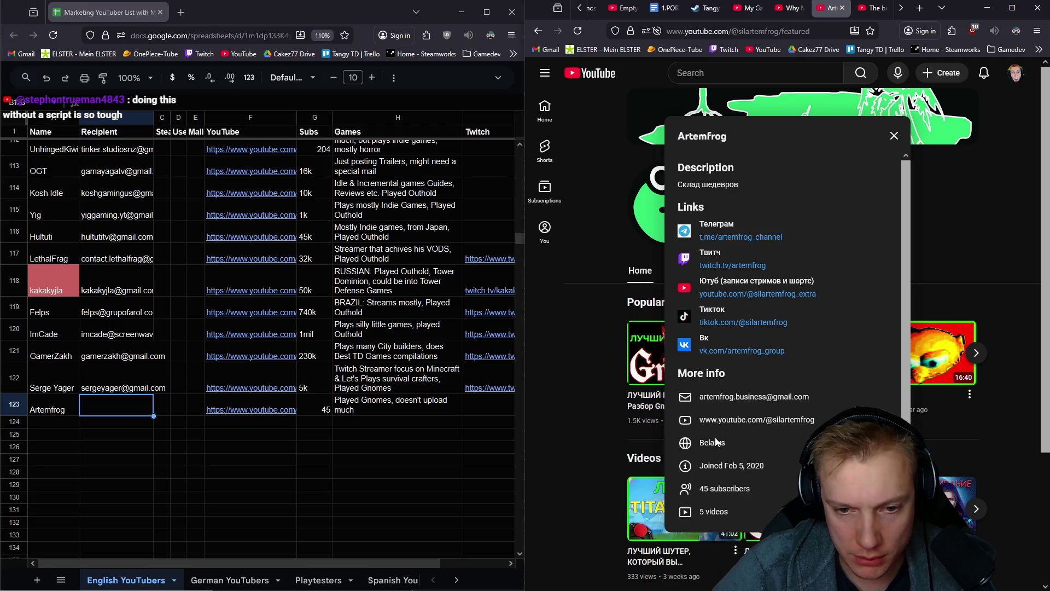
right_click(740, 397)
left_click(773, 408)
left_click(108, 409)
key("ctrl+v")
middle_click(744, 262)
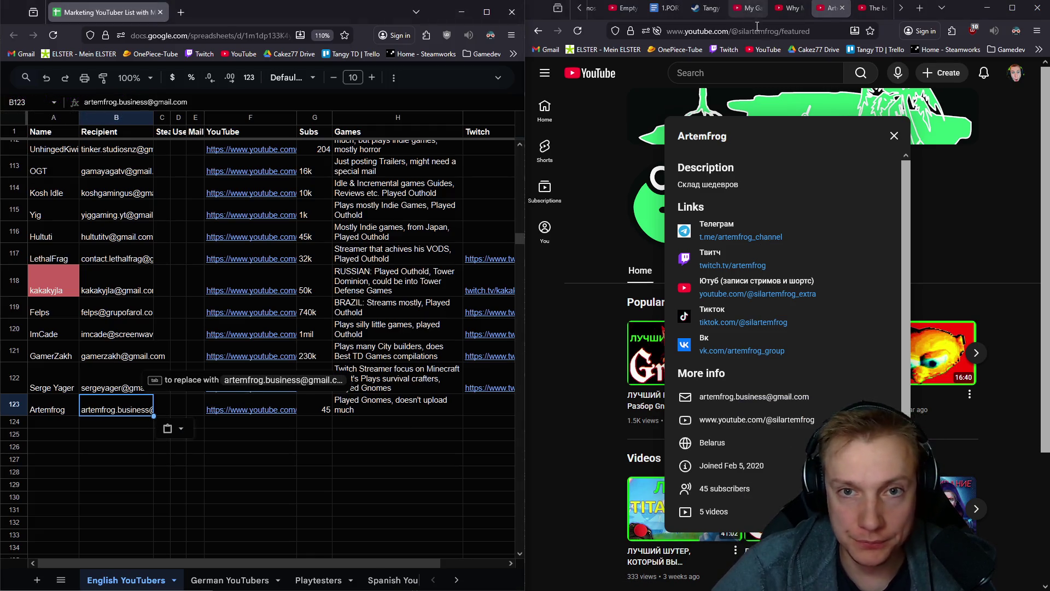
middle_click(822, 6)
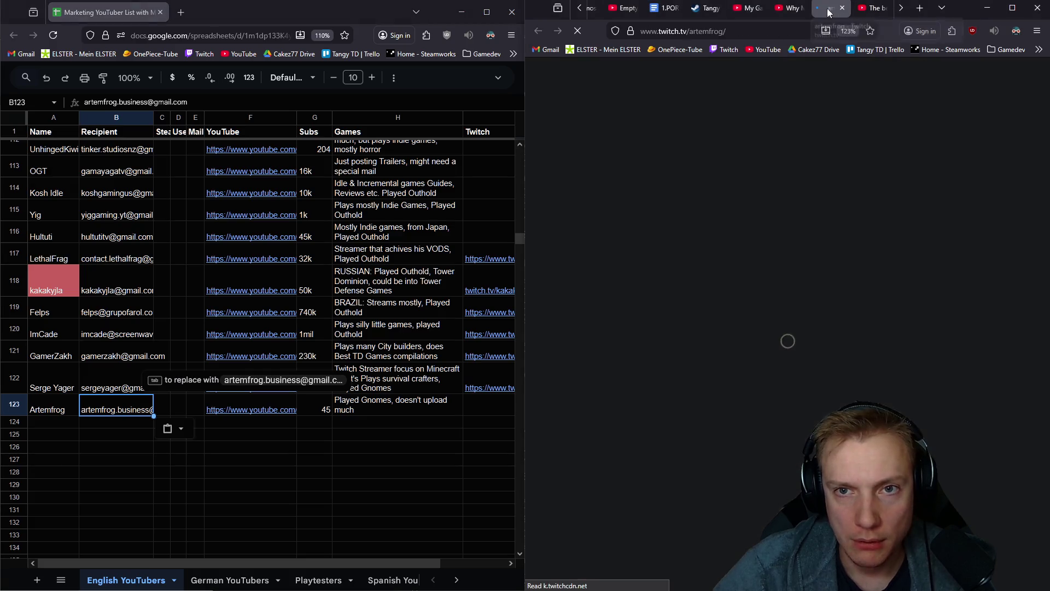
Paste Artemfrog's Twitch channel URL into I123
key("ctrl+l")
left_click(482, 413)
key("ctrl+v")
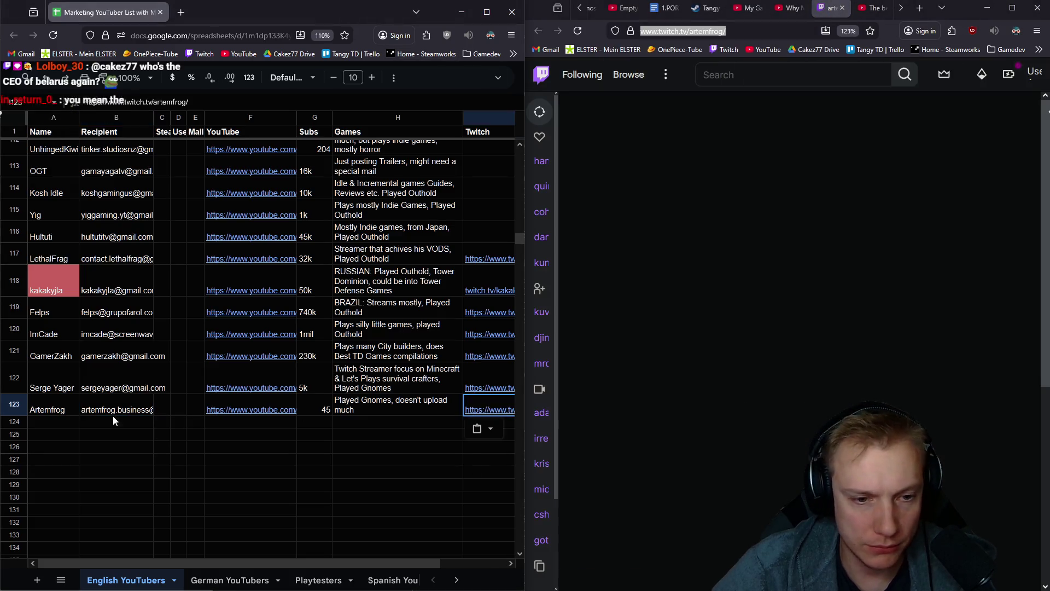
left_click(76, 421)
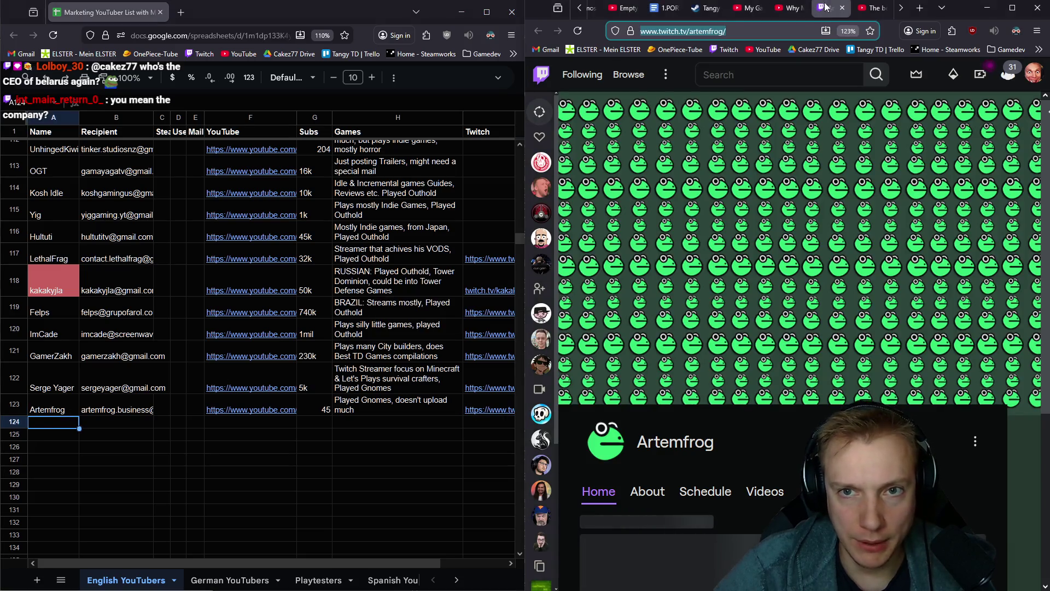
Close the Twitch tab and open the runehawk channel from its Gnomes first-look video
middle_click(827, 8)
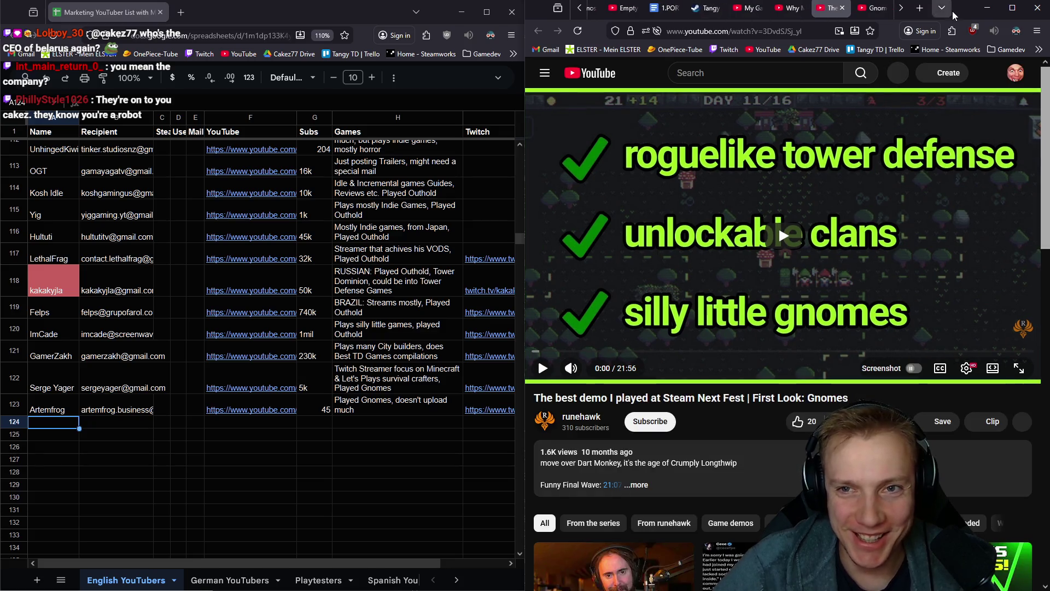
left_click(902, 8)
scroll(909, 7, "down", 3)
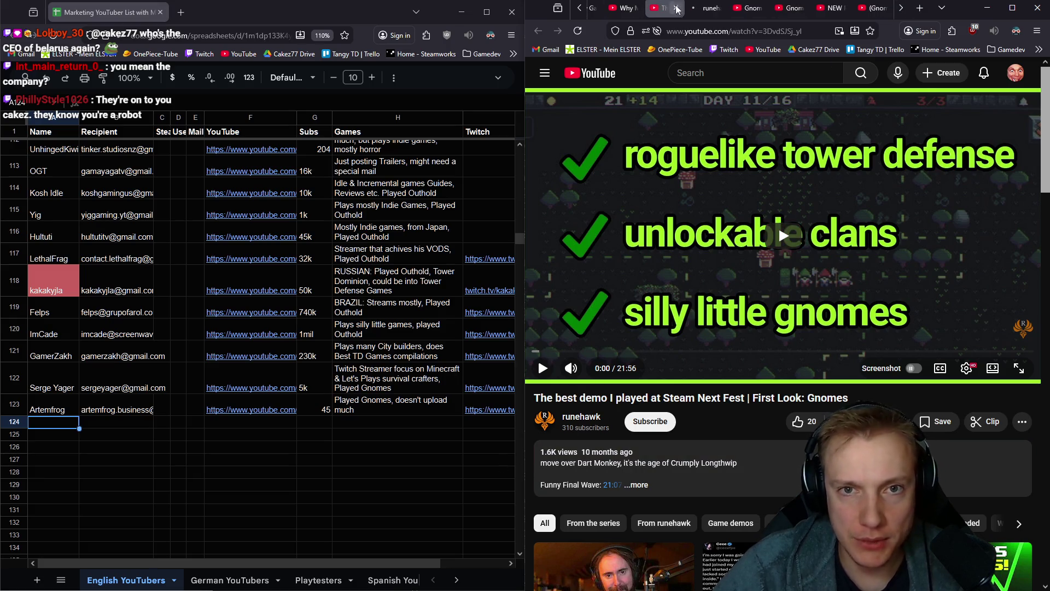
left_click(581, 417)
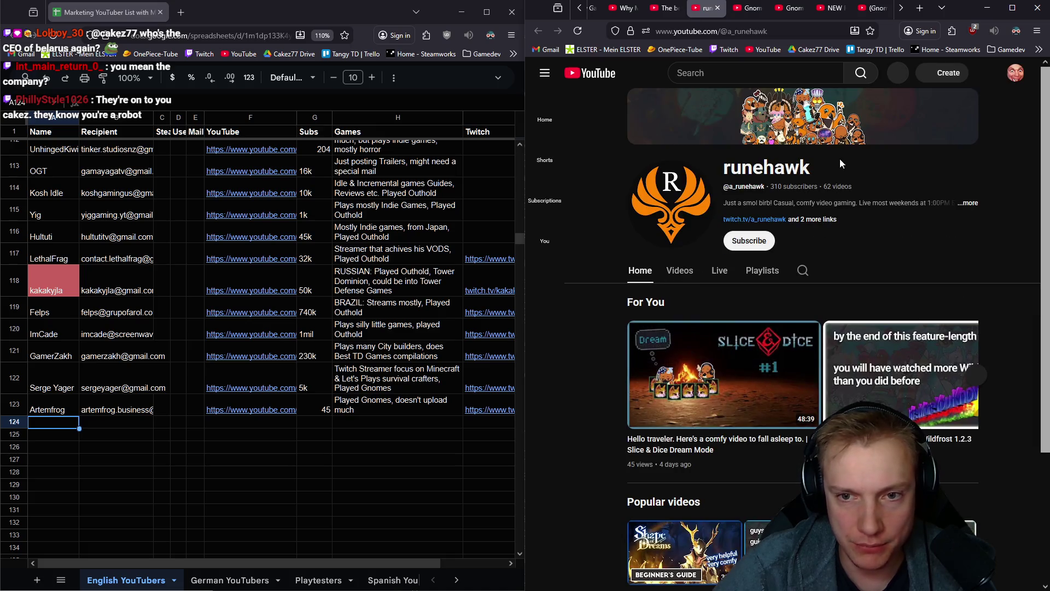
Open runehawk's channel details, queue its Twitch link, and enter runehawk in A124
left_click(674, 276)
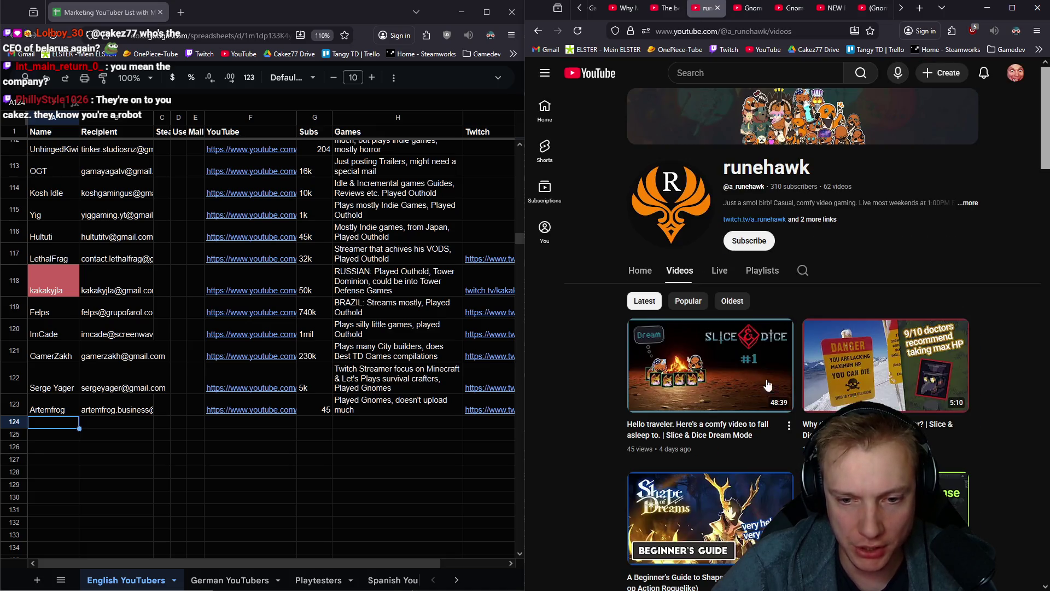
scroll(862, 400, "down", 4)
scroll(711, 328, "up", 4)
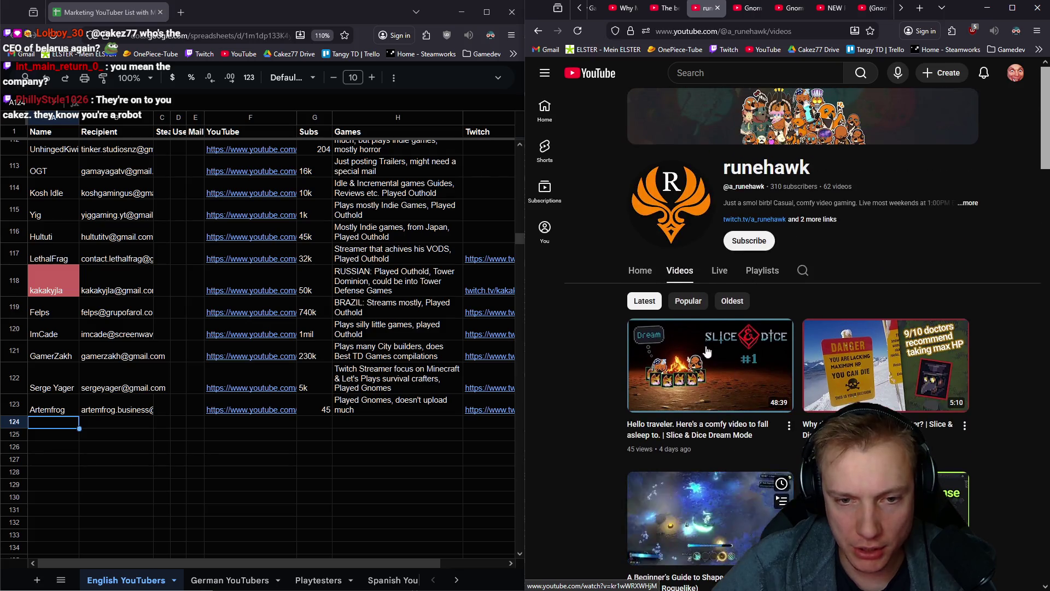
left_click(641, 273)
left_click(967, 203)
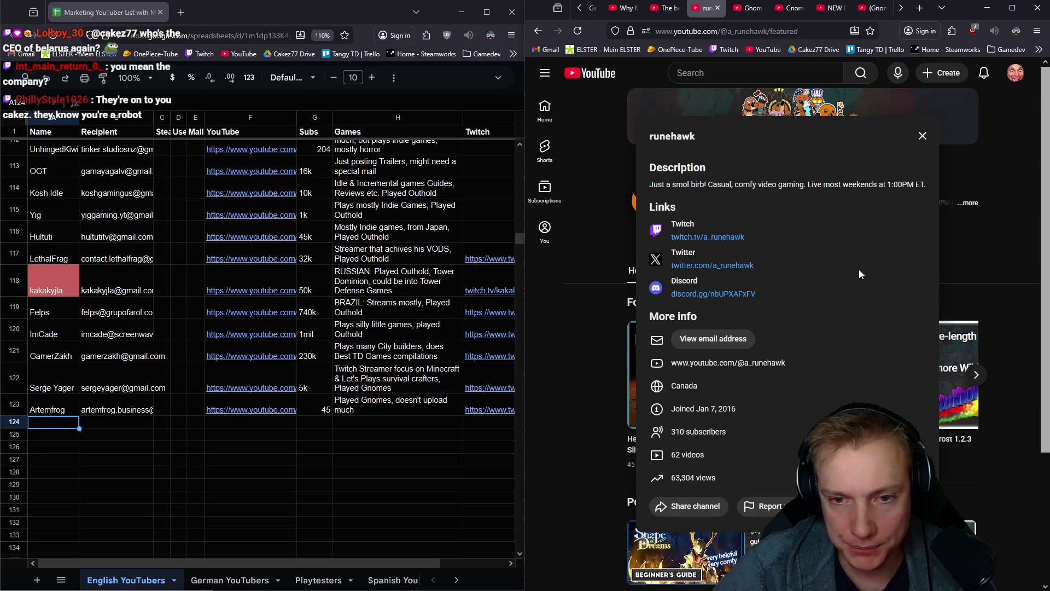
middle_click(708, 237)
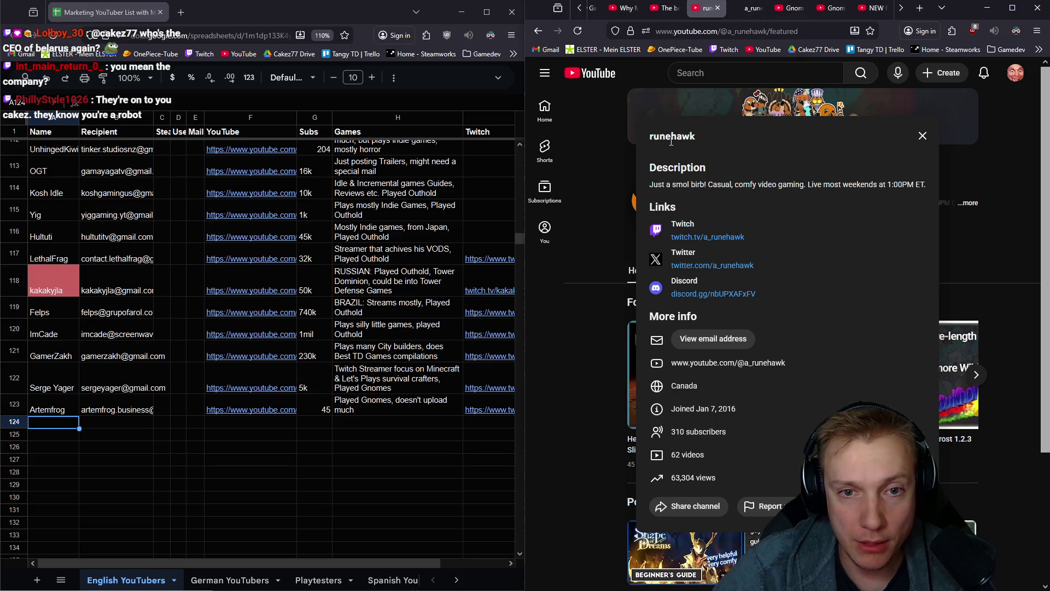
left_click(43, 428)
key("ctrl+v")
key("Tab")
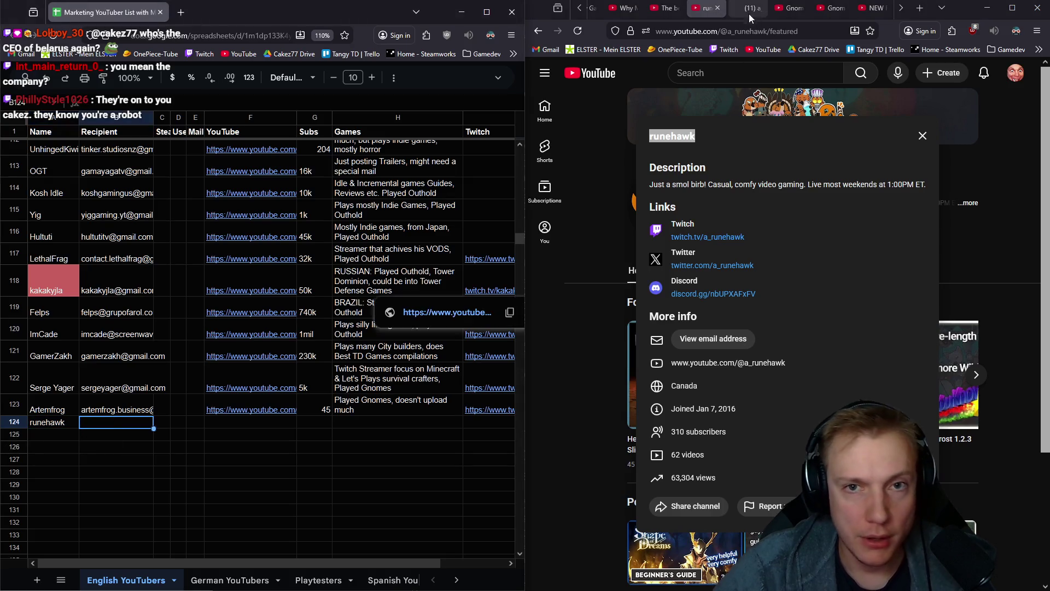
Review runehawk's Twitch stream and About section
left_click(747, 7)
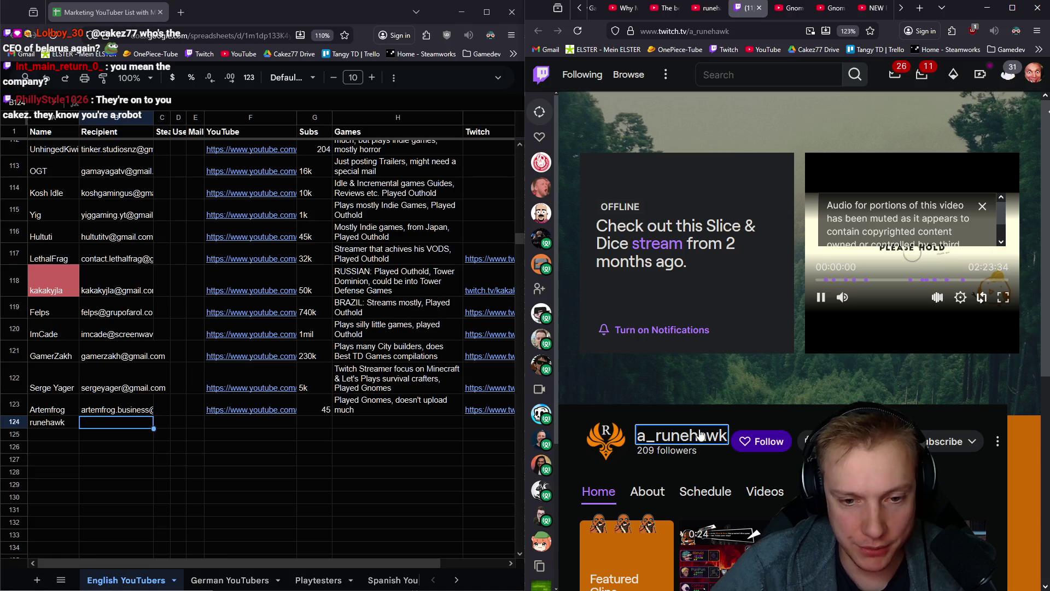
left_click(688, 443)
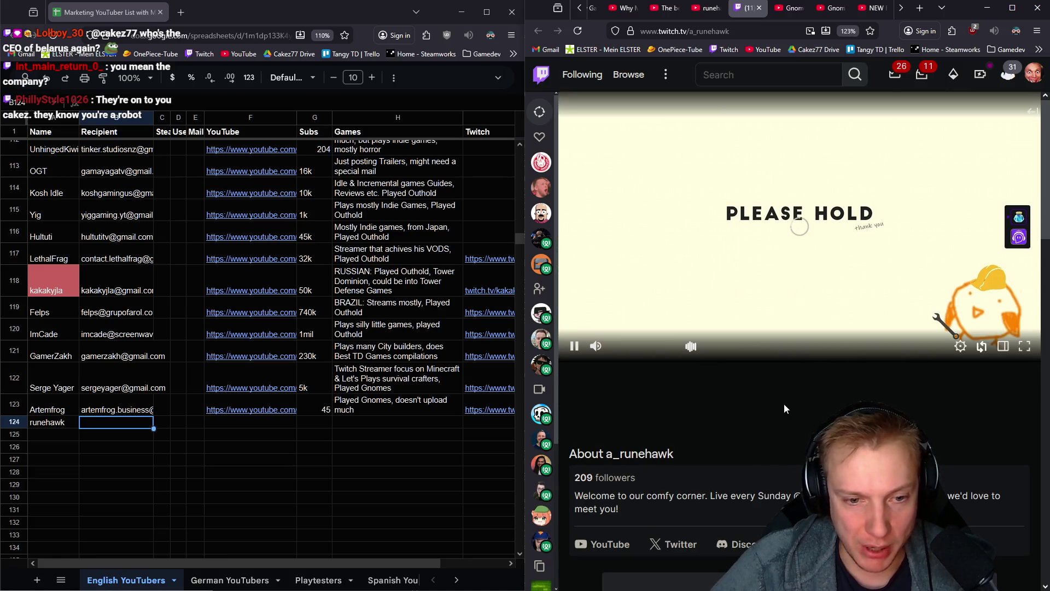
scroll(783, 403, "down", 2)
scroll(767, 419, "down", 4)
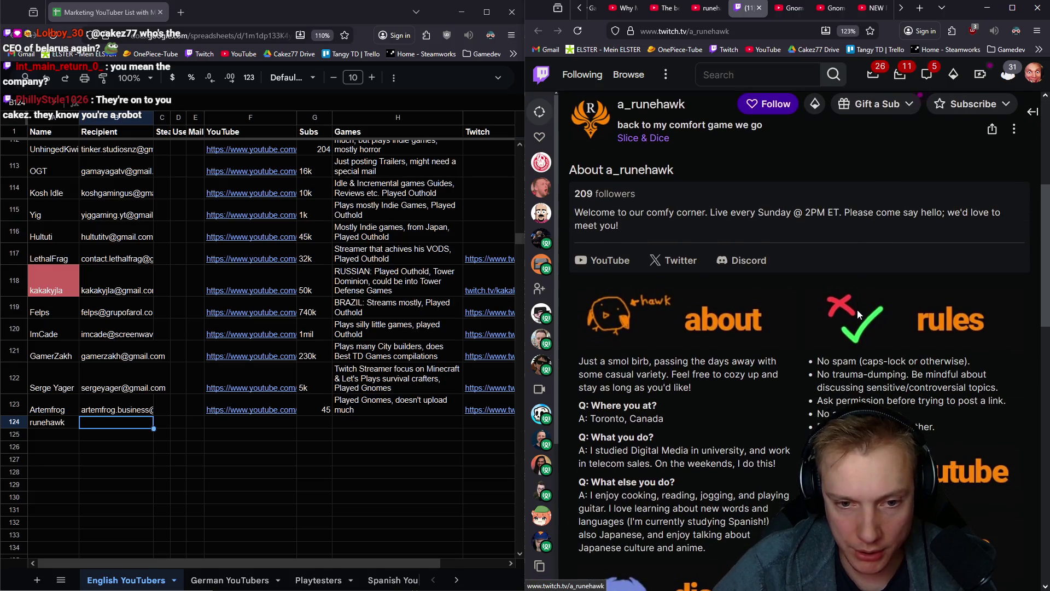
scroll(766, 399, "down", 10)
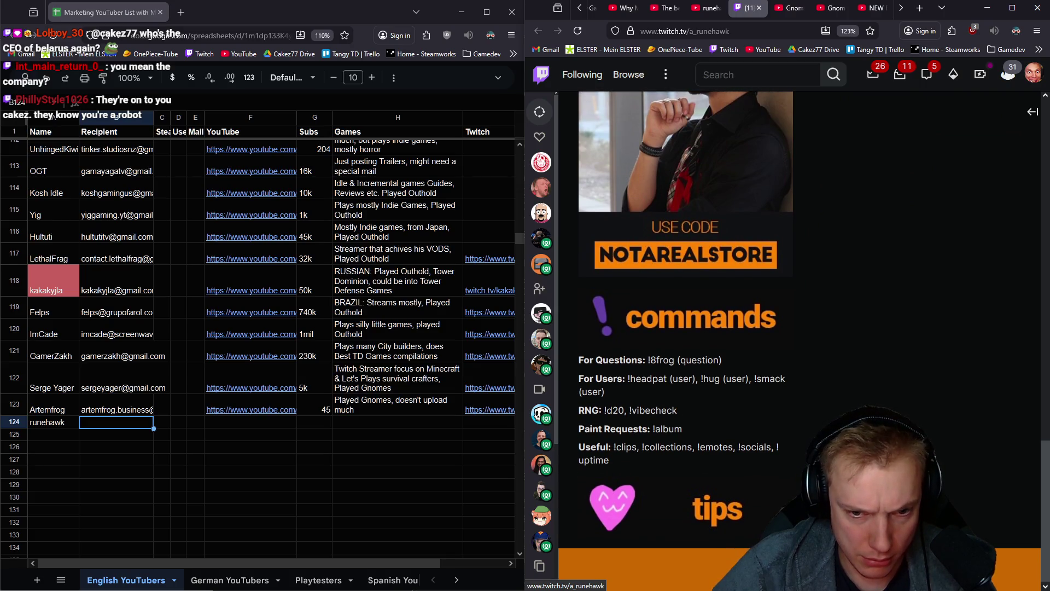
scroll(874, 398, "up", 10)
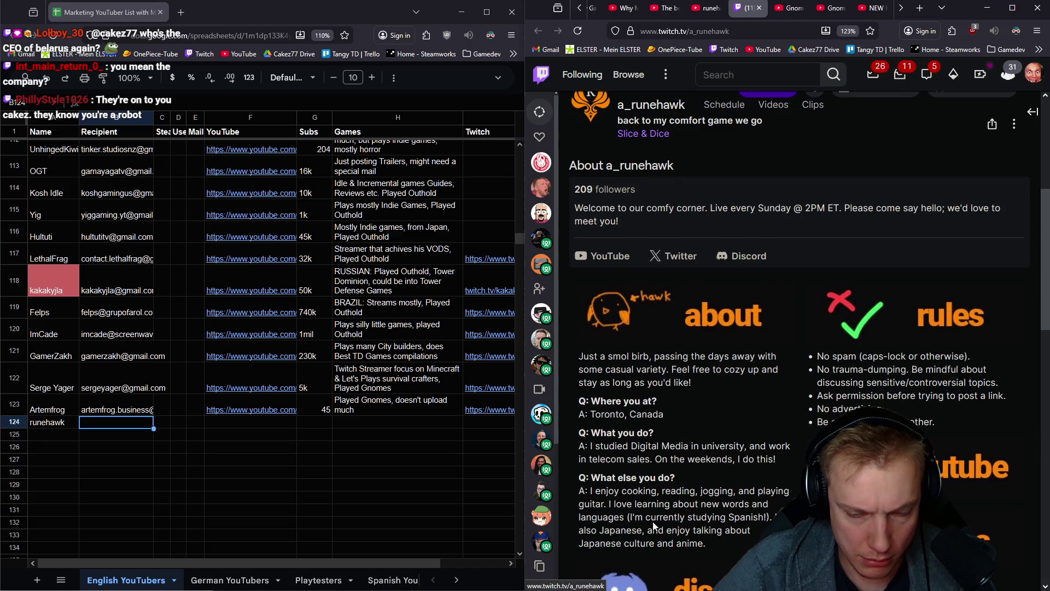
scroll(857, 360, "down", 2)
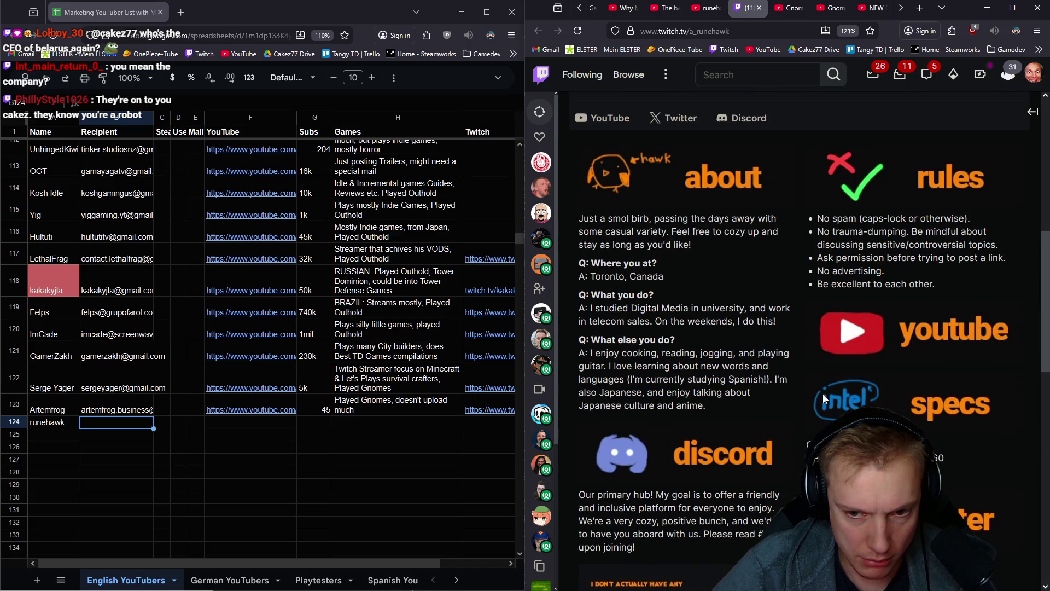
scroll(690, 404, "up", 4)
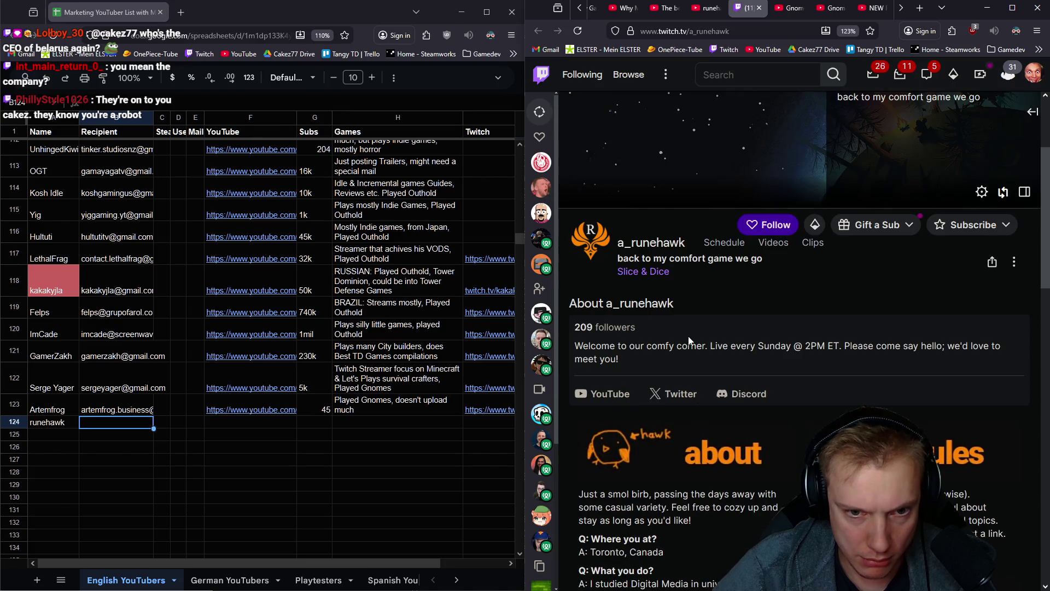
scroll(688, 336, "down", 3)
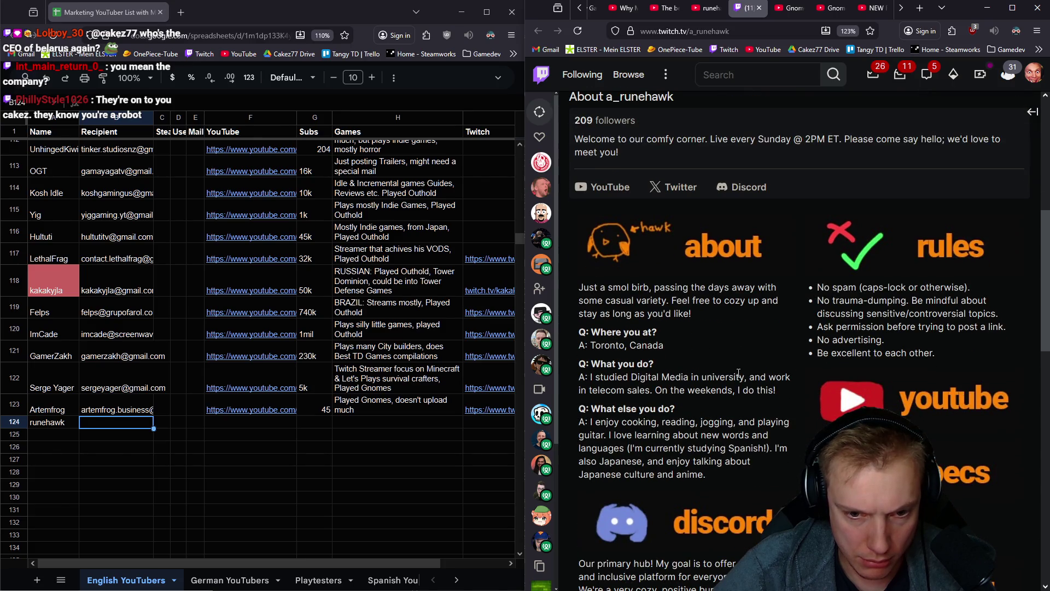
Request runehawk's e-mail address on YouTube and tick the reCAPTCHA check
left_click(706, 8)
left_click(705, 342)
left_click(685, 361)
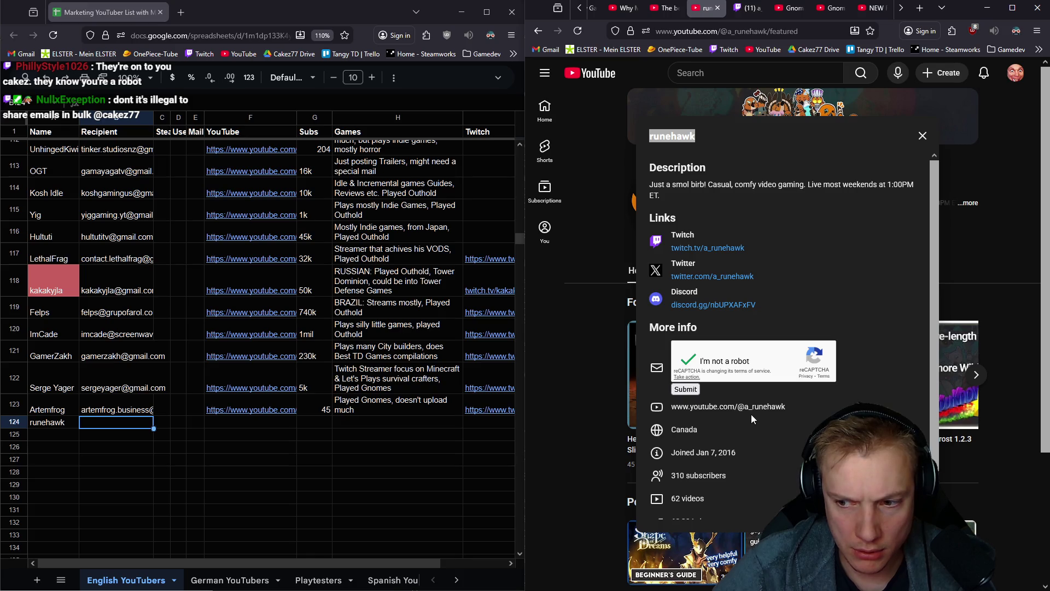
Reveal the channel's contact e-mail and paste it into row 124's Recipient cell
left_click(684, 389)
right_click(734, 350)
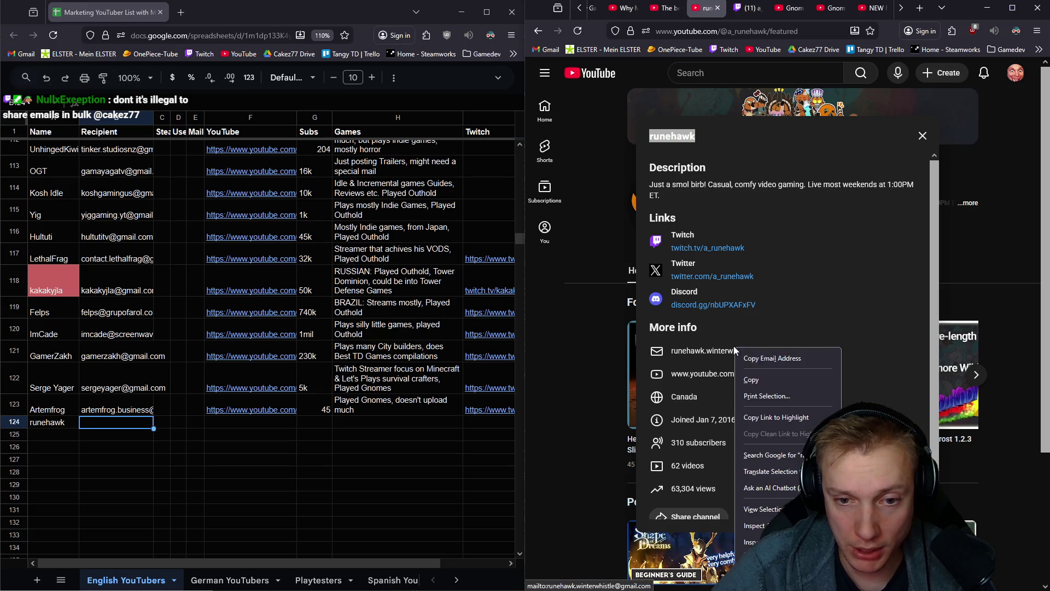
left_click(765, 359)
left_click(116, 422)
key("ctrl+v")
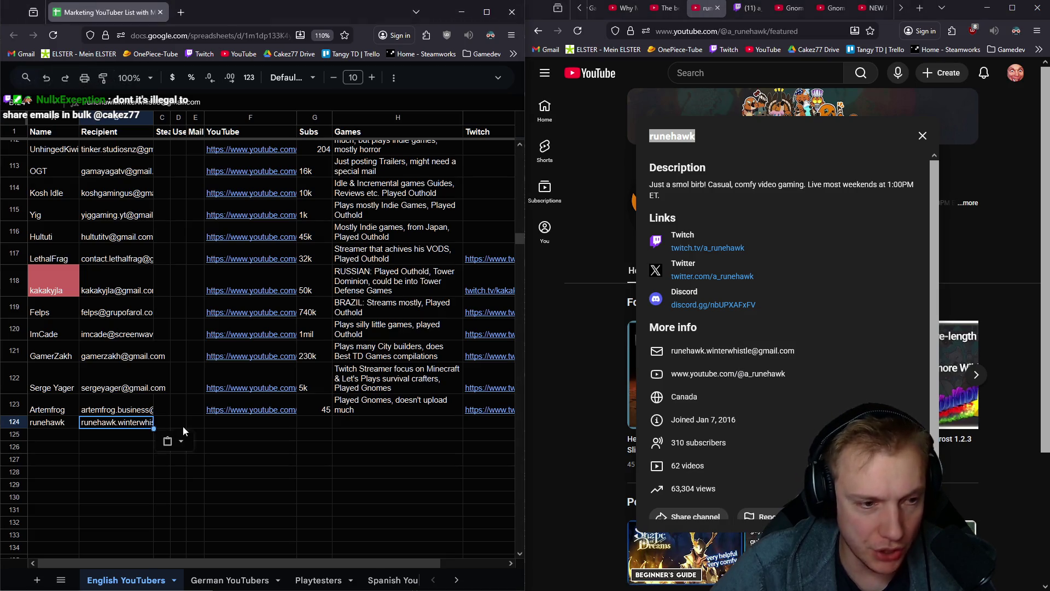
Put the runehawk channel link in F124 and 310 in the Subs column
left_click(221, 424)
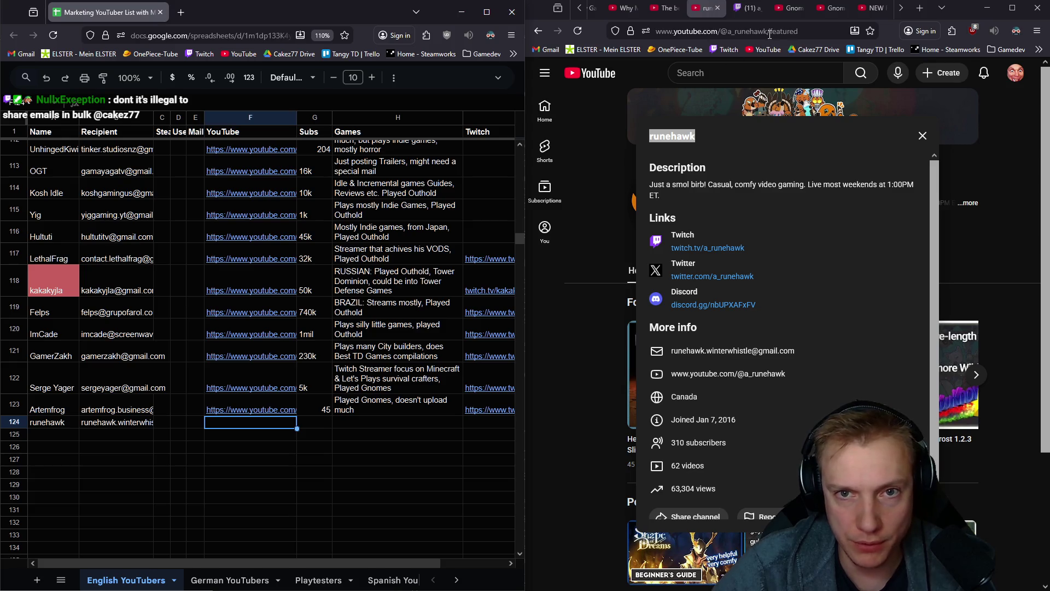
left_click_drag(770, 31, 655, 32)
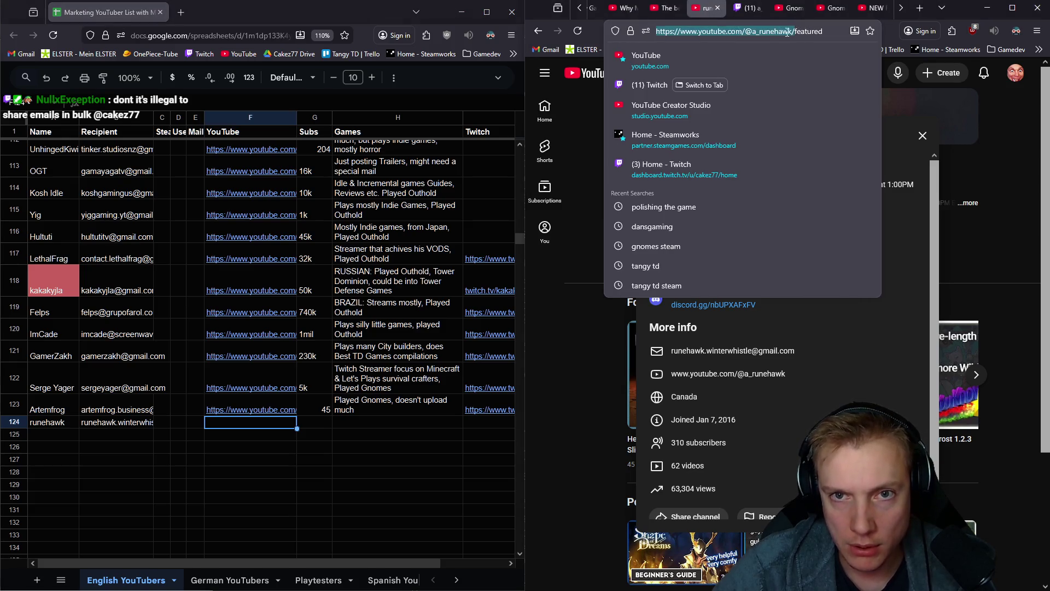
left_click_drag(787, 33, 791, 31)
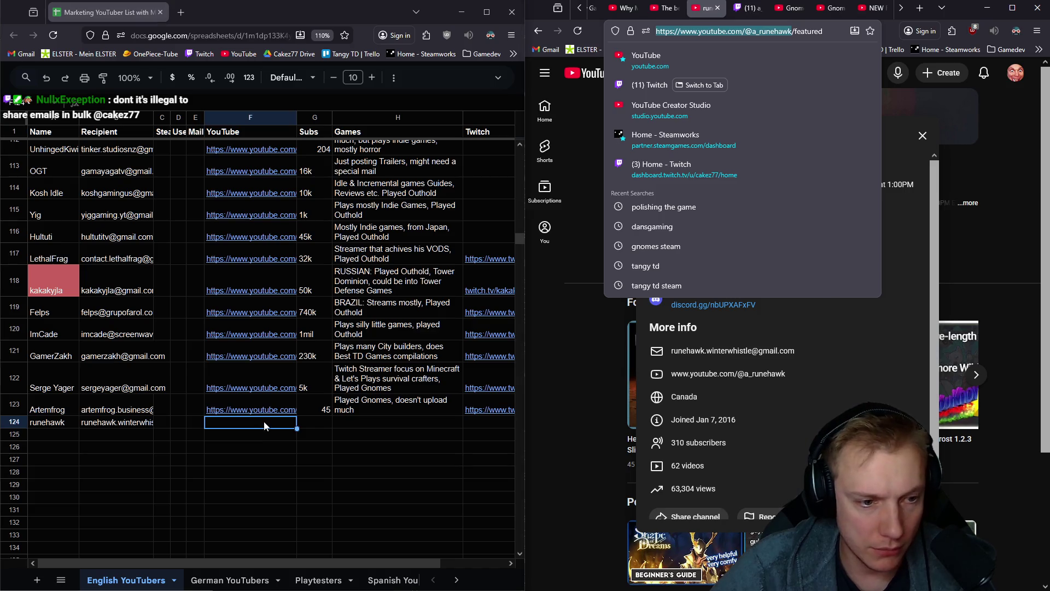
left_click(264, 421)
key("ctrl+v")
key("Tab")
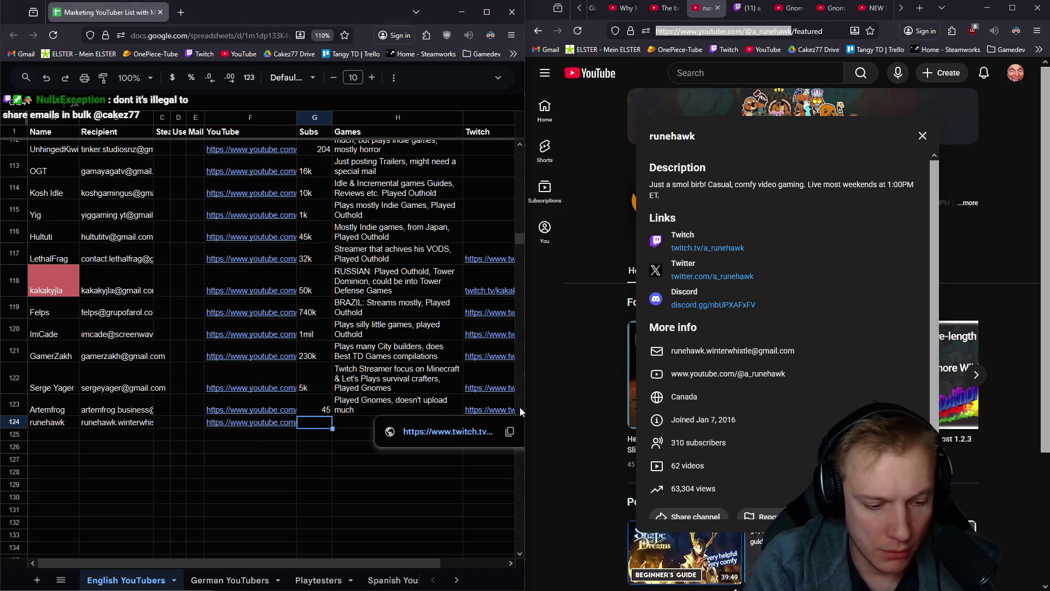
type("310")
key("Tab")
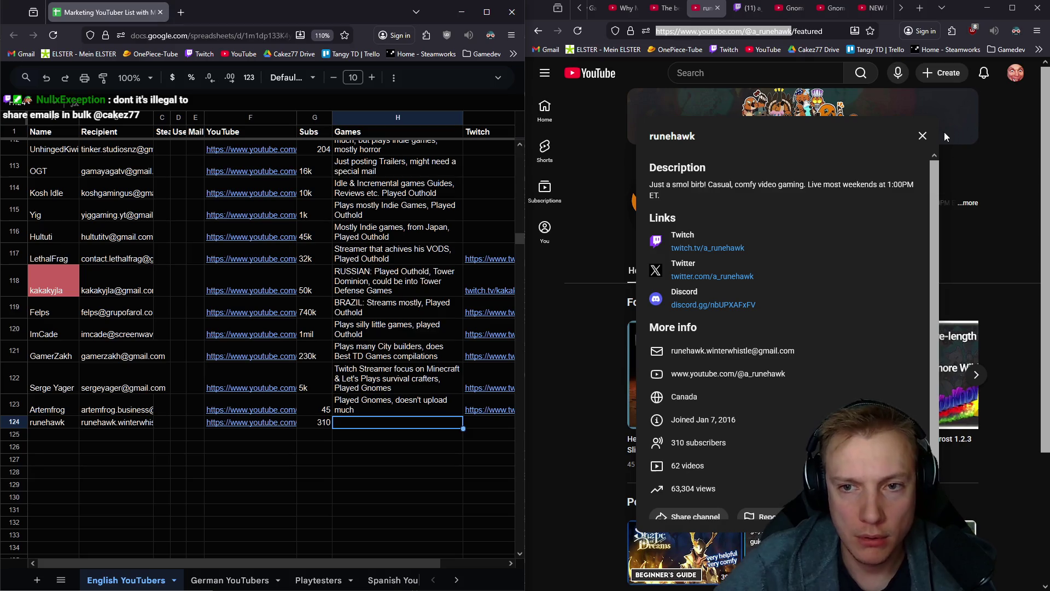
Review the channel's About details, then write the games note starting 'Pd much' in H124
left_click(923, 137)
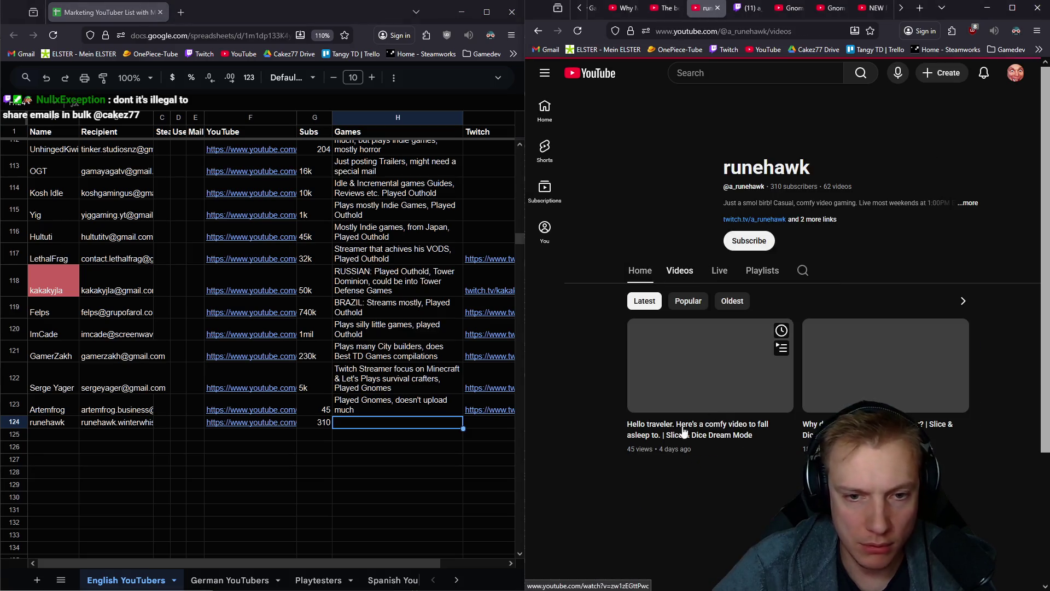
left_click(973, 206)
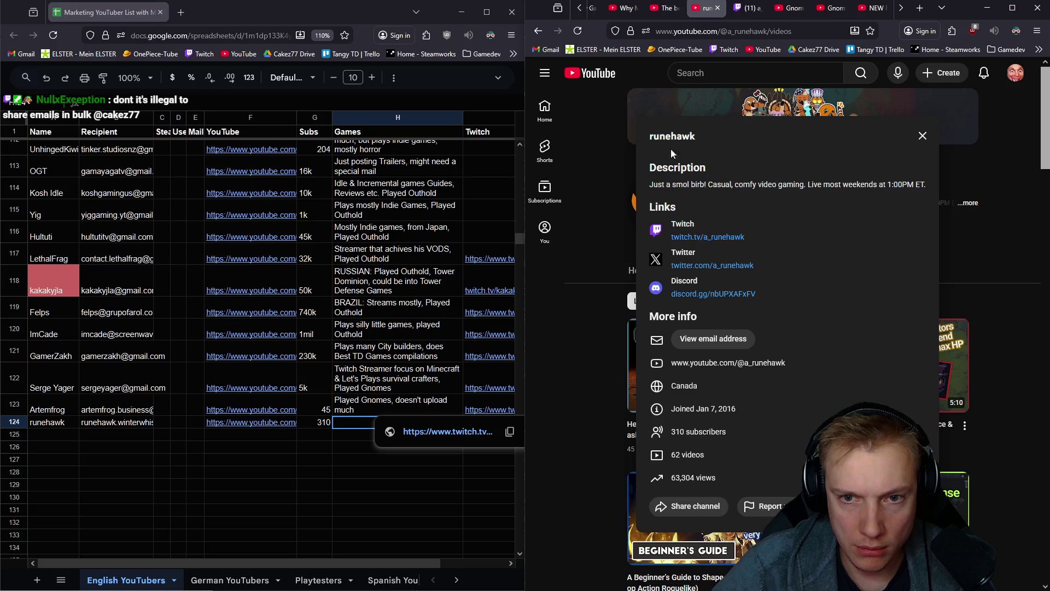
left_click(1005, 237)
scroll(930, 273, "down", 3)
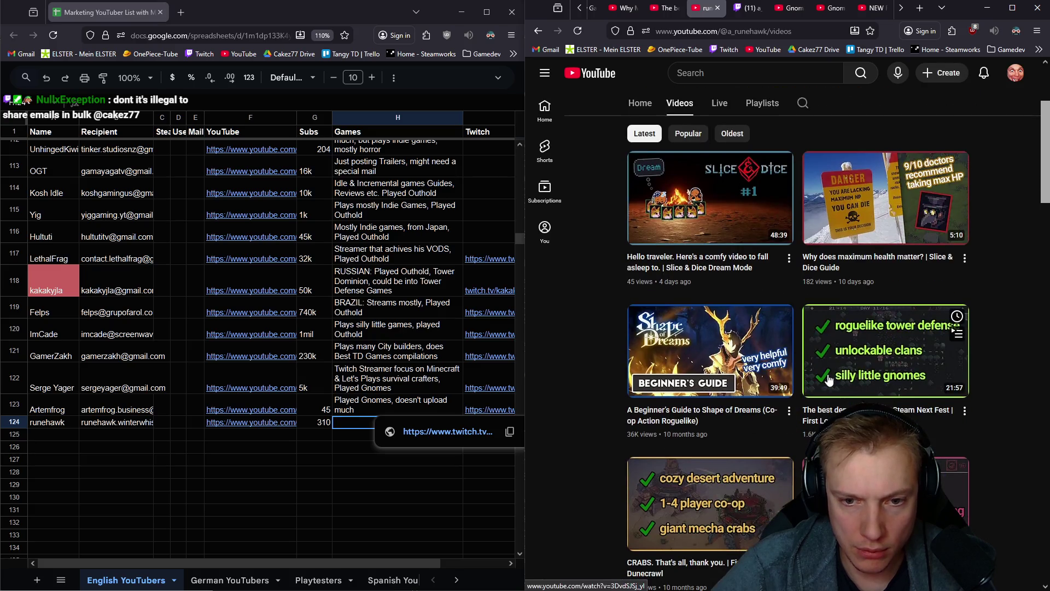
left_click(350, 425)
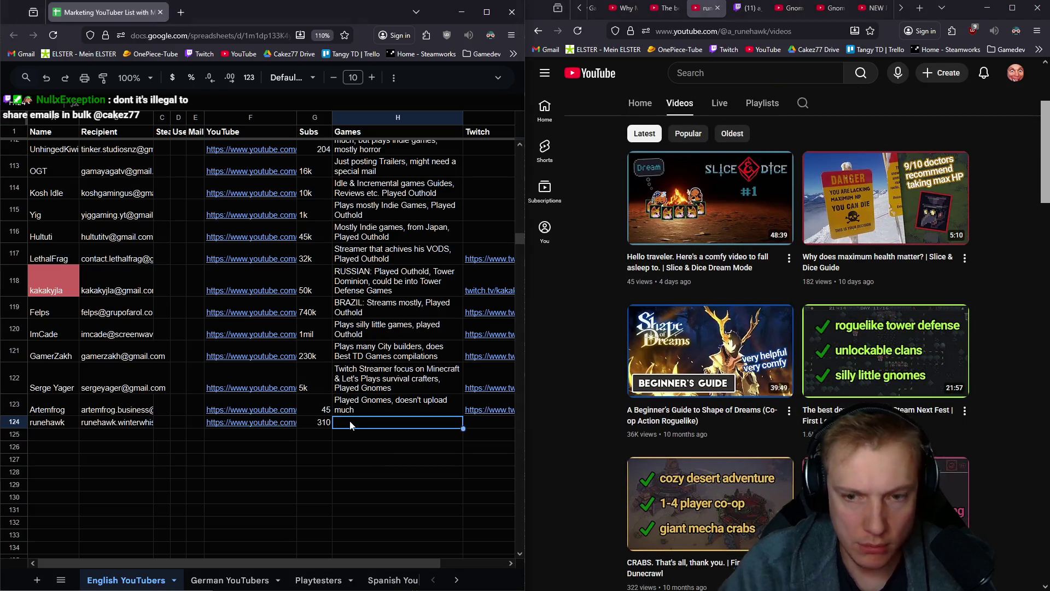
type("Played Gnoems, doesn't up")
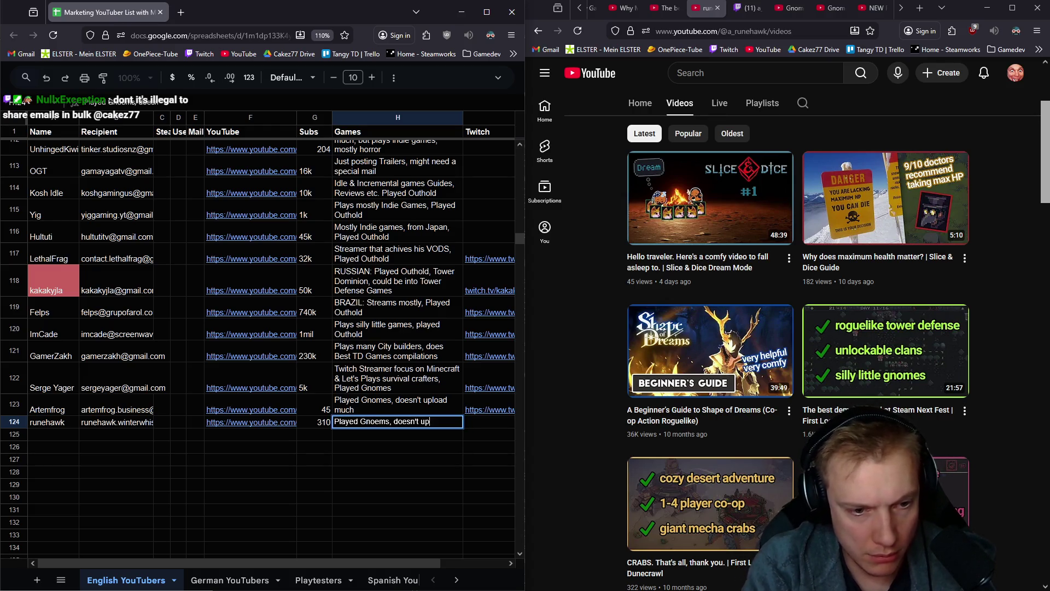
type("load much")
key("Tab")
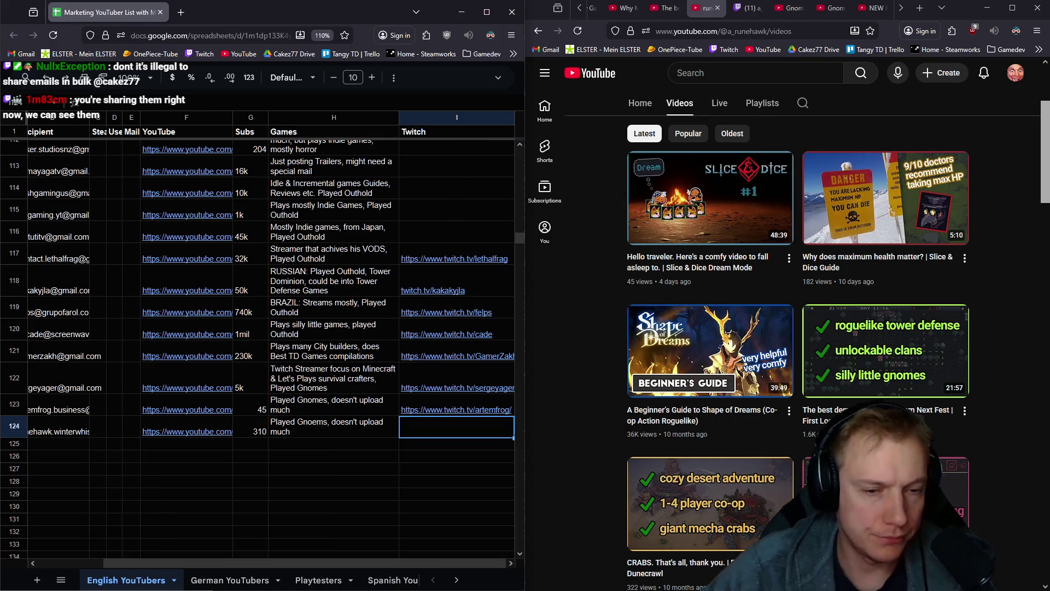
Copy the contact's Twitch URL into I124, move to row 125, and close the Twitch page
left_click(747, 7)
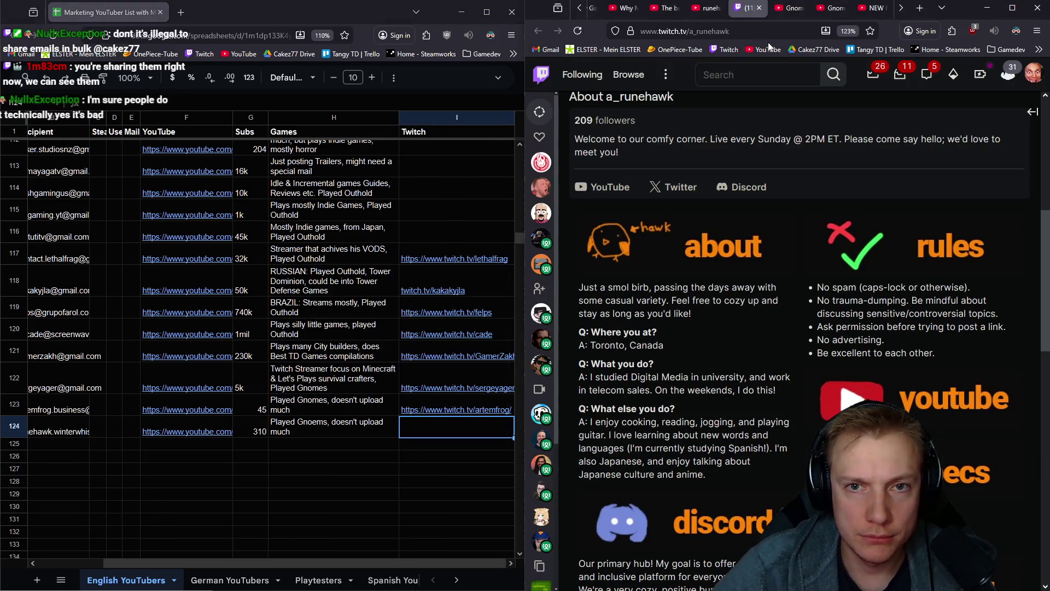
left_click(684, 32)
key("ctrl+c")
key("alt+Tab")
key("ctrl+v")
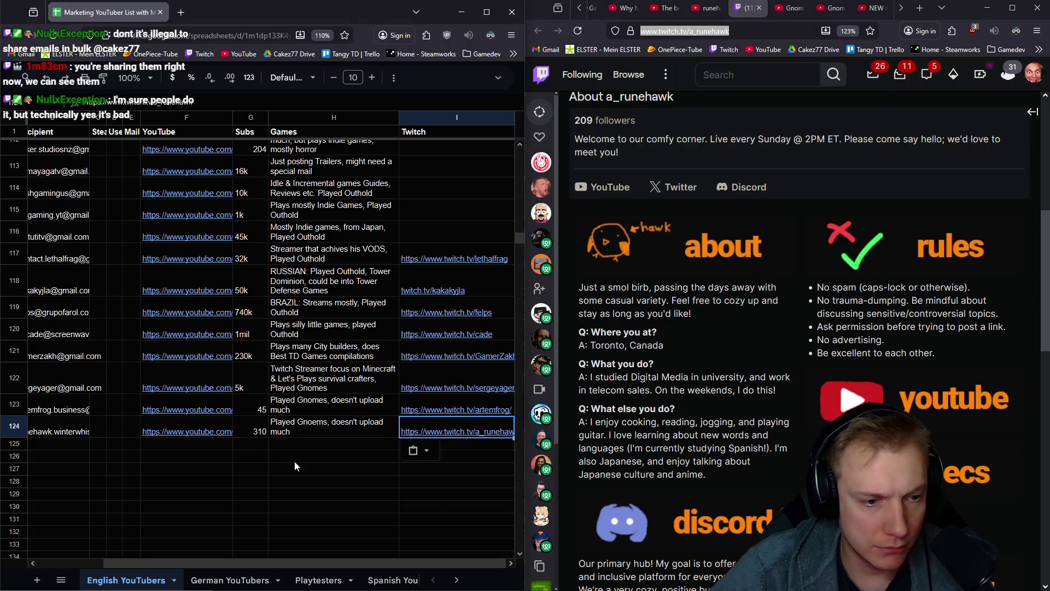
left_click_drag(282, 561, 216, 560)
key("Return")
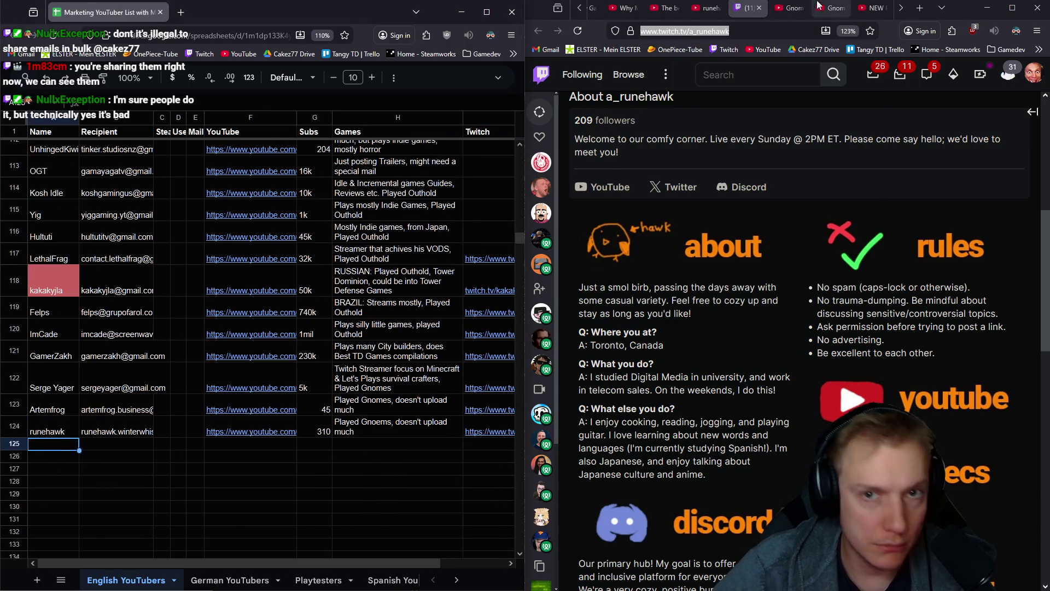
left_click(748, 8)
left_click(759, 8)
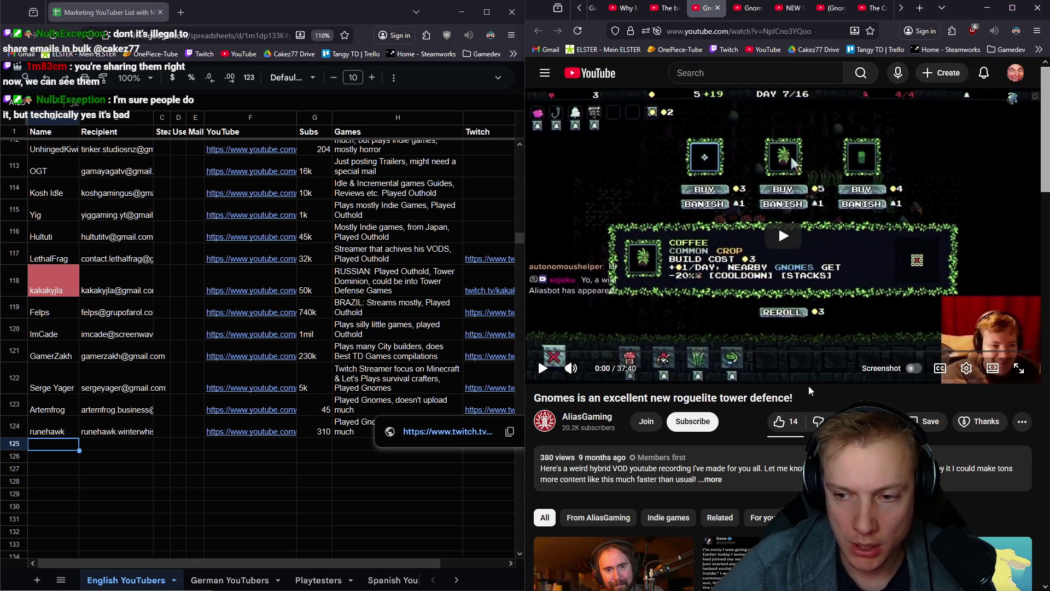
Open the Gnomes video channel's About details, queue its Twitch link, and request the e-mail
left_click(590, 421)
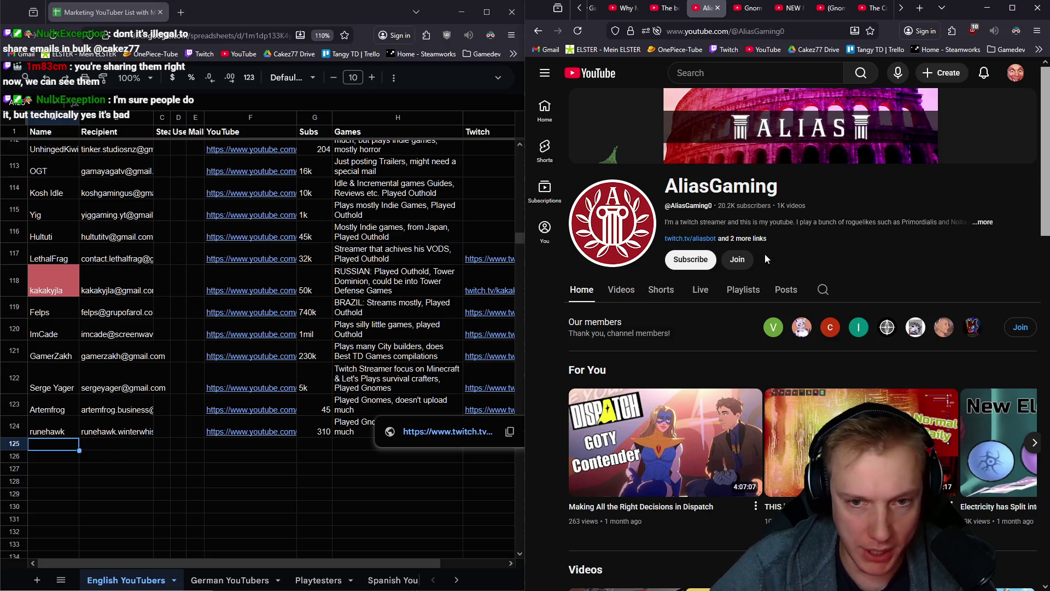
left_click(983, 222)
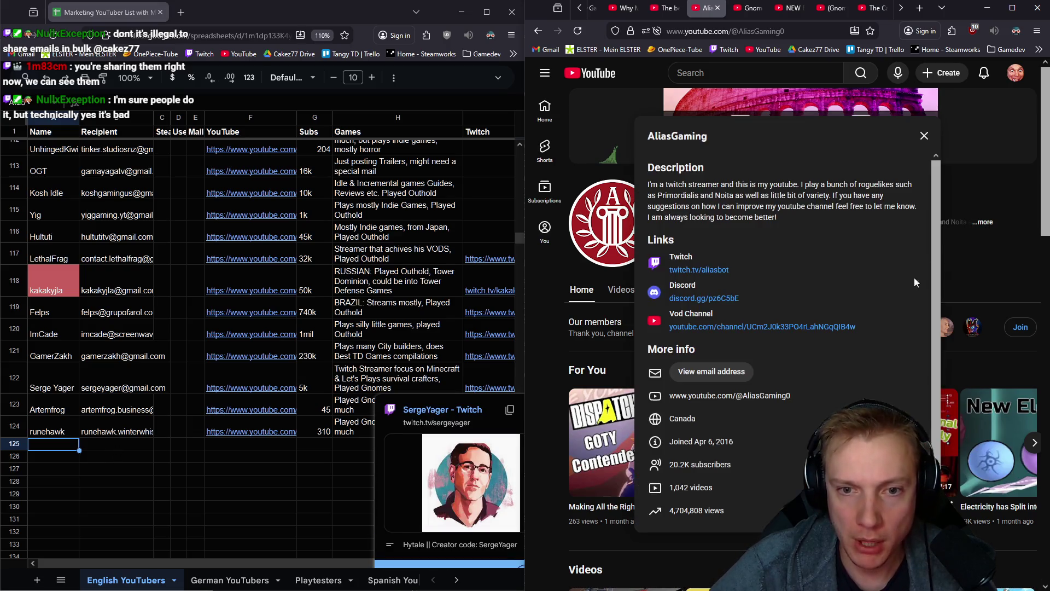
middle_click(678, 270)
left_click(714, 373)
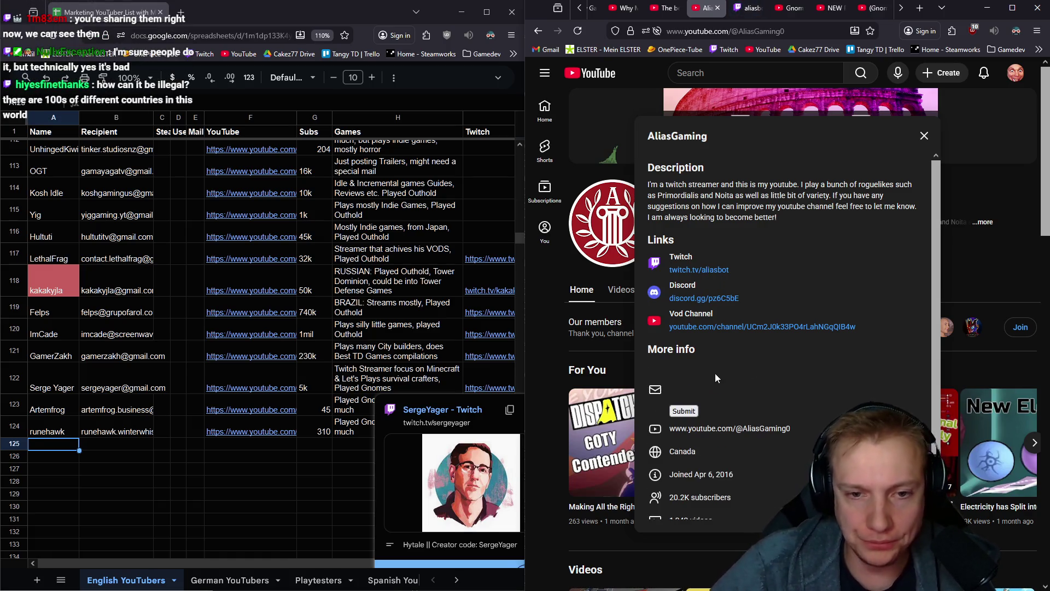
left_click(684, 382)
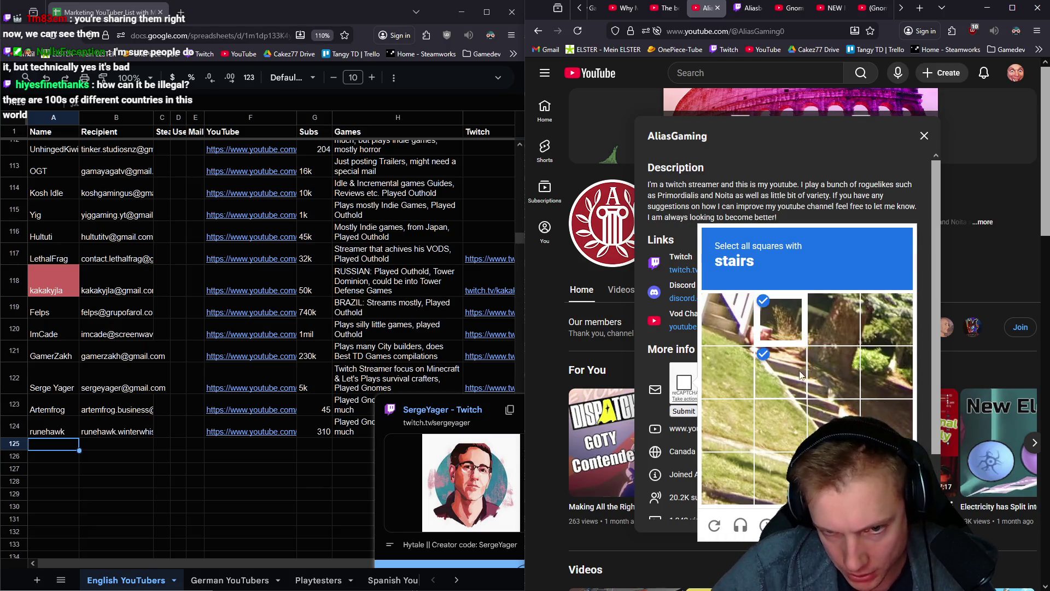
Solve the reCAPTCHA image challenges for stairs, motorcycles and bicycles
left_click(832, 372)
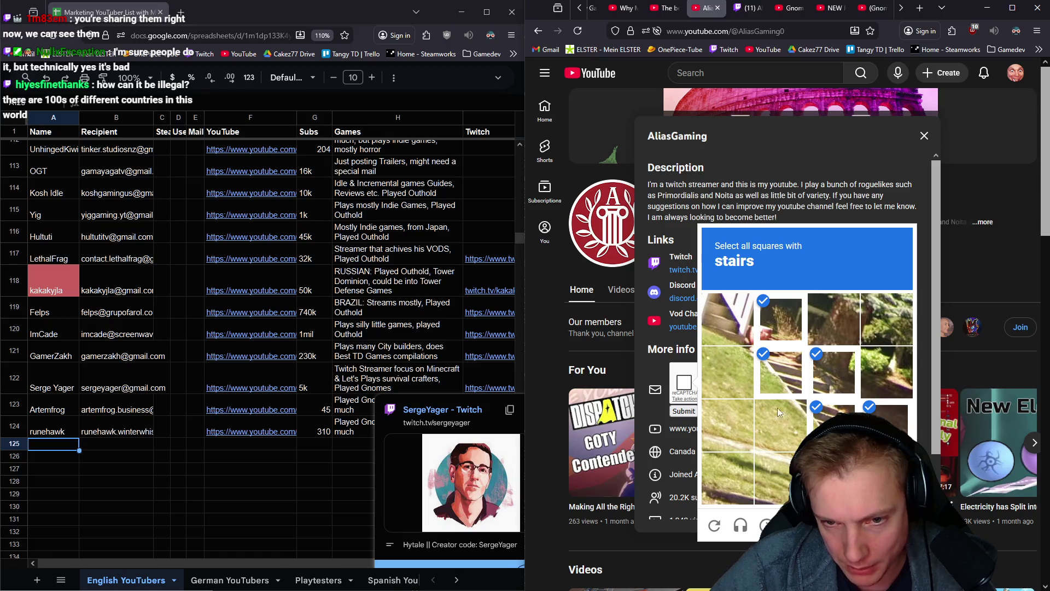
left_click(720, 326)
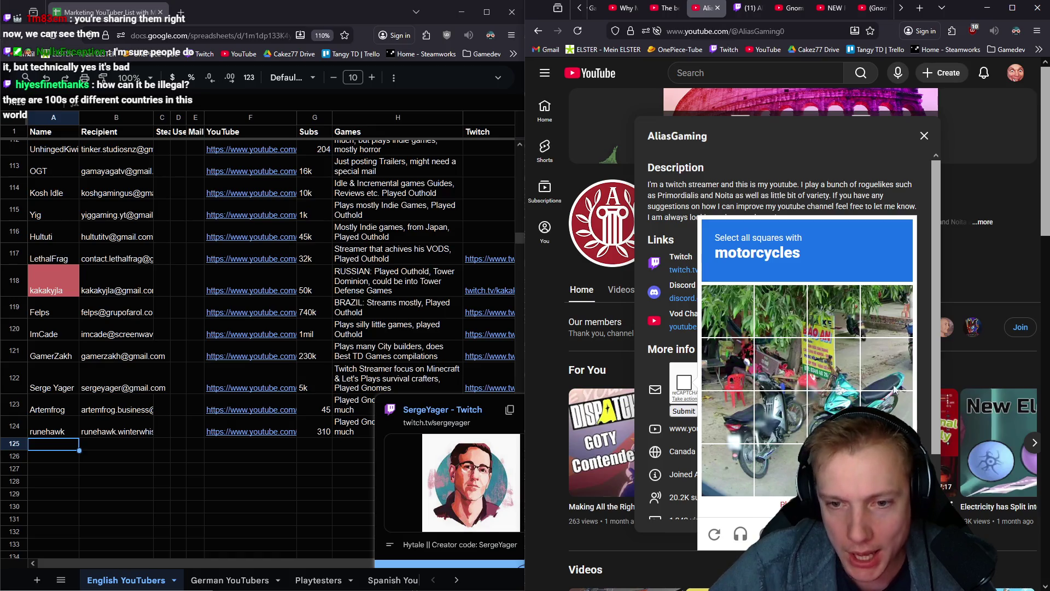
left_click(832, 419)
left_click(834, 372)
left_click(886, 372)
left_click(886, 424)
left_click(780, 424)
left_click(781, 372)
left_click(727, 424)
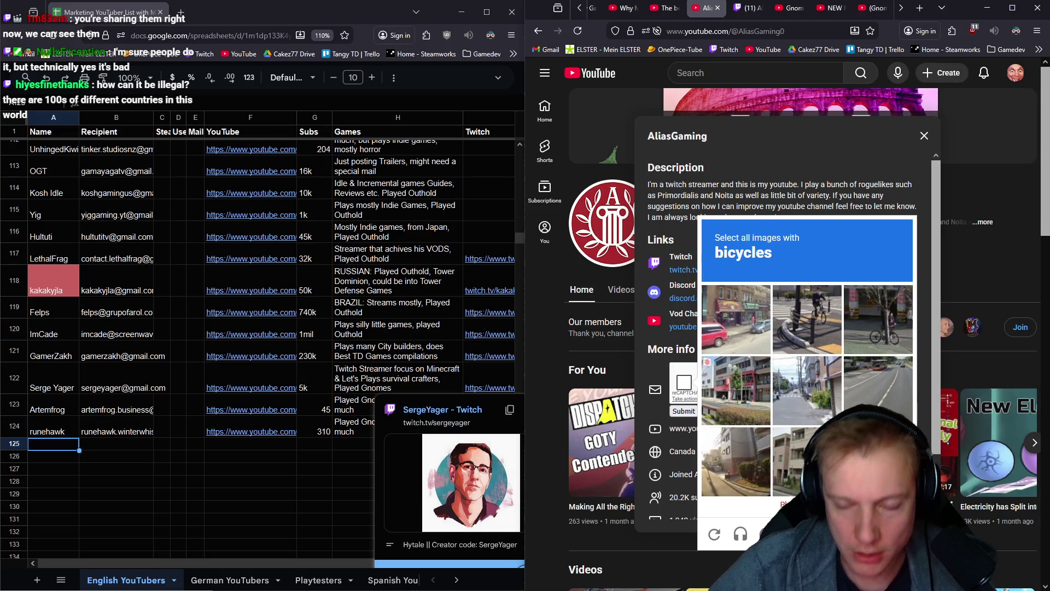
left_click(878, 317)
left_click(807, 327)
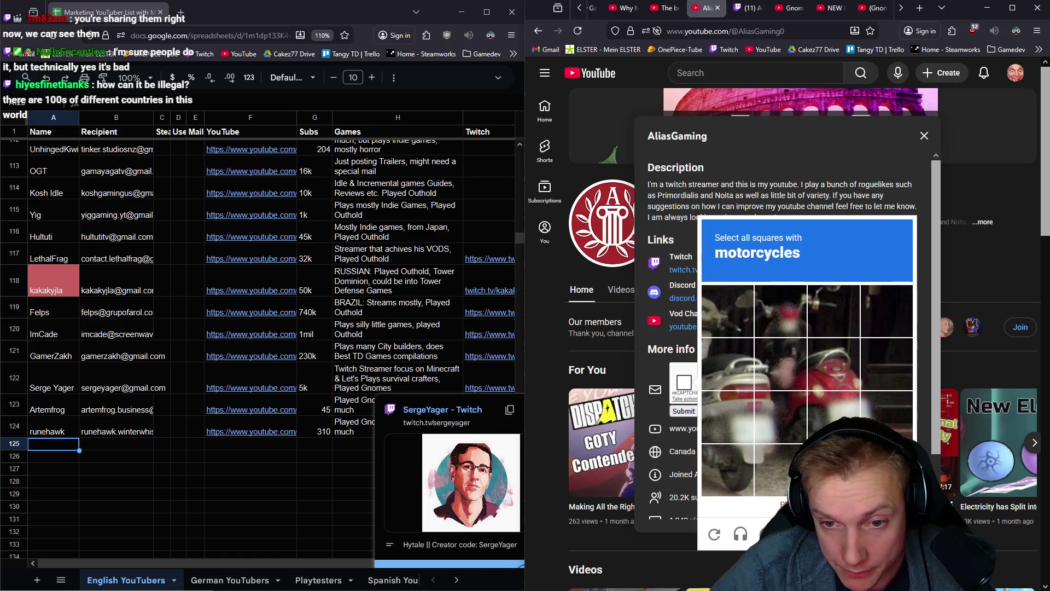
left_click(822, 376)
left_click(832, 424)
left_click(870, 372)
left_click(875, 424)
left_click(786, 430)
left_click(780, 374)
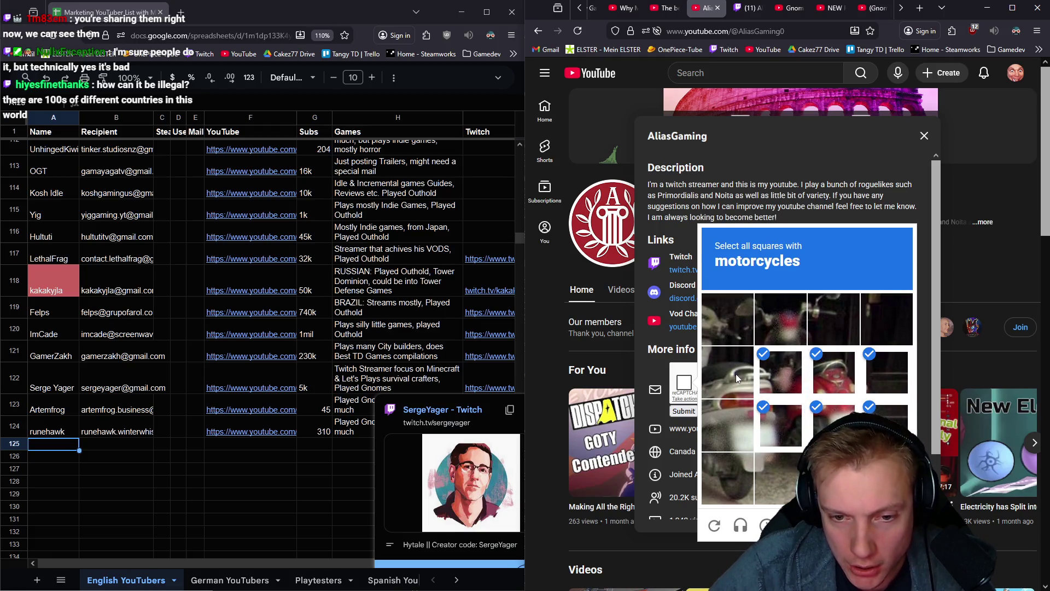
left_click(728, 426)
left_click(779, 326)
left_click(831, 320)
left_click(727, 317)
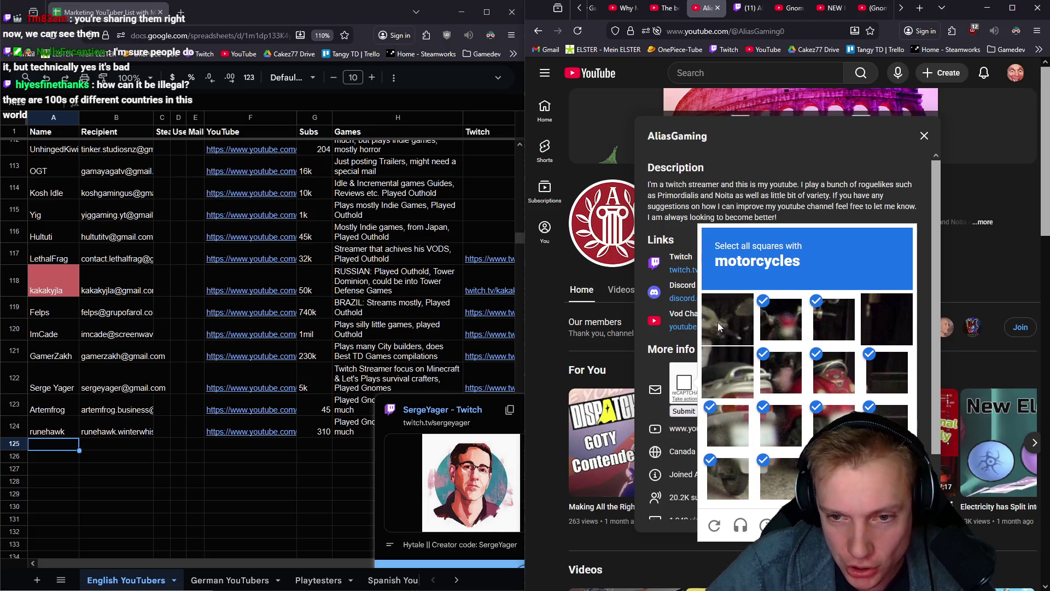
left_click(726, 376)
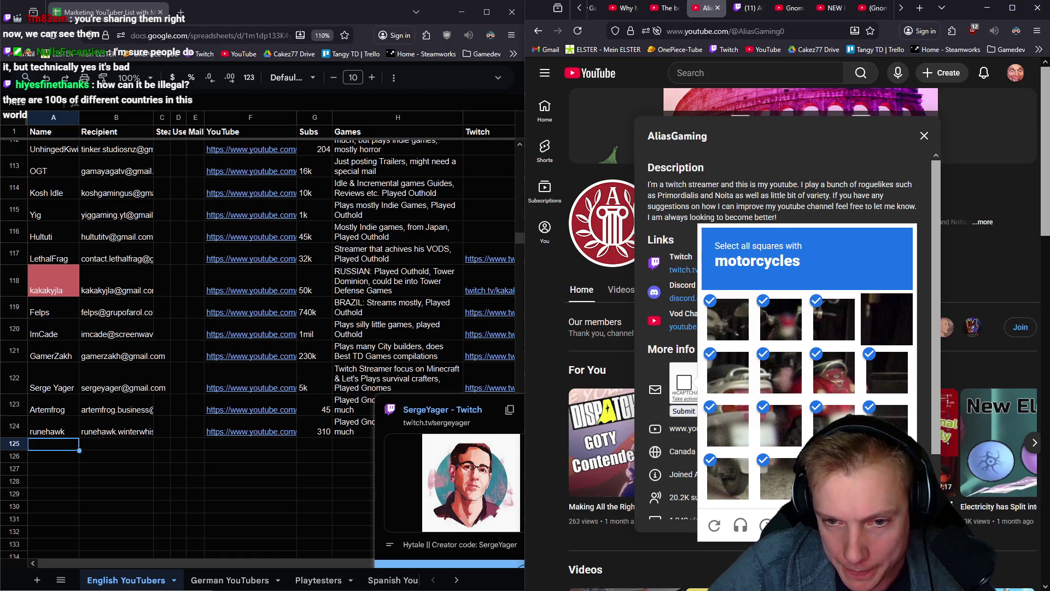
left_click(884, 527)
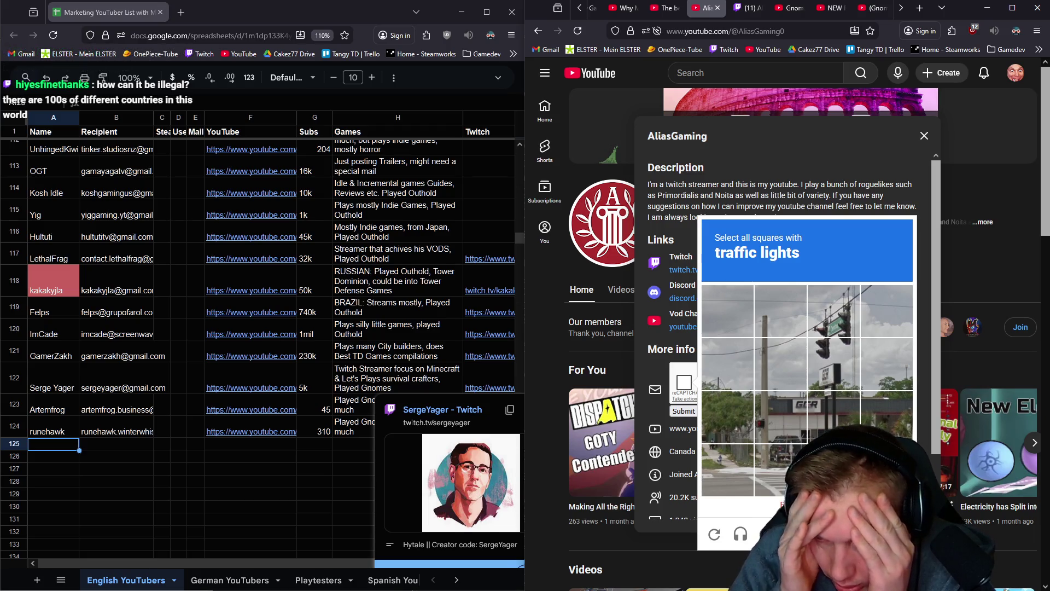
Finish the traffic-lights challenge and reveal AliasGaming's contact e-mail
left_click(833, 320)
left_click(827, 361)
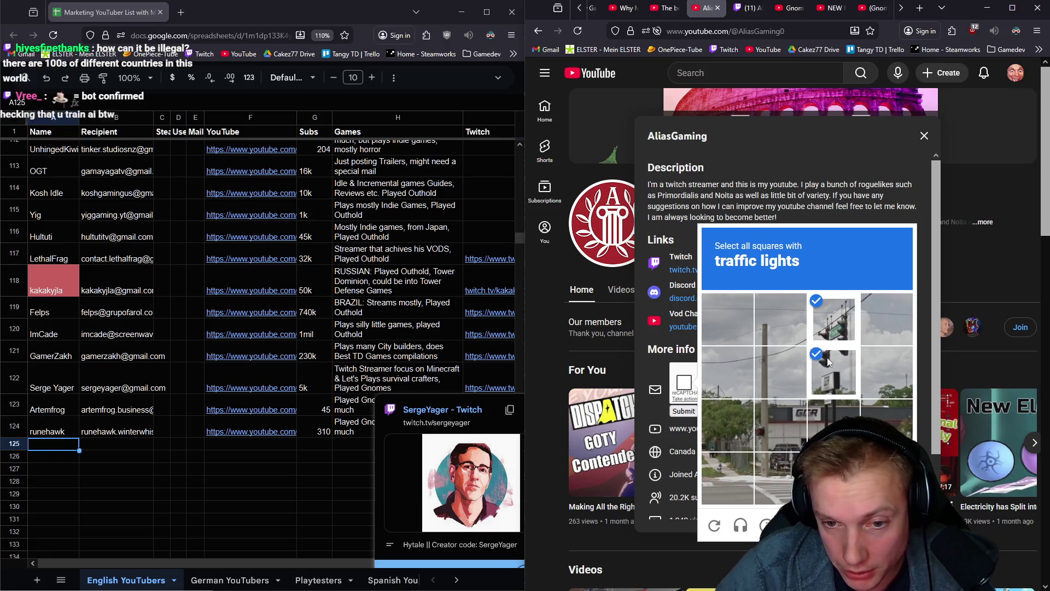
left_click(886, 525)
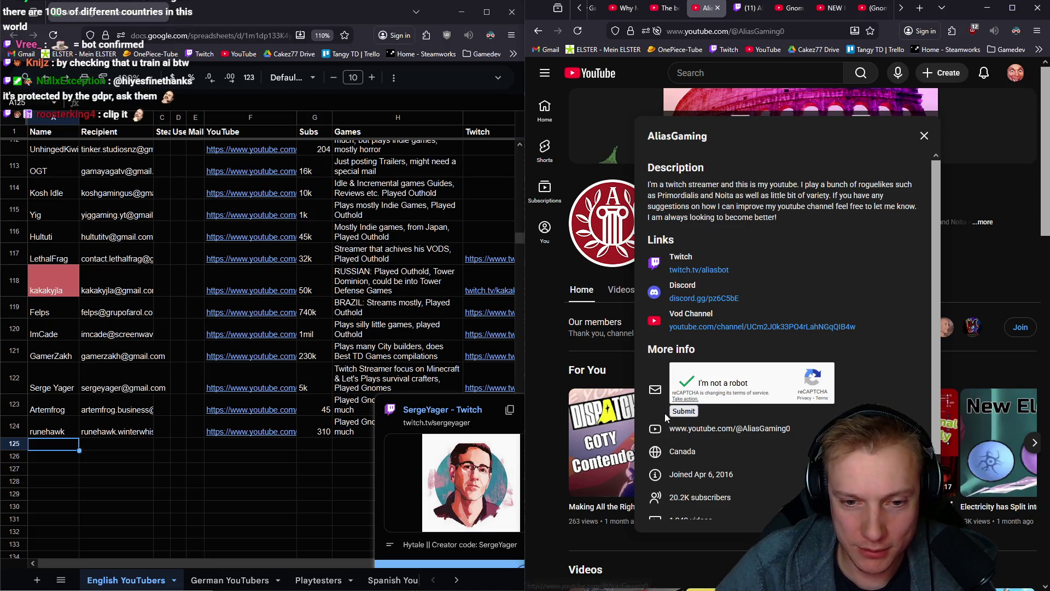
left_click(684, 411)
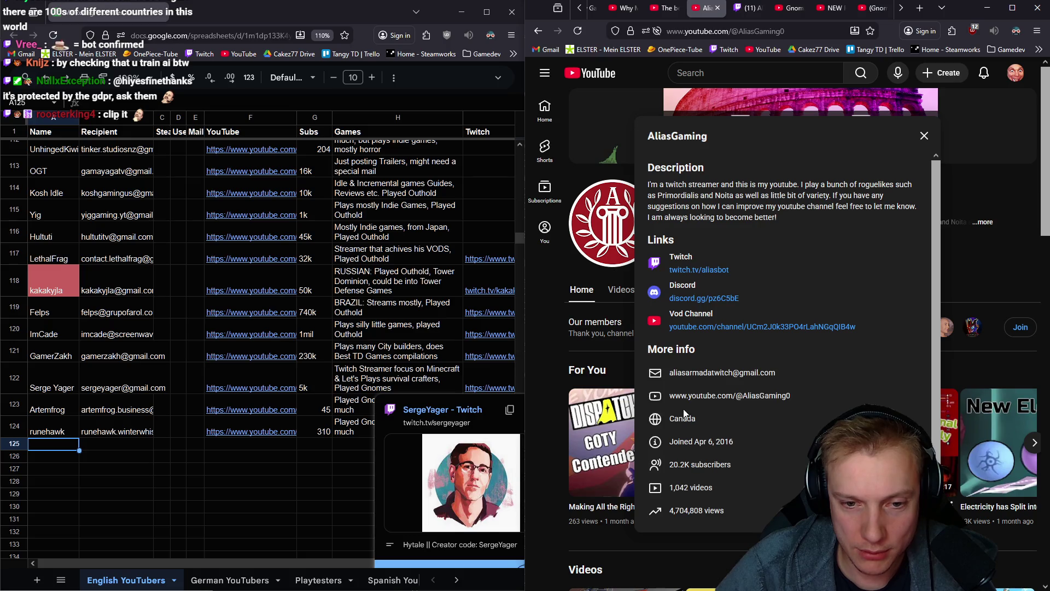
Paste the revealed e-mail into B125 and name the row 'AliasG' in A125
right_click(757, 379)
left_click(772, 383)
left_click(107, 444)
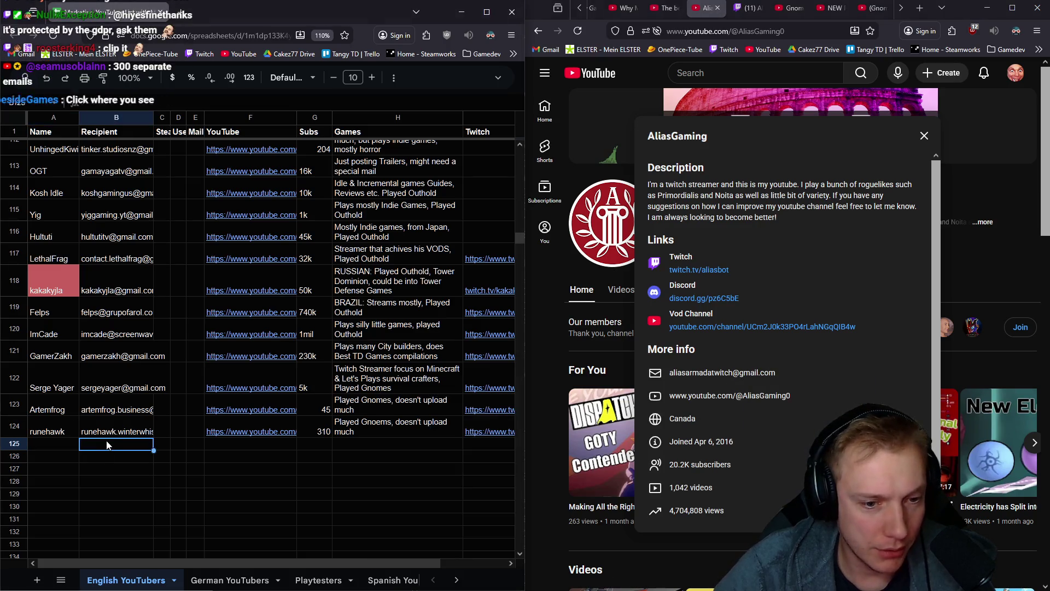
key("ctrl+v")
double_click(681, 137)
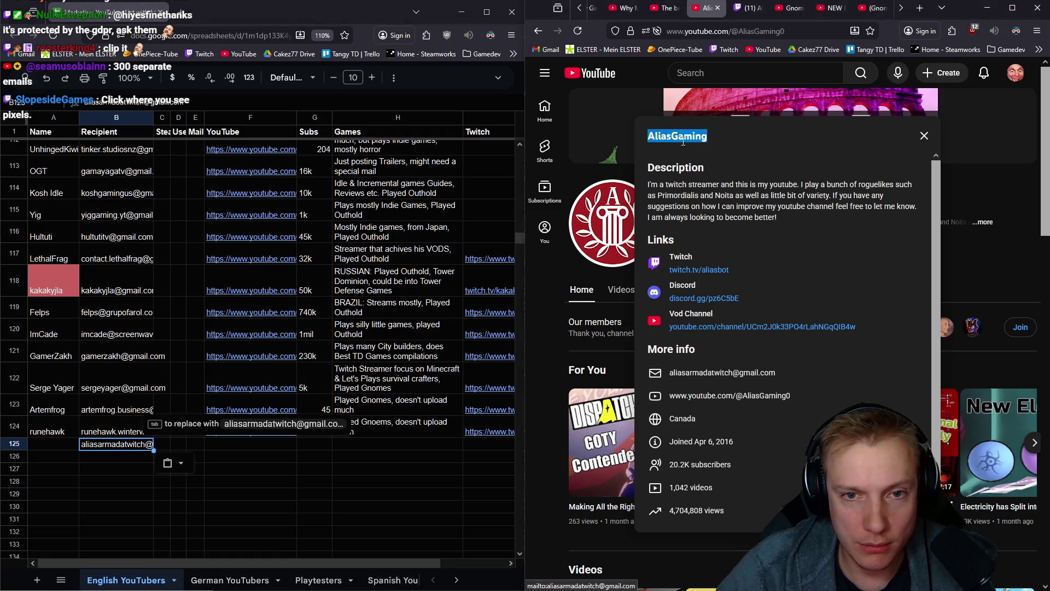
key("ctrl+c")
left_click(55, 444)
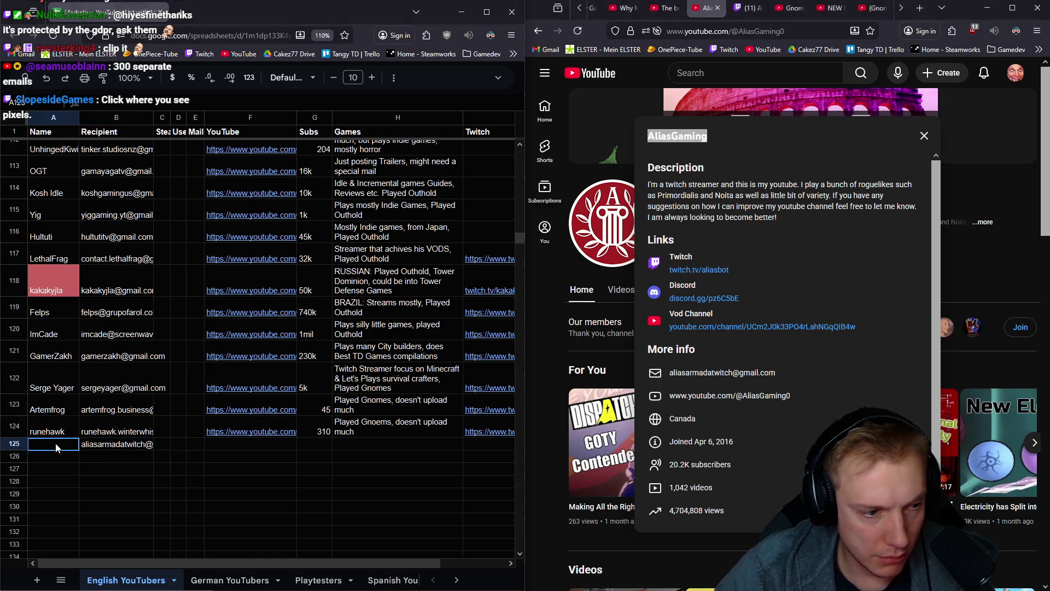
key("ctrl+v")
type("AliasG")
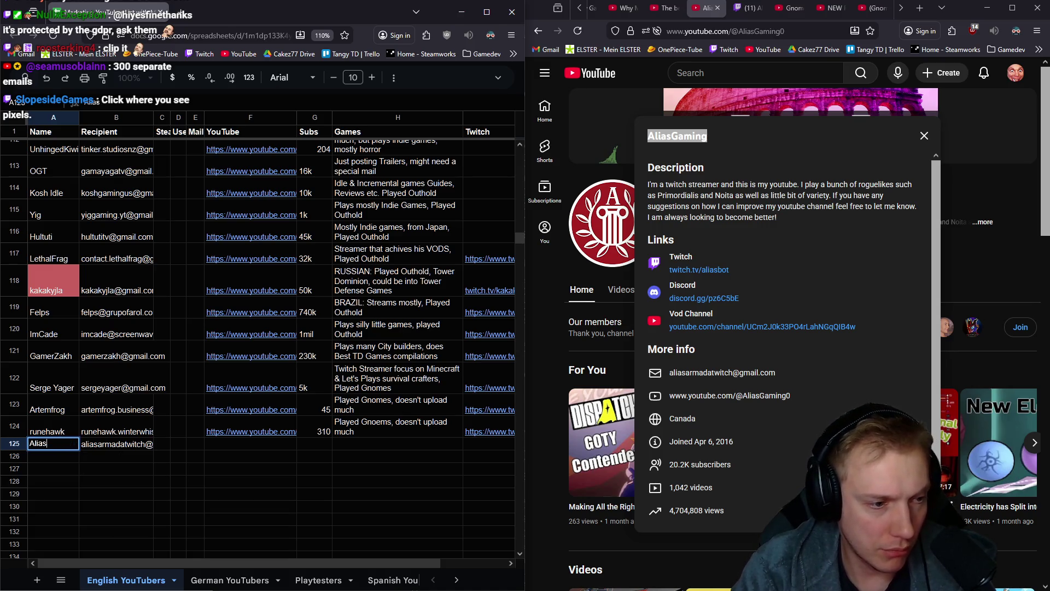
key("Tab")
key("Tab")
key("Tab")
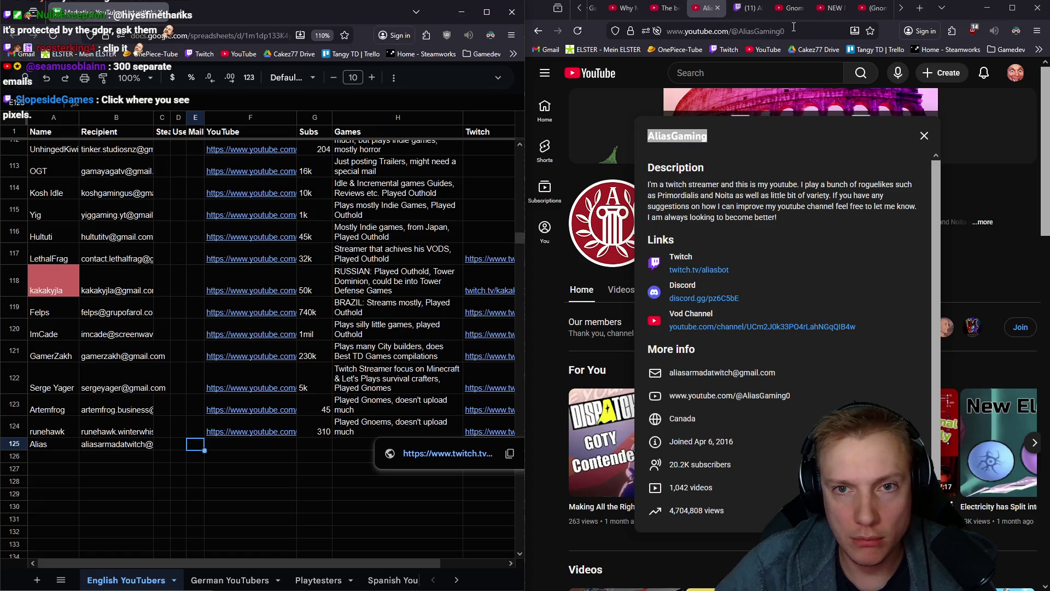
Fill in the channel link in F125 and confirm 20k subscribers
left_click(793, 27)
left_click(246, 446)
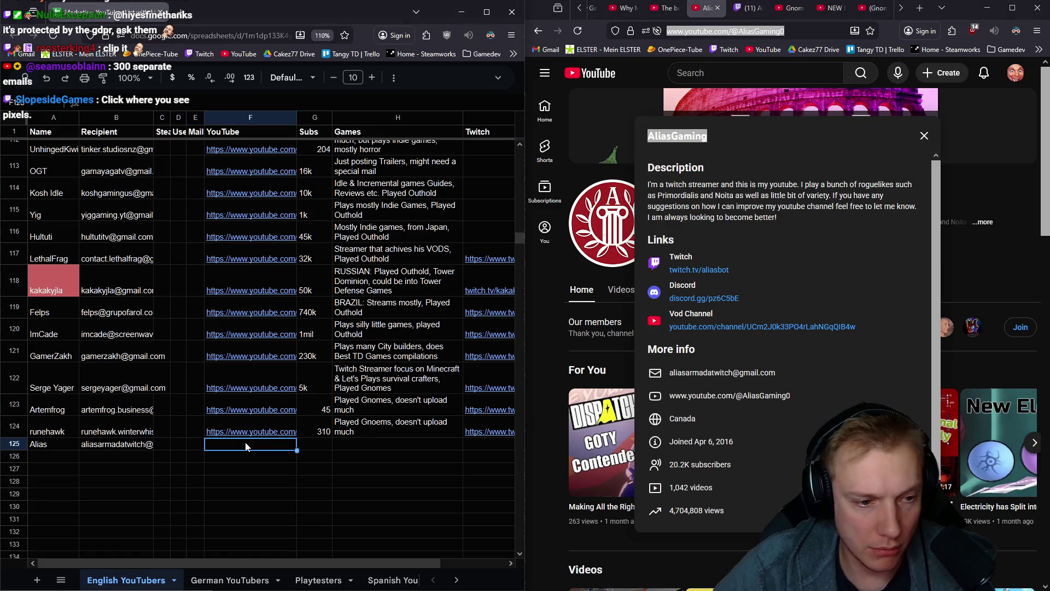
left_click(316, 443)
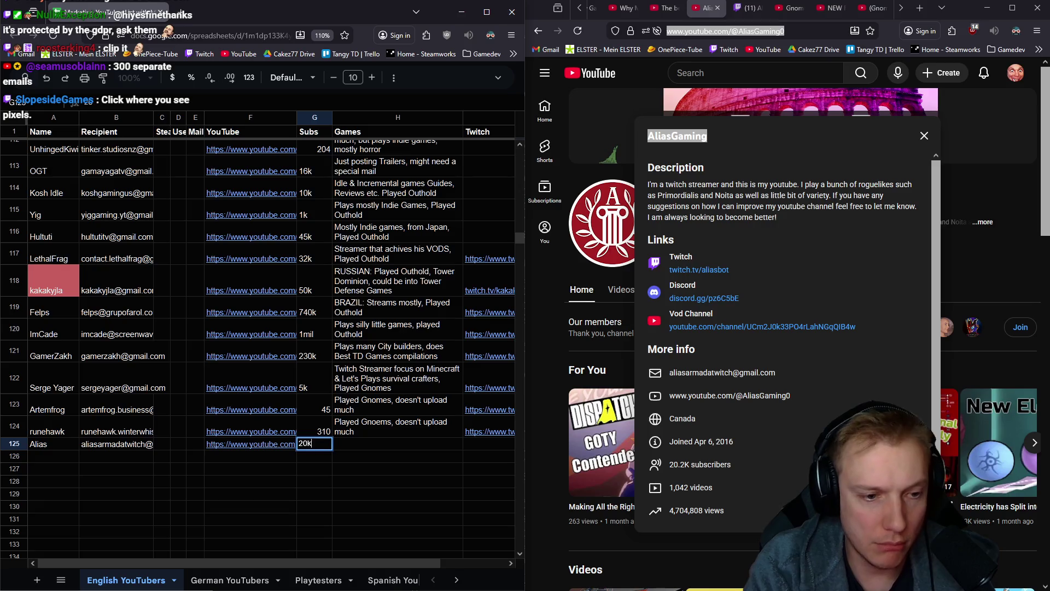
key("Tab")
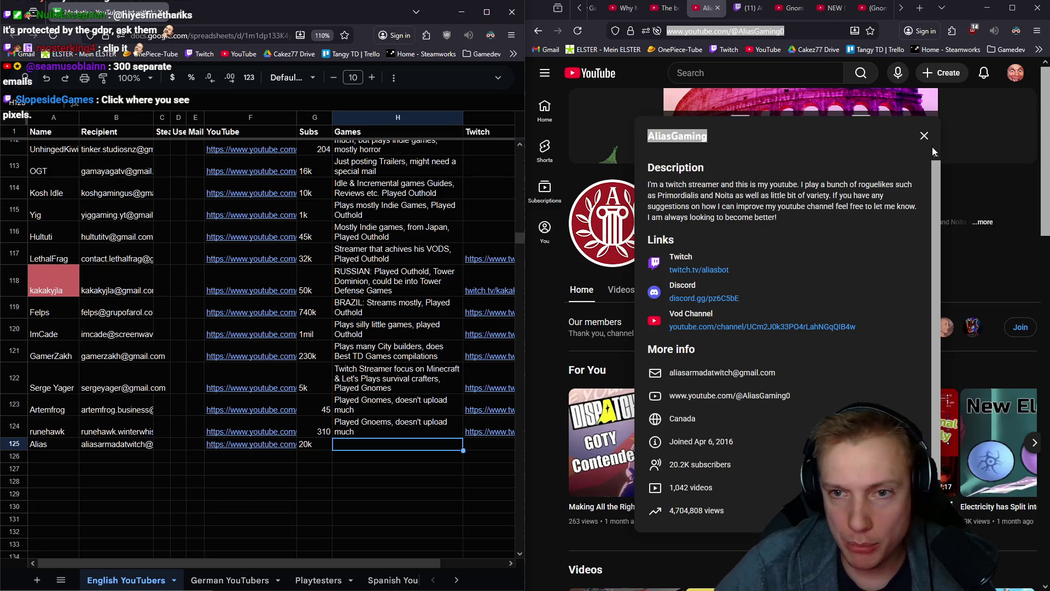
Browse the channel's videos and enter 'Plays a variety of Indie Games, played Gnomes' in H125
left_click(924, 135)
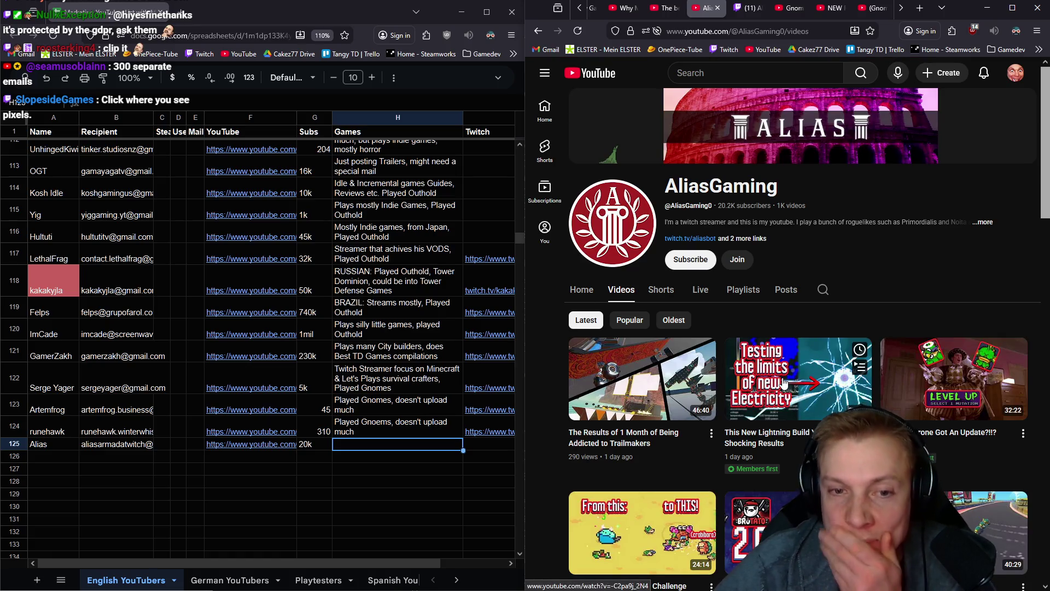
scroll(819, 381, "down", 2)
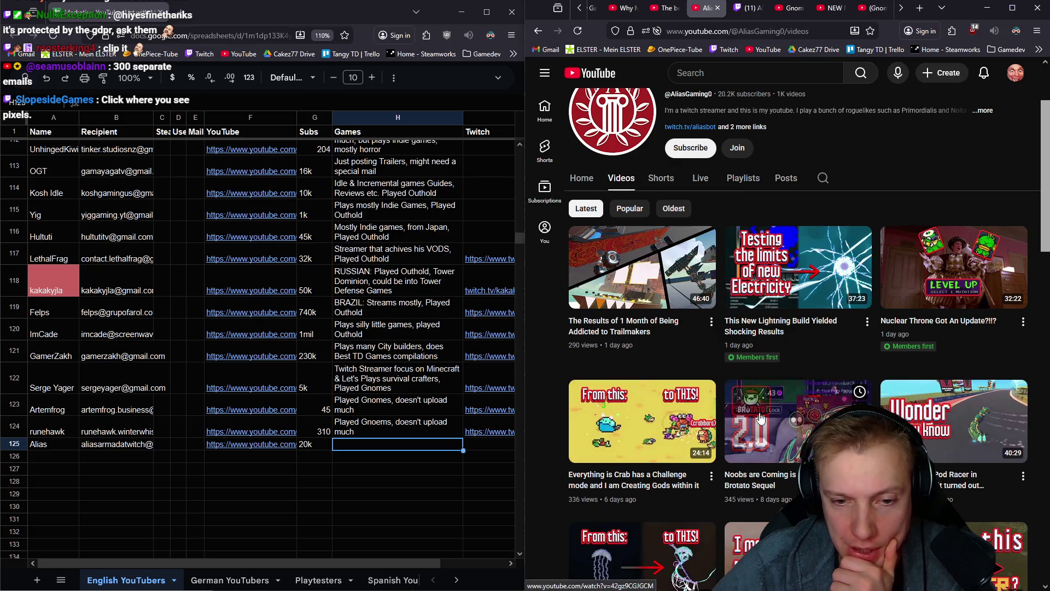
scroll(939, 407, "down", 3)
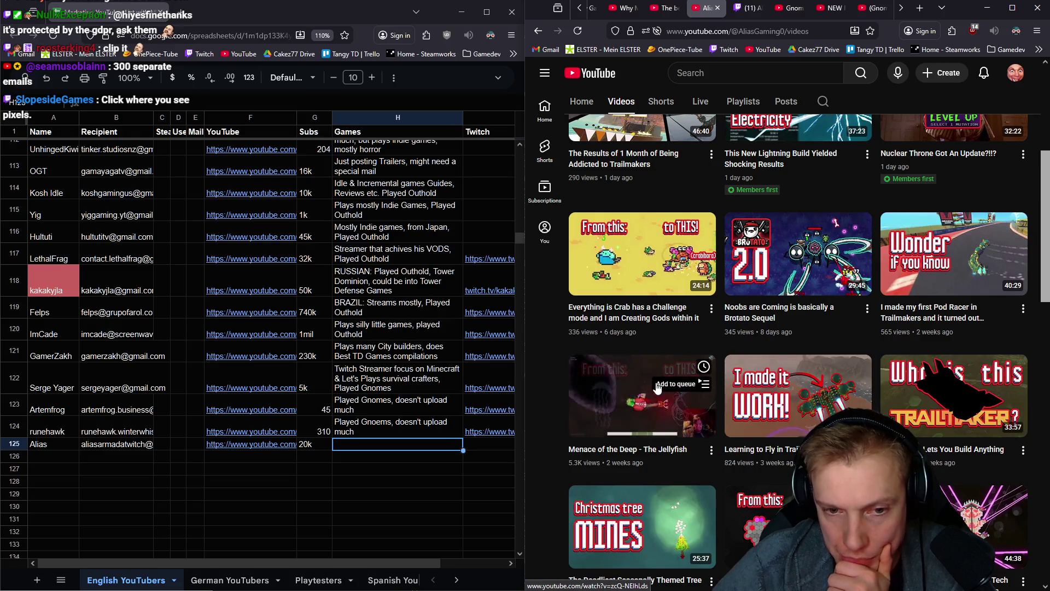
scroll(793, 394, "down", 2)
scroll(929, 408, "down", 4)
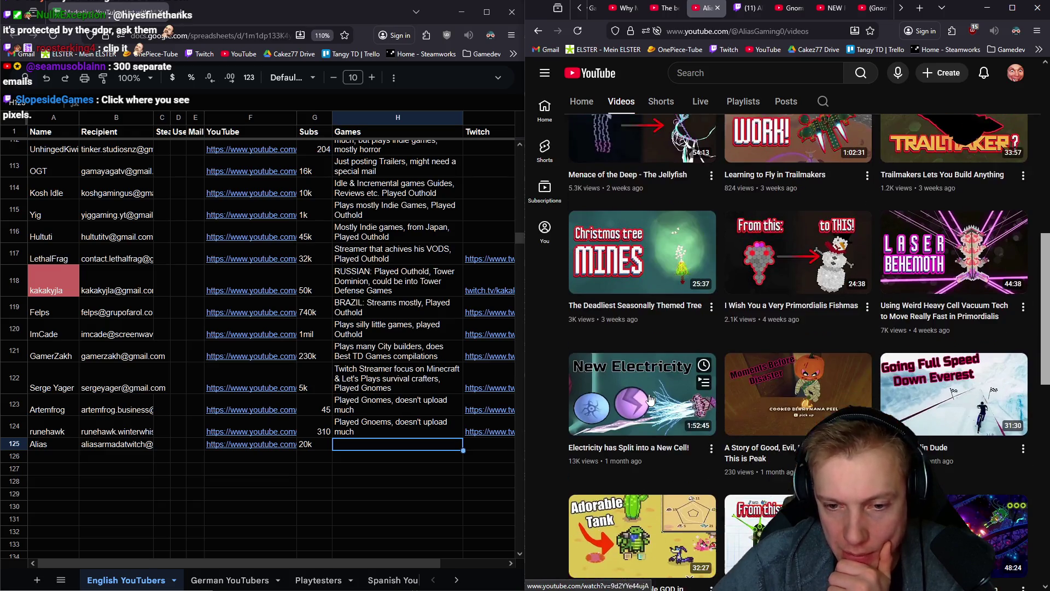
left_click(342, 448)
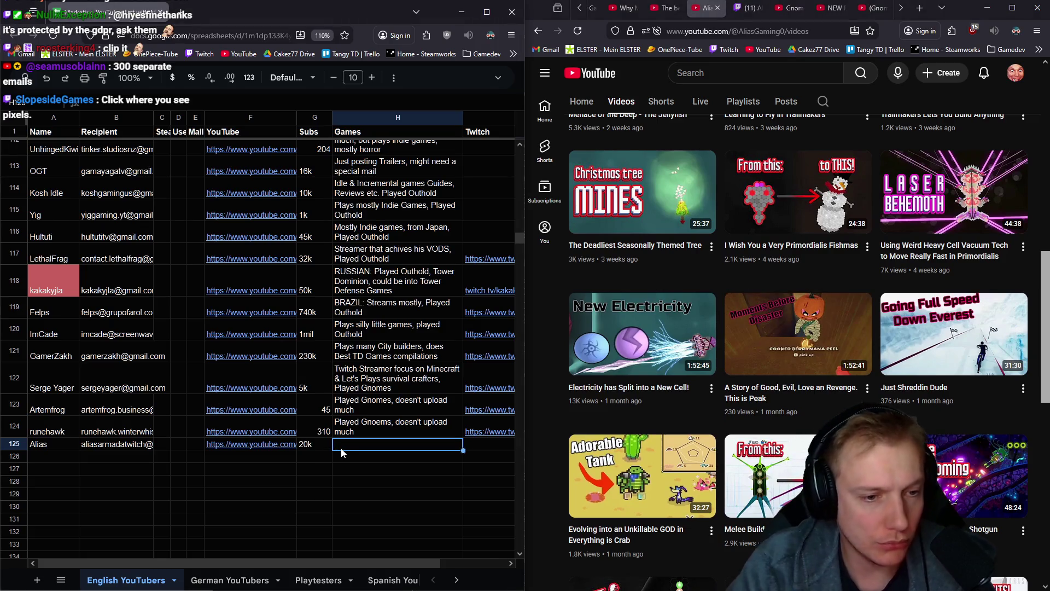
type("Plays a variety of Indie Games, played Gnomes")
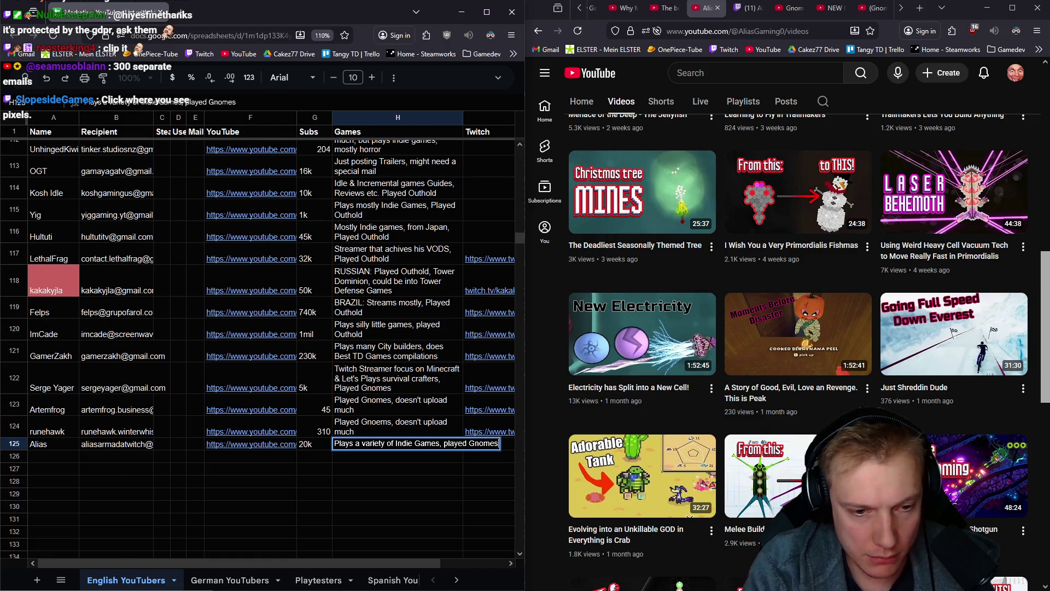
key("Tab")
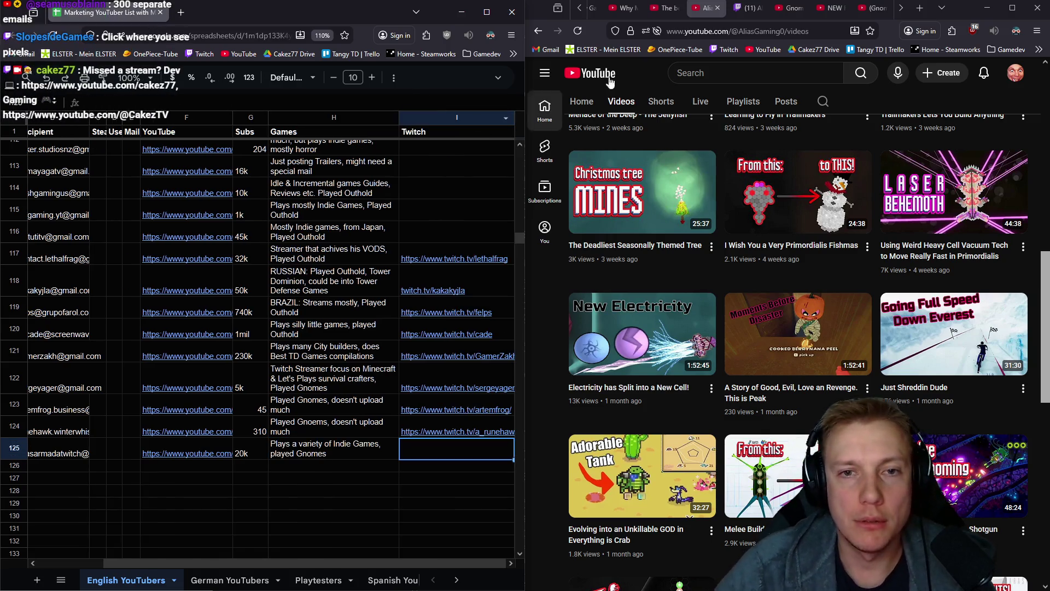
left_click(746, 8)
Copy the Aliasbot Twitch channel URL into I125
left_click(750, 34)
key("ctrl+c")
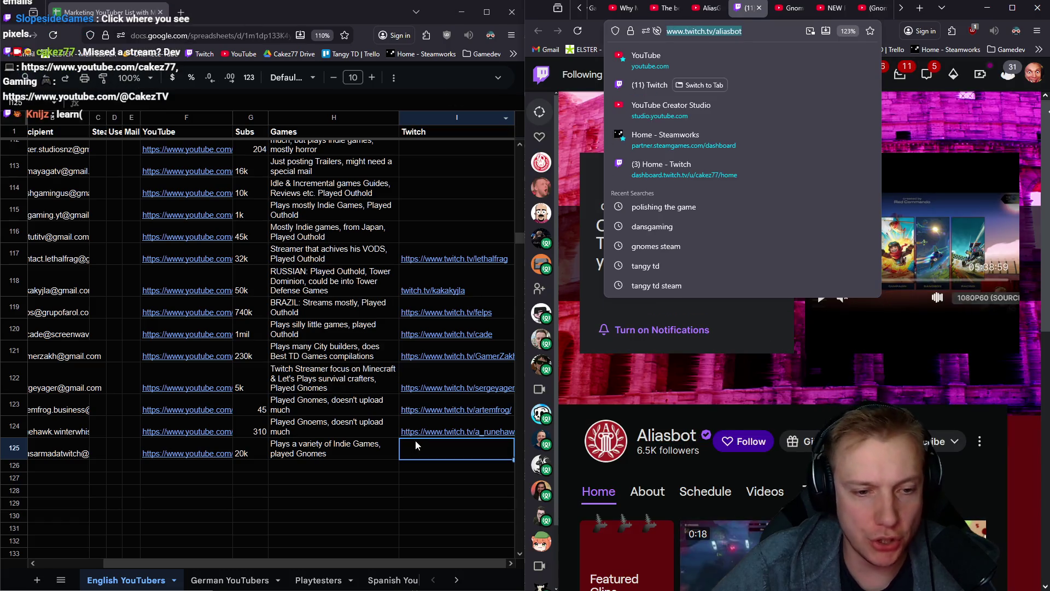
key("alt+Tab")
key("ctrl+v")
Review the Twitch About section, select B126, and close the Twitch and channel pages
left_click(662, 437)
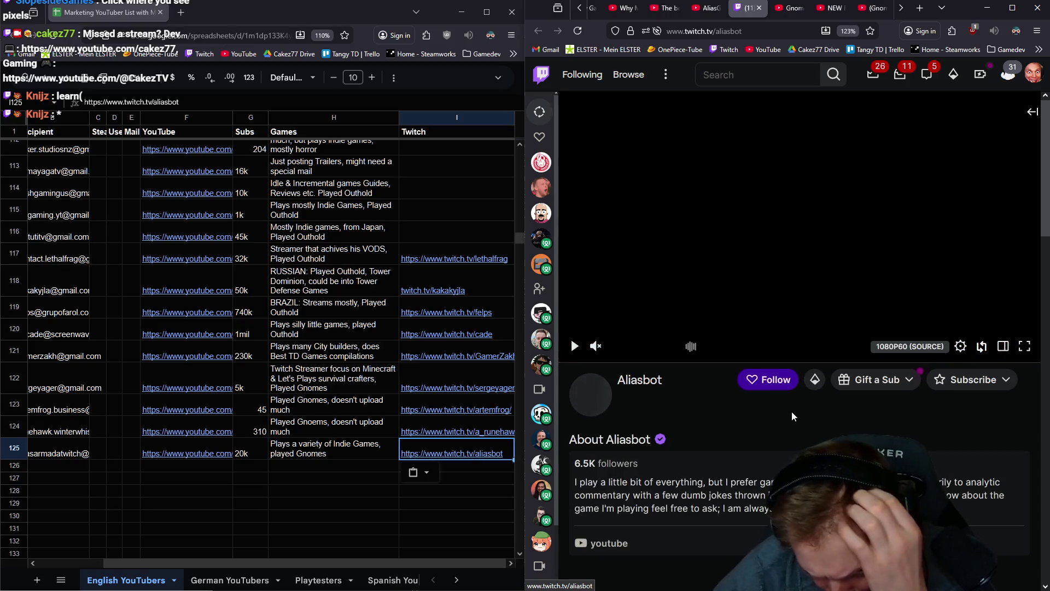
scroll(792, 411, "down", 5)
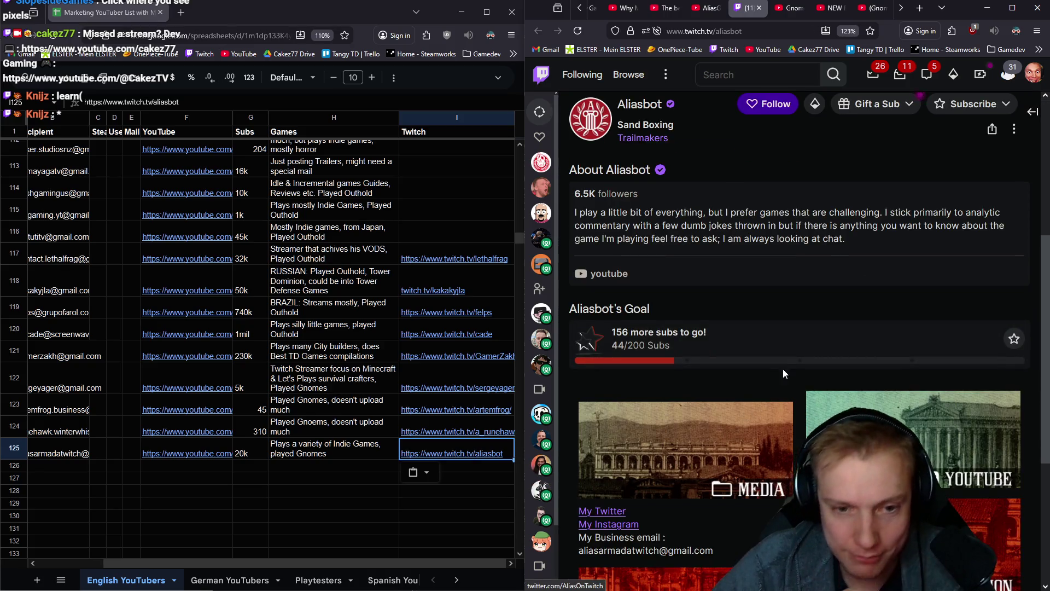
scroll(779, 370, "down", 4)
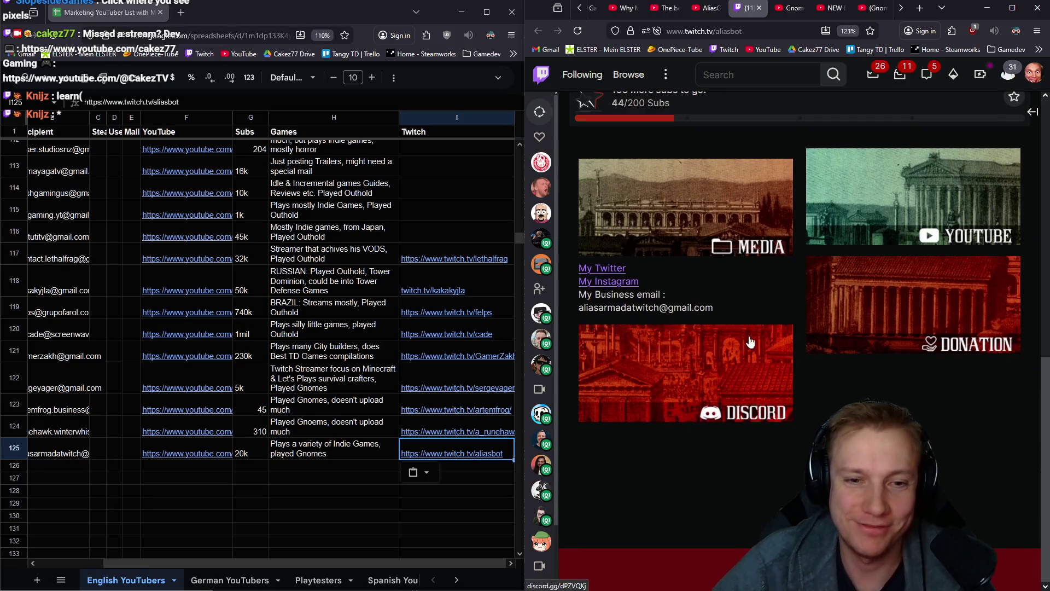
left_click(77, 465)
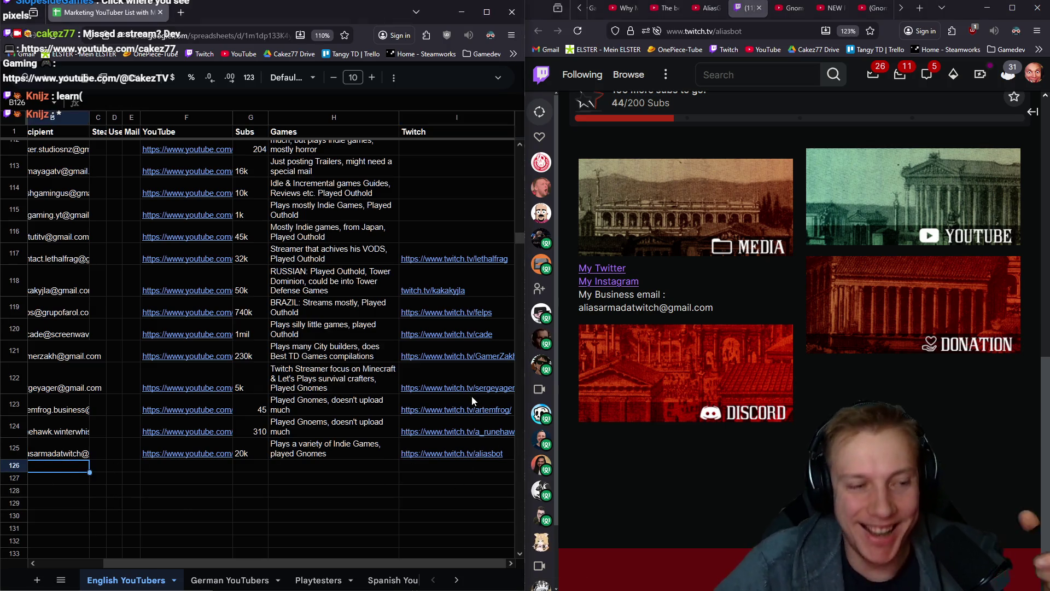
mouse_move(457, 387)
left_click(756, 7)
left_click(756, 7)
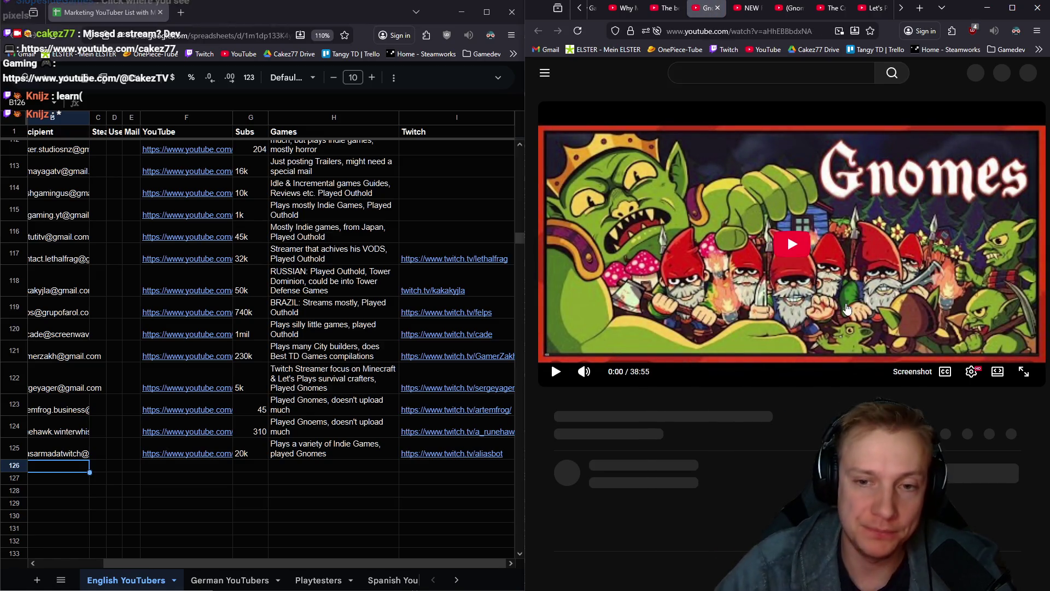
Open the Gnomes preview creator's channel details and copy its contact e-mail link
scroll(694, 408, "down", 2)
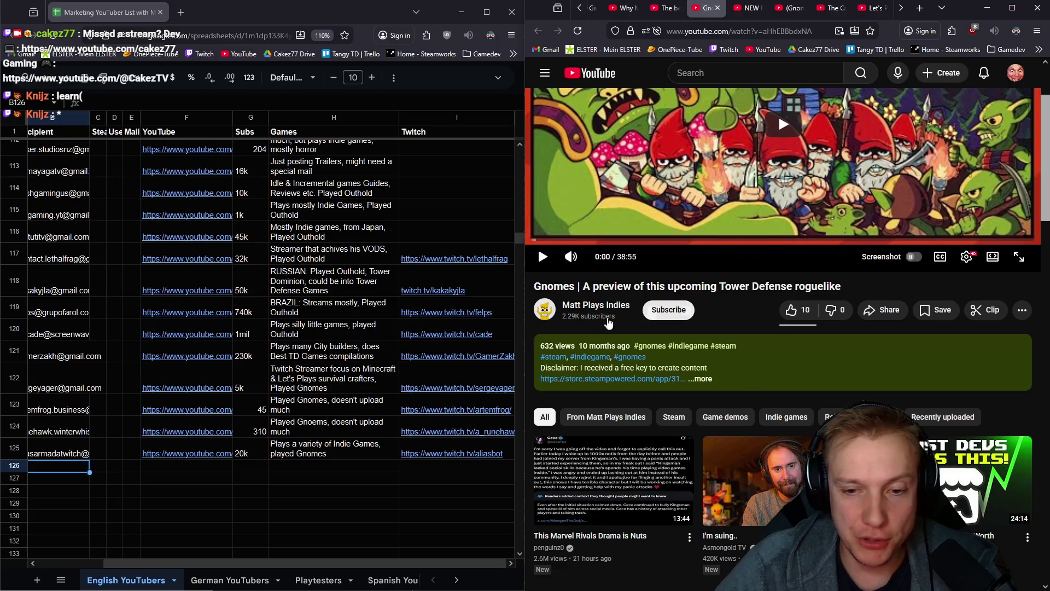
left_click(587, 306)
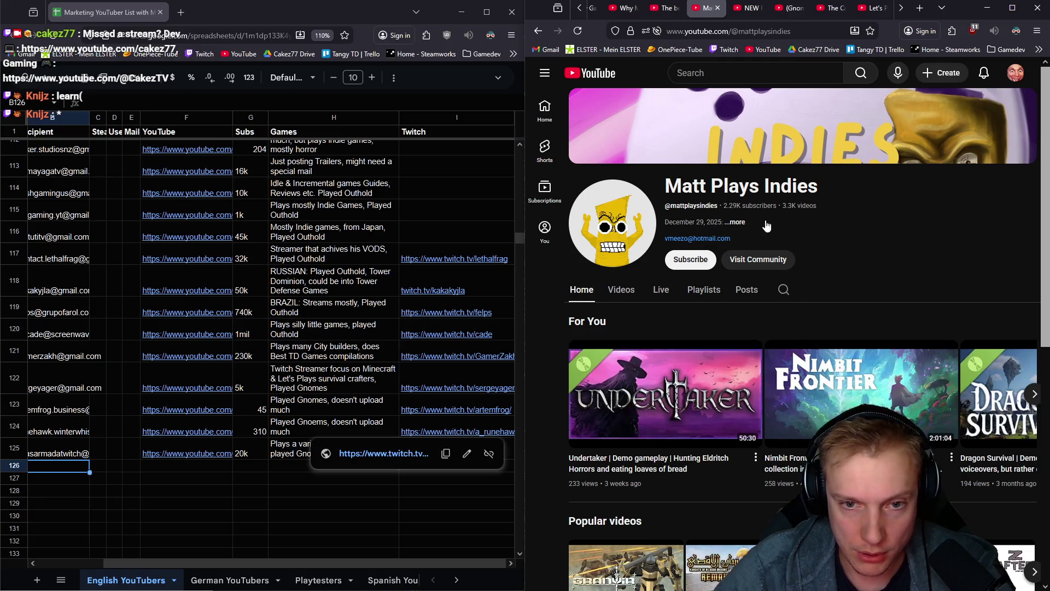
left_click(735, 222)
scroll(744, 345, "down", 3)
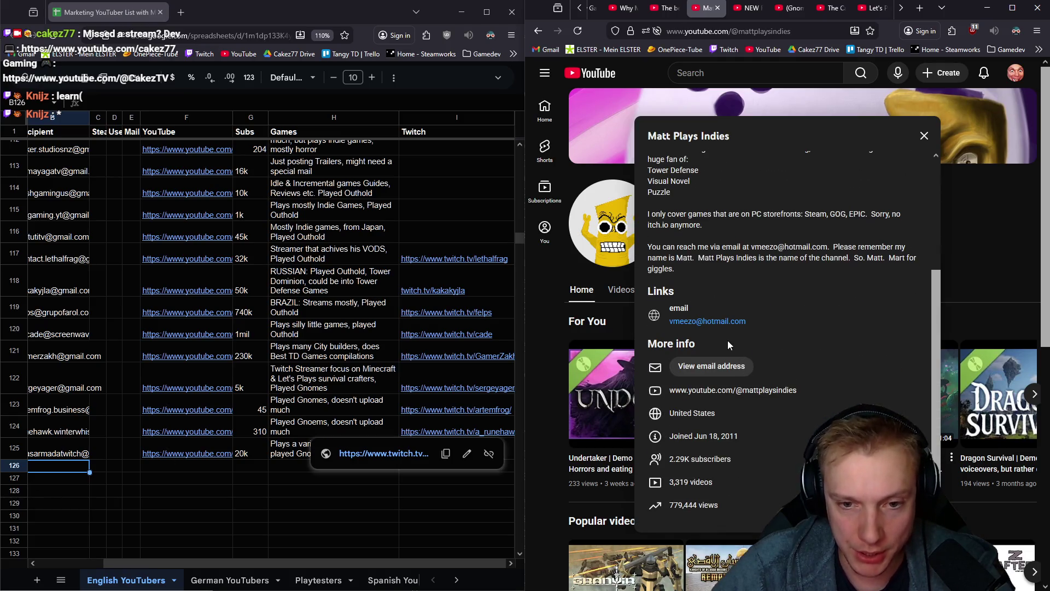
right_click(723, 323)
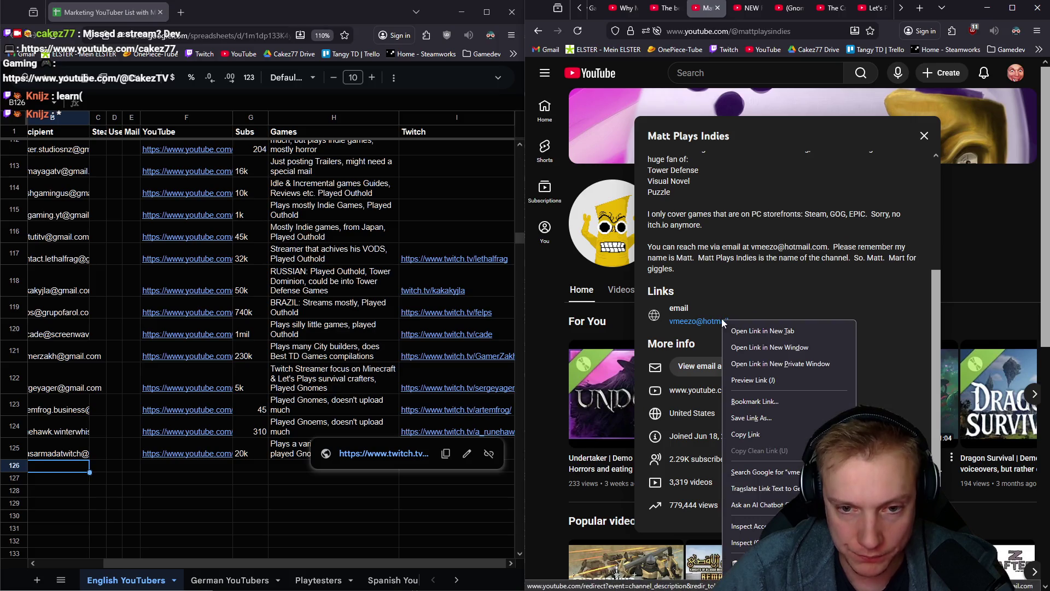
left_click(746, 434)
Clear the wrong redirect link from F126 and put the contact e-mail in B126
left_click(164, 465)
key("ctrl+v")
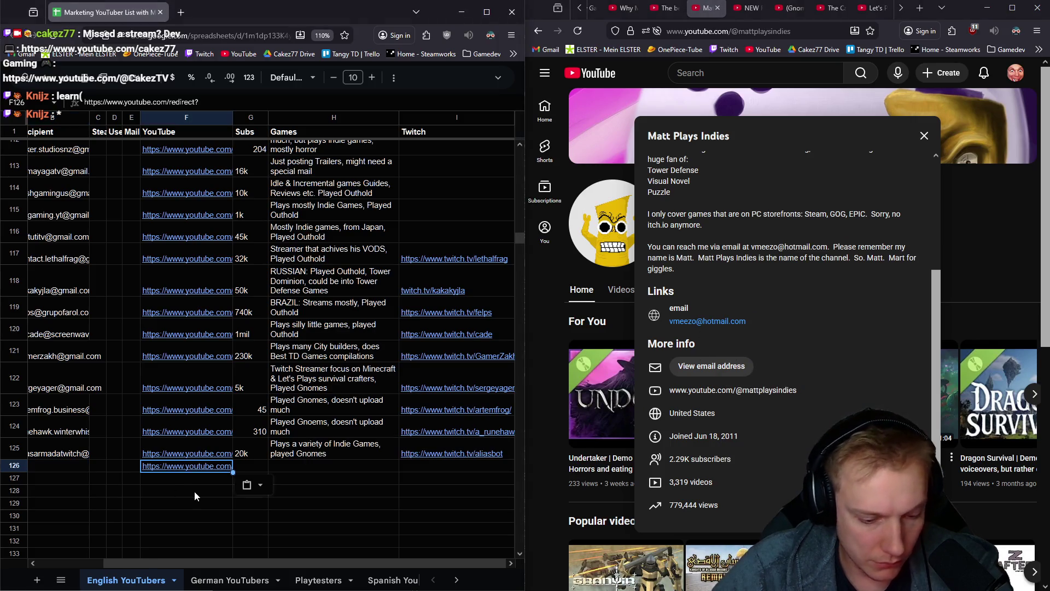
key("Delete")
left_click_drag(746, 321, 711, 322)
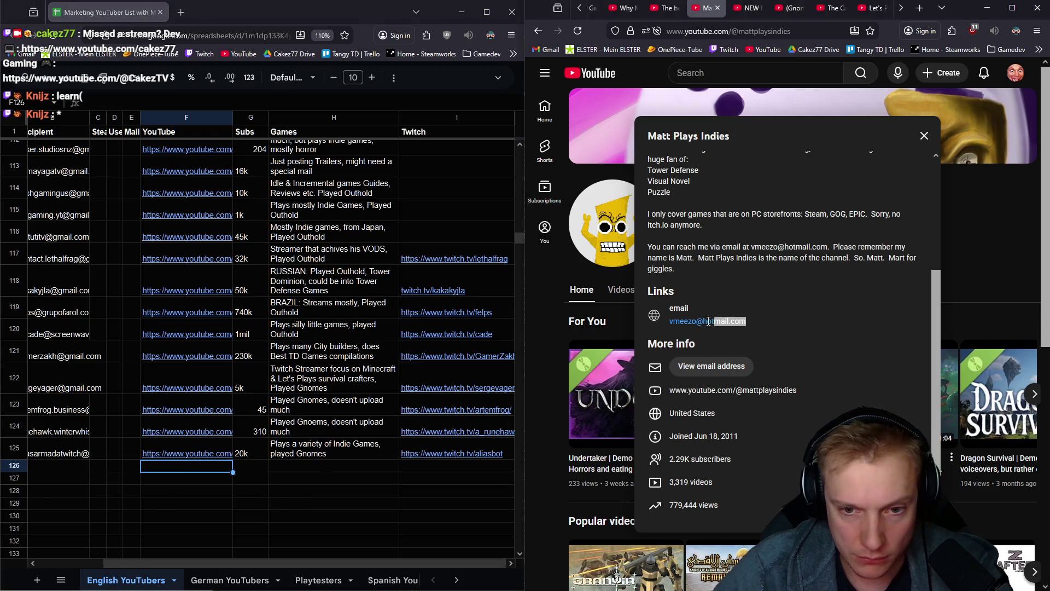
left_click(65, 466)
key("ctrl+v")
left_click_drag(227, 567, 32, 541)
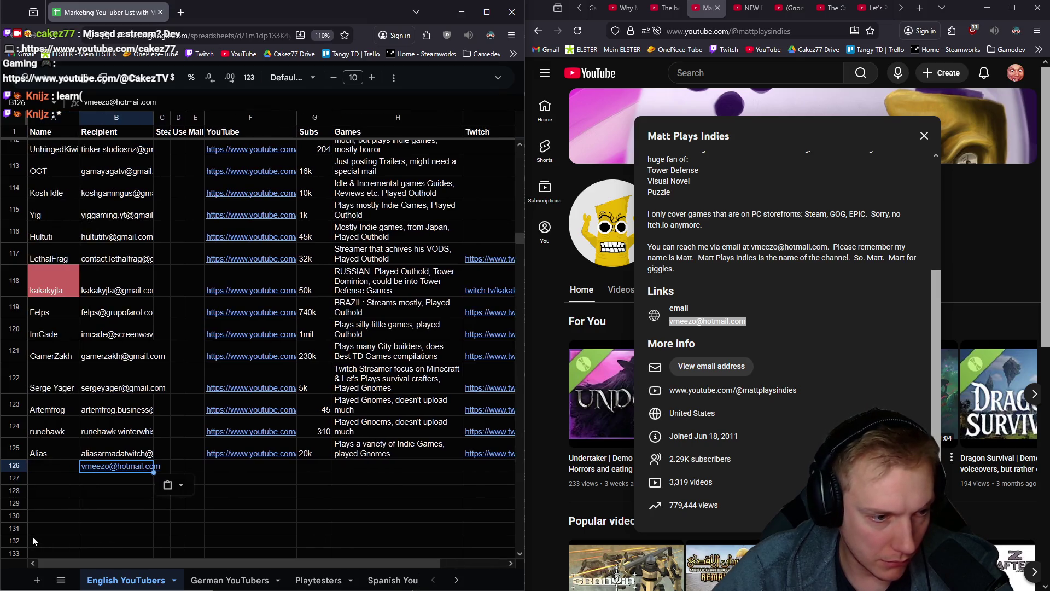
Enter the creator's channel name in A126 and the channel link in F126
left_click(55, 469)
left_click(670, 135)
type("Matt")
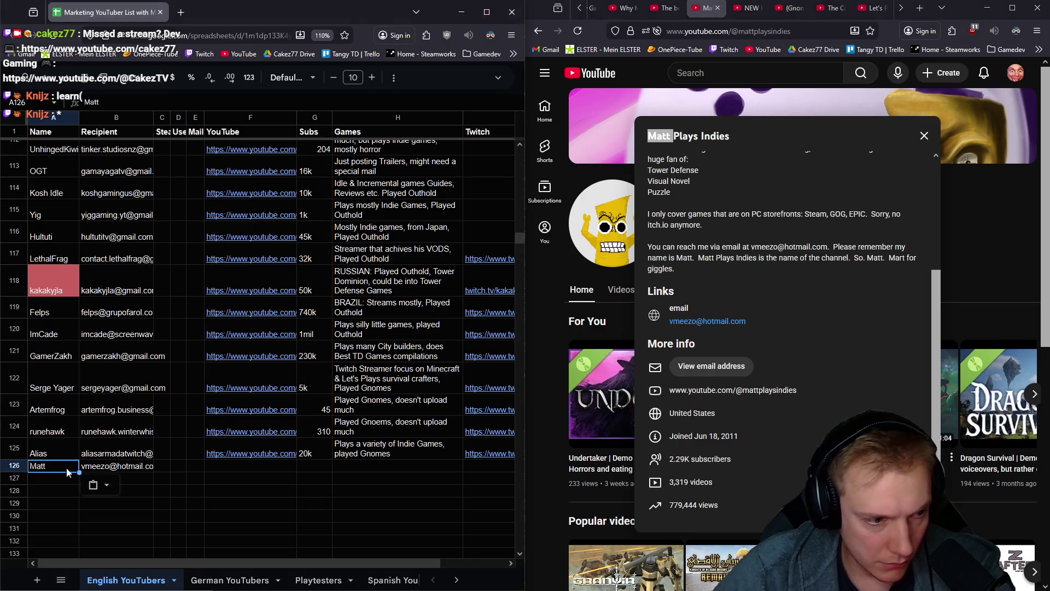
key("Tab")
key("Tab")
key("Tab")
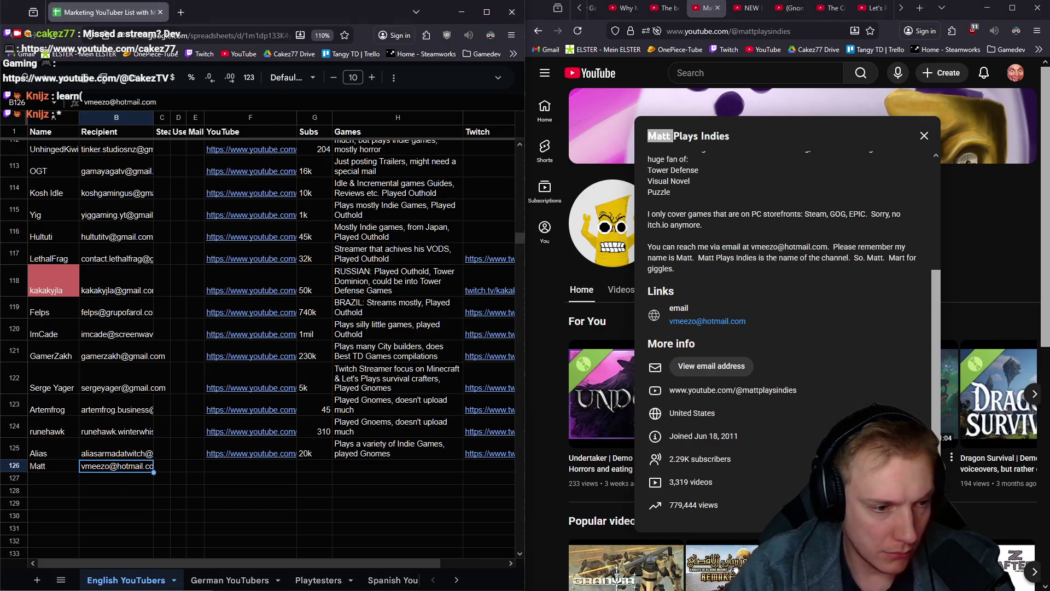
left_click(810, 30)
key("ctrl+c")
key("ctrl+v")
Record 2k subscribers for row 126 and begin the 'Game on PC, no itch.io' note in the Games cell
left_click(311, 458)
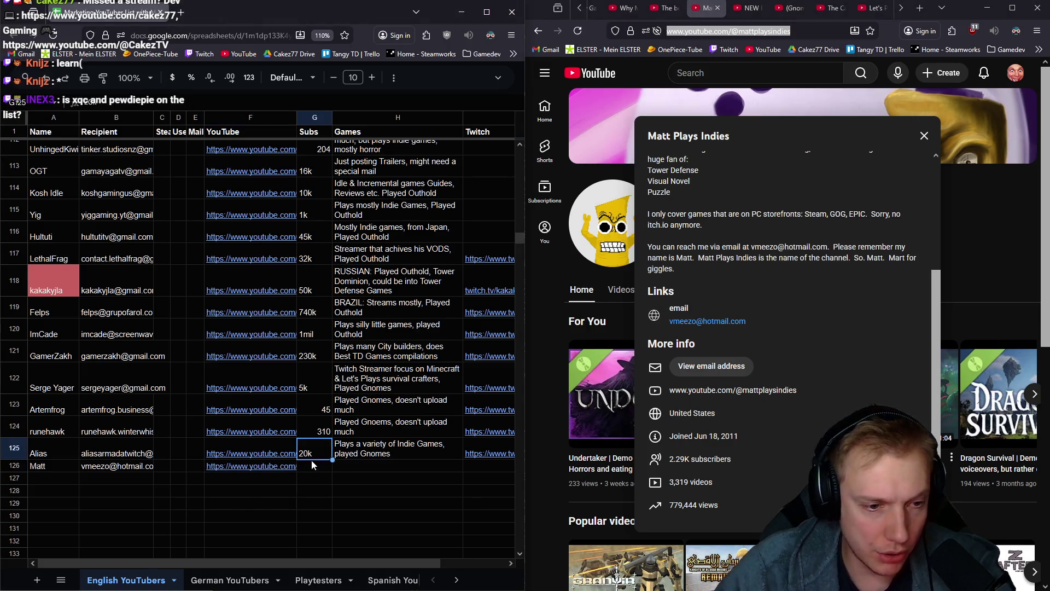
key("Down")
type("2k")
key("Tab")
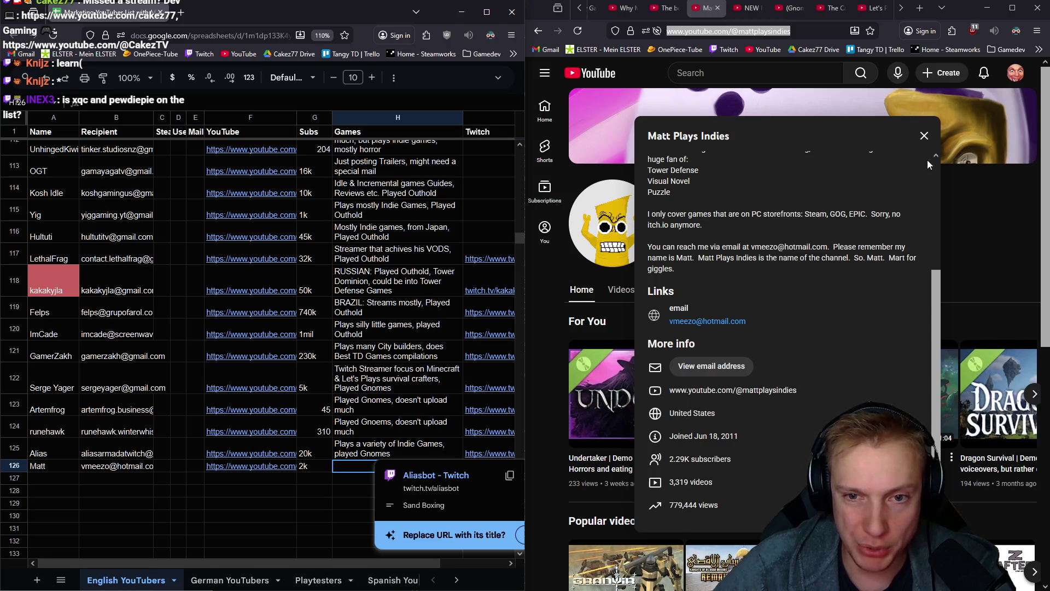
type("Game on PC, no itch.io")
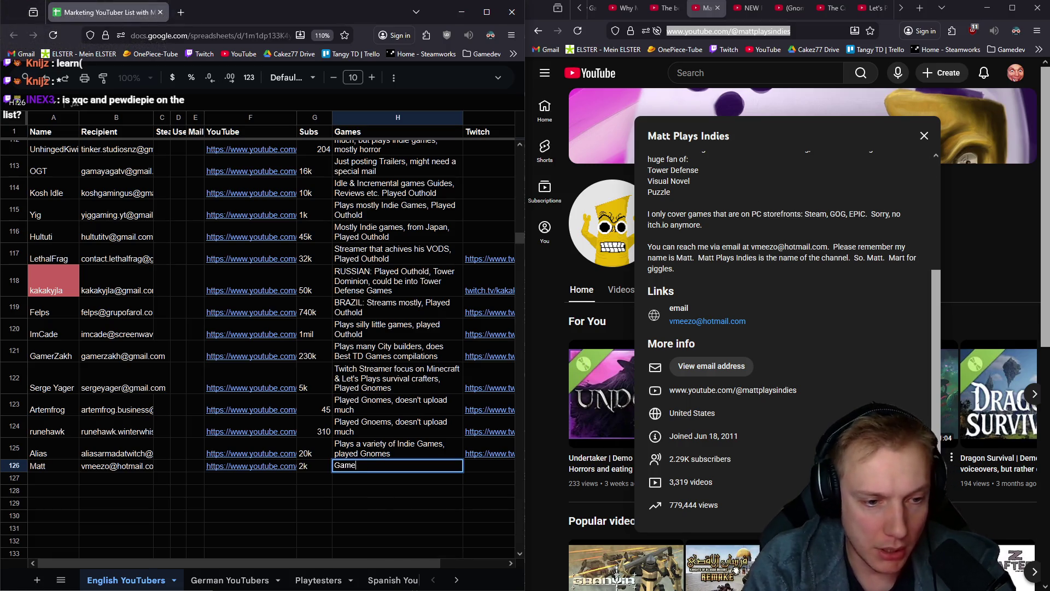
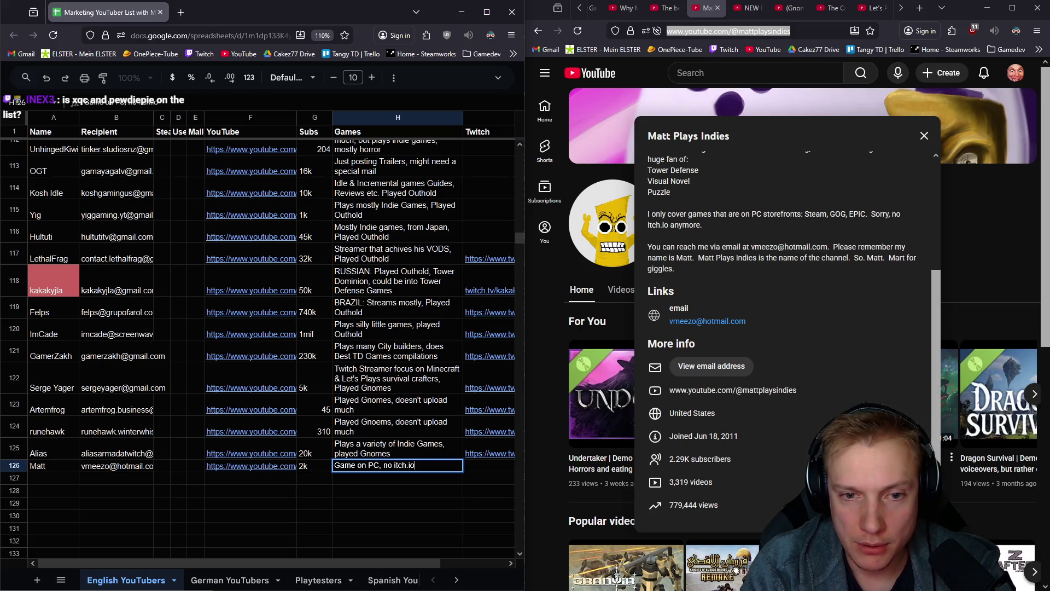
Fix the misspelled contact name in cell A126
left_click(51, 465)
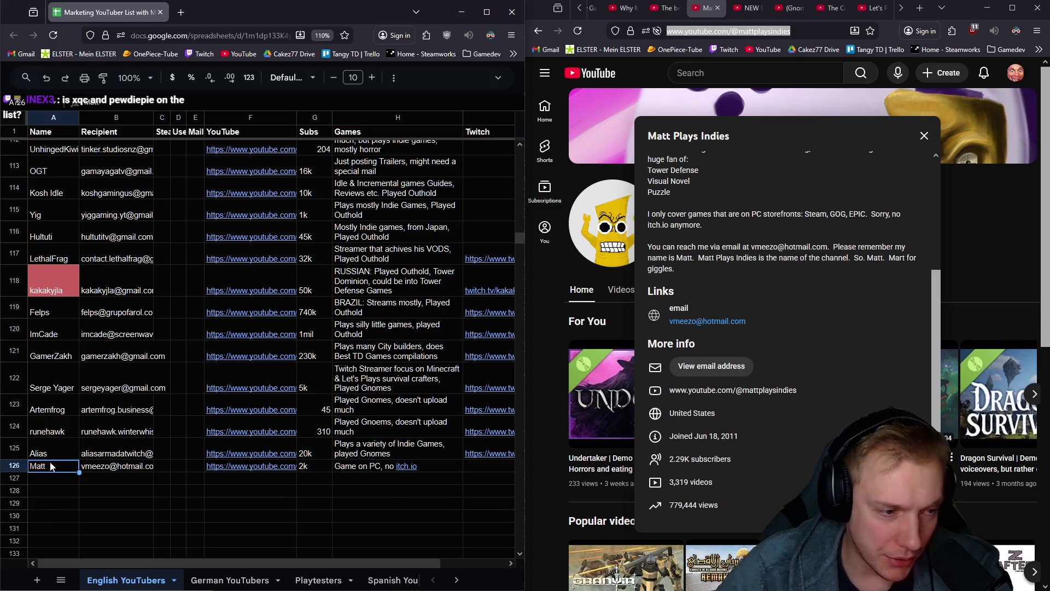
key("BackSpace")
key("BackSpace")
type("rt")
key("Return")
key("Up")
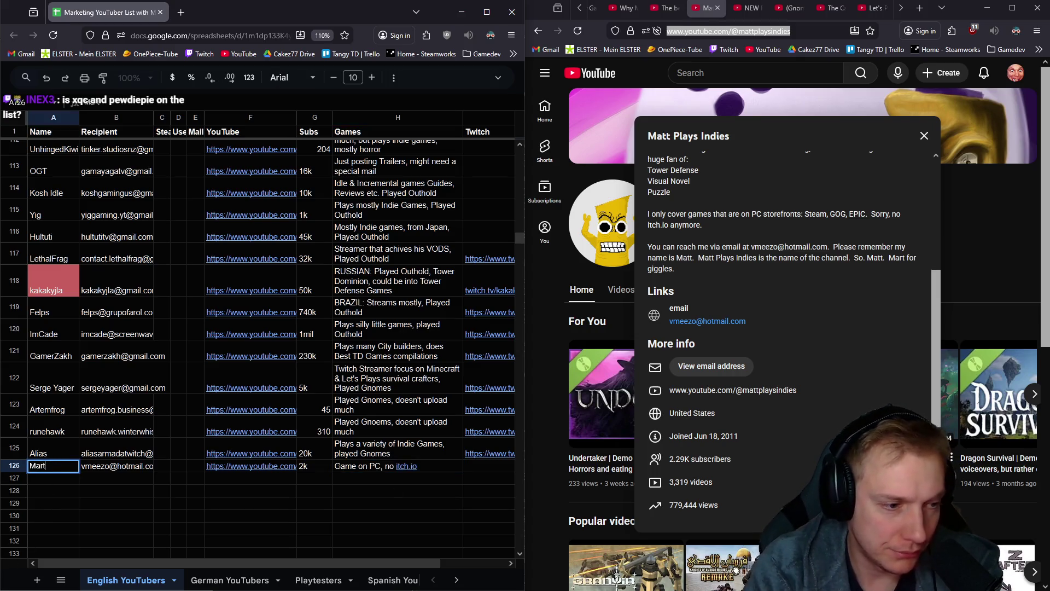
Extend row 126's Games note with the naming joke and 'played Gnomes'
left_click(437, 464)
type(", name is Ma")
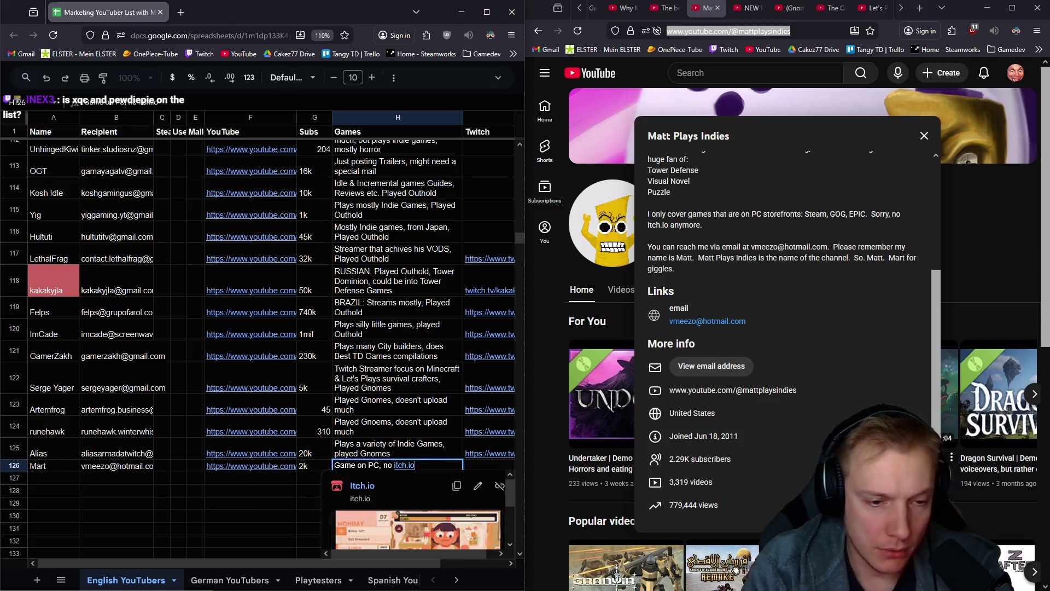
type("tt,")
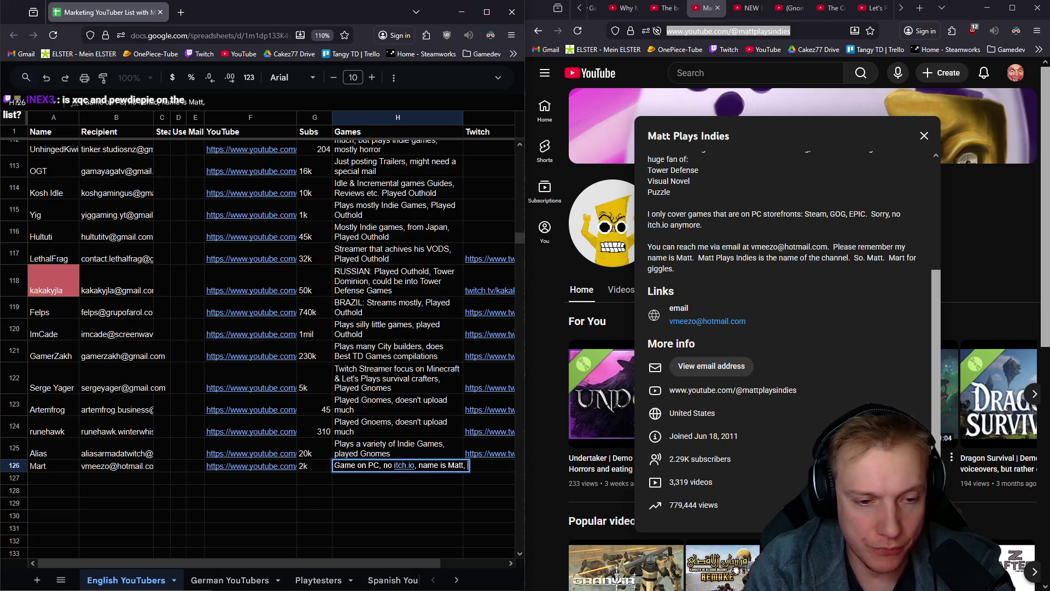
key("BackSpace")
key("BackSpace")
key("BackSpace")
type("Mart")
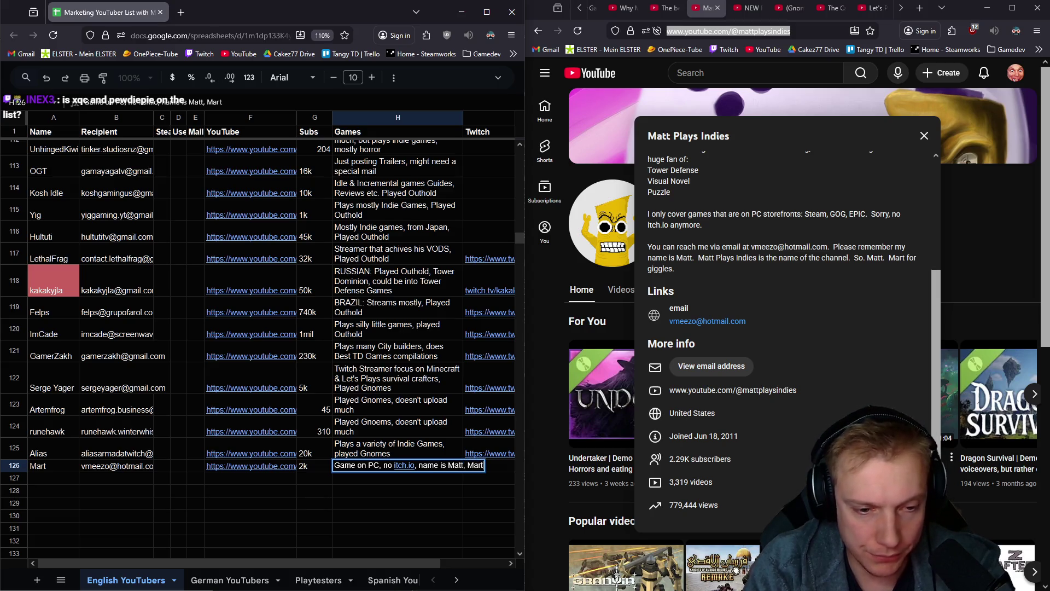
type(" for giggles,")
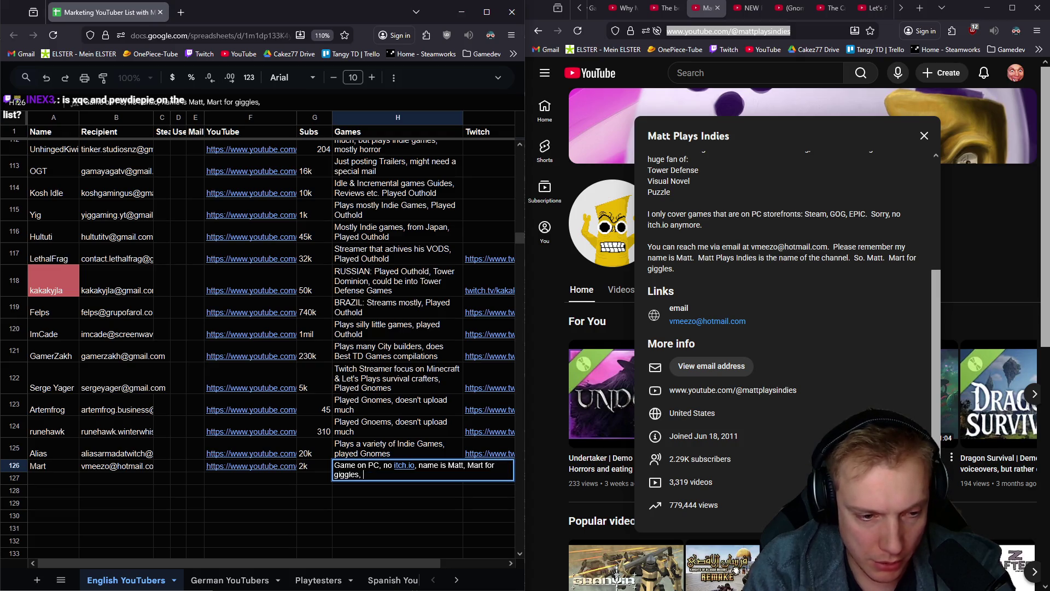
type("s")
key("Return")
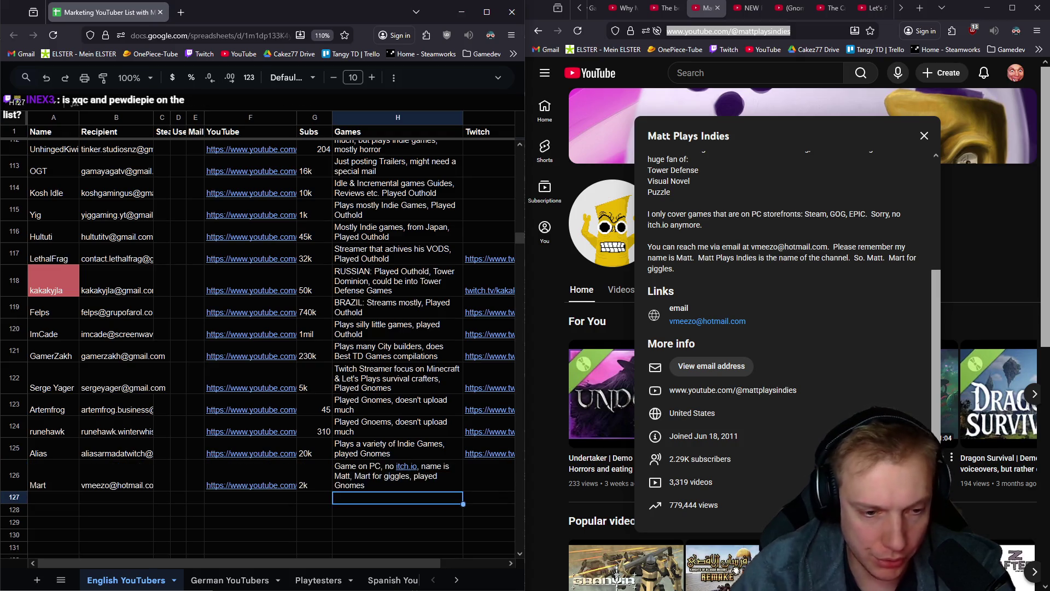
left_click(923, 135)
Look through the channel's uploaded videos, then close the channel and Gnomes demo video tabs
left_click(621, 290)
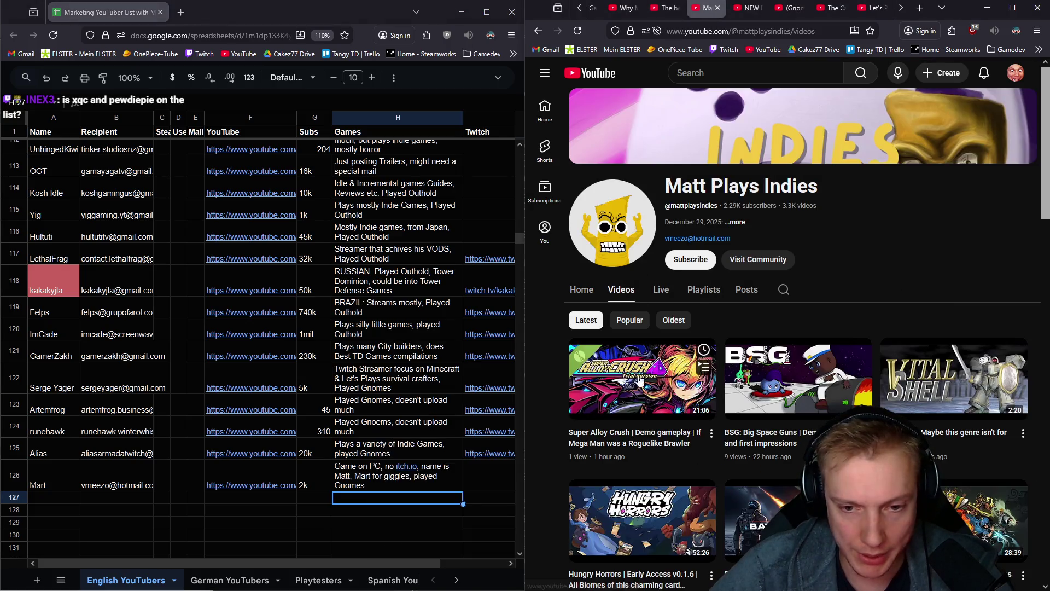
scroll(629, 305, "down", 3)
scroll(629, 305, "down", 6)
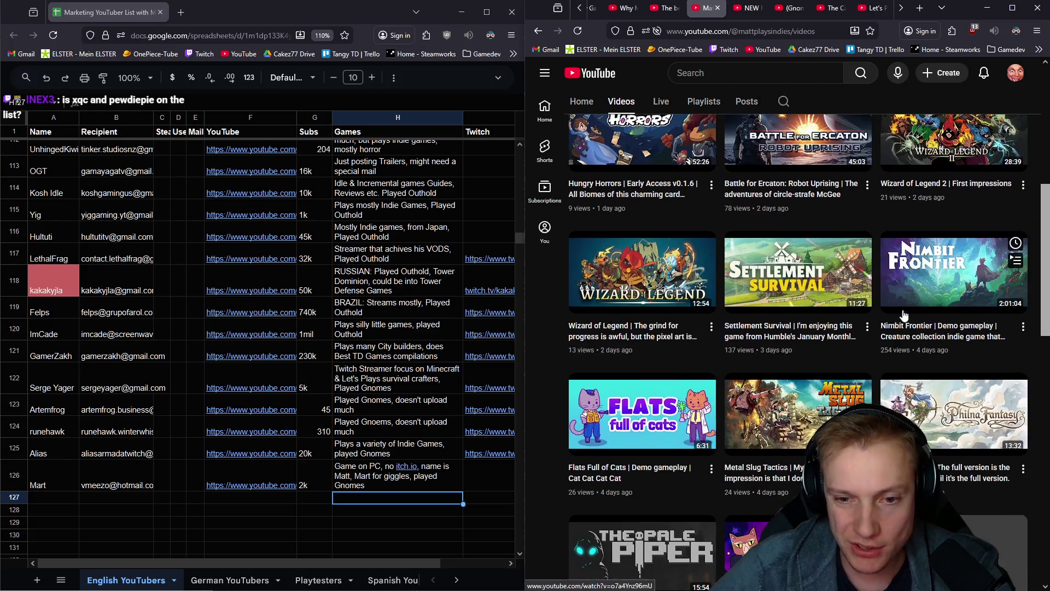
scroll(877, 374, "down", 5)
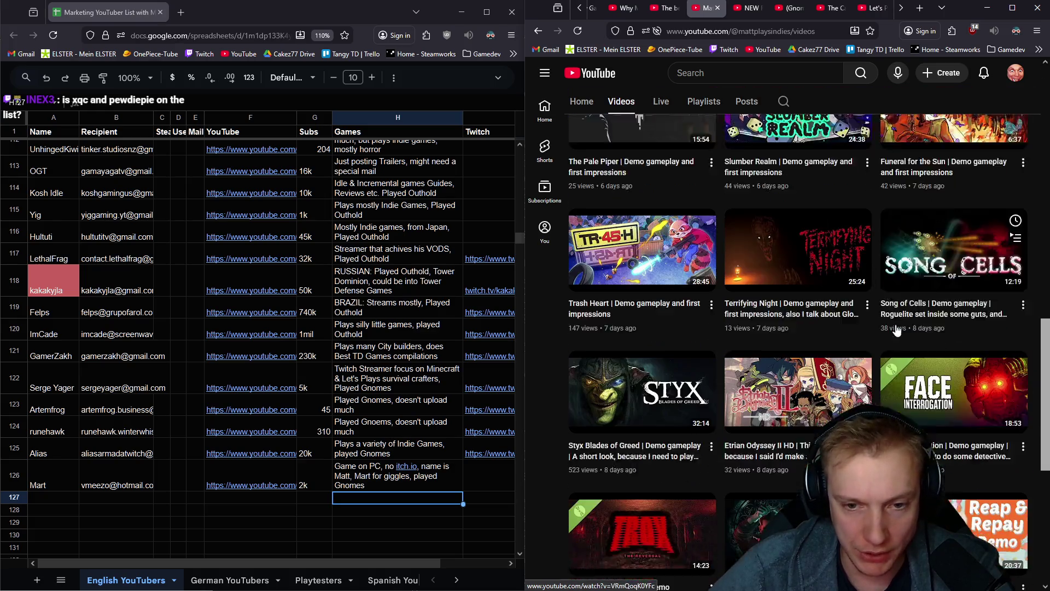
scroll(877, 373, "up", 15)
left_click(716, 6)
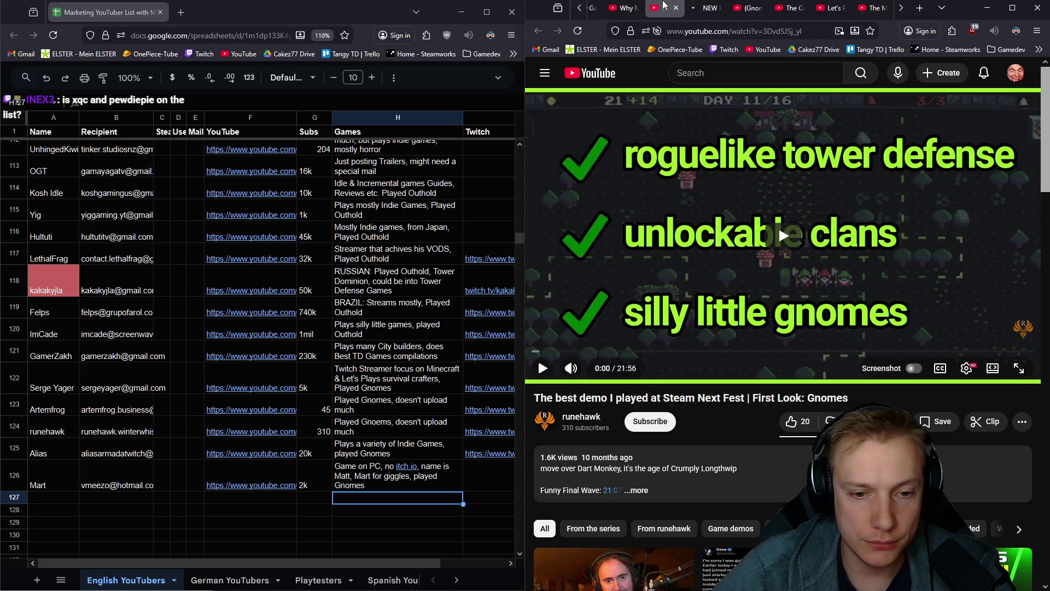
left_click(676, 7)
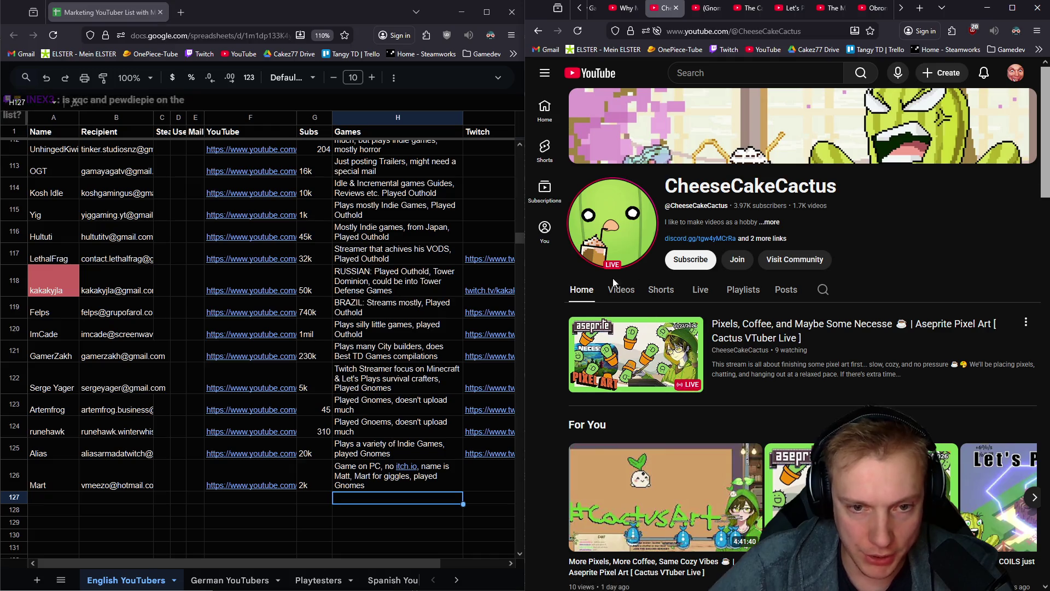
Reveal the 3.97K-subscriber channel's contact e-mail by passing the bicycle reCAPTCHA, then copy it
left_click(770, 222)
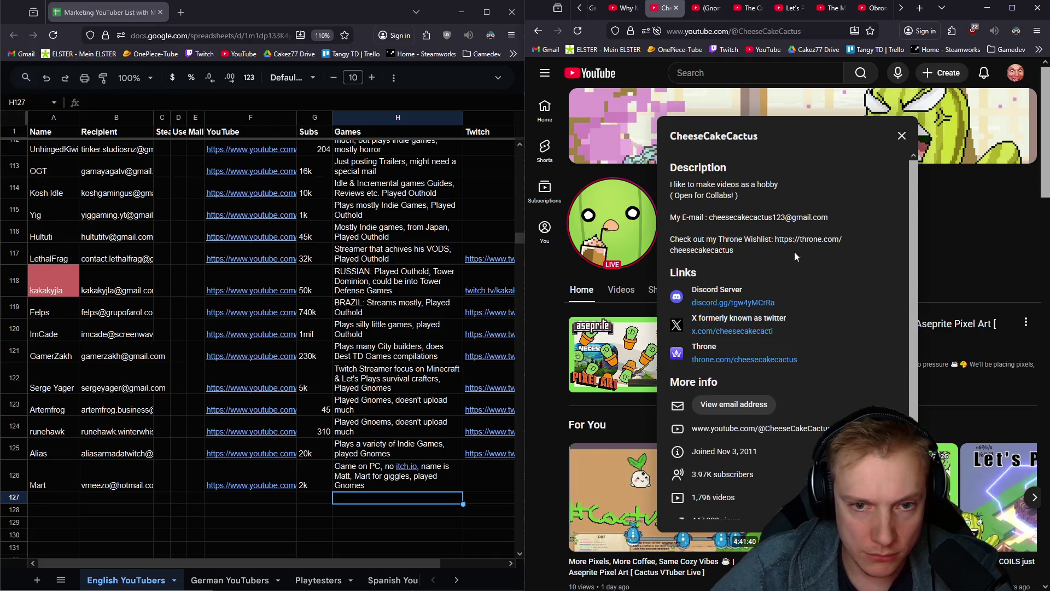
scroll(799, 251, "down", 1)
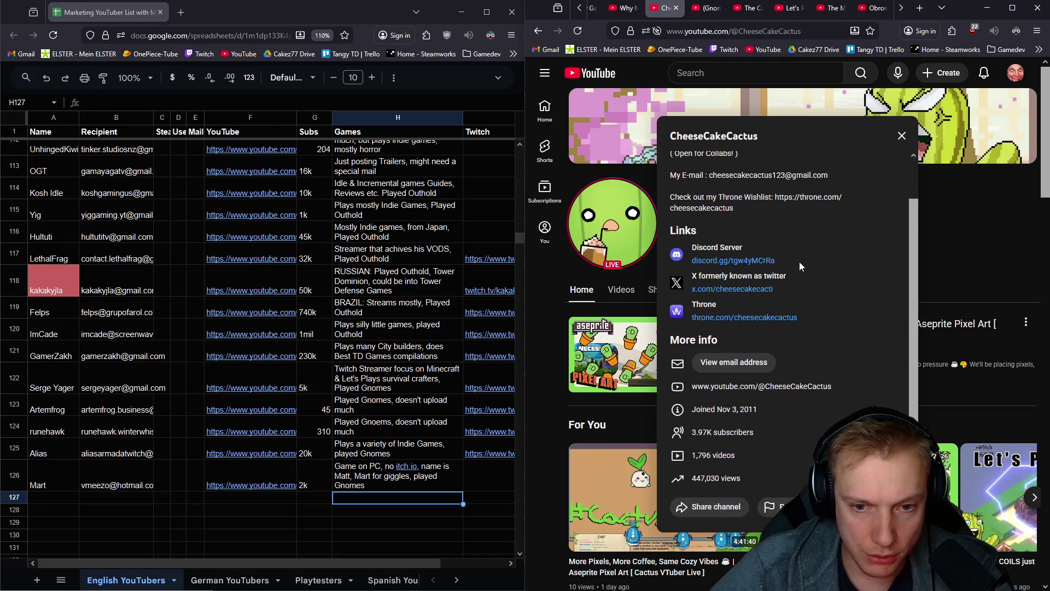
left_click(706, 363)
left_click(706, 373)
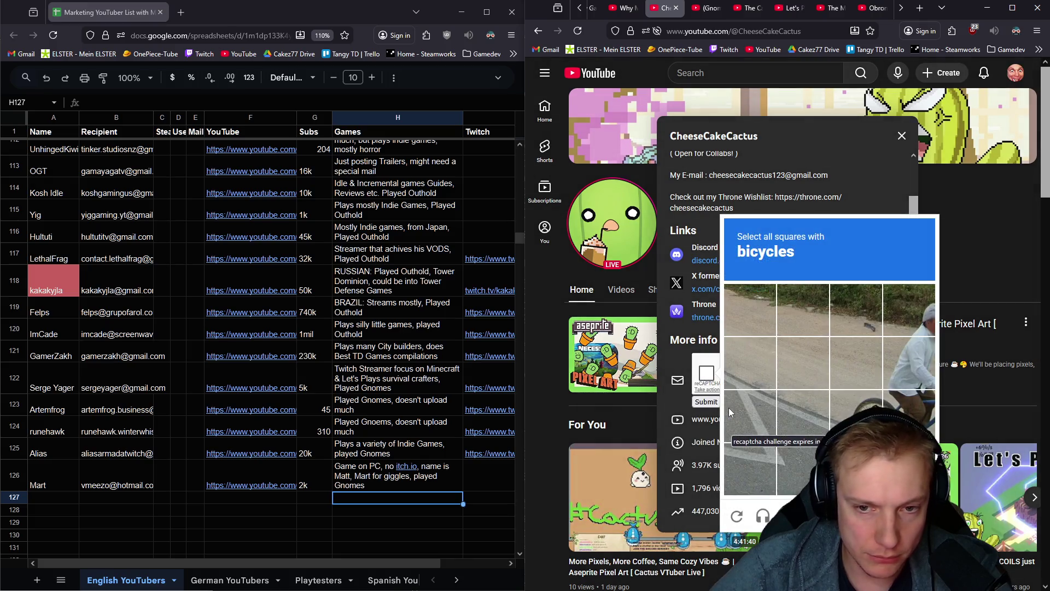
left_click(864, 415)
left_click(908, 517)
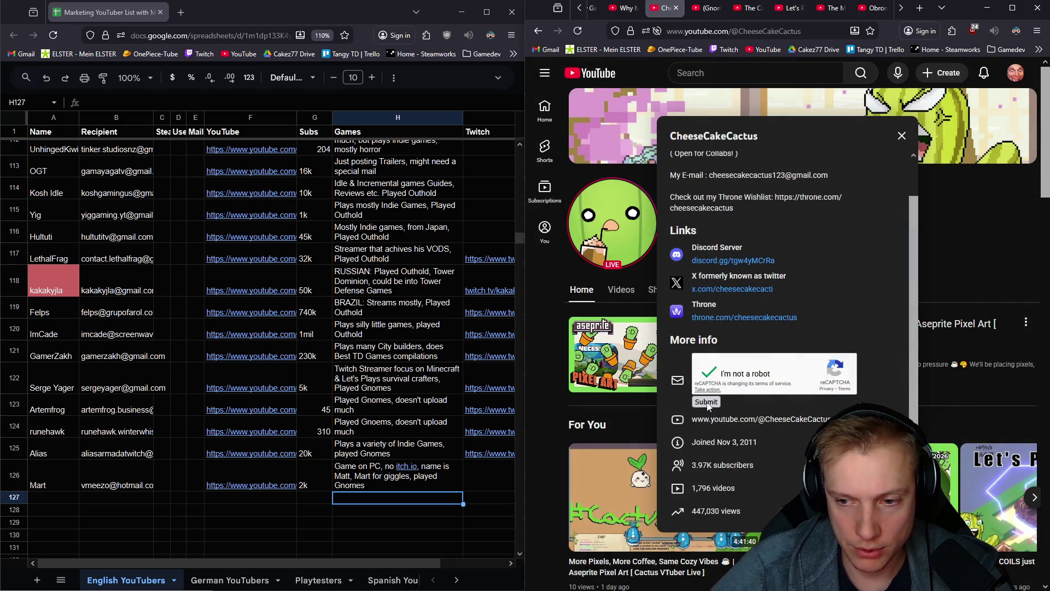
left_click(706, 402)
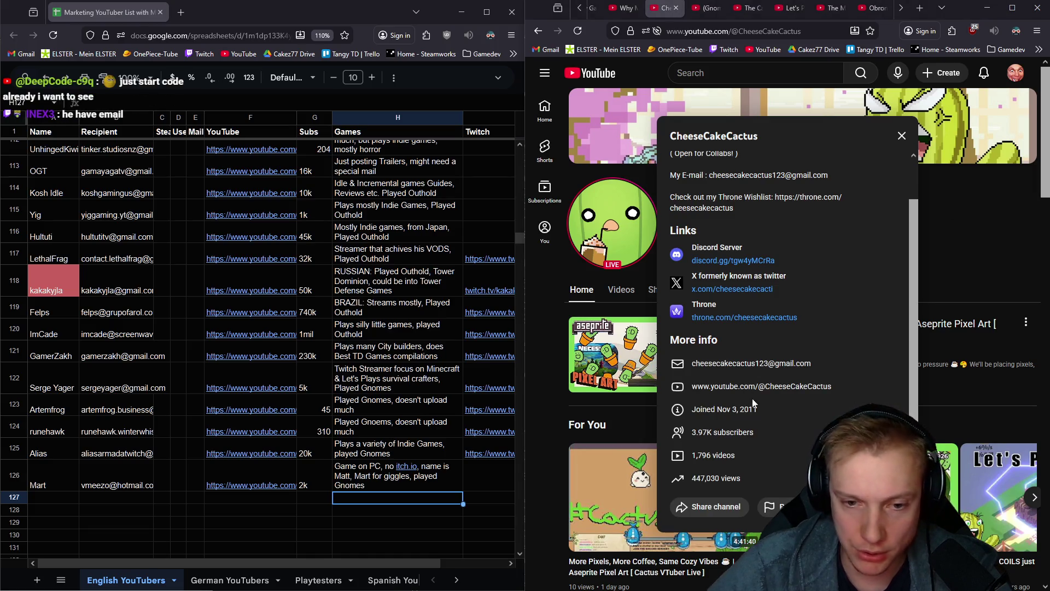
right_click(749, 370)
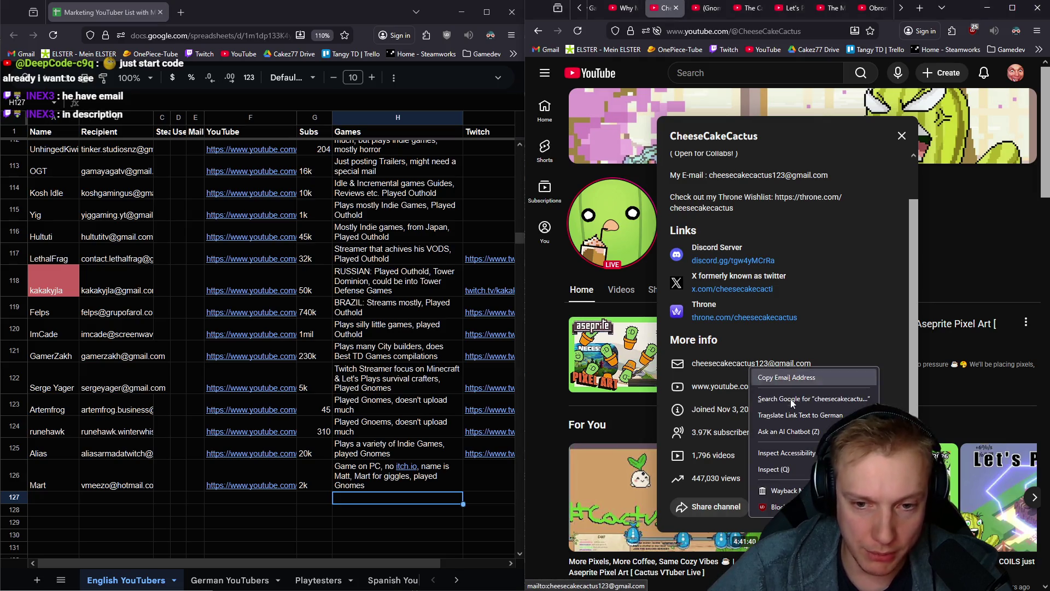
left_click(777, 381)
left_click(116, 499)
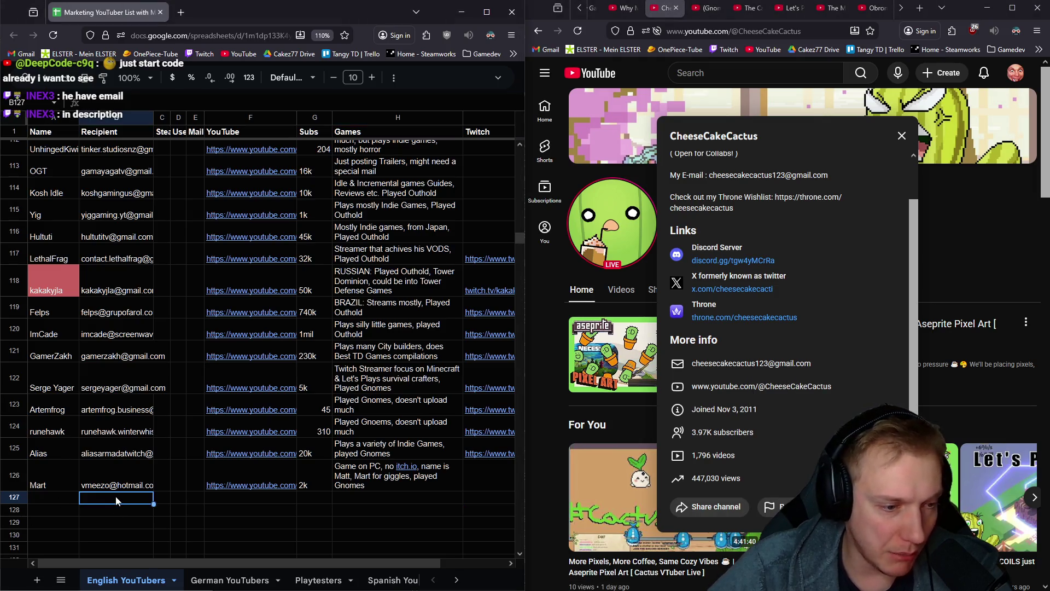
Paste the contact e-mail into B127 and the channel name into A127
key("ctrl+v")
left_click(59, 504)
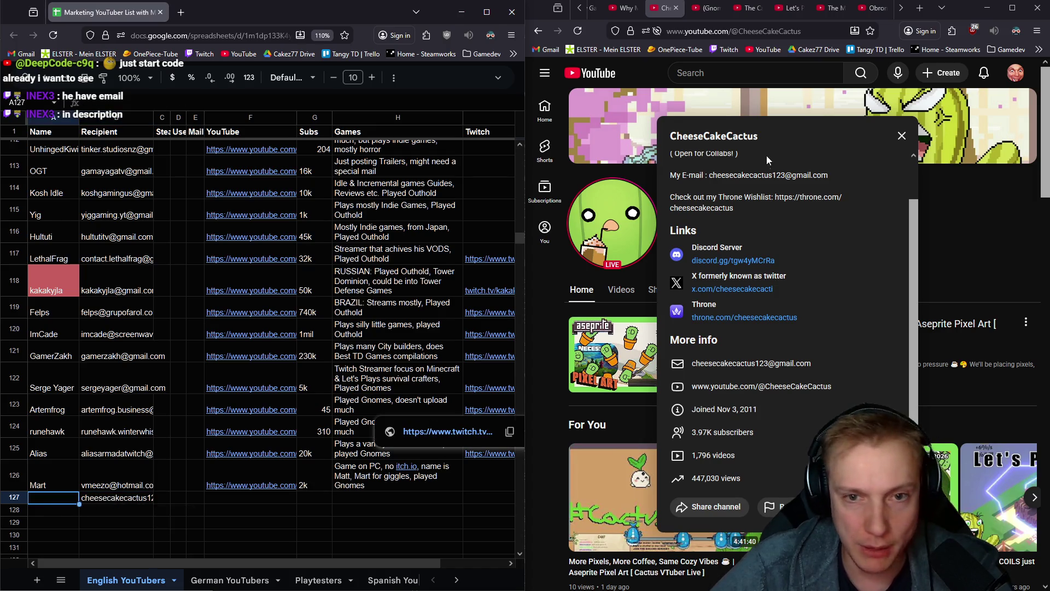
double_click(731, 137)
key("ctrl+c")
scroll(701, 214, "up", 1)
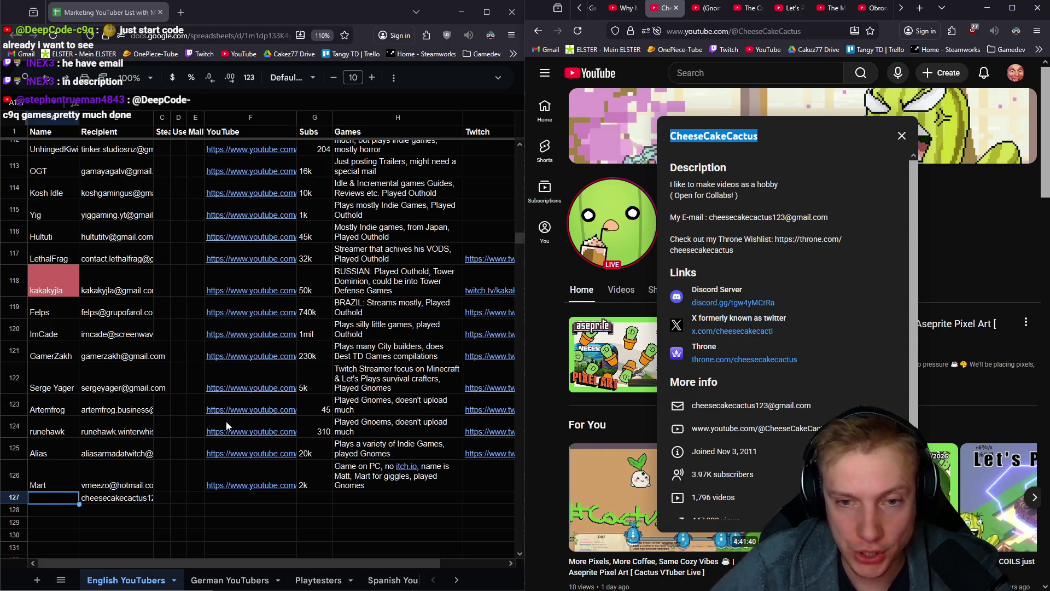
left_click(50, 503)
key("ctrl+v")
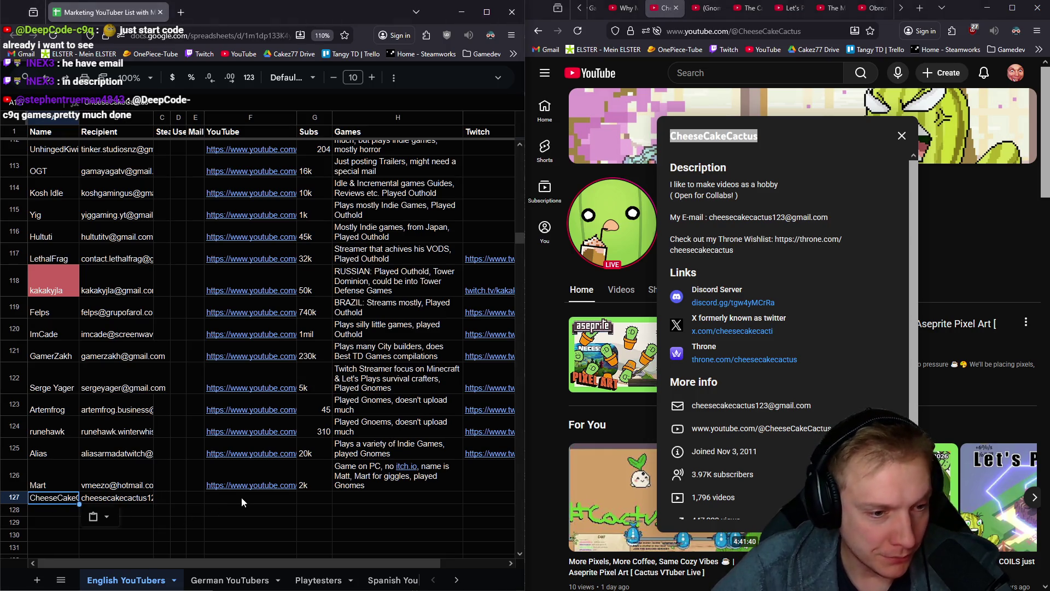
Paste the channel URL into F127 and enter 4k subscribers in G127
left_click(241, 498)
left_click(793, 32)
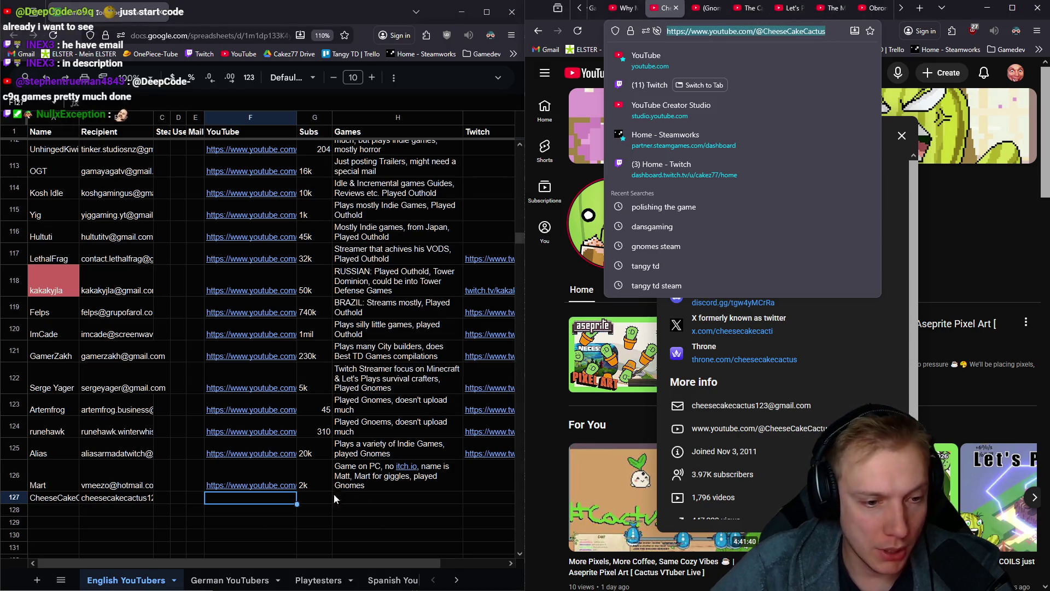
left_click(239, 500)
type("https://www.youtube.com/@CheeseCakeCactus")
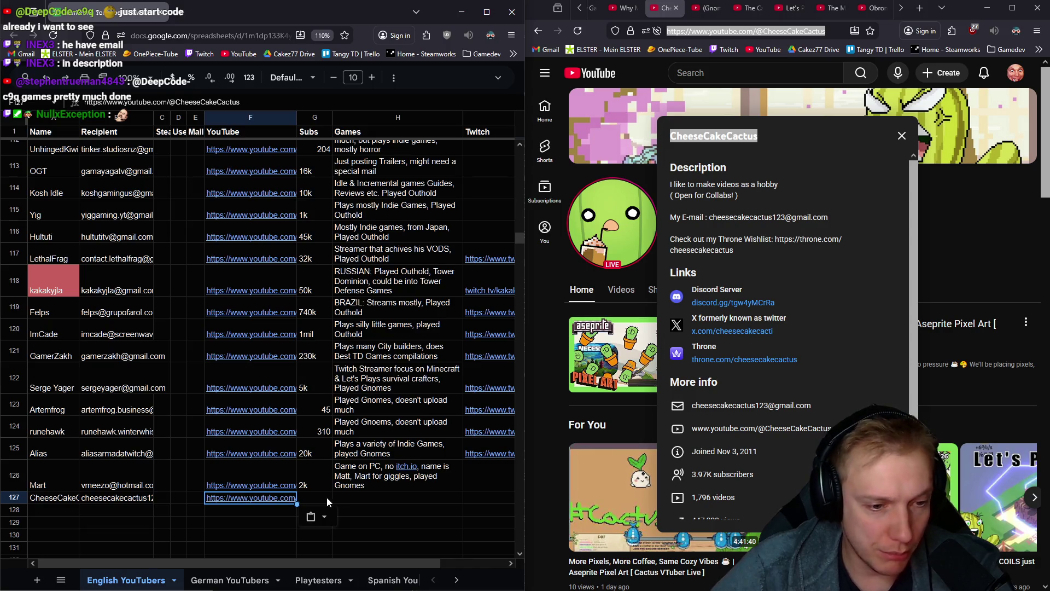
key("Tab")
type("4k")
key("Tab")
type("1")
left_click(994, 222)
left_click(991, 218)
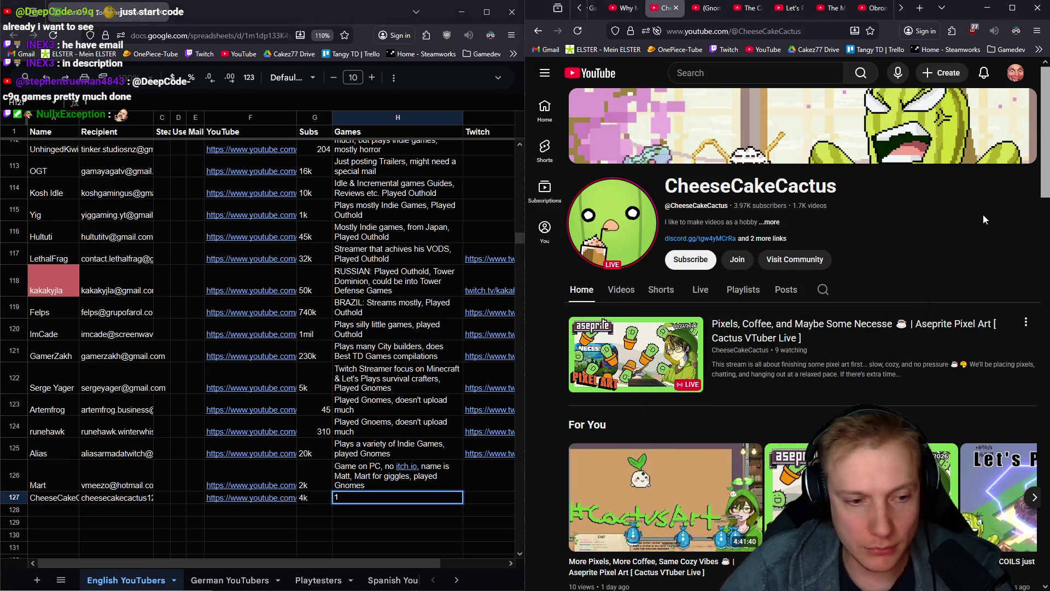
Scroll through the new creator's uploaded videos to see what they play
left_click(625, 294)
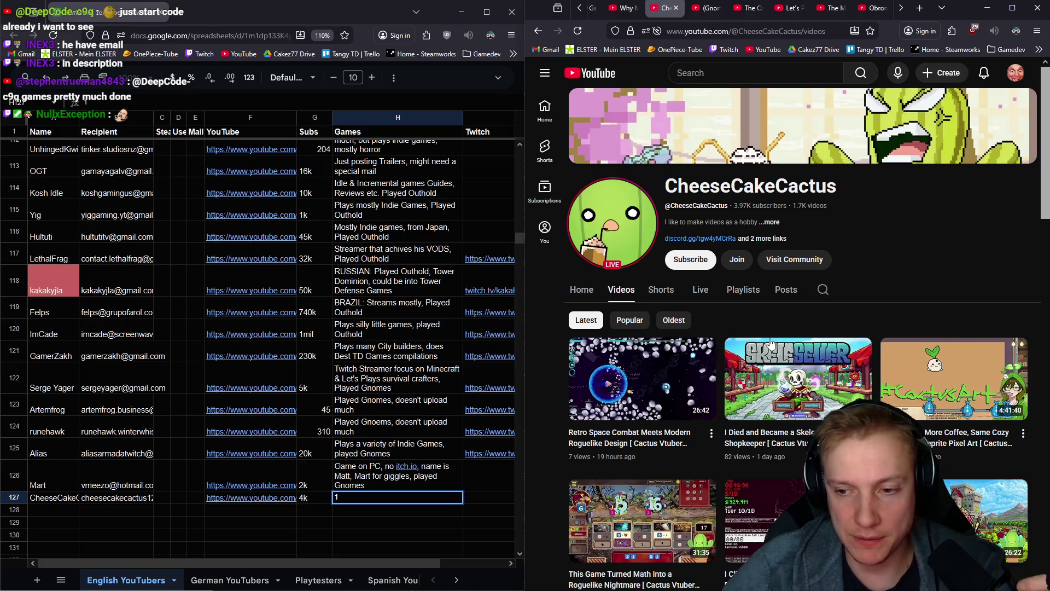
scroll(785, 344, "down", 1)
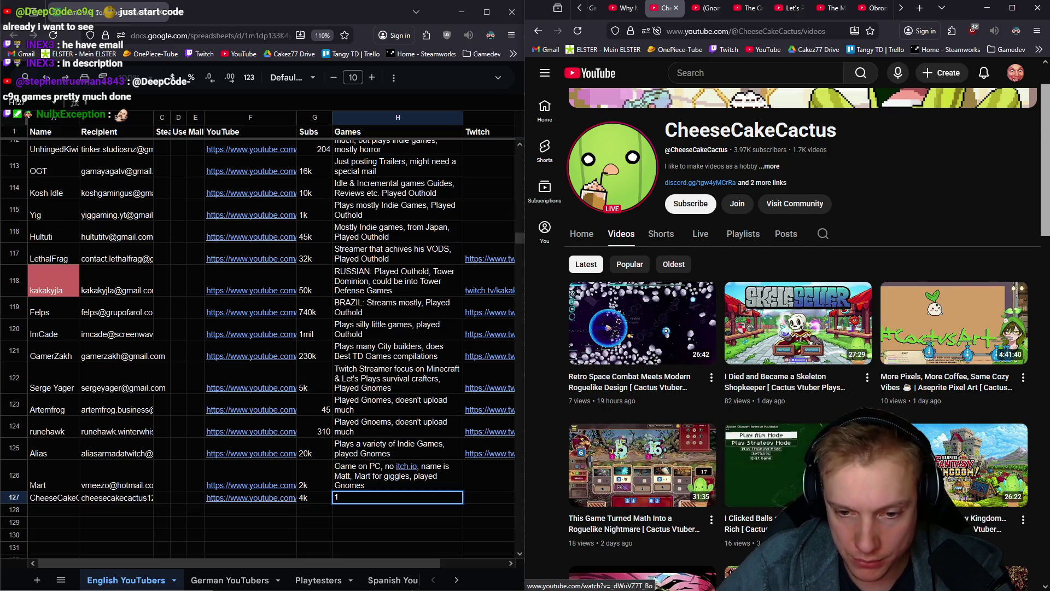
scroll(815, 465, "down", 2)
scroll(822, 426, "down", 1)
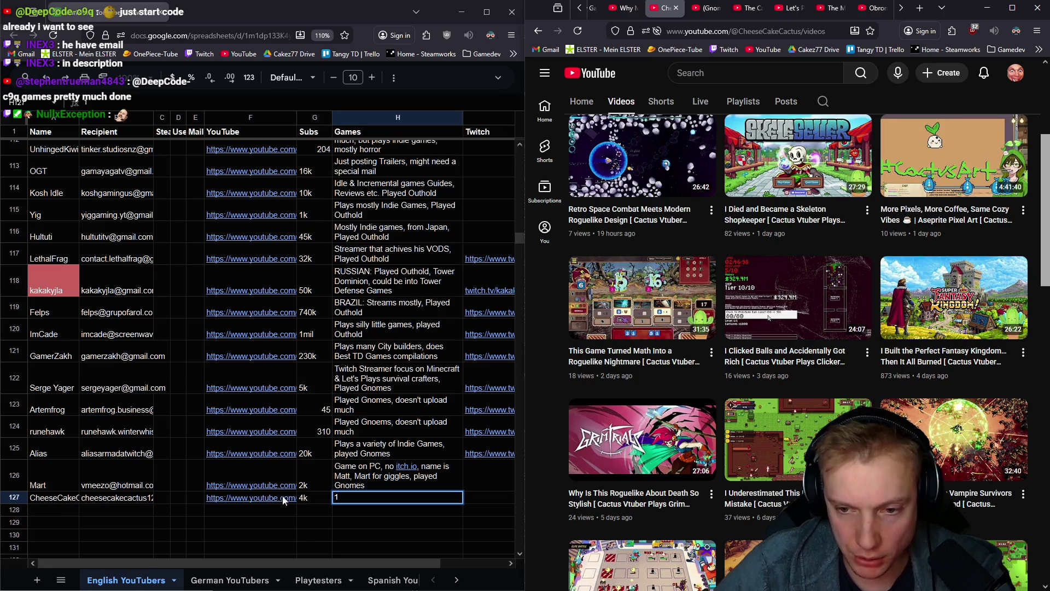
mouse_move(285, 496)
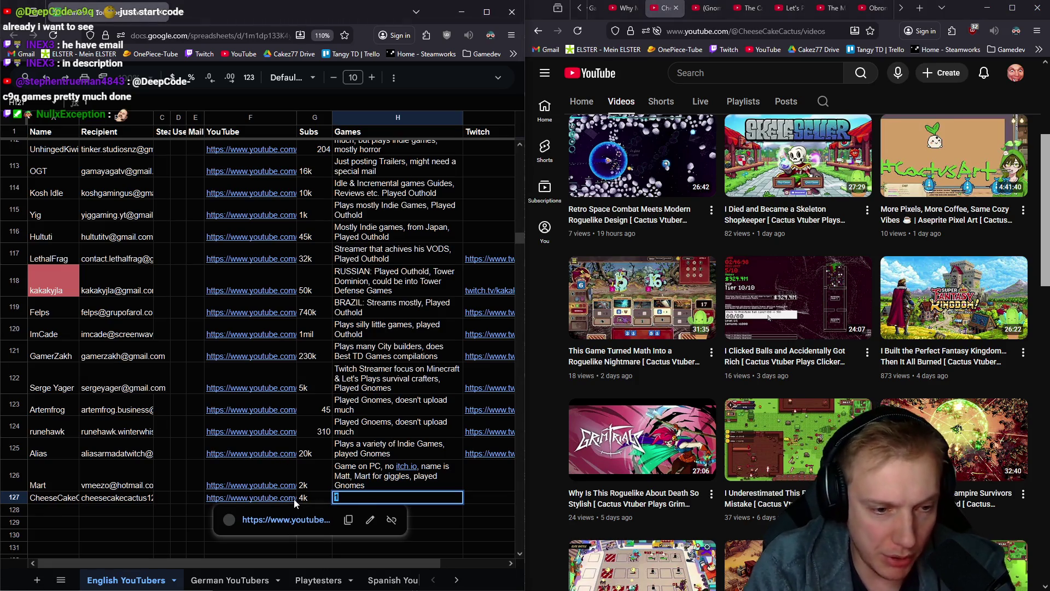
key("Up")
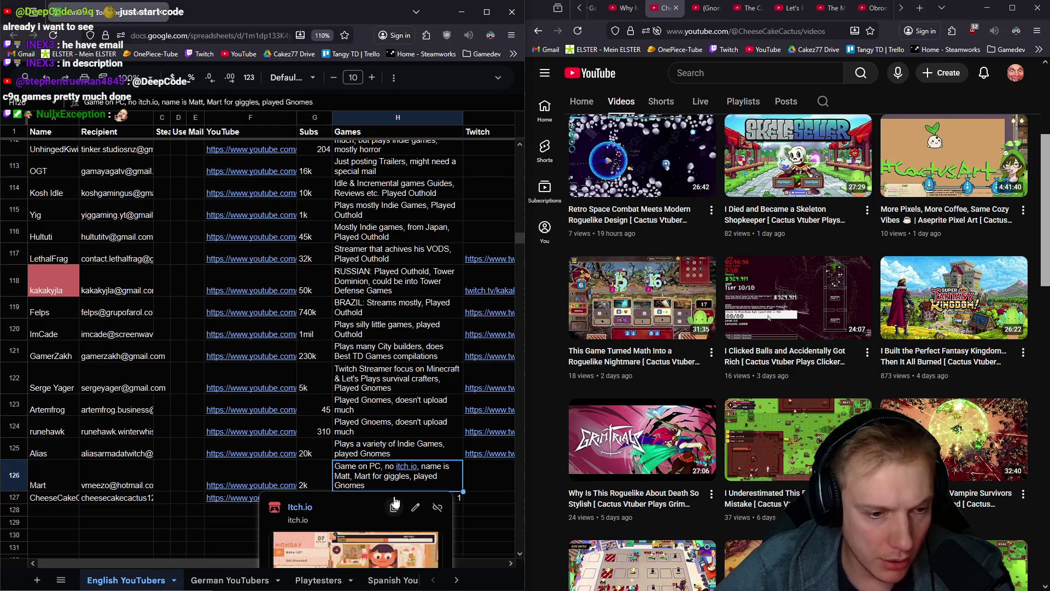
Enter 'Plays a lot of Indie Games, played Gnomes' in H127, then select A128
left_click(350, 495)
type("Play")
key("Escape")
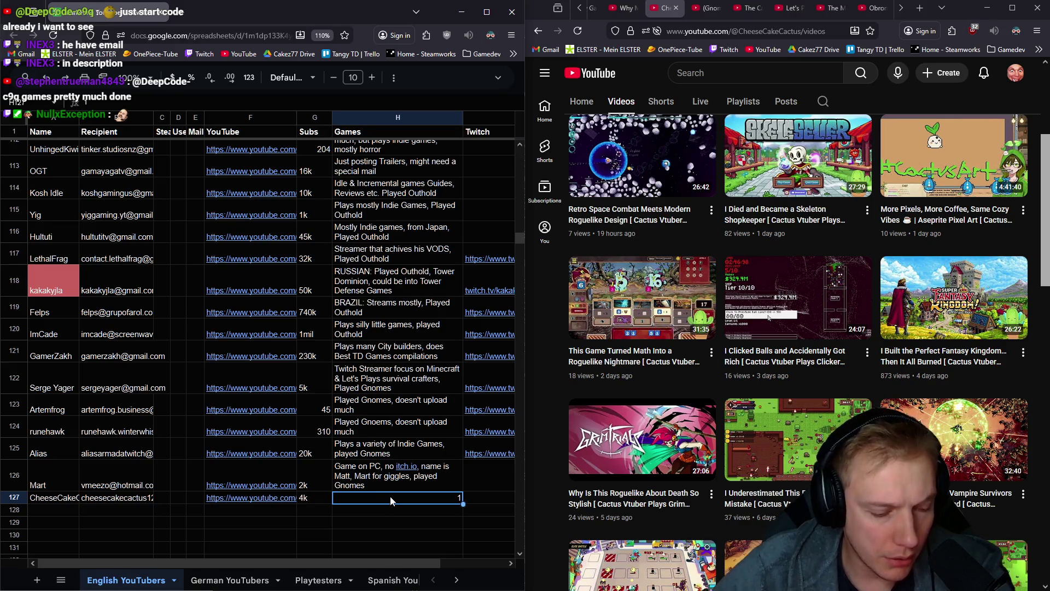
type("PLayed")
key("Return")
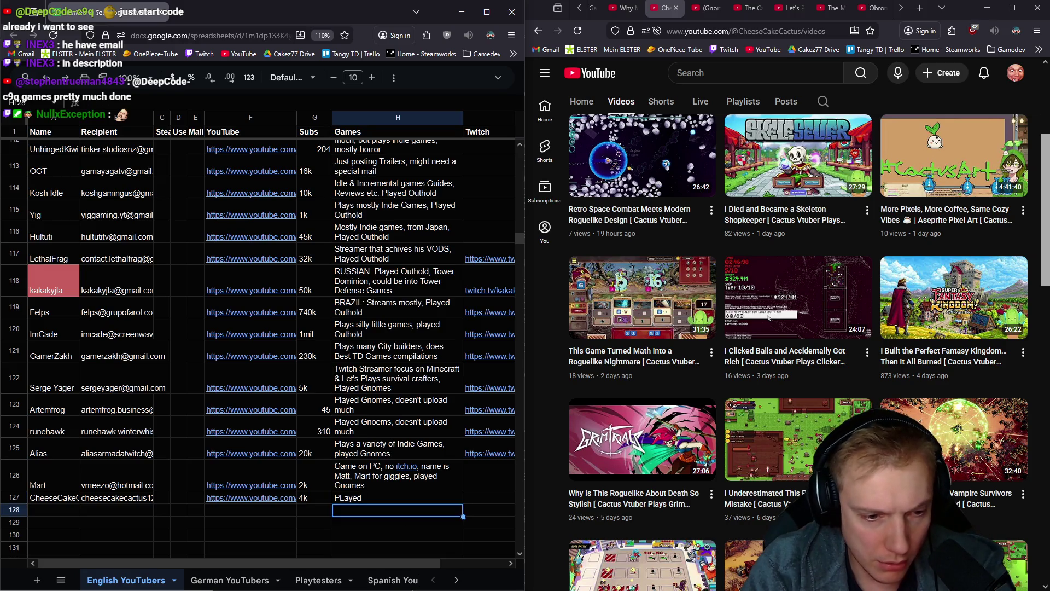
left_click(392, 496)
type("Playe")
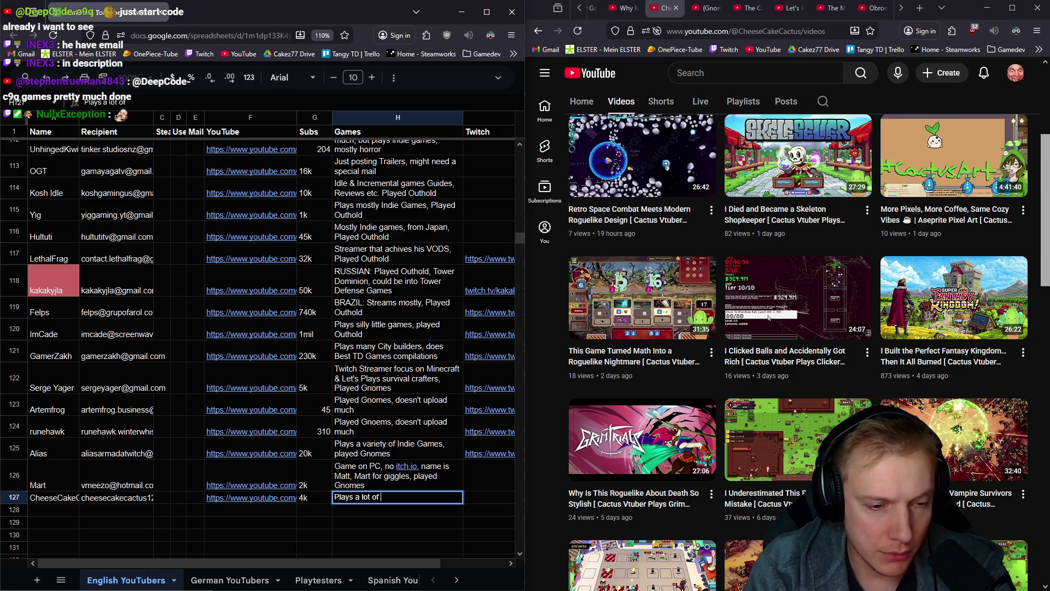
type("ndie Games, played")
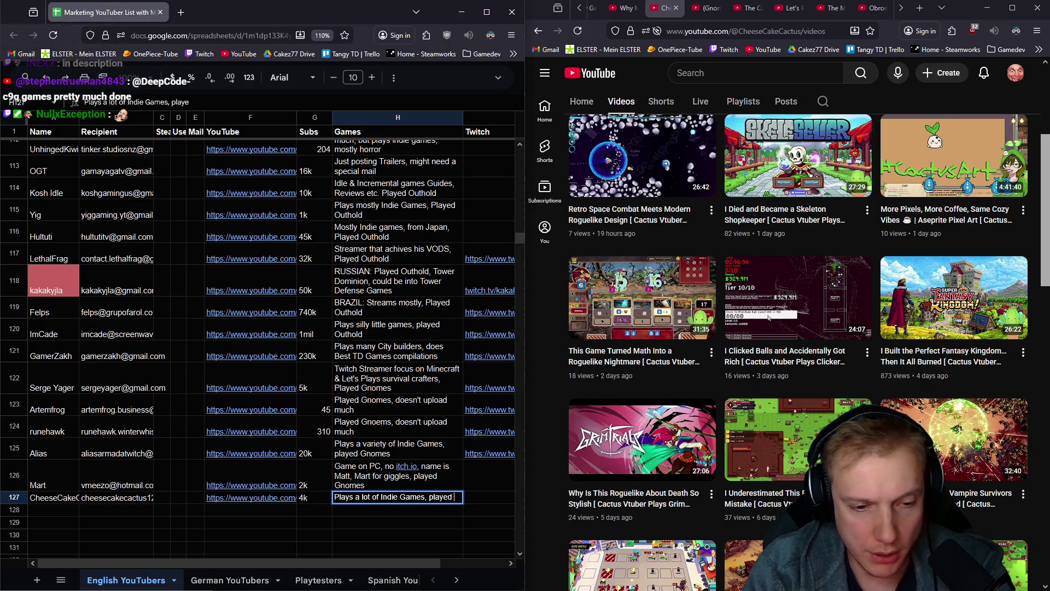
type("s")
key("Return")
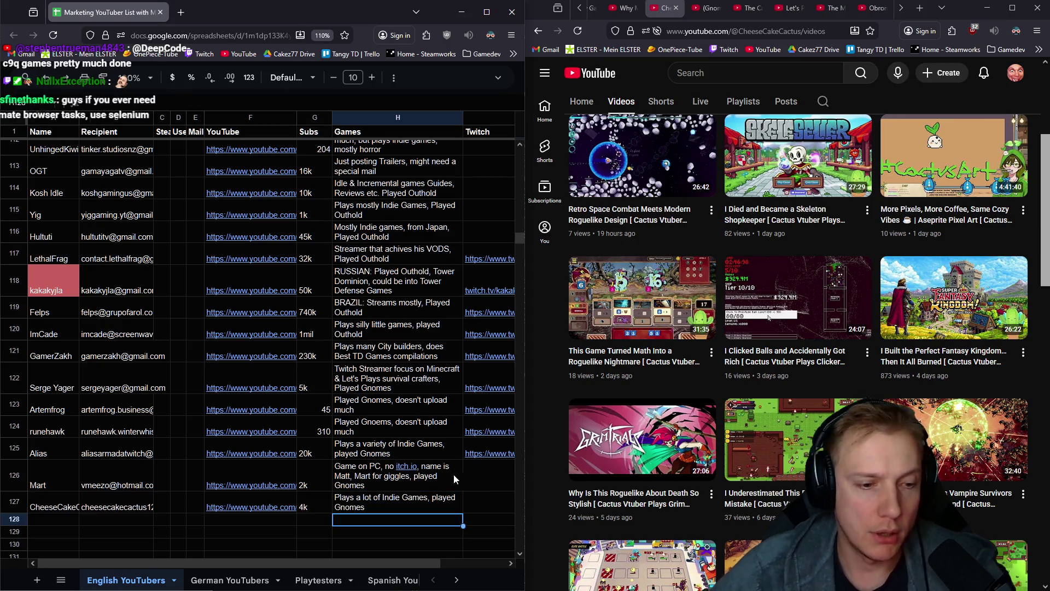
left_click(485, 509)
scroll(833, 291, "up", 4)
scroll(733, 350, "down", 10)
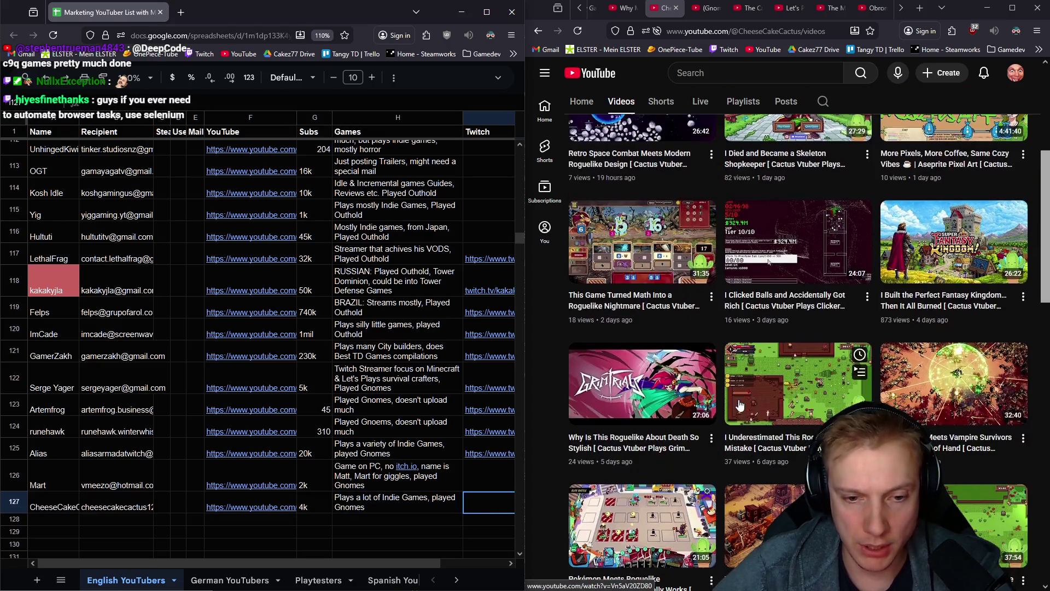
left_click(63, 522)
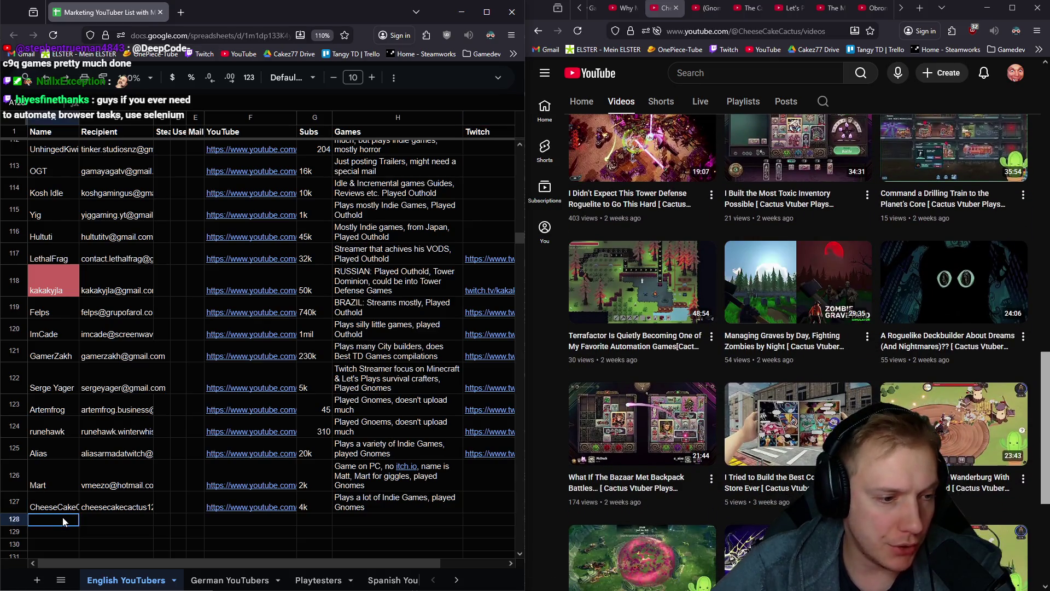
Close the logged channel tab and check the next creator's 9.11K-subscriber channel details
left_click(676, 8)
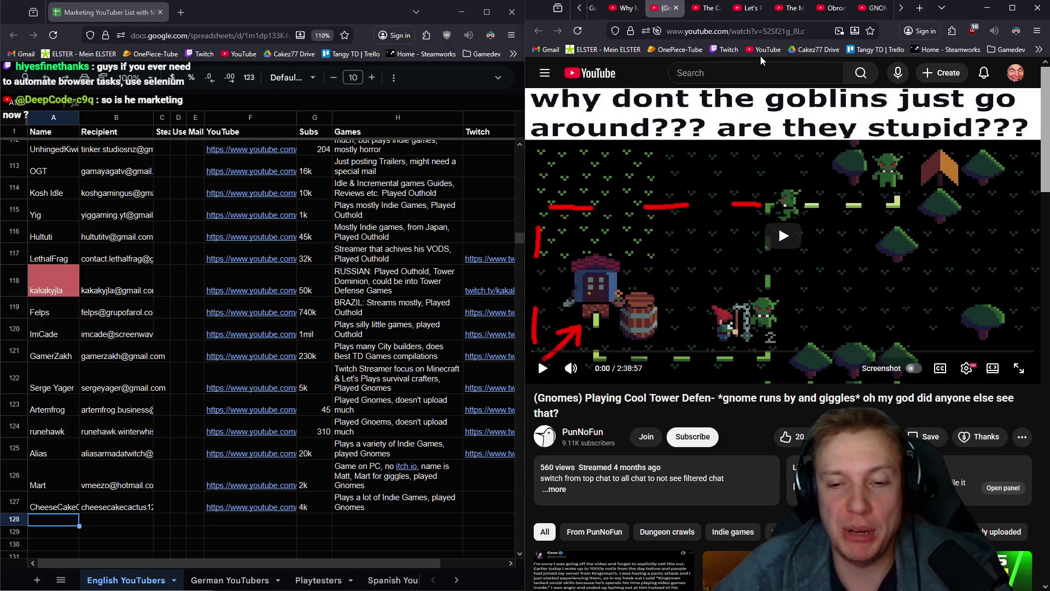
left_click(596, 433)
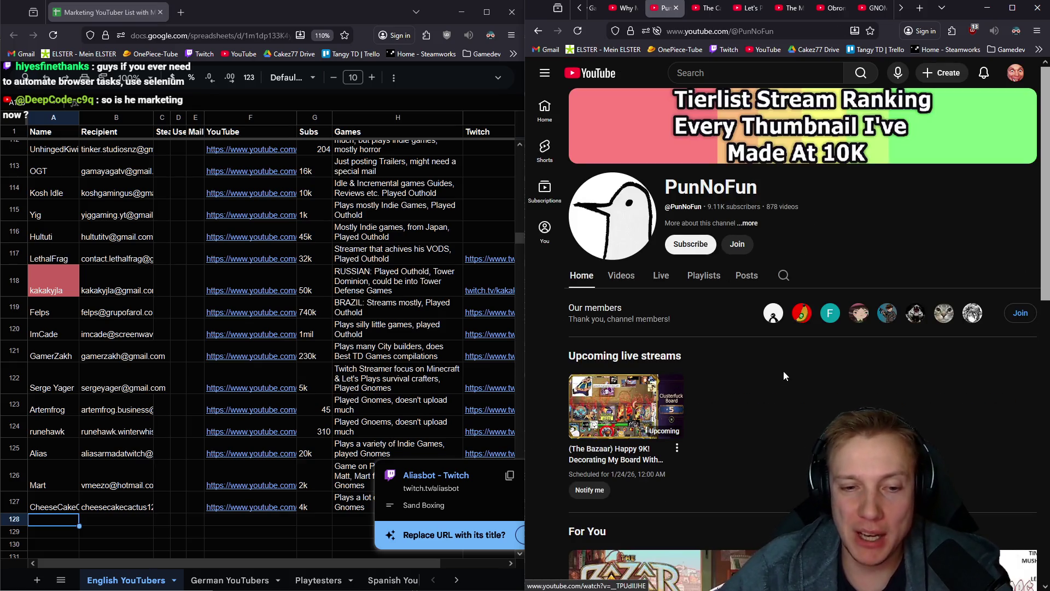
left_click(748, 223)
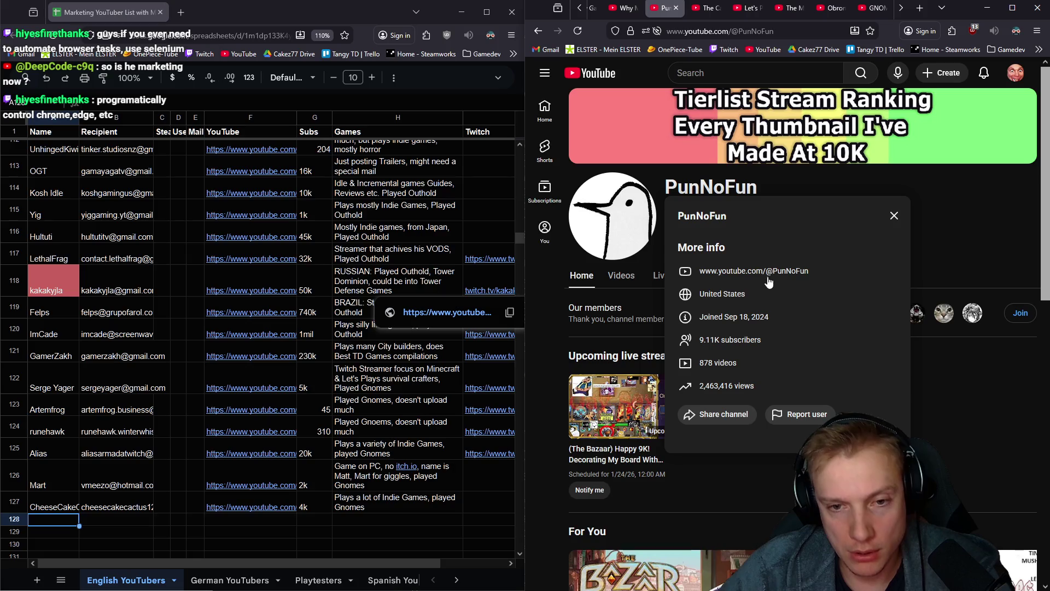
left_click(894, 216)
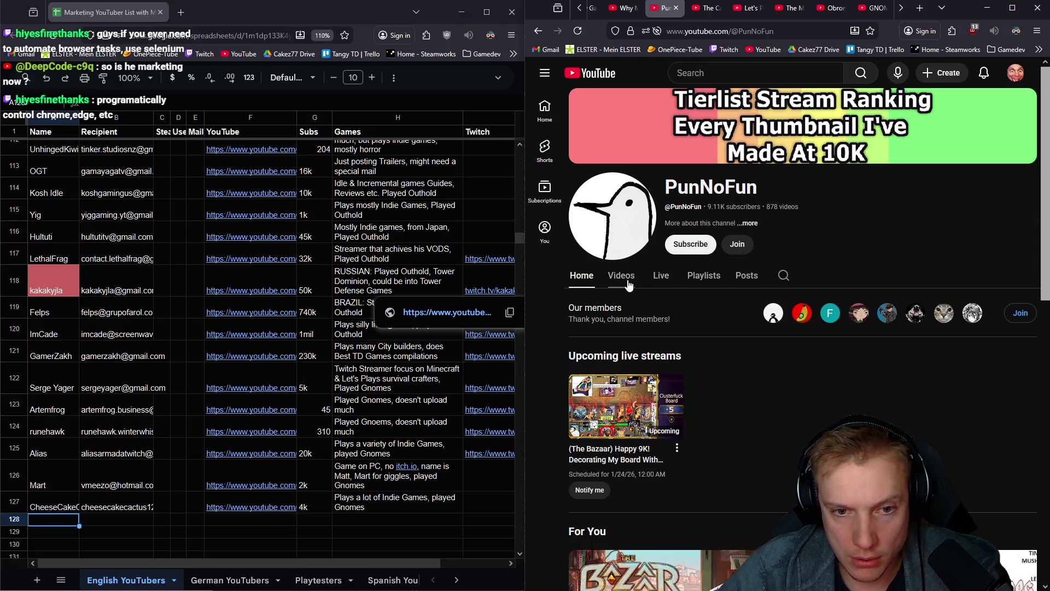
scroll(634, 281, "down", 8)
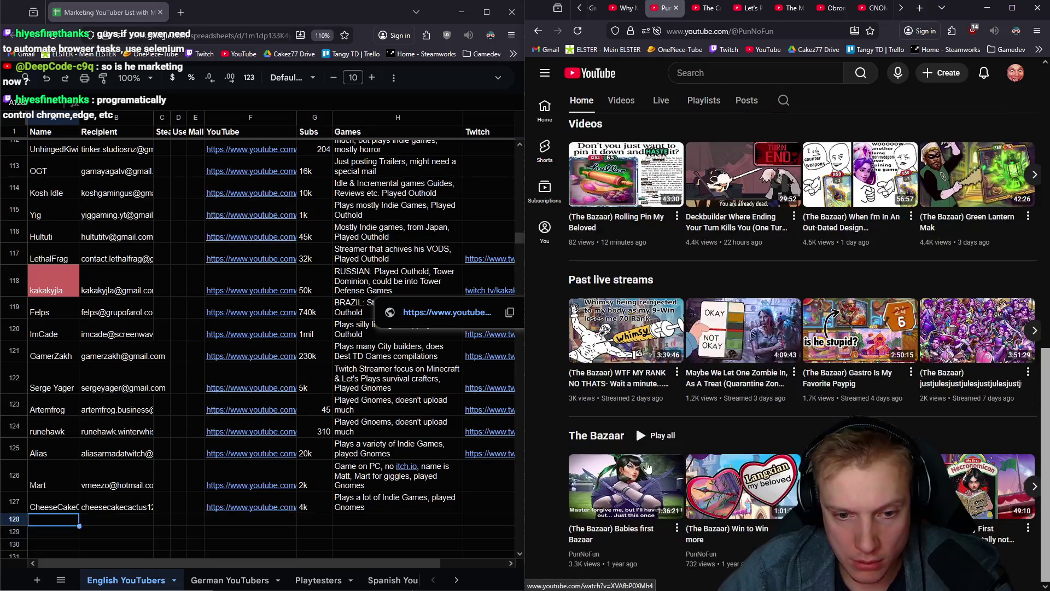
scroll(789, 365, "up", 8)
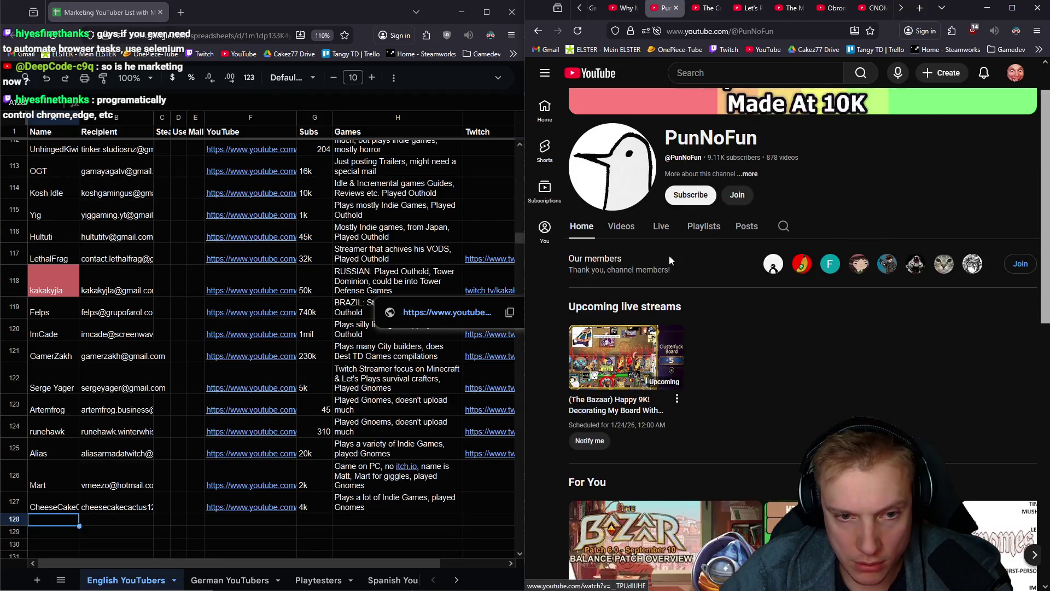
Open the newest video, '(The Bazaar) Rolling Pin My Beloved', in a new tab
left_click(621, 226)
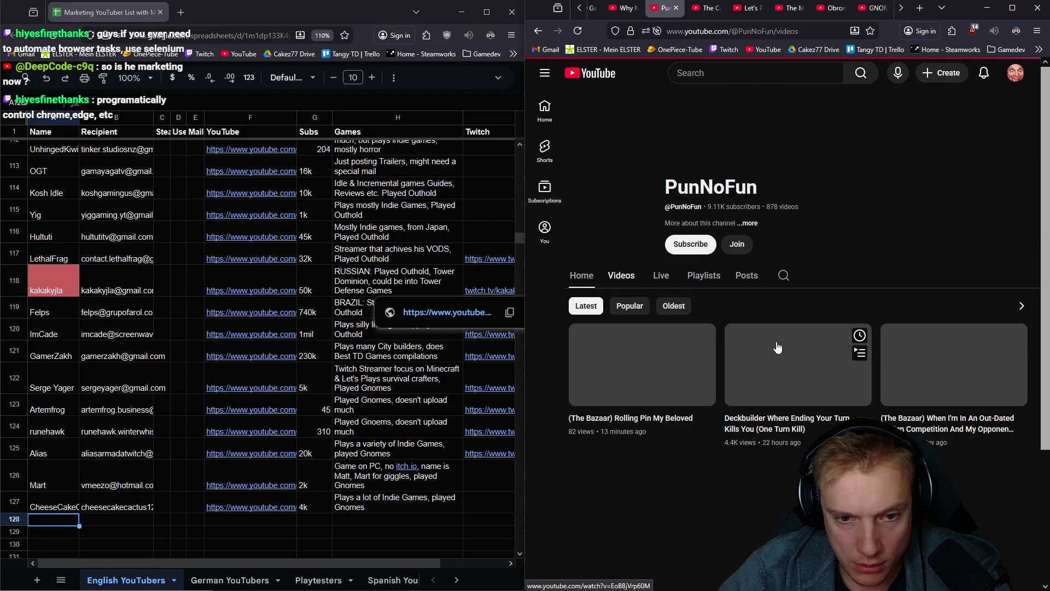
middle_click(777, 348)
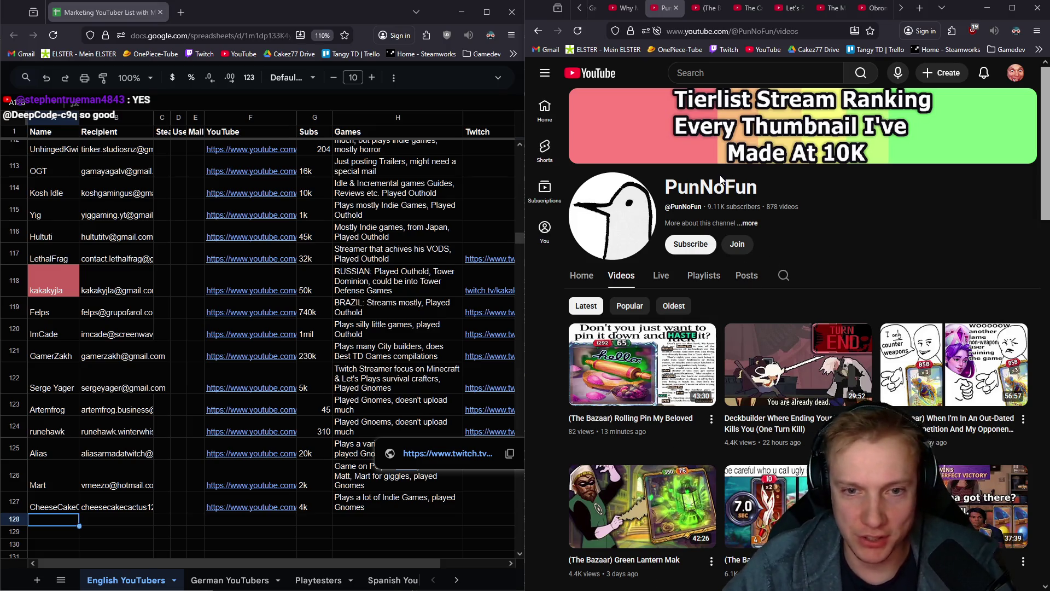
left_click(709, 8)
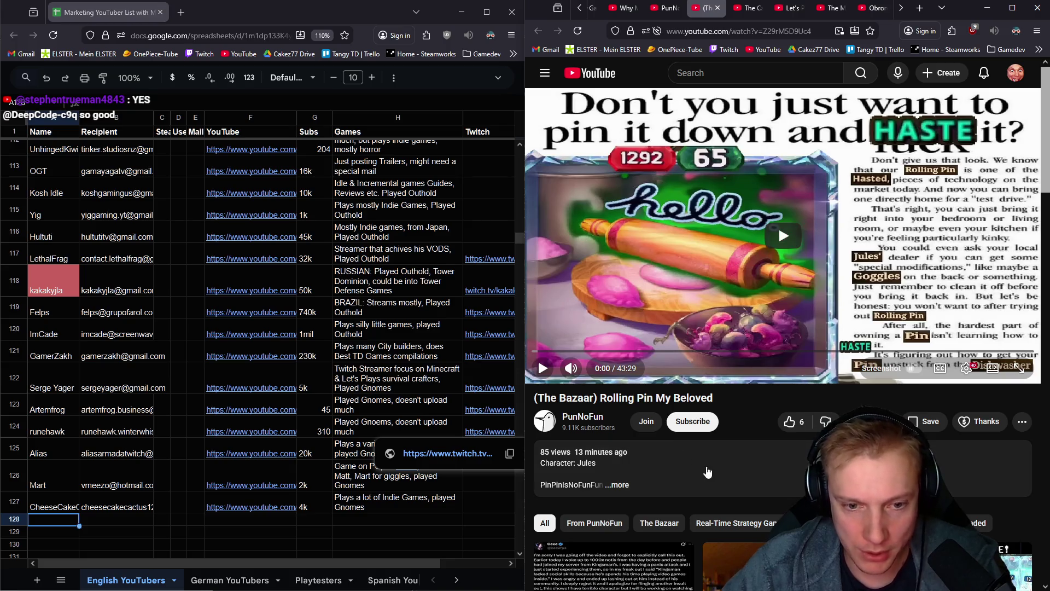
Expand and read the Rolling Pin video's description
left_click(705, 464)
scroll(718, 451, "down", 2)
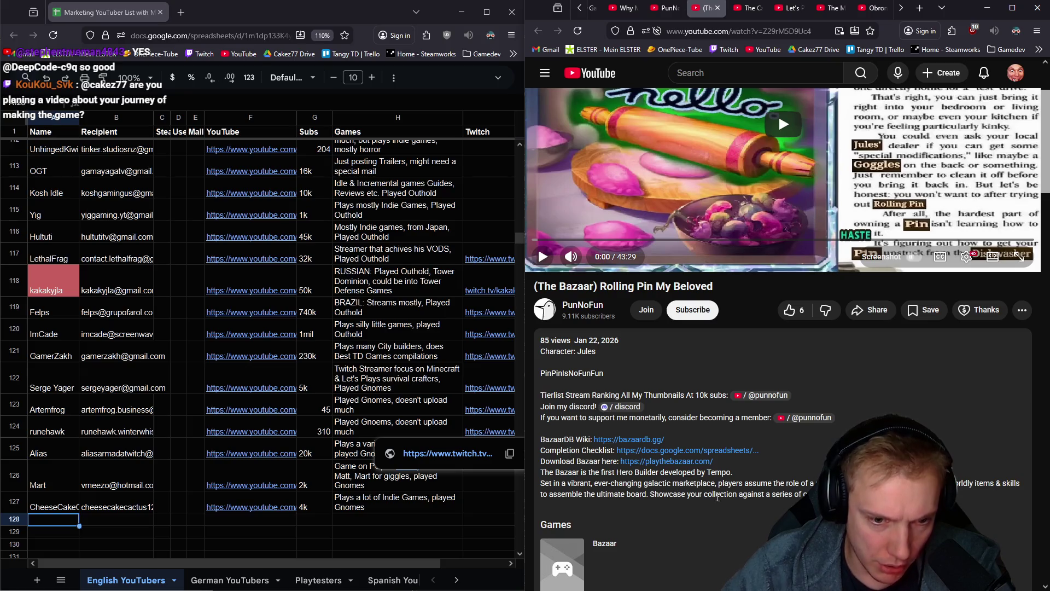
scroll(713, 502, "down", 10)
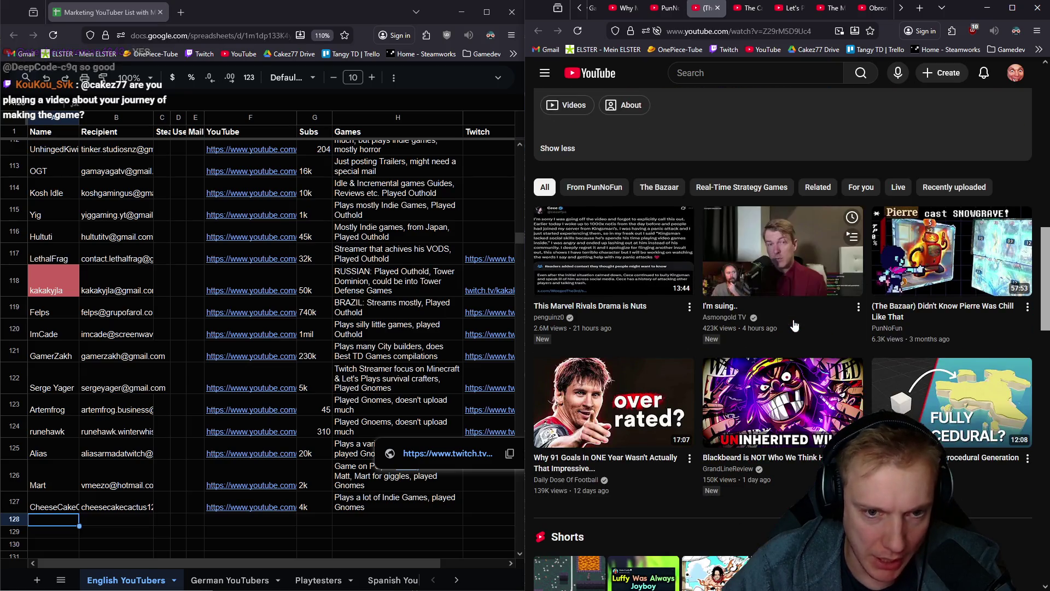
scroll(733, 340, "up", 8)
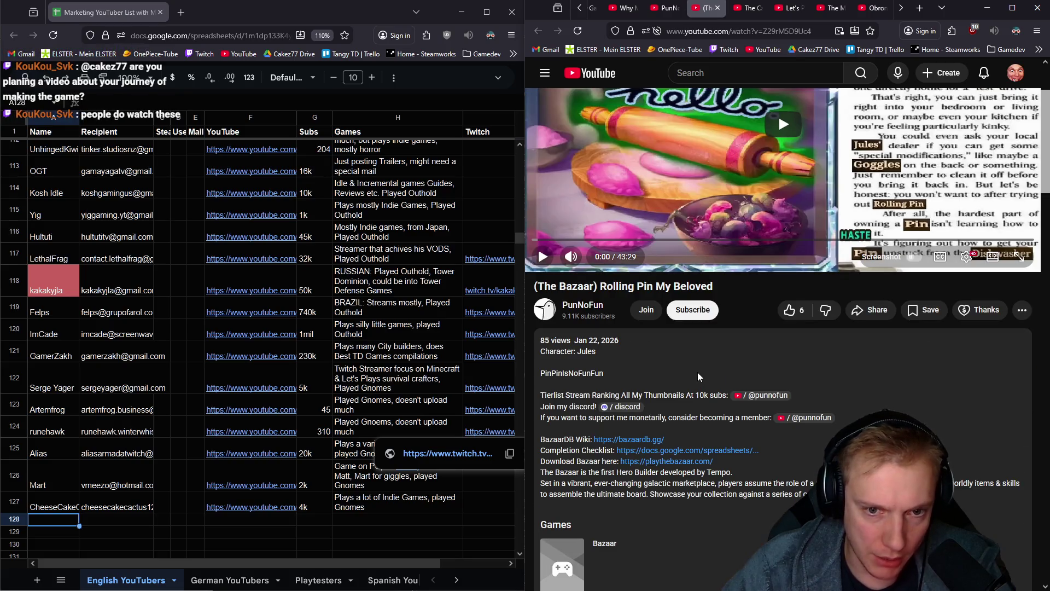
scroll(700, 373, "up", 2)
Recheck the channel's details, then close the channel and Rolling Pin video tabs
left_click(665, 8)
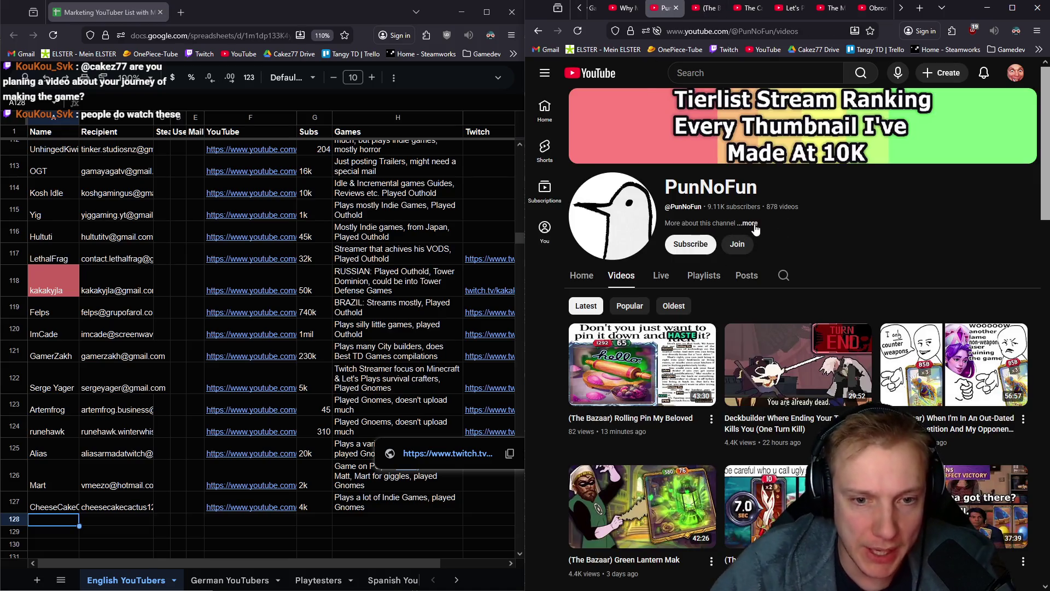
left_click(728, 224)
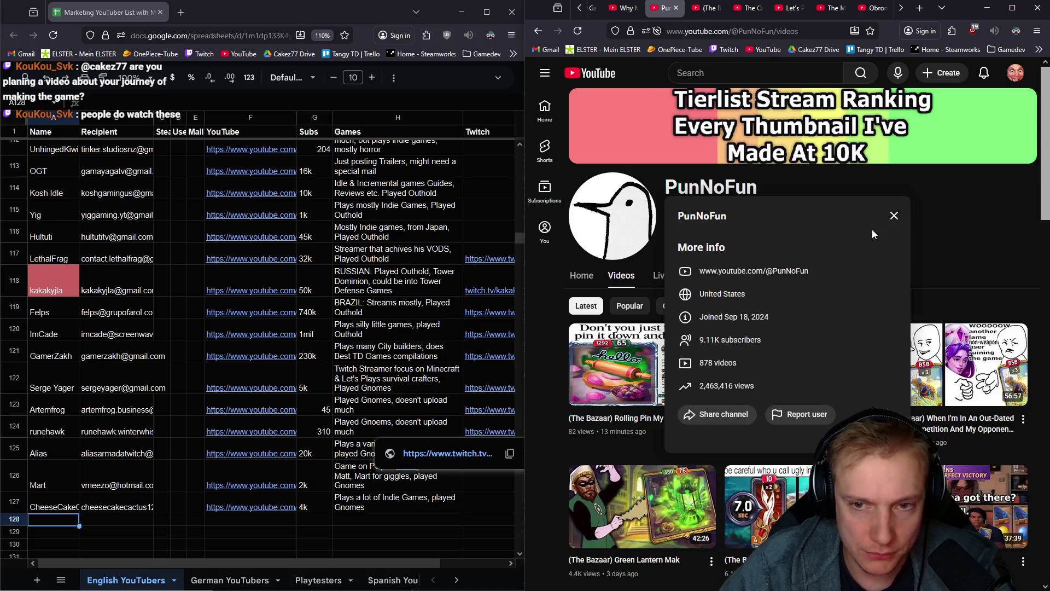
left_click(894, 216)
left_click(676, 8)
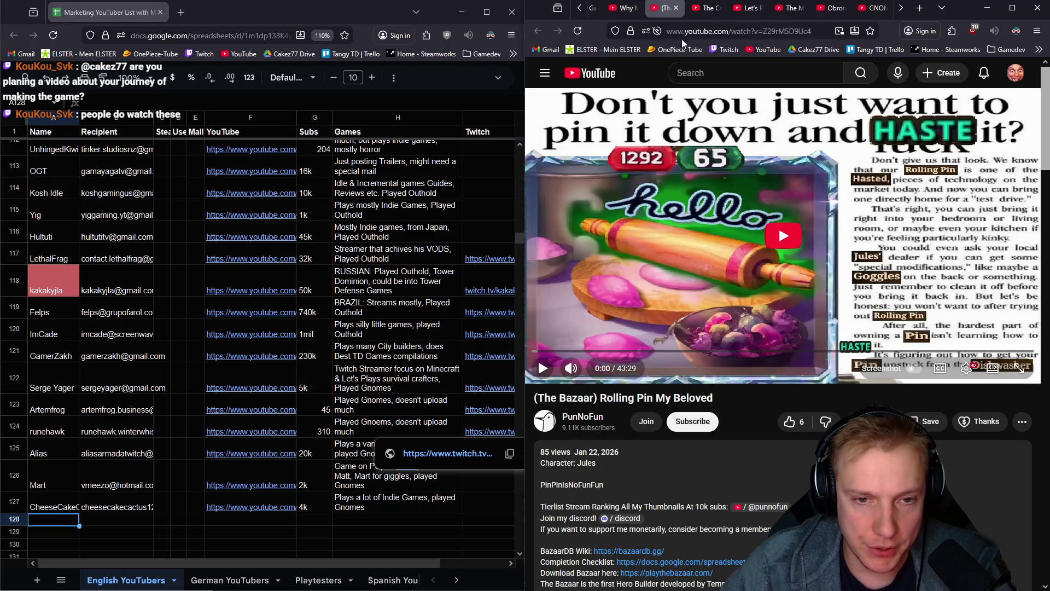
key("ctrl+w")
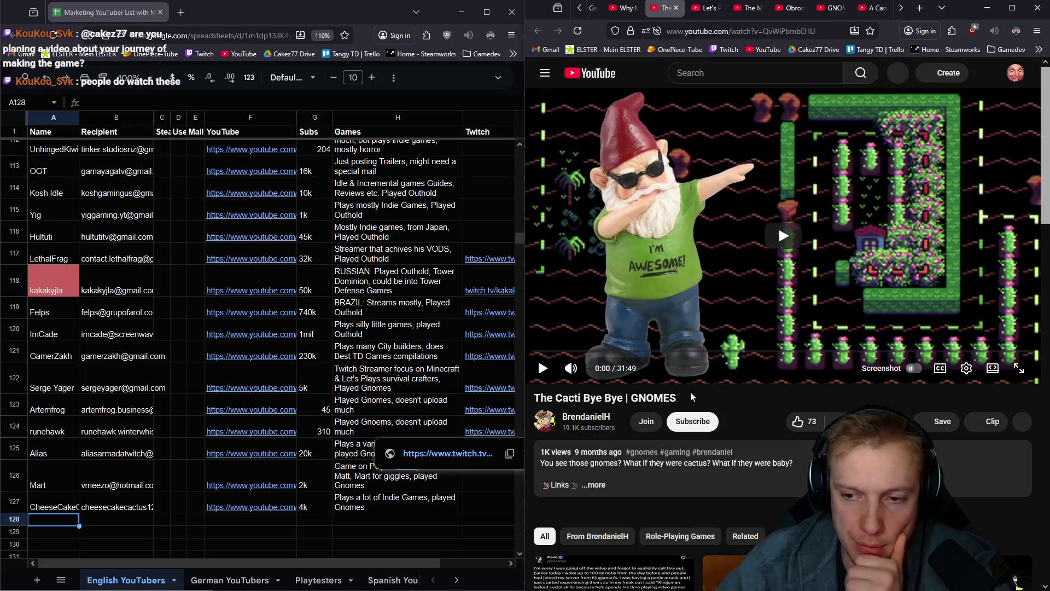
Open the Gnomes video uploader's channel from the description and follow its Twitch link
scroll(725, 466, "down", 2)
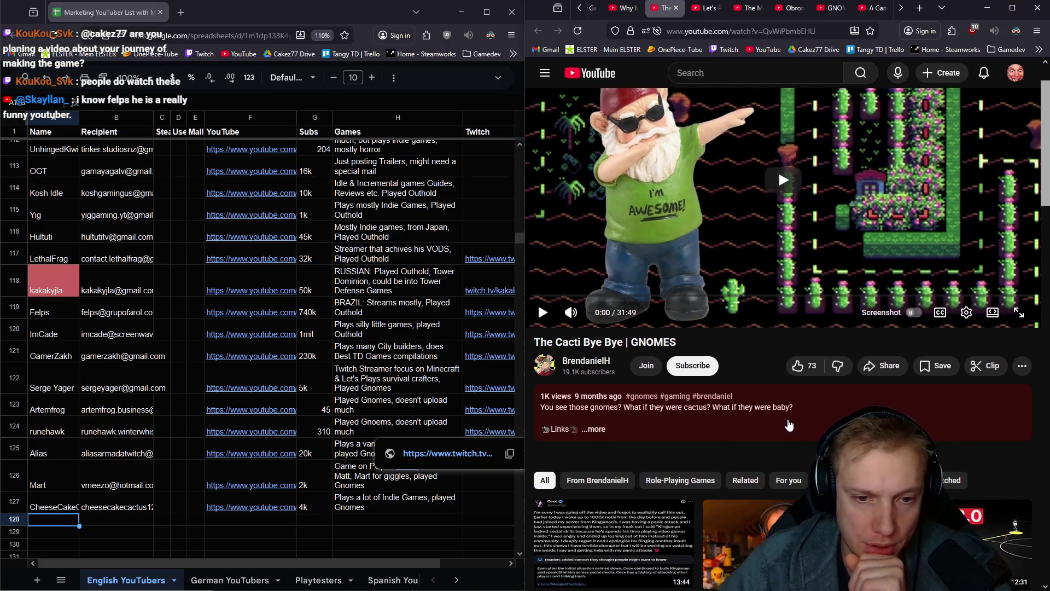
left_click(789, 424)
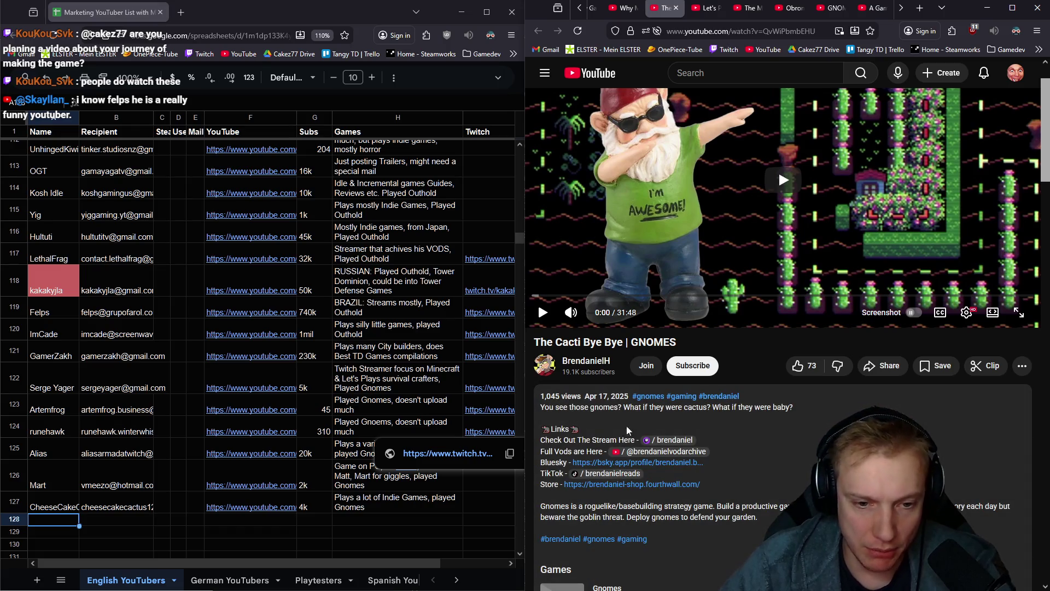
middle_click(577, 363)
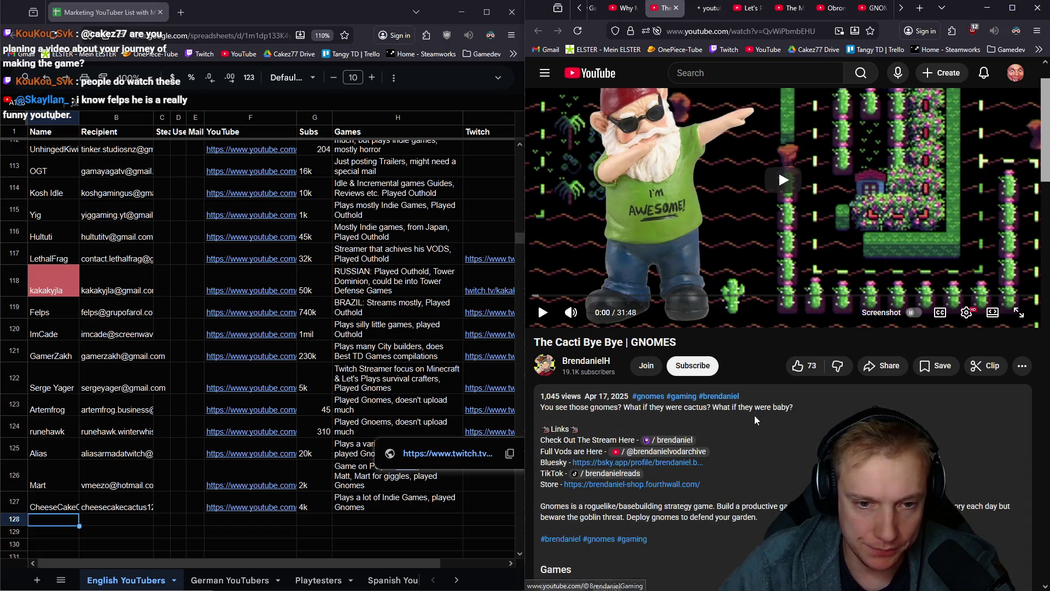
left_click(720, 6)
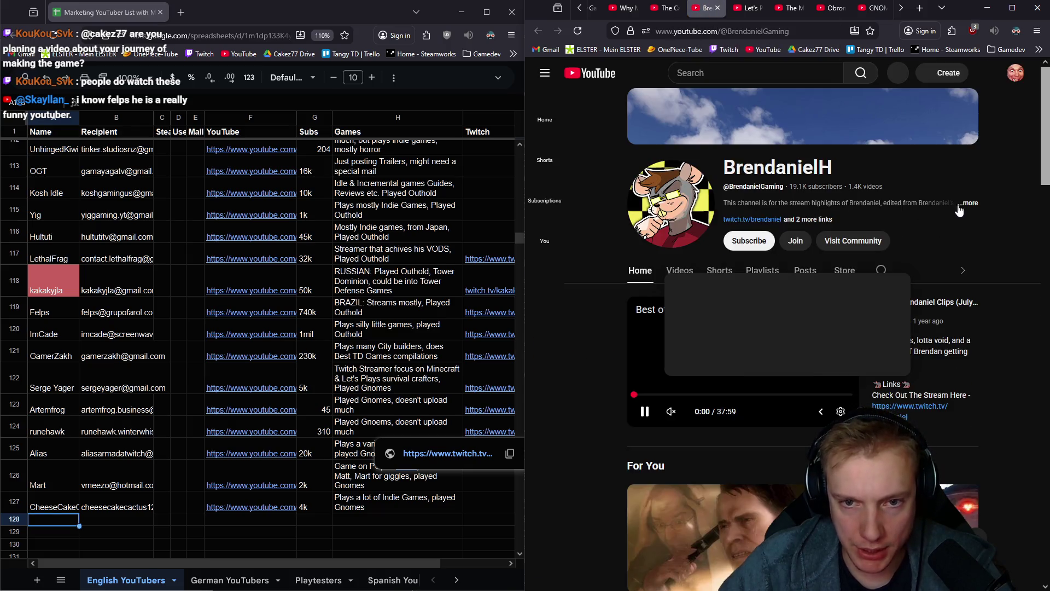
left_click(821, 206)
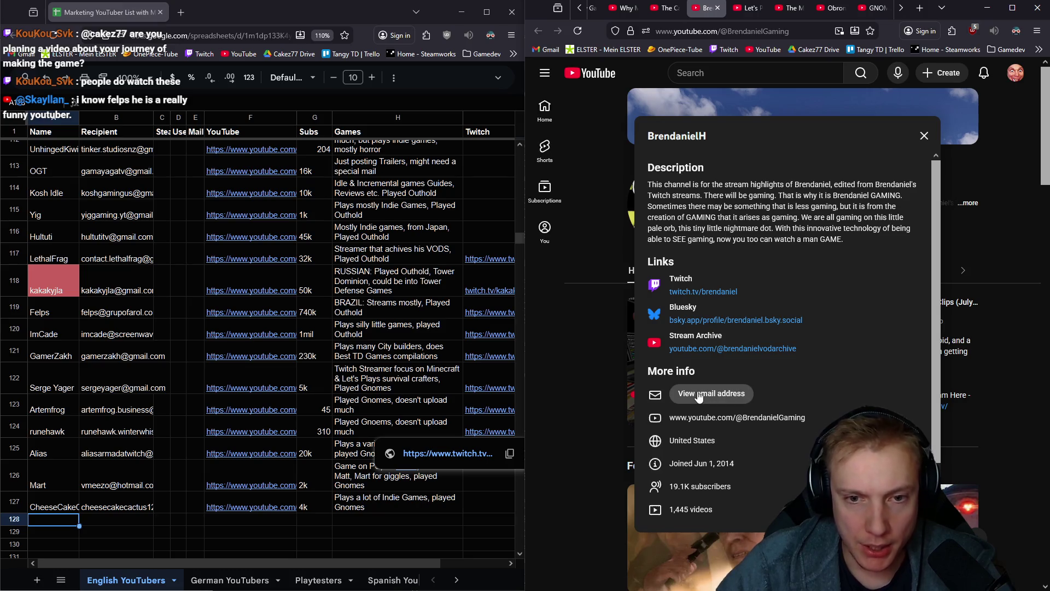
left_click(721, 294)
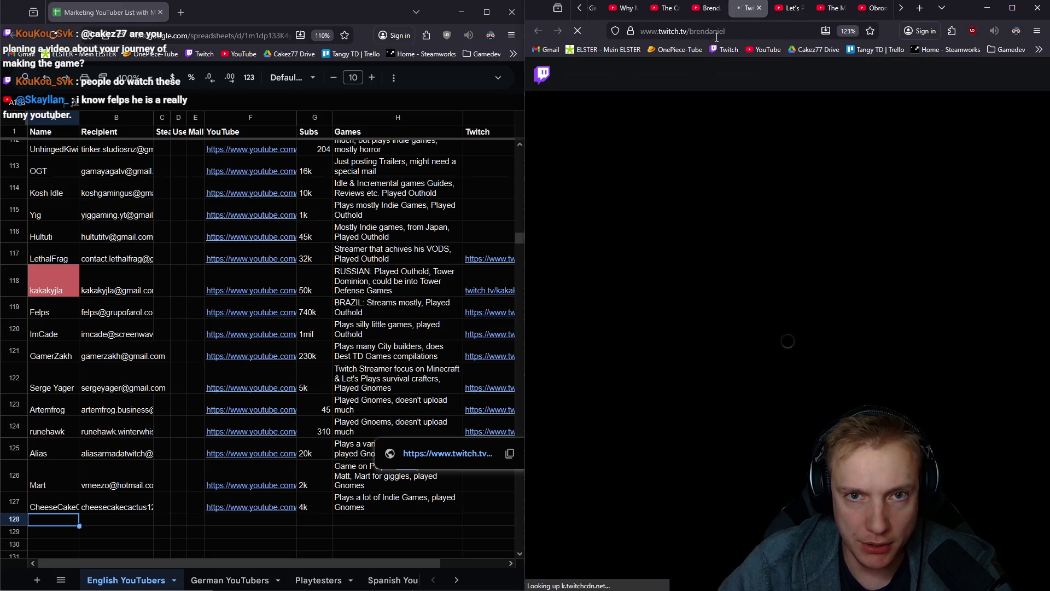
left_click(735, 31)
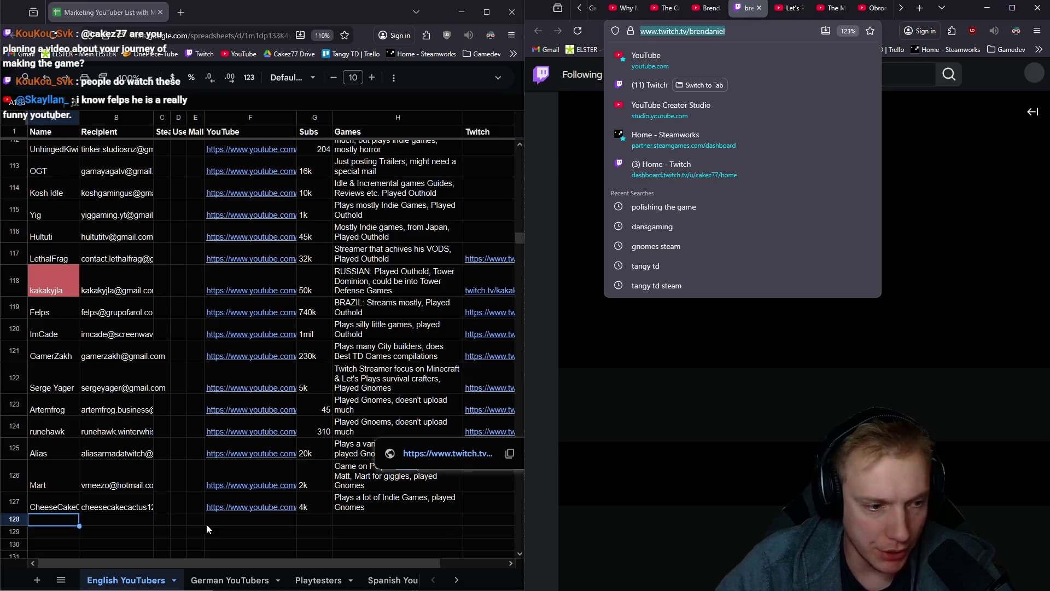
Review the Twitch About section (30.4K followers) and open the streamer's Bluesky profile
left_click(471, 523)
left_click(361, 519)
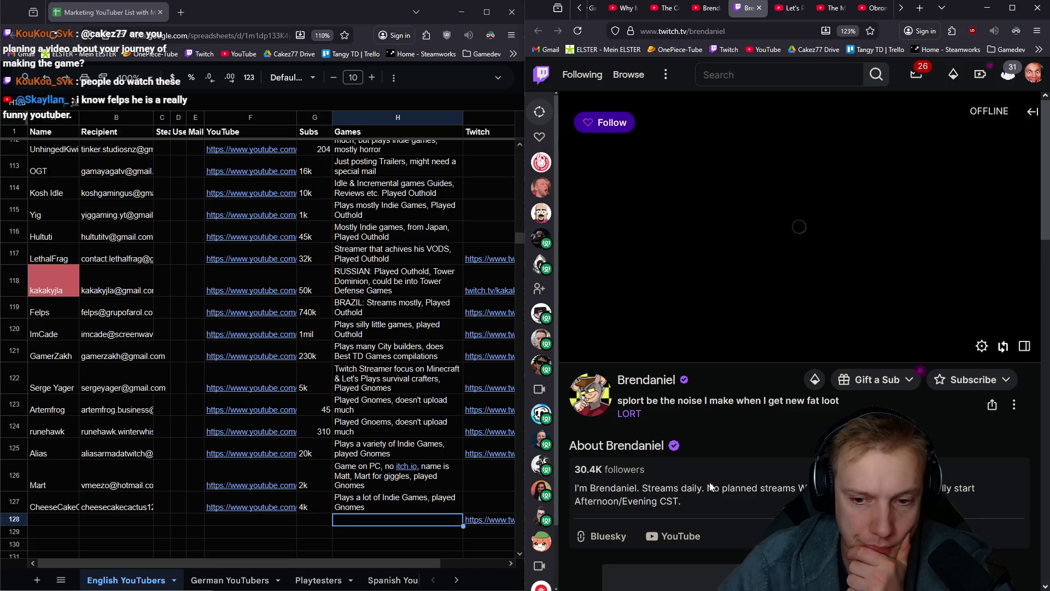
scroll(706, 476, "down", 5)
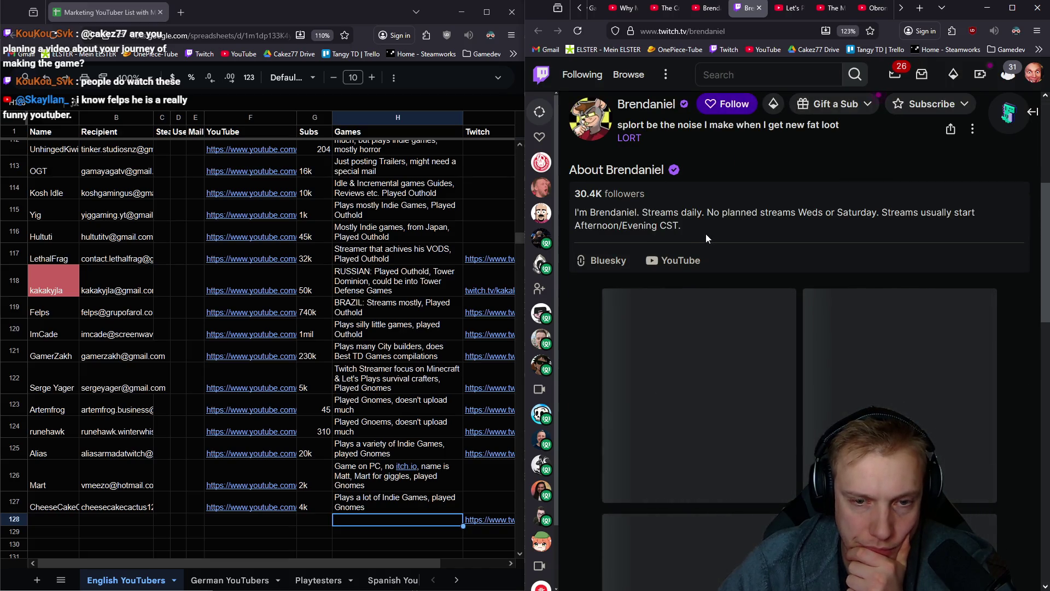
middle_click(605, 279)
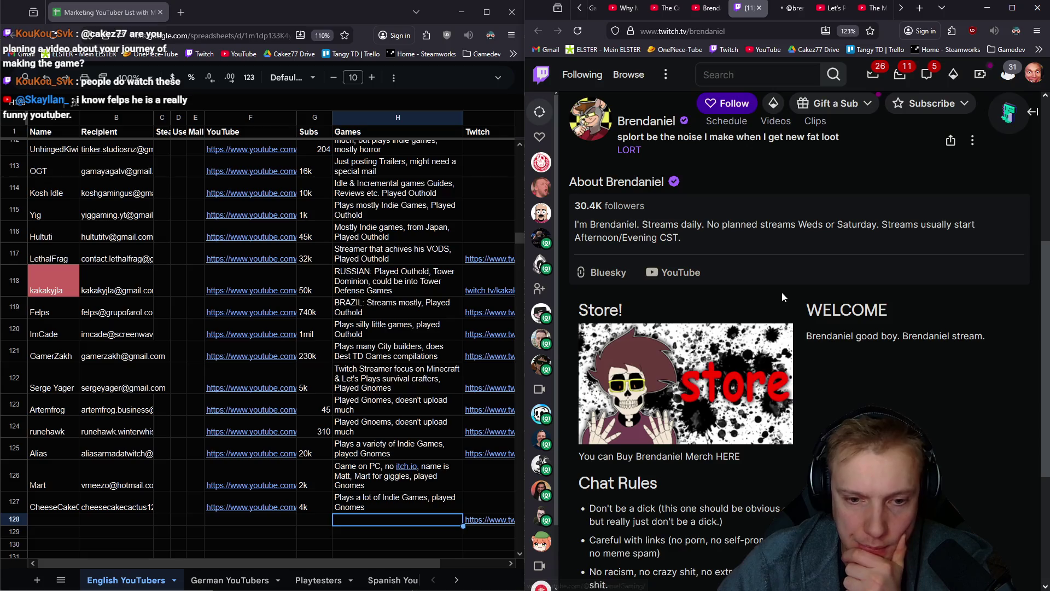
scroll(782, 291, "down", 3)
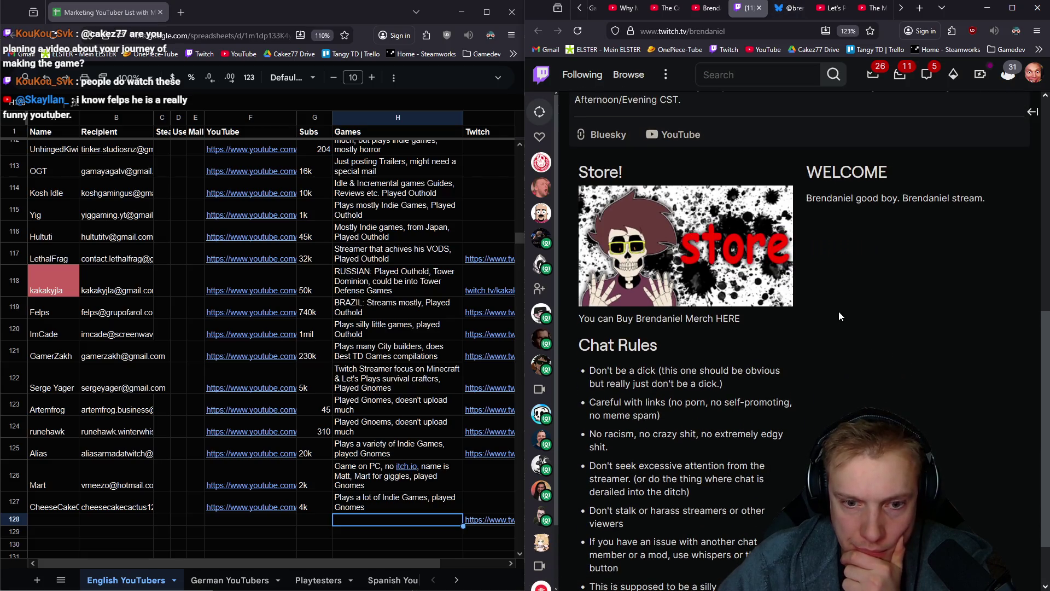
scroll(669, 305, "down", 1)
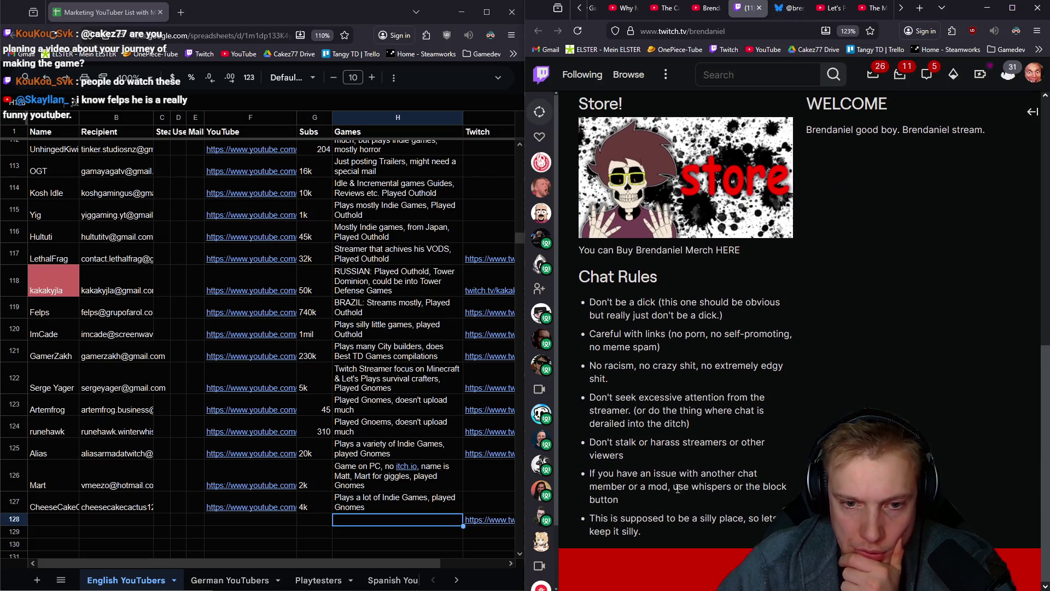
scroll(704, 426, "up", 5)
scroll(672, 417, "down", 3)
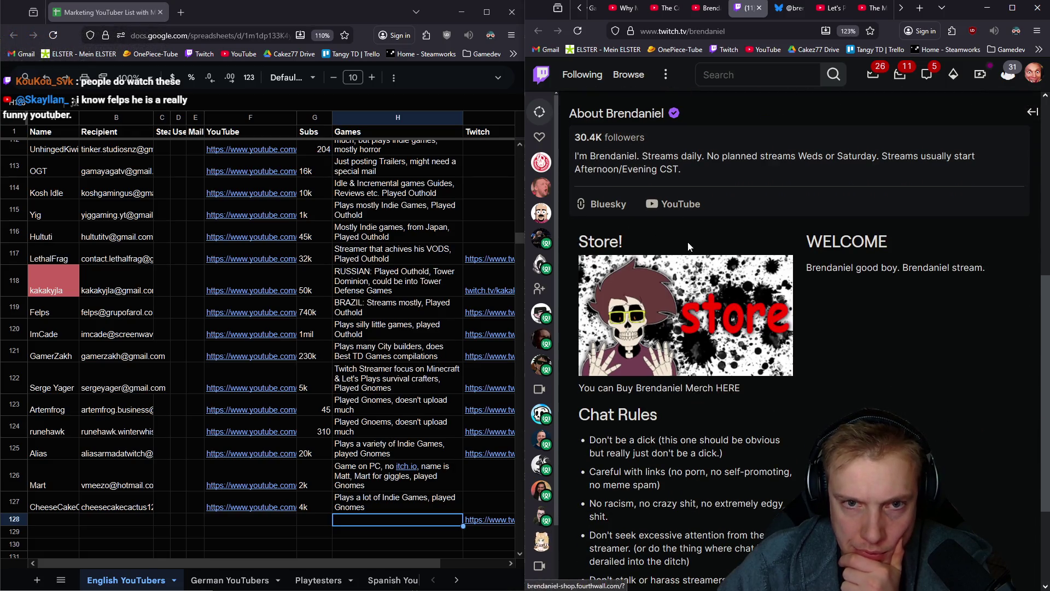
scroll(684, 191, "up", 1)
left_click(788, 10)
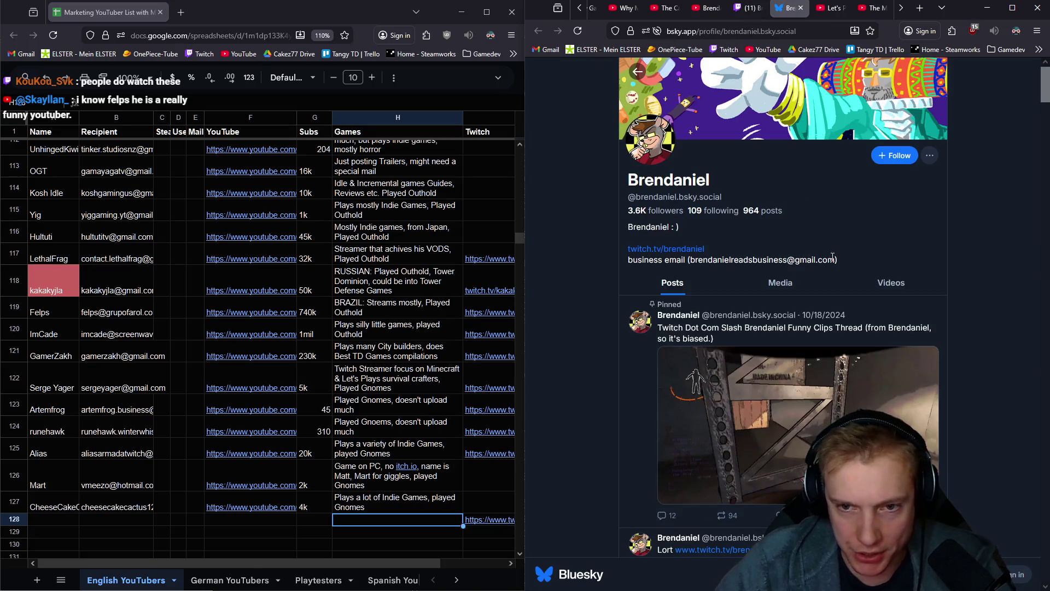
Copy the business e-mail from the Bluesky bio into B128
left_click_drag(835, 260, 691, 262)
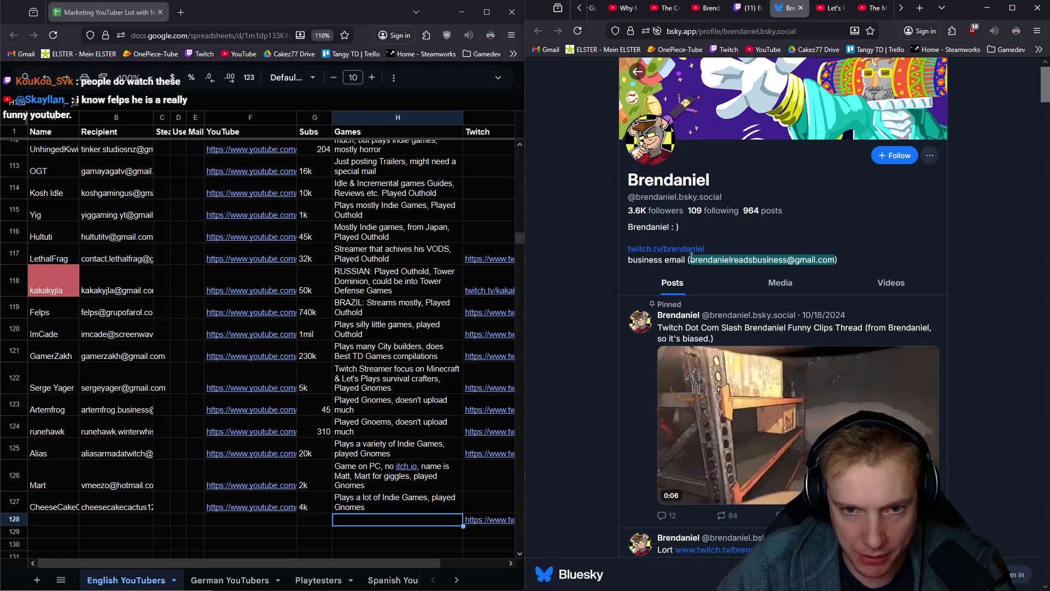
key("ctrl+c")
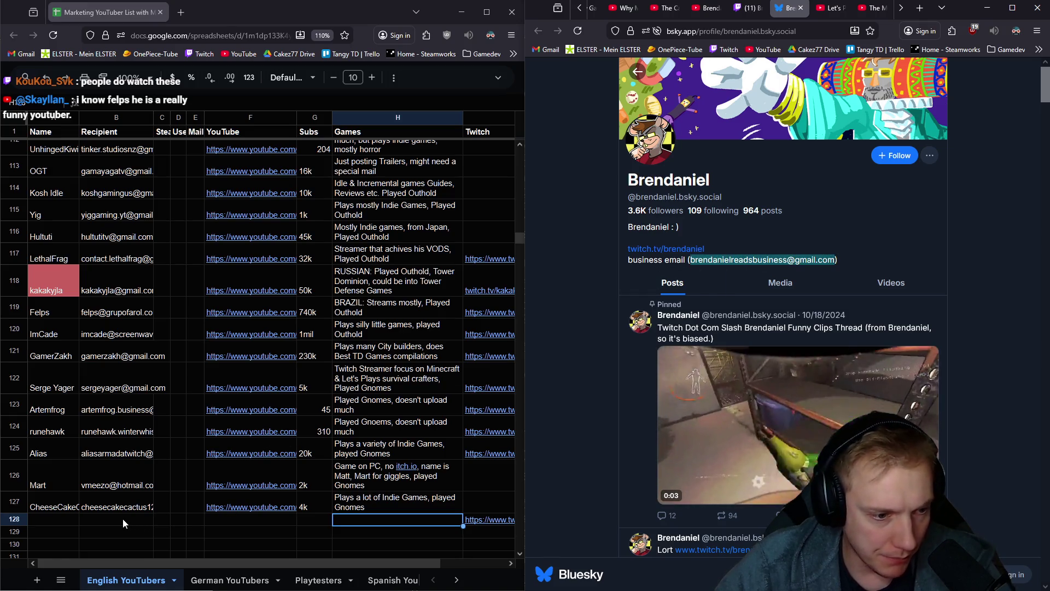
left_click(124, 519)
key("ctrl+v")
Copy the streamer's YouTube channel URL into F128
left_click(245, 519)
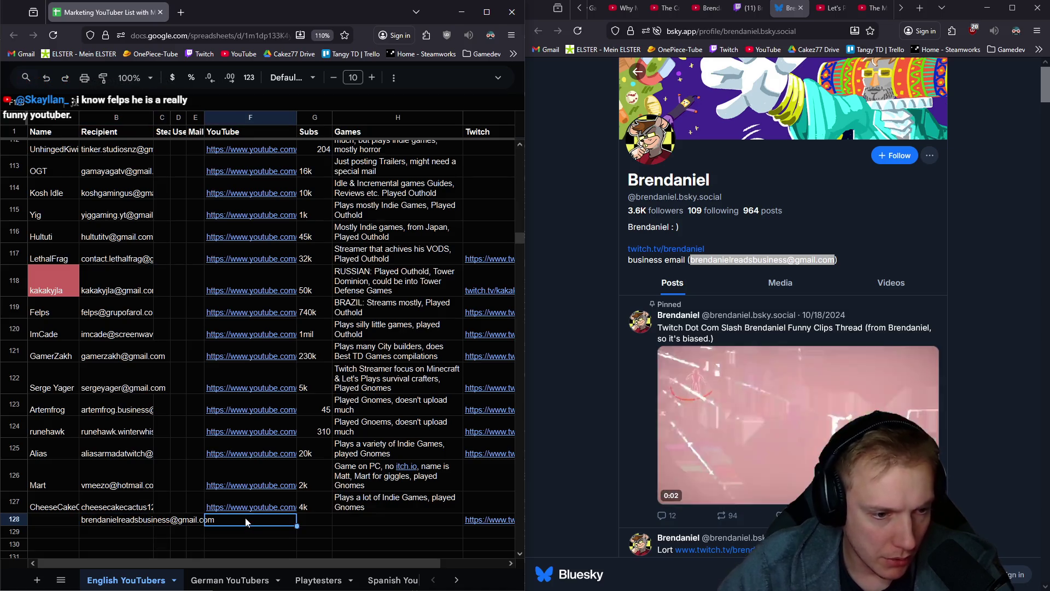
left_click(708, 7)
left_click(716, 31)
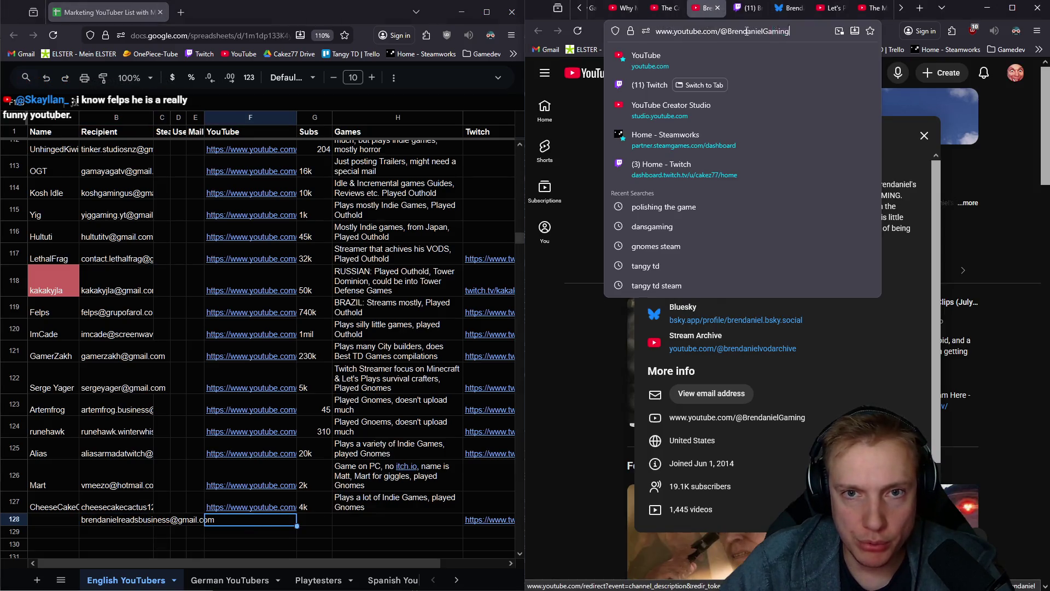
key("ctrl+c")
left_click(227, 517)
key("ctrl+v")
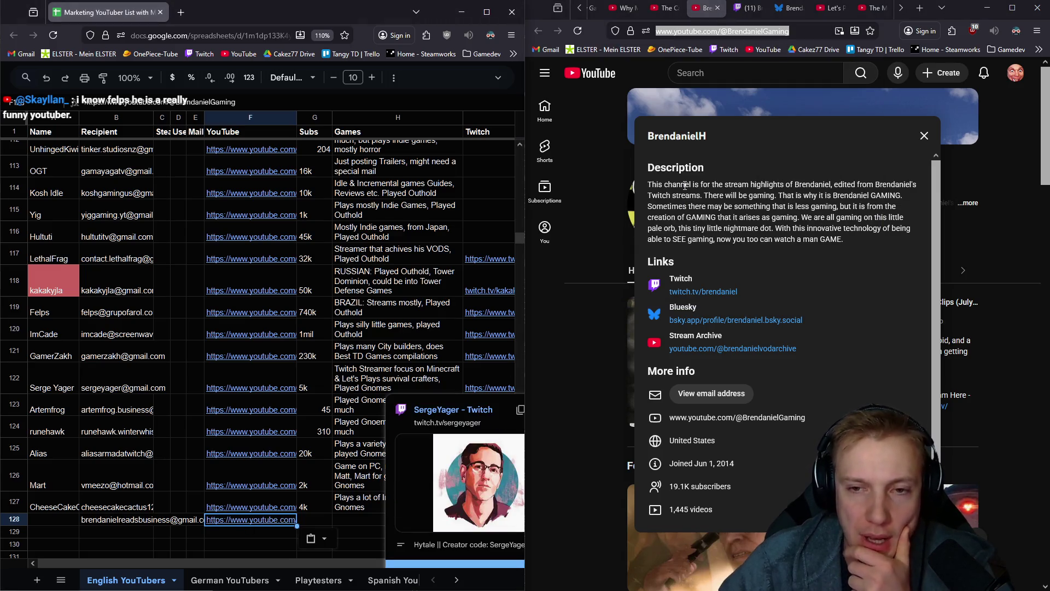
Write row 128's Games note saying they're mostly a streamer who played Gnomes
left_click(359, 524)
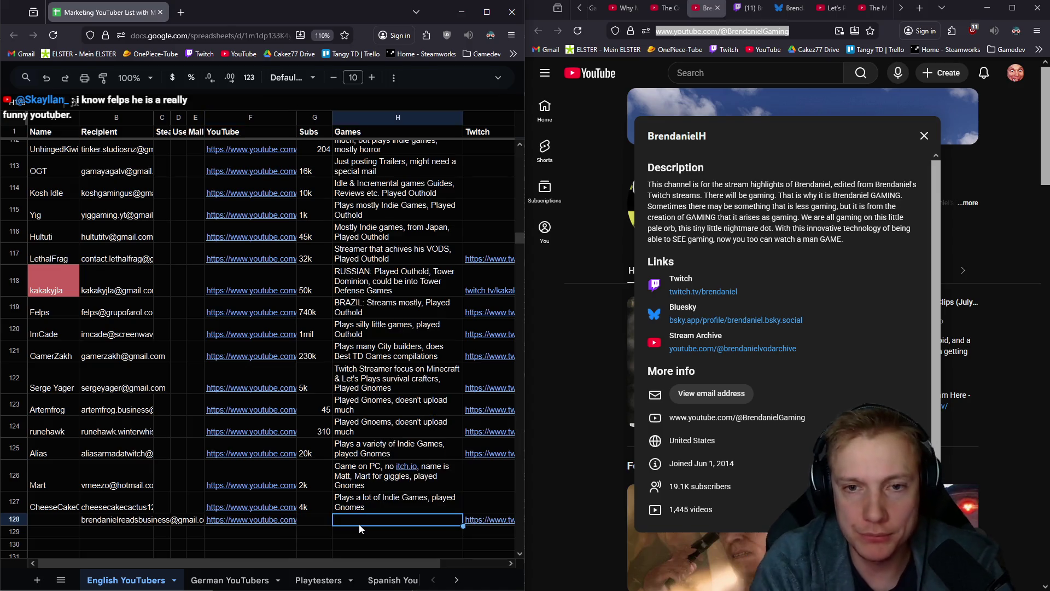
type("Mostl")
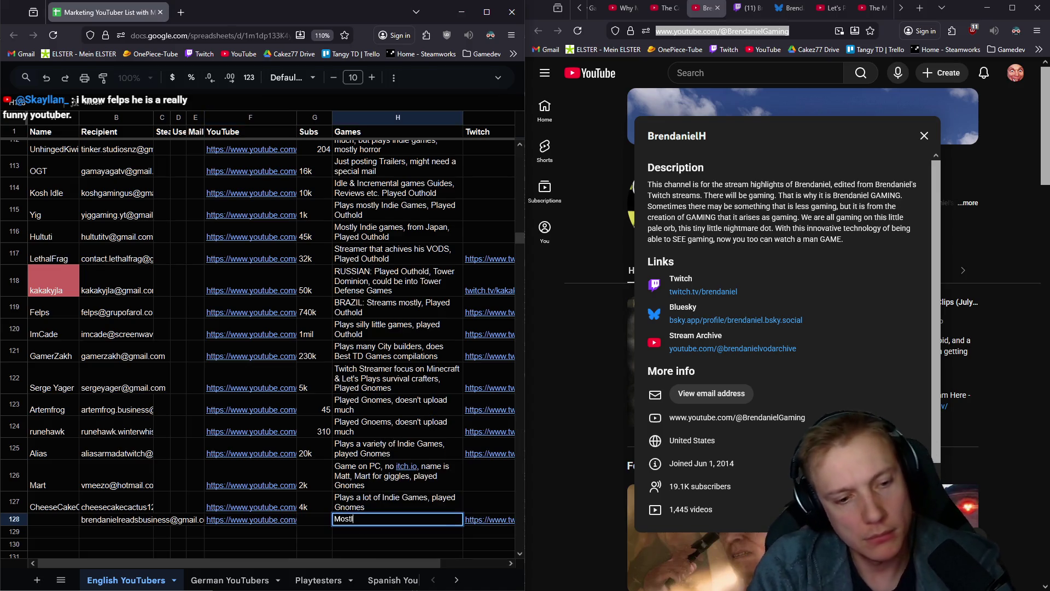
type("y a streamer, la")
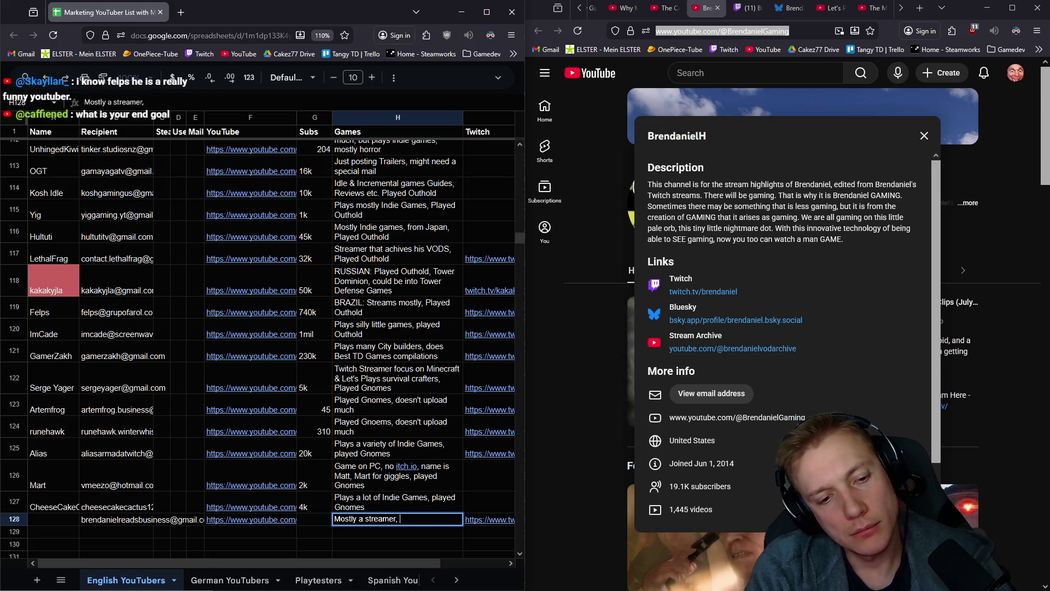
type("played ")
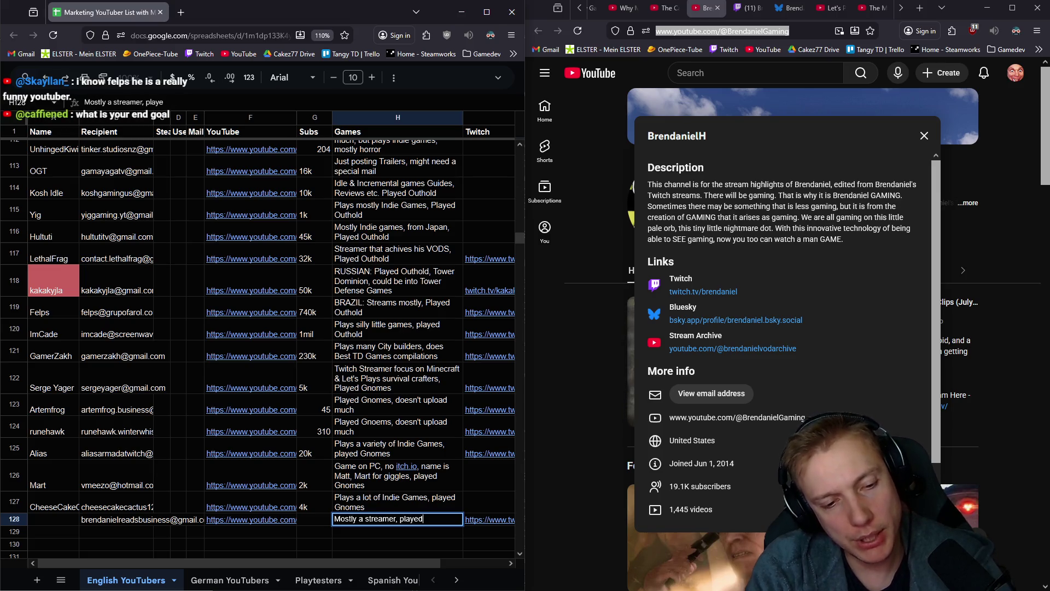
type(" Gnomes, ")
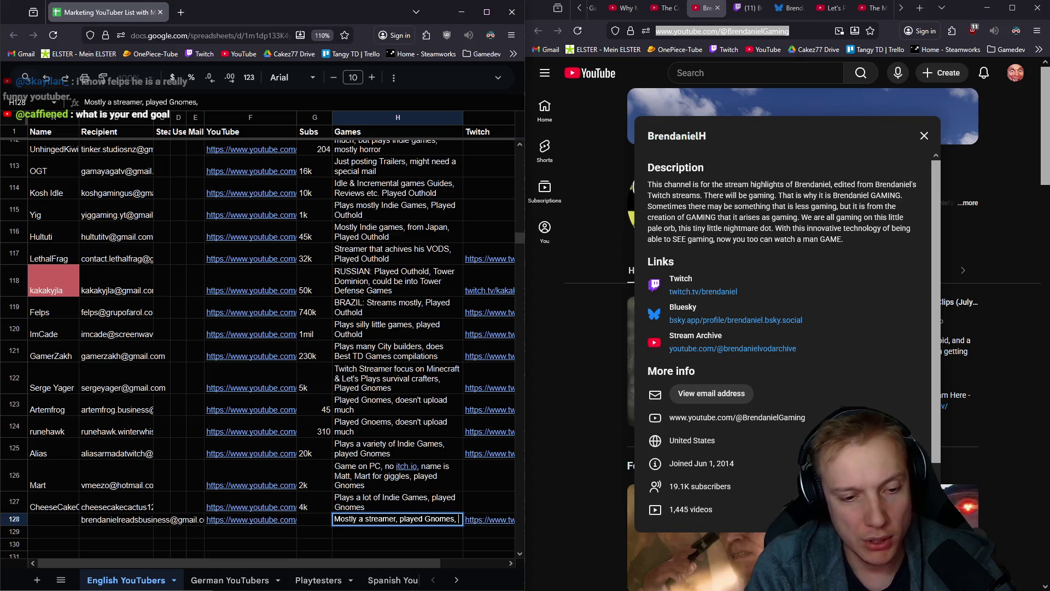
type("uploads m")
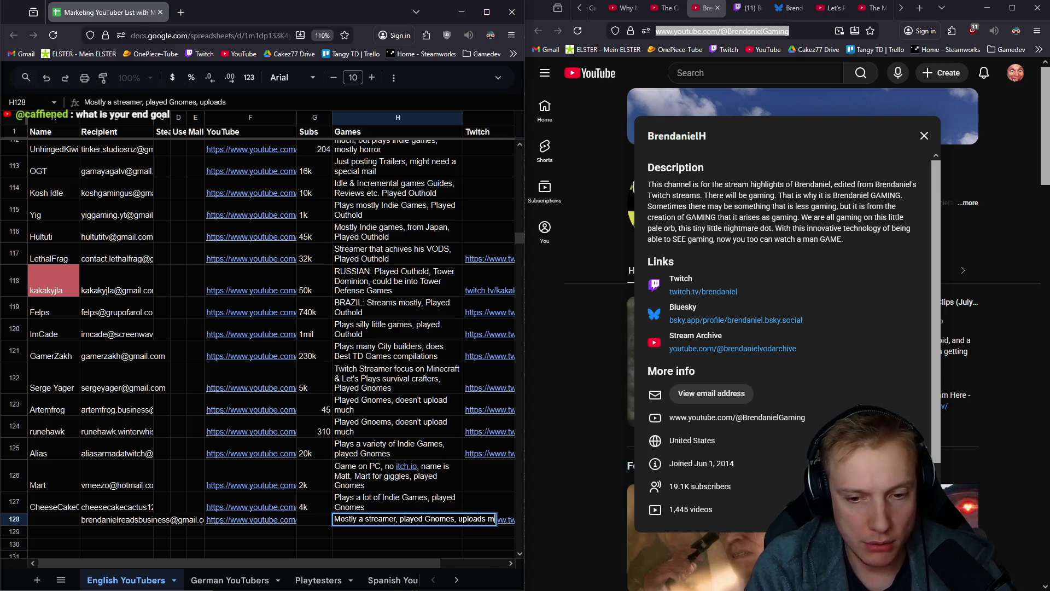
type("any idn")
key("BackSpace")
type("ndie games")
key("Return")
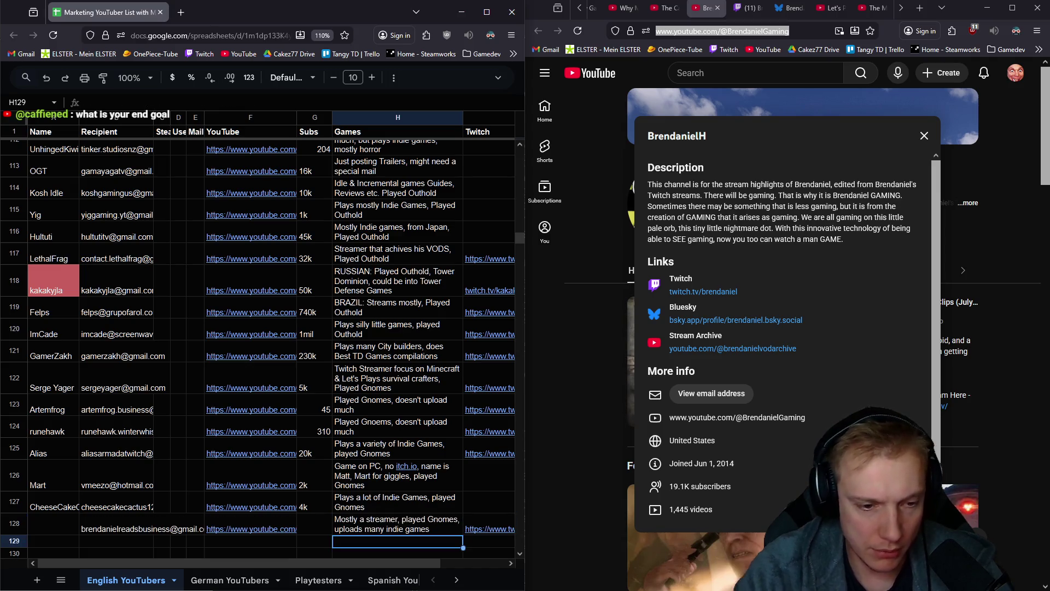
left_click(924, 135)
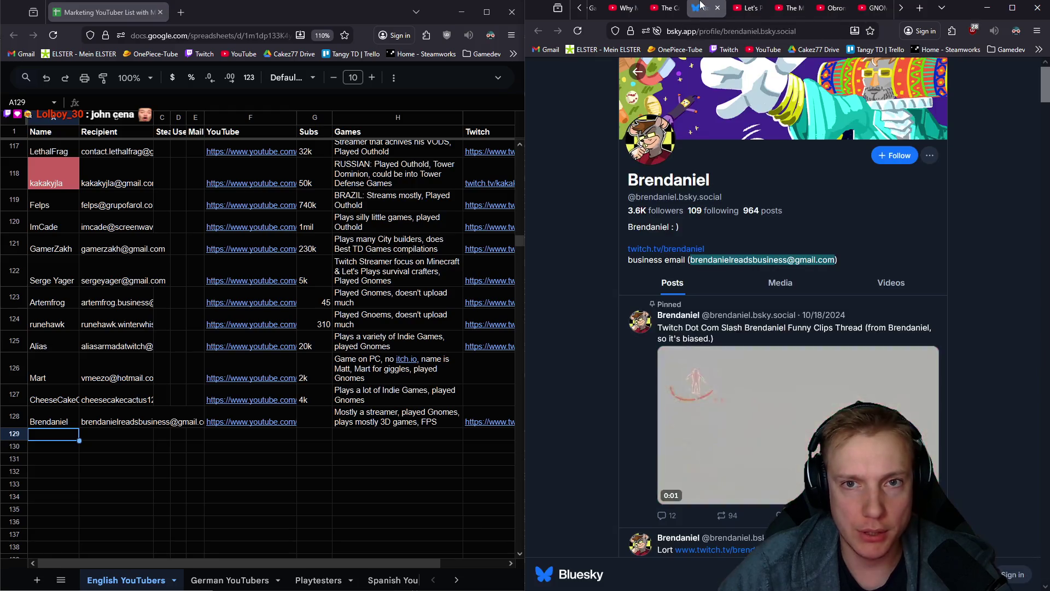
Close the Bluesky tab so the 'Let's Play - Gnomes Demo' video shows, and review the sheet rows
middle_click(702, 4)
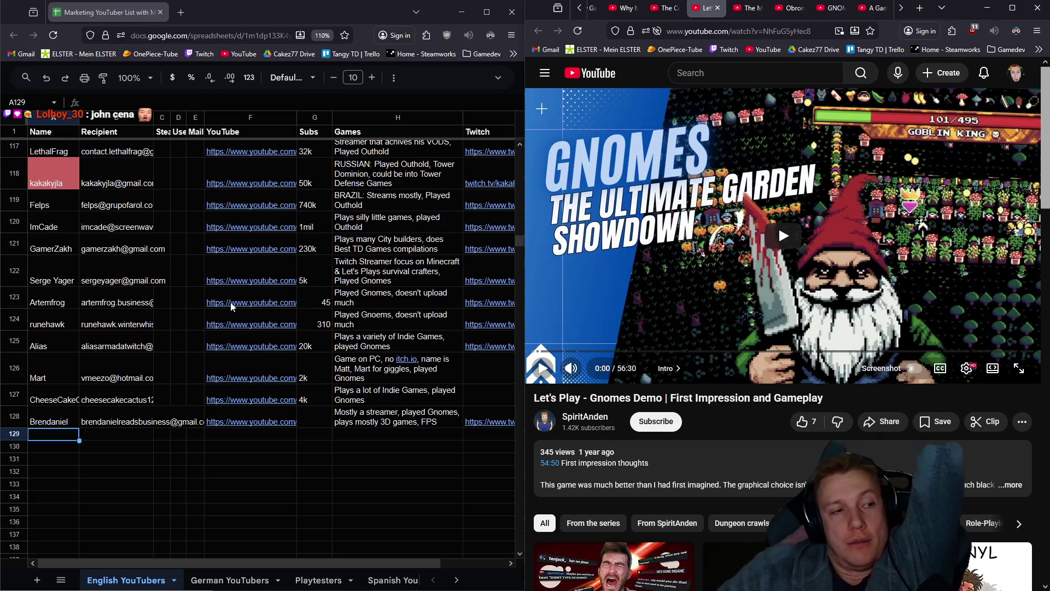
scroll(226, 316, "up", 3)
scroll(225, 314, "up", 3)
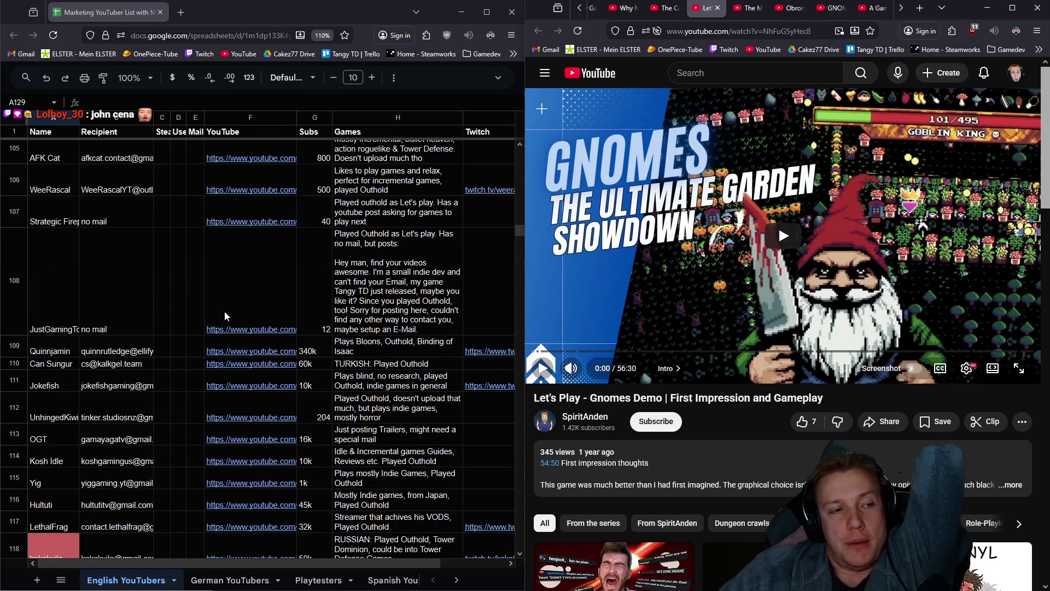
scroll(225, 315, "down", 5)
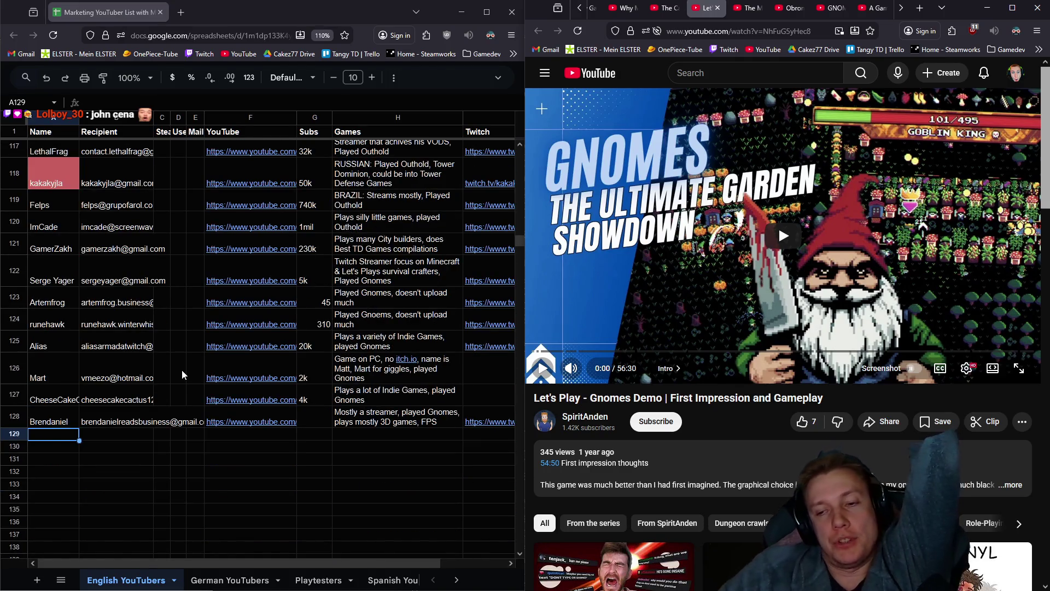
mouse_move(221, 426)
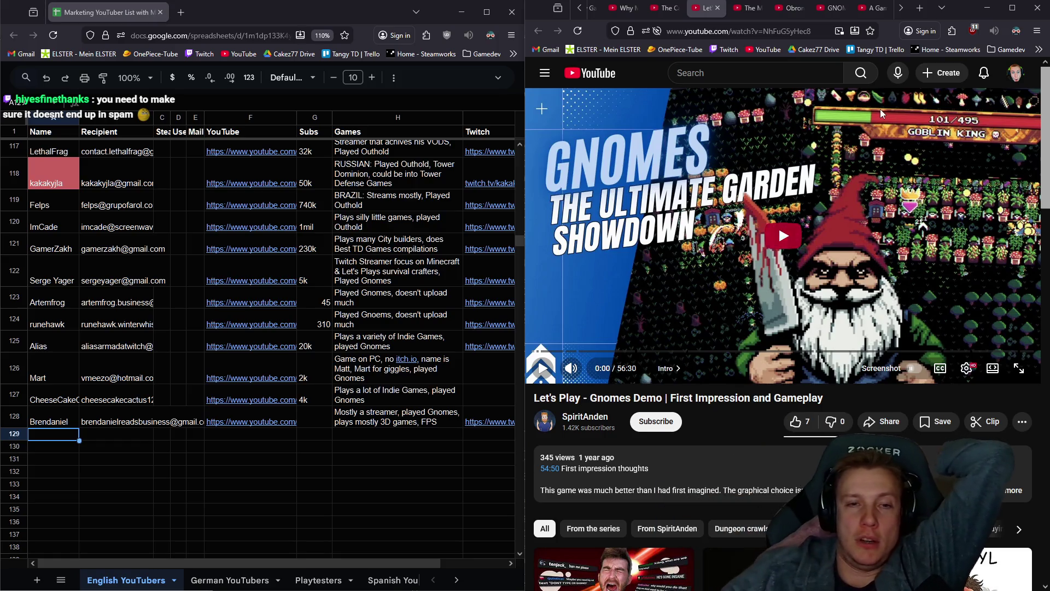
Enter the streamer's subscriber count in Subs cell G128
left_click(310, 420)
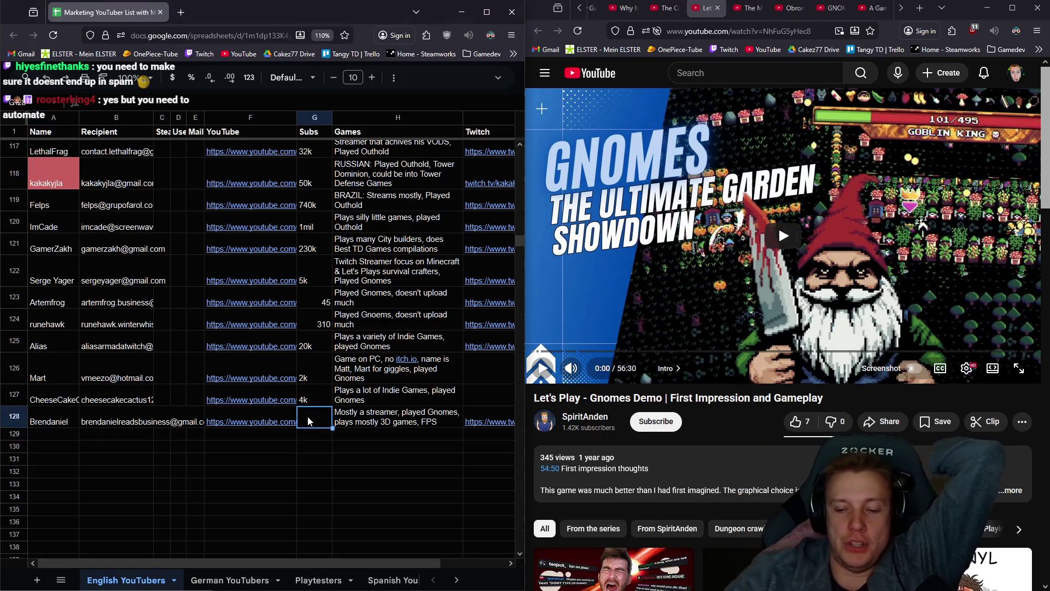
key("Down")
Check the row 128 streamer's YouTube channel in a new tab, then close it
mouse_move(451, 377)
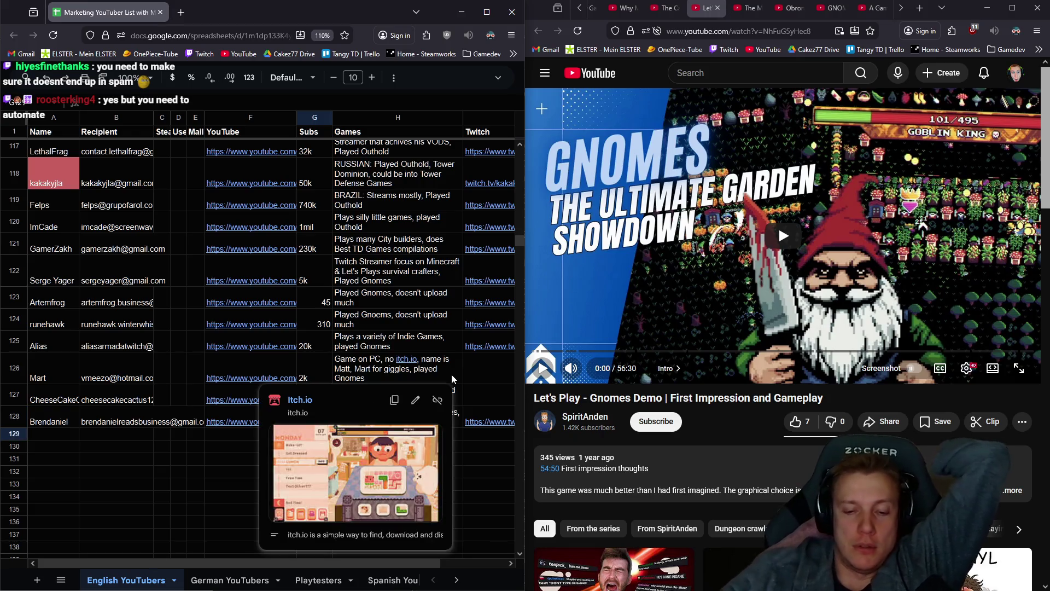
key("Left")
key("Left")
key("Left")
key("Down")
key("Down")
key("Down")
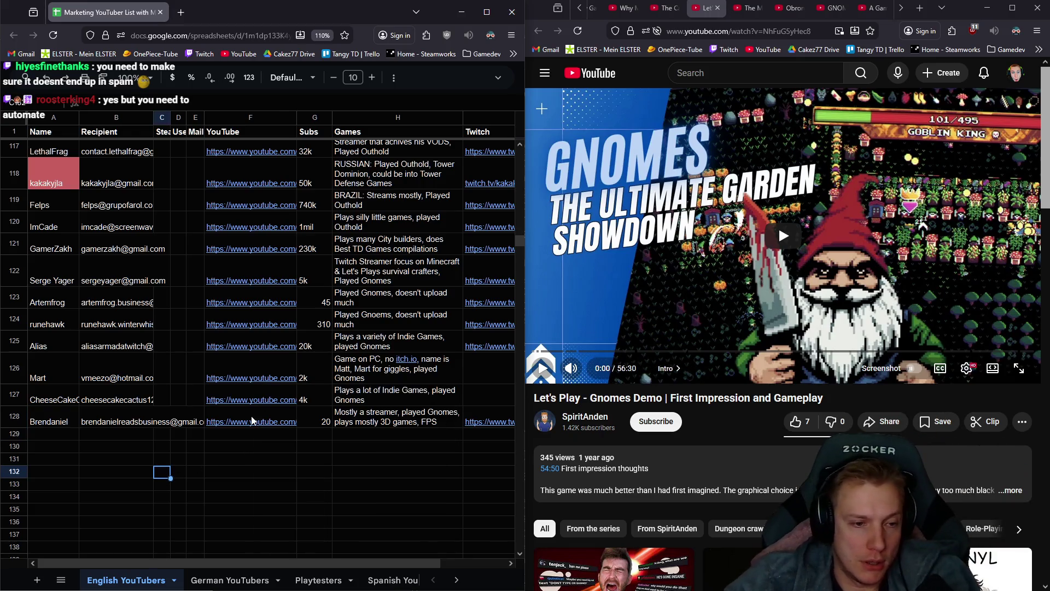
mouse_move(254, 426)
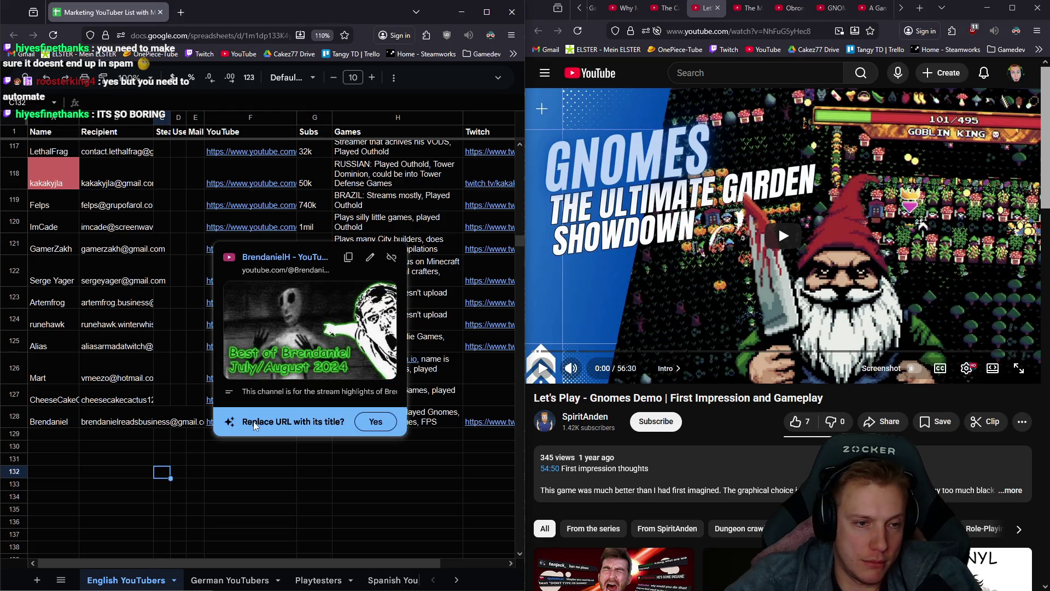
left_click(268, 262)
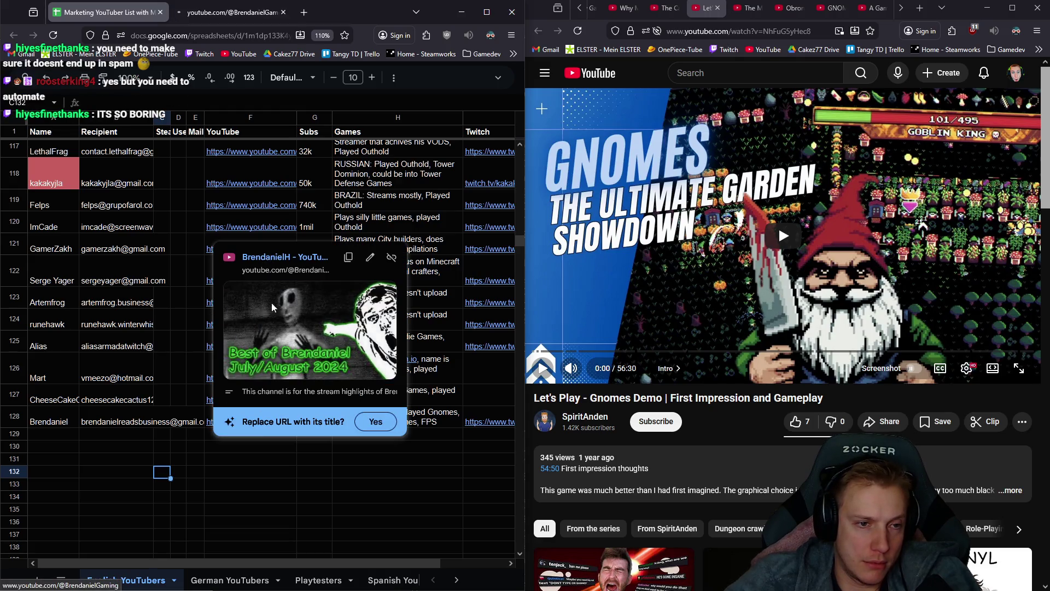
key("Right")
key("Right")
key("Right")
key("Down")
key("Down")
left_click(224, 13)
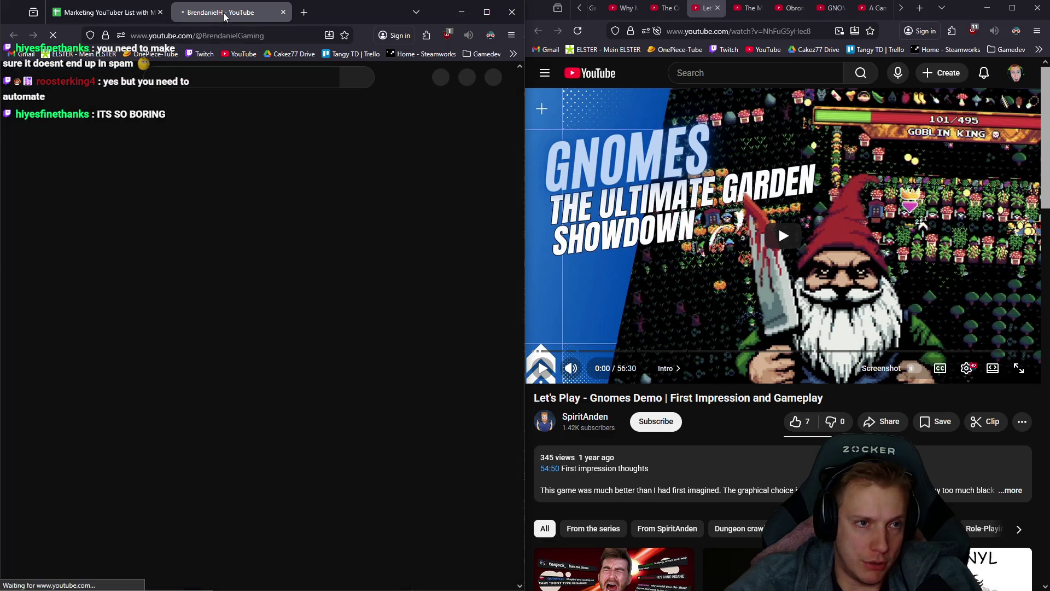
key("ctrl+w")
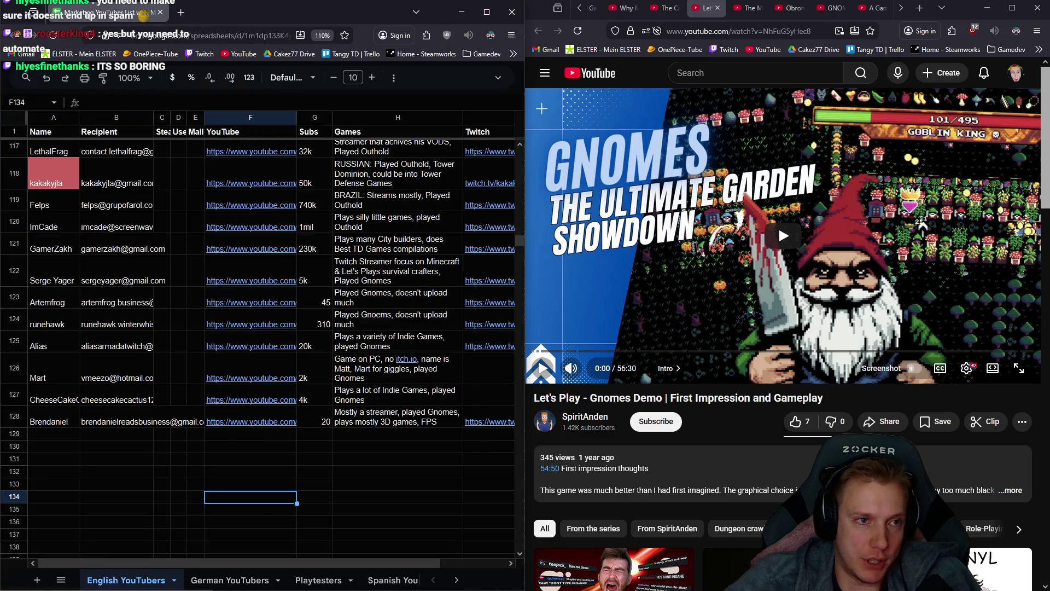
Change G128 to 20k subscribers and open the next creator's channel page
double_click(323, 422)
type("k")
key("Return")
mouse_move(489, 346)
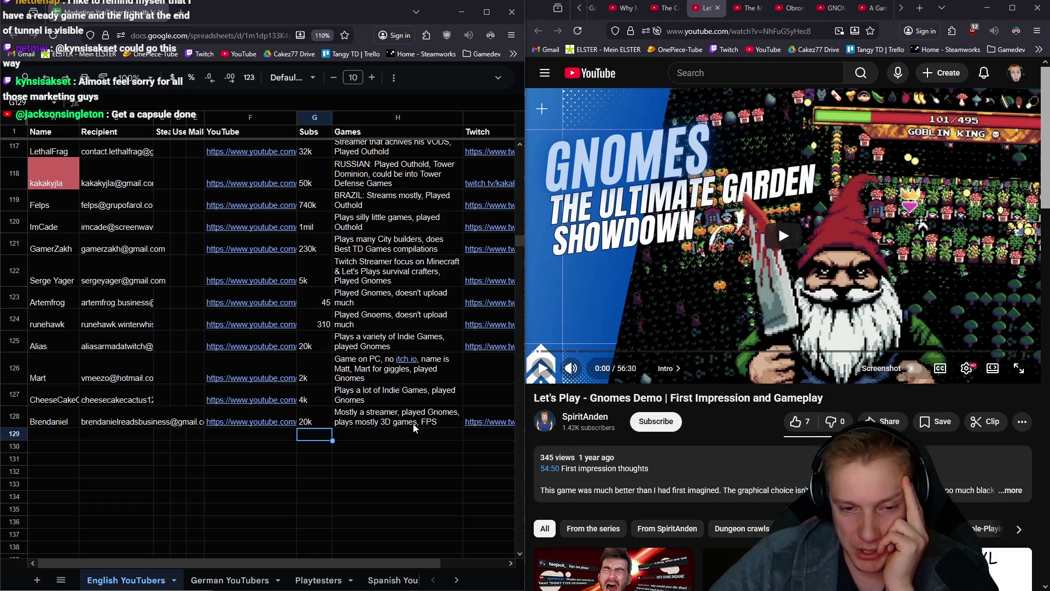
left_click(574, 417)
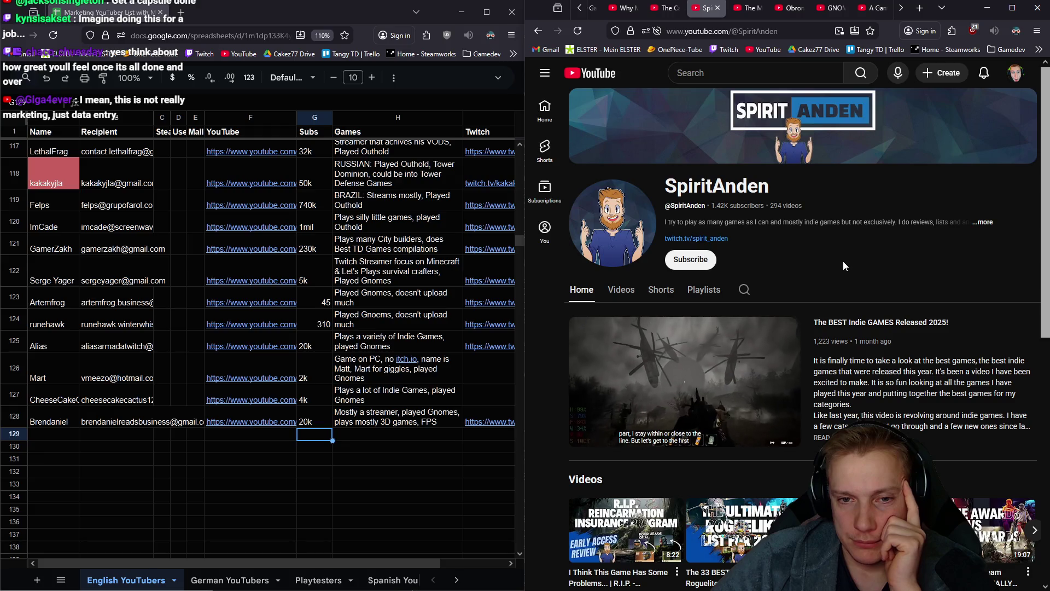
Copy the channel name from its About details into A129 and open its Twitch link
left_click(622, 290)
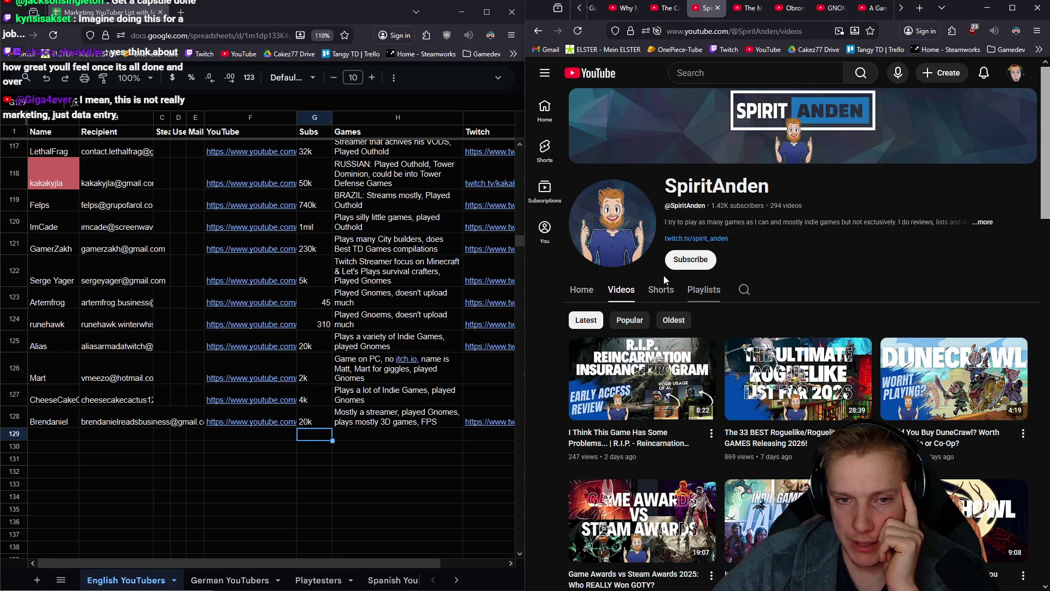
left_click(984, 224)
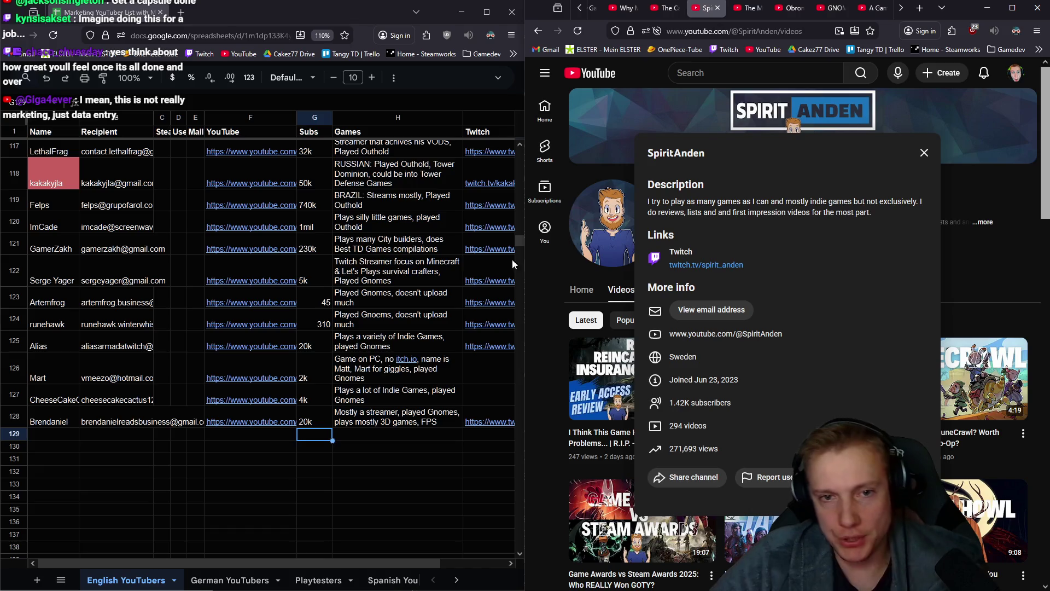
mouse_move(478, 261)
double_click(671, 154)
key("ctrl+c")
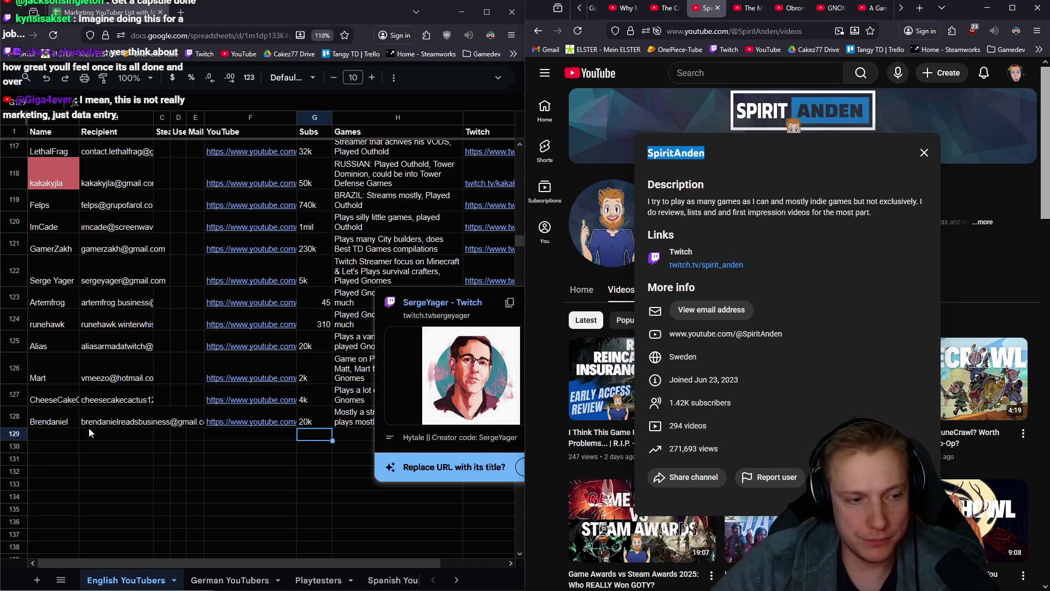
left_click(61, 436)
key("ctrl+v")
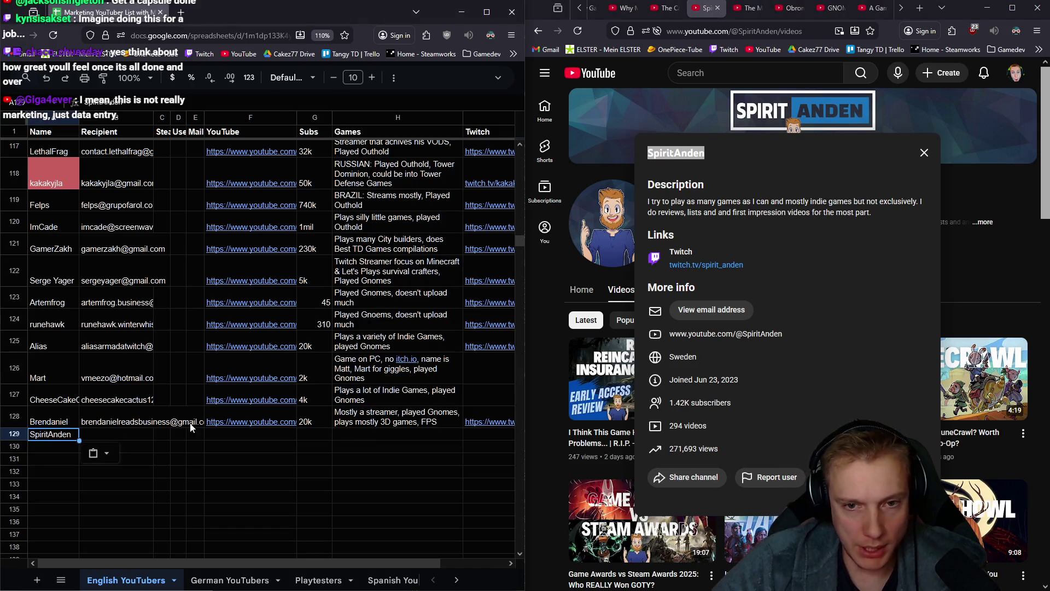
middle_click(711, 264)
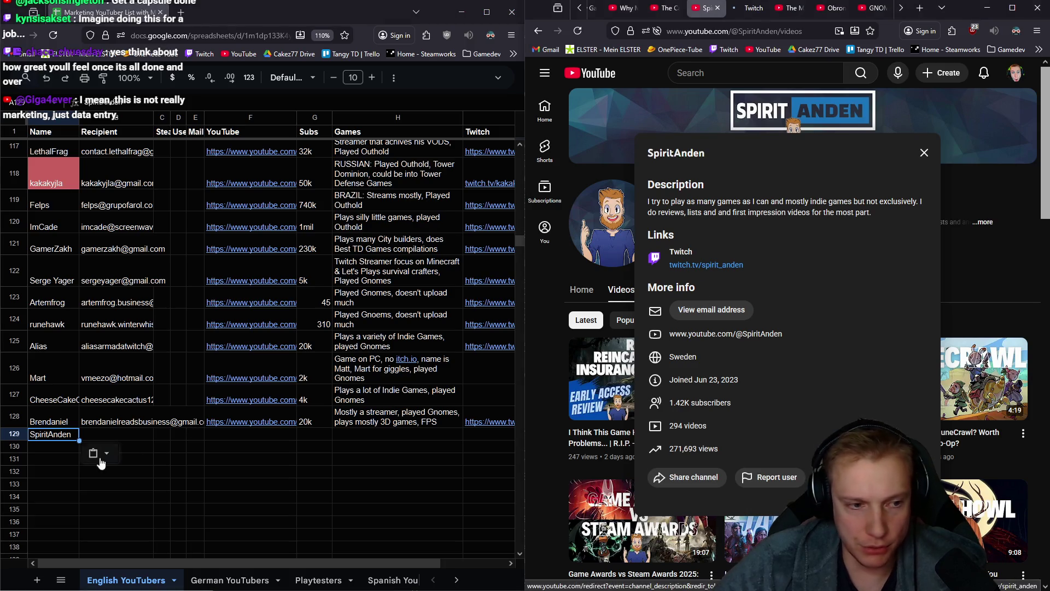
Set column B's text wrapping to Clip
left_click(120, 433)
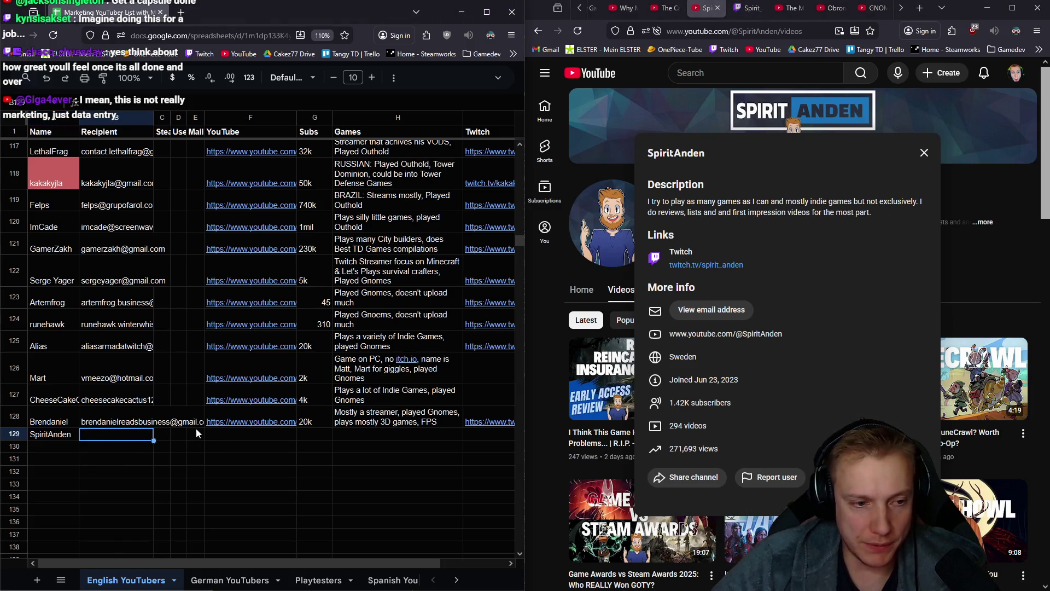
left_click(117, 118)
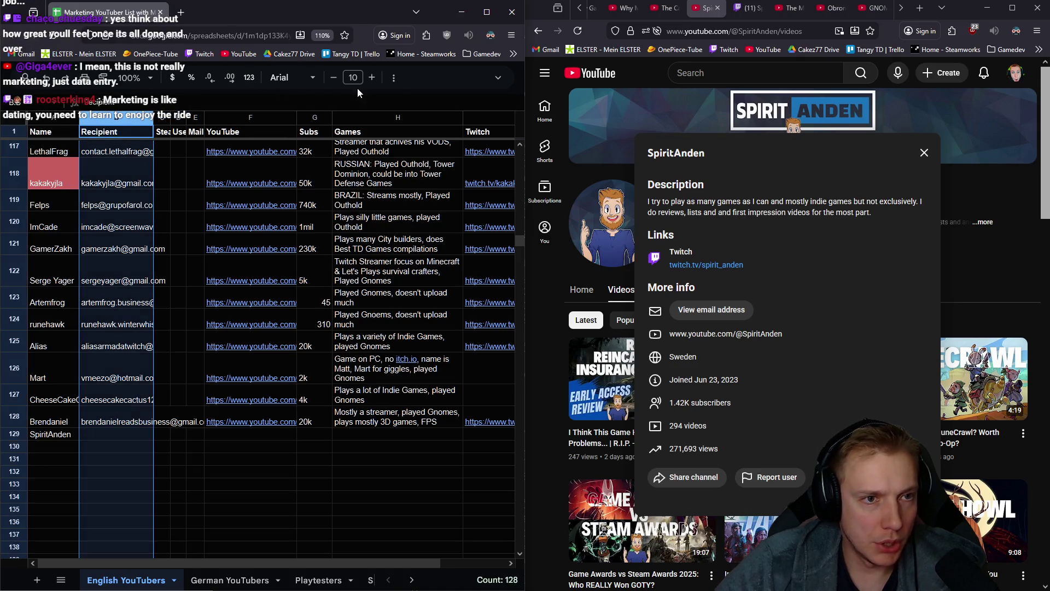
left_click(394, 78)
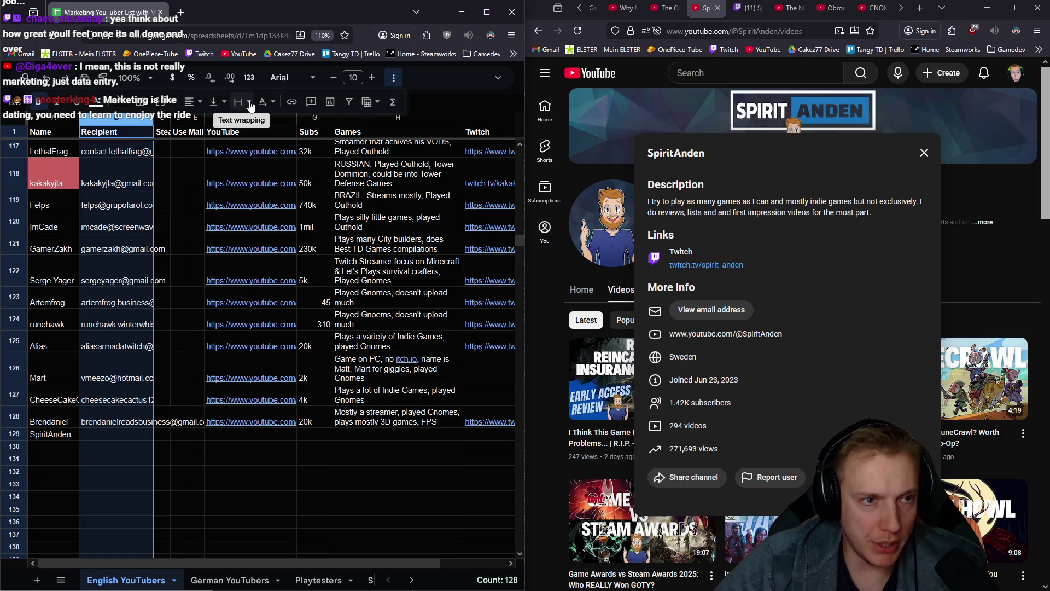
left_click(249, 102)
left_click(275, 127)
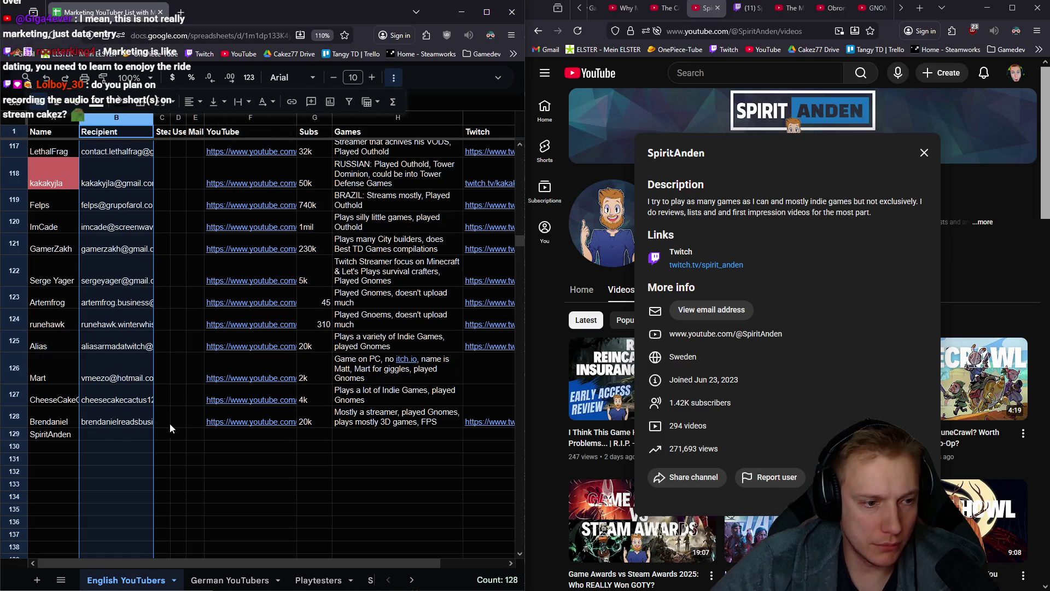
Put the channel's YouTube address into F129
left_click(240, 448)
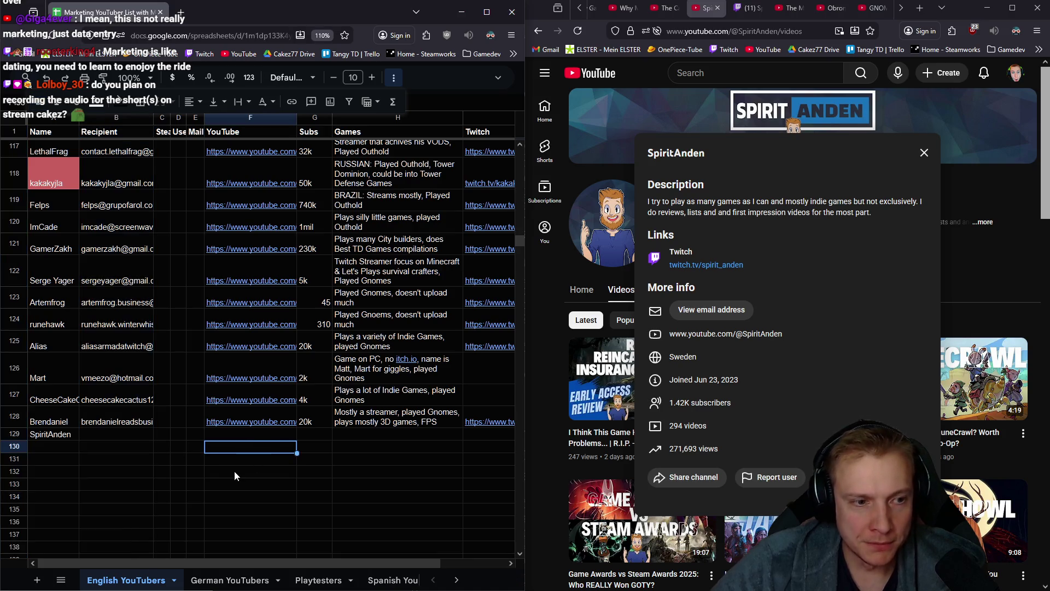
left_click(250, 435)
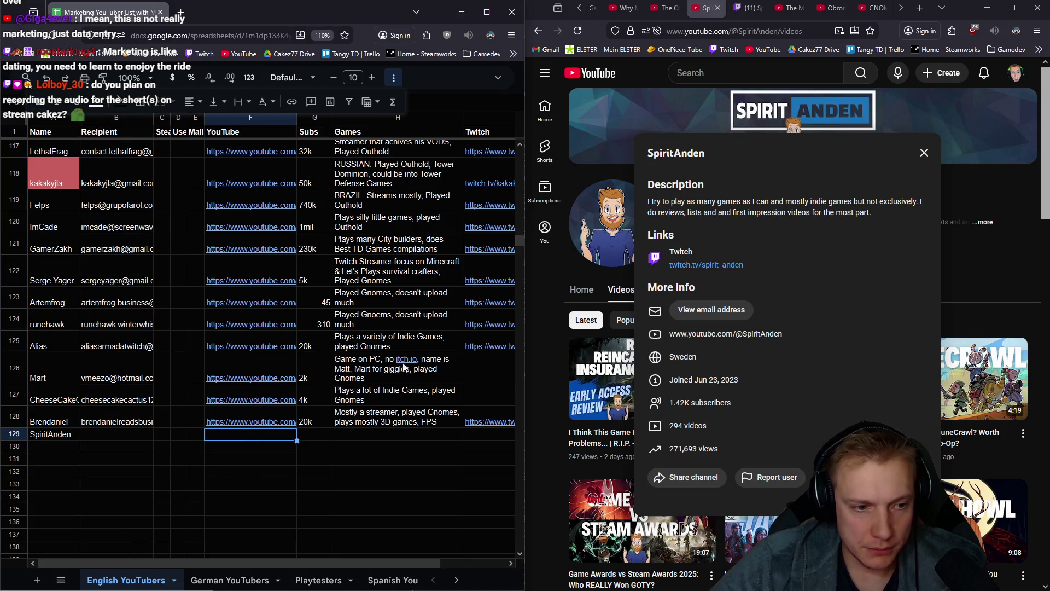
left_click(780, 31)
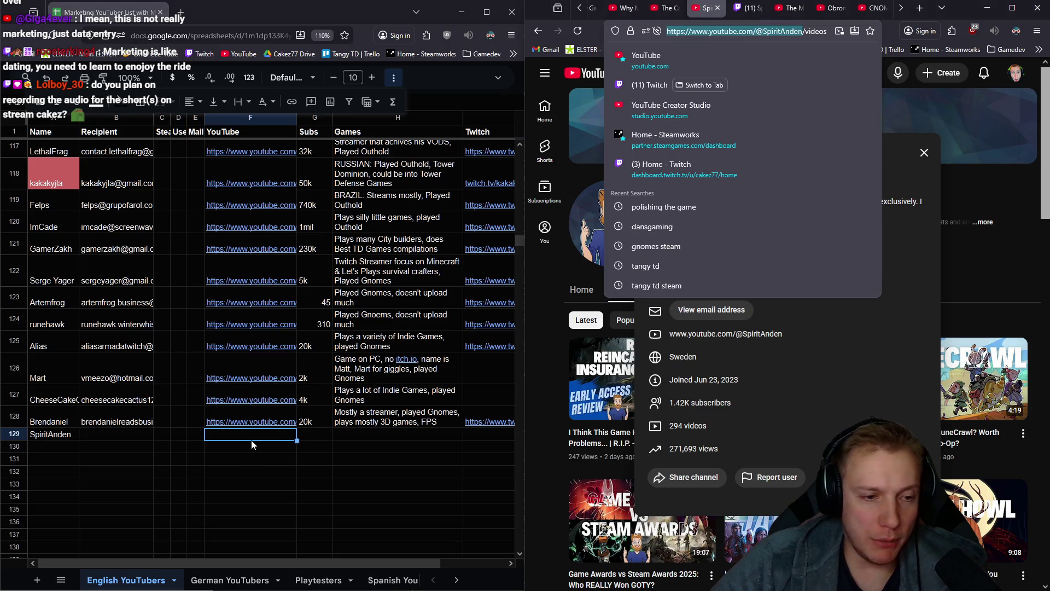
left_click(255, 435)
Enter 2k in G129 and 'Many Games, mostly Indie, does reviews & first impressions' in H129
left_click(319, 434)
type("2k")
key("Tab")
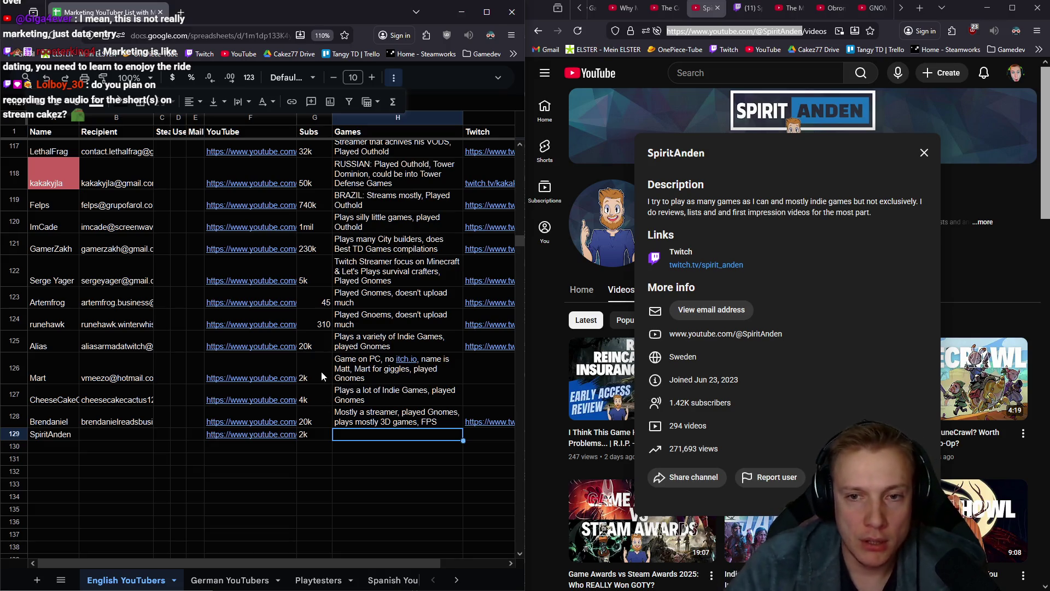
type("Many Games, mostly Indie, do")
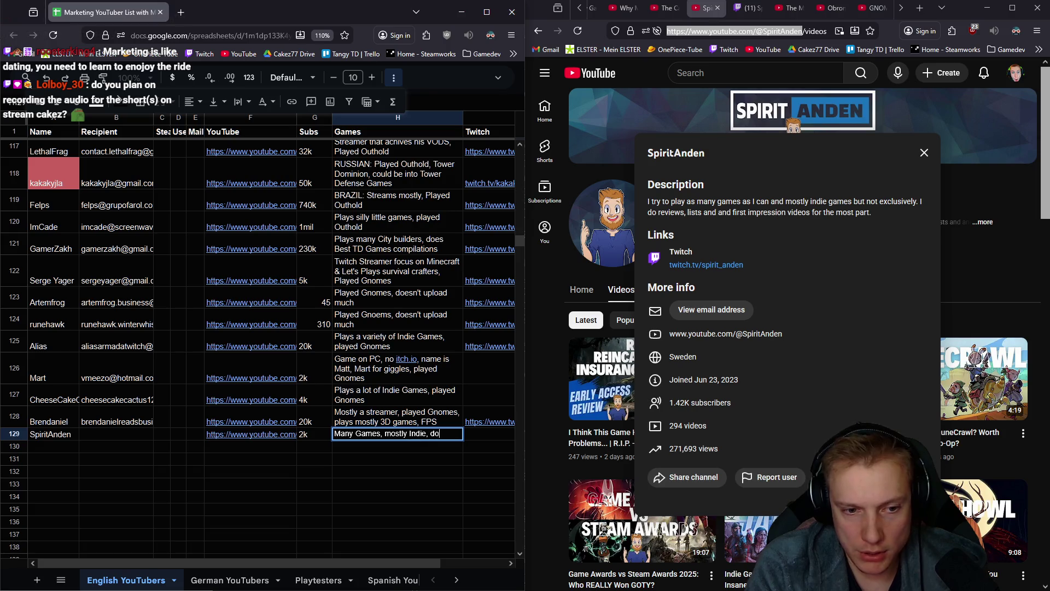
type("es reviews")
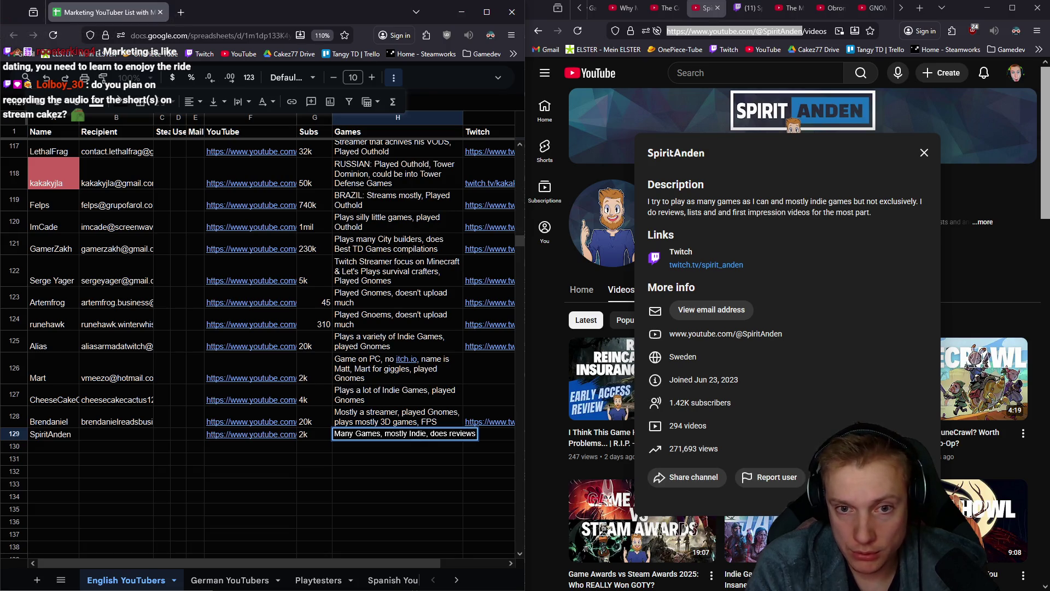
type(" &")
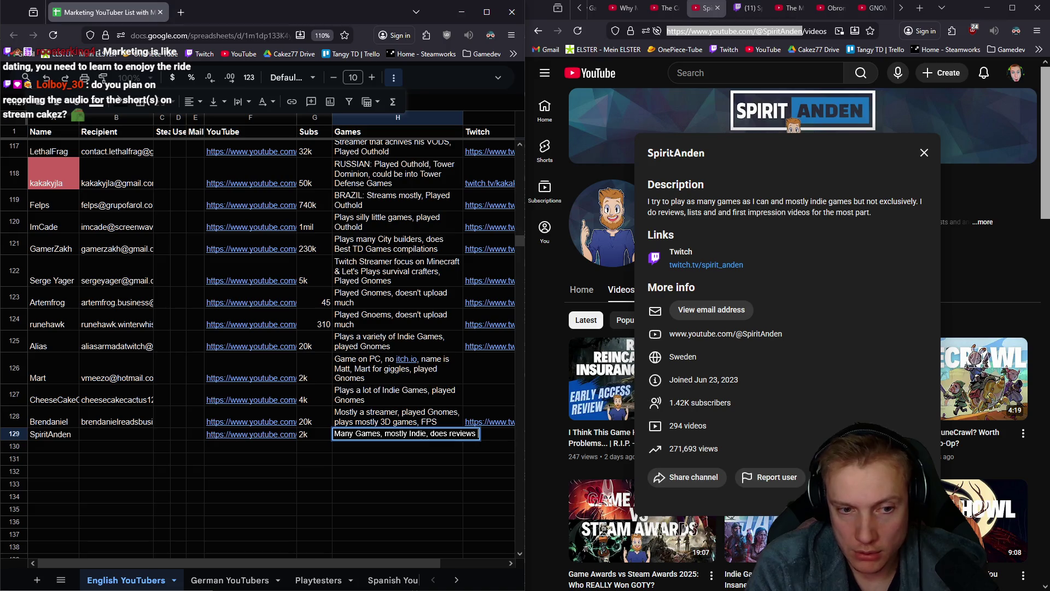
type(" first impressions")
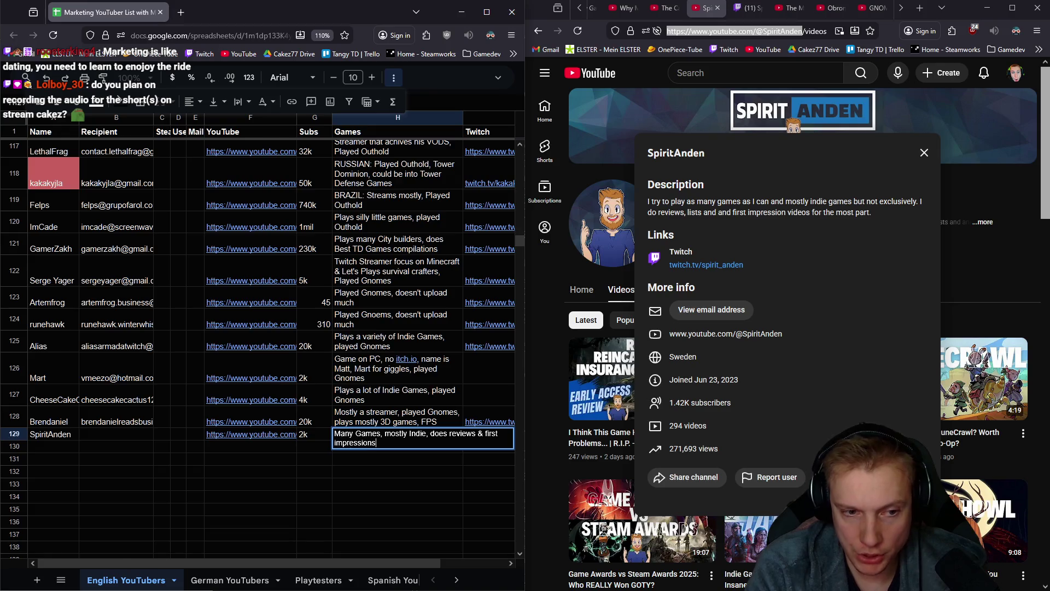
key("Tab")
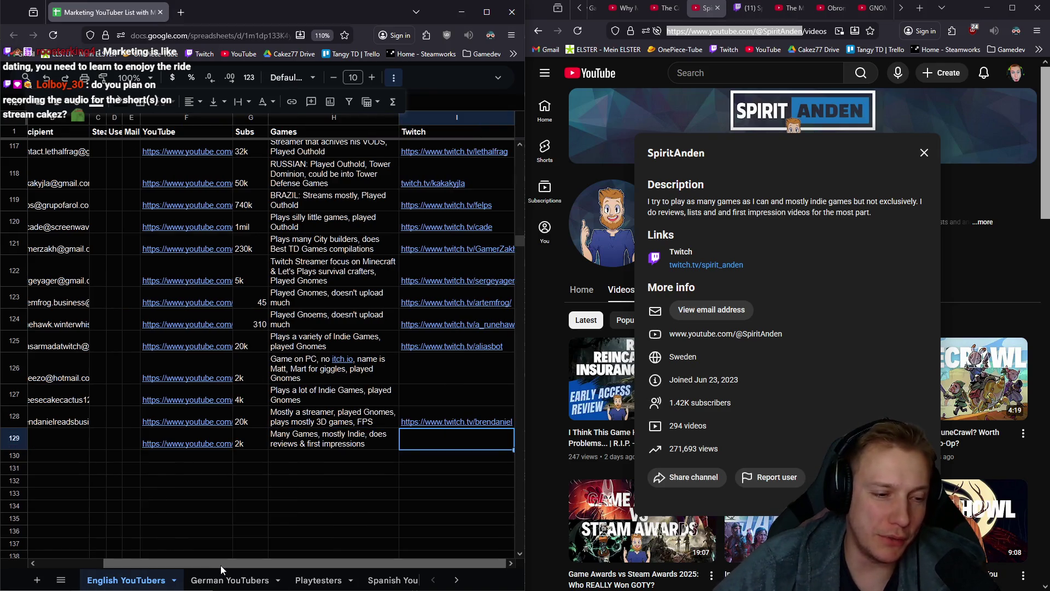
left_click_drag(221, 569, 148, 569)
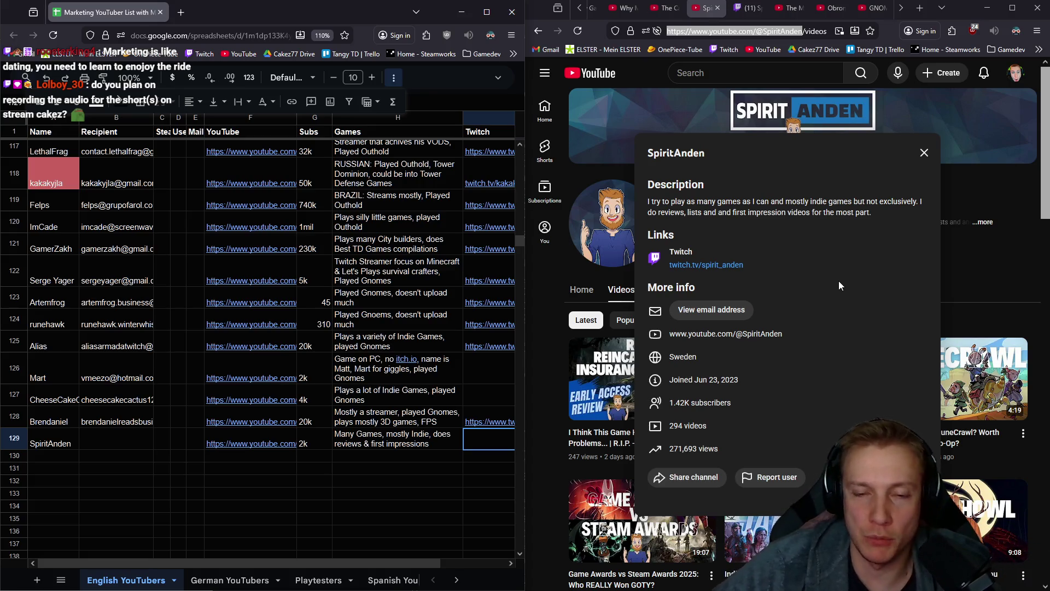
Paste the creator's Twitch page address into I129
left_click(738, 6)
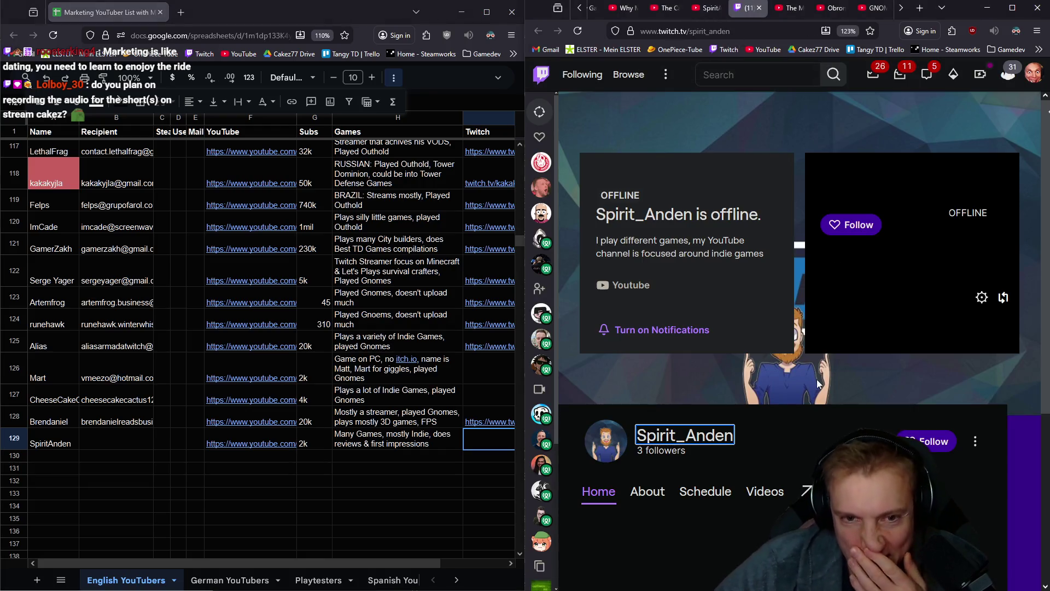
left_click(704, 435)
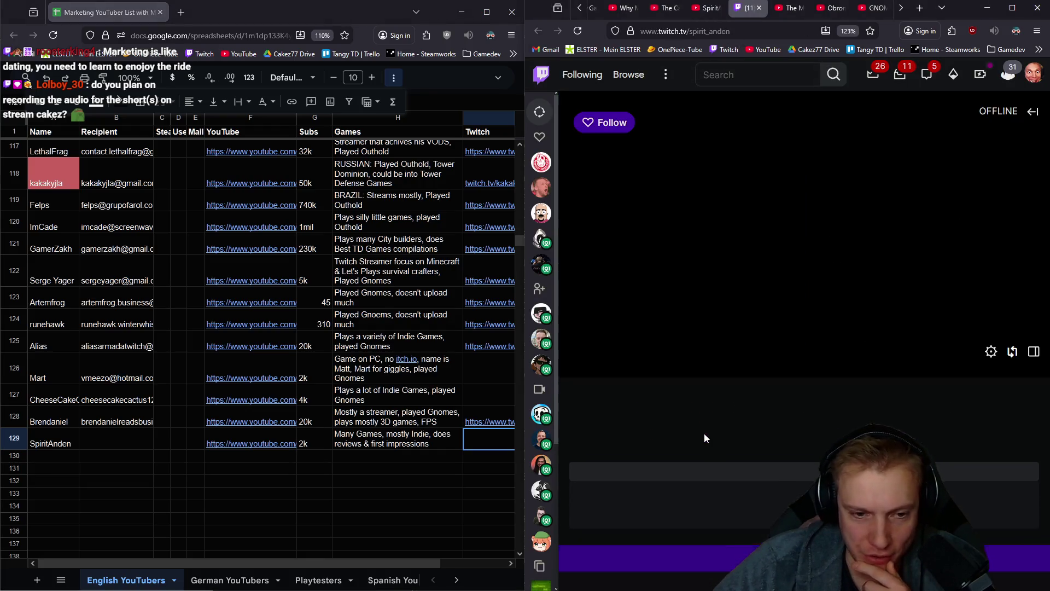
left_click(740, 25)
left_click(490, 445)
key("ctrl+v")
scroll(774, 414, "down", 5)
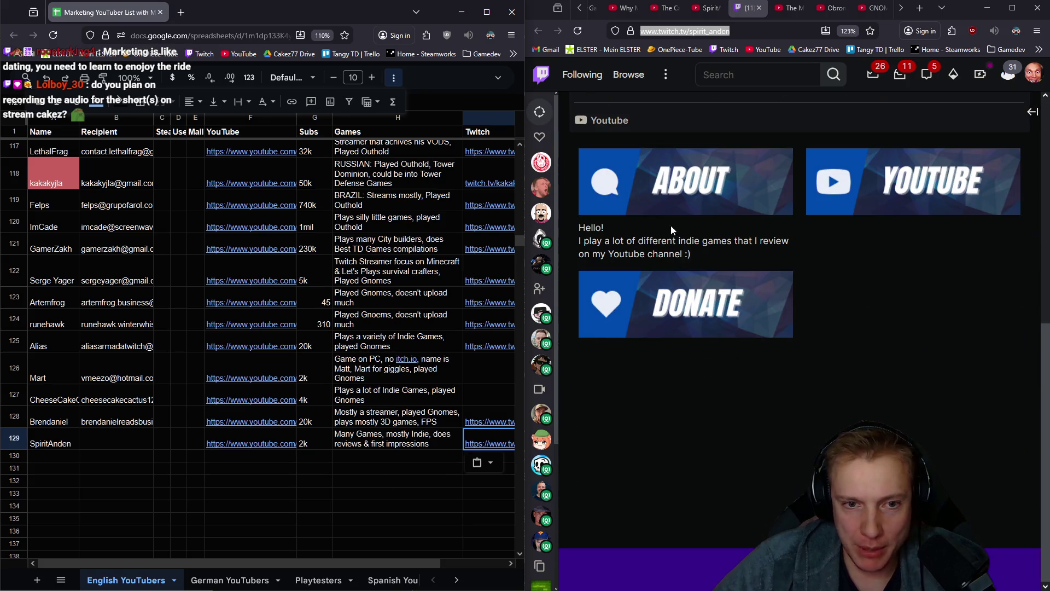
scroll(757, 257, "up", 2)
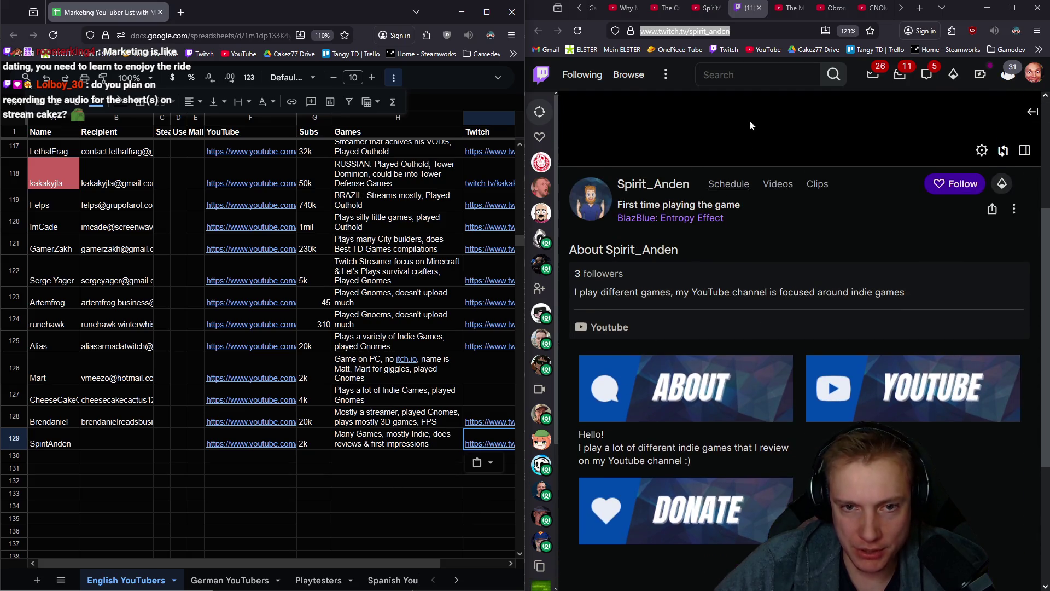
Pass the traffic-light reCAPTCHA to reveal the channel's contact e-mail
left_click(709, 7)
left_click(724, 315)
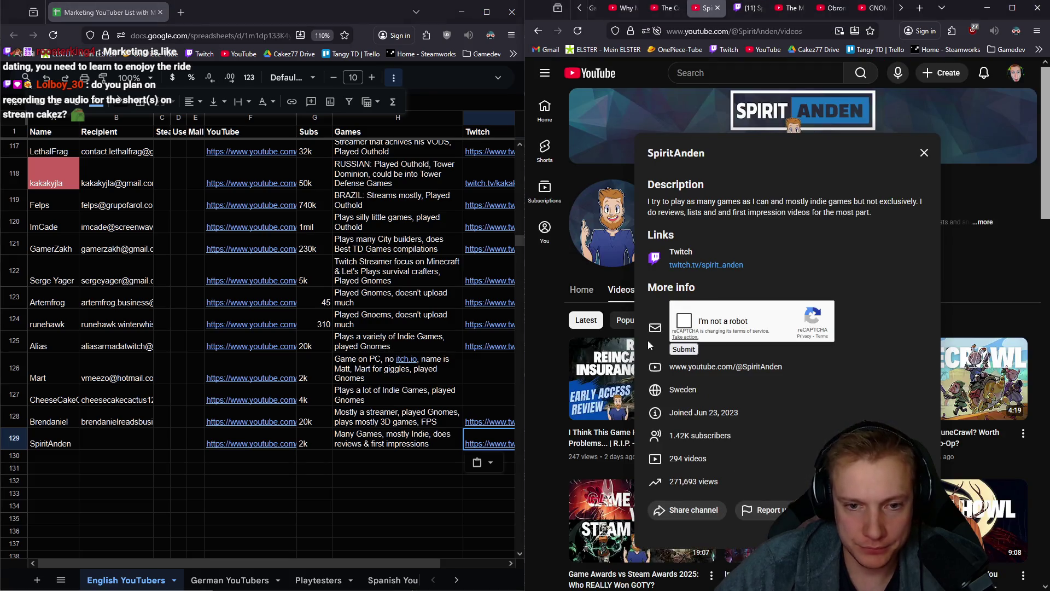
left_click(684, 321)
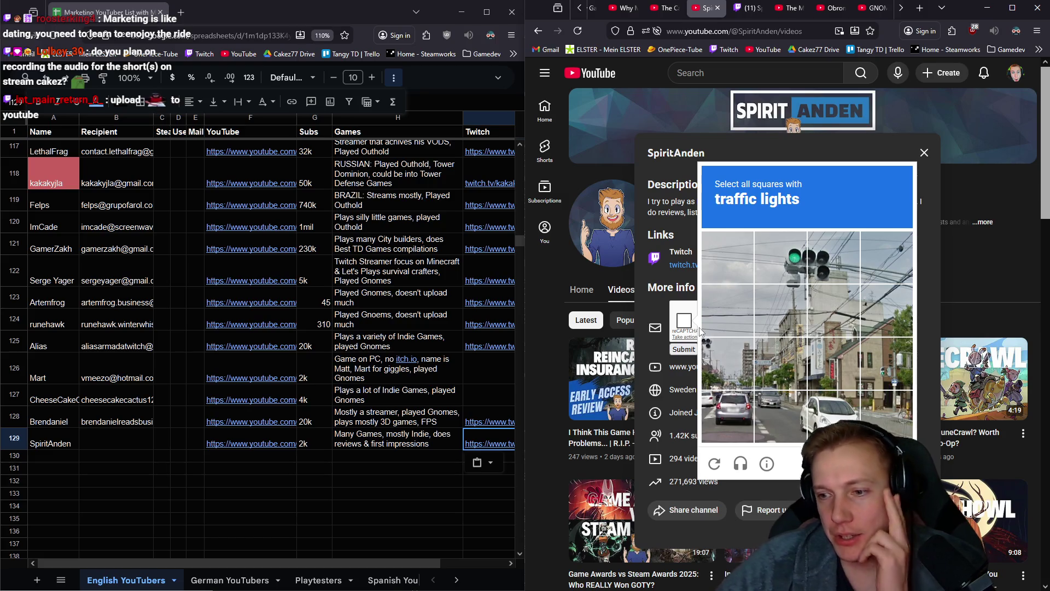
left_click(797, 267)
left_click(832, 257)
left_click(826, 301)
left_click(804, 312)
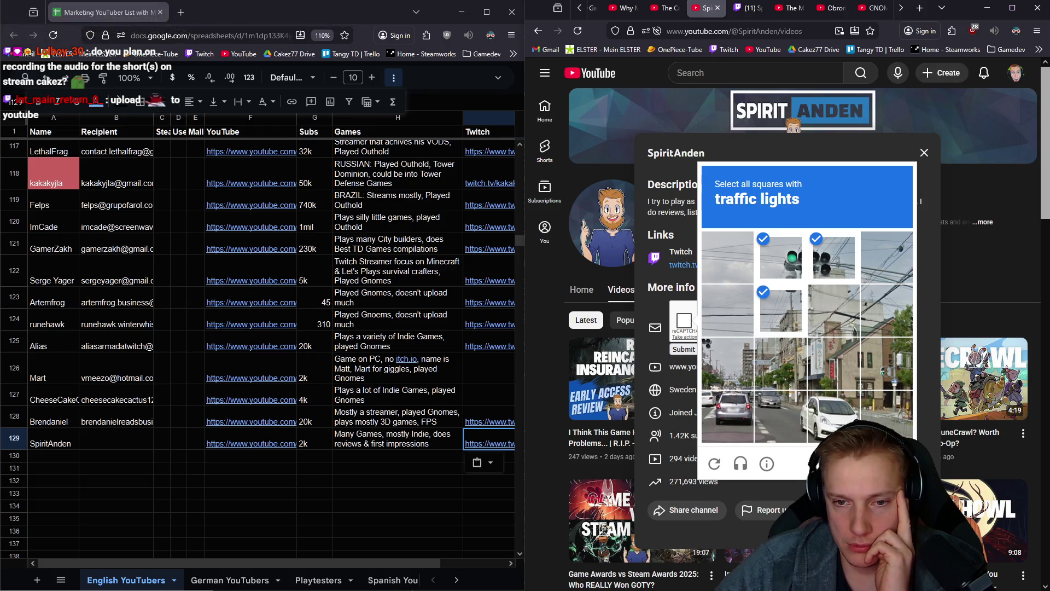
left_click(886, 463)
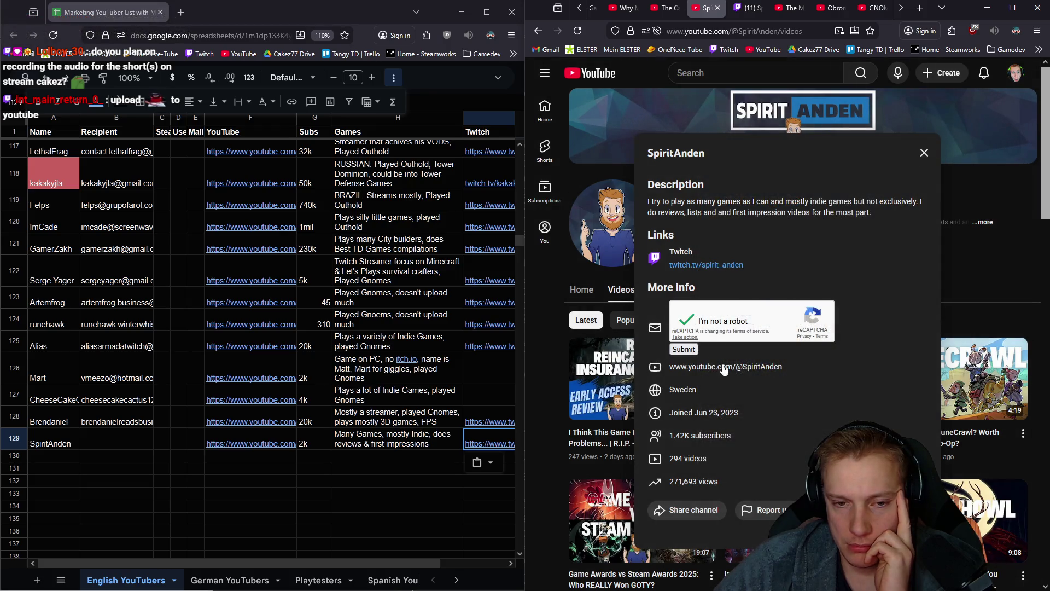
left_click(684, 350)
Copy the revealed e-mail into Recipient cell B129, then close the About details and tab
right_click(726, 315)
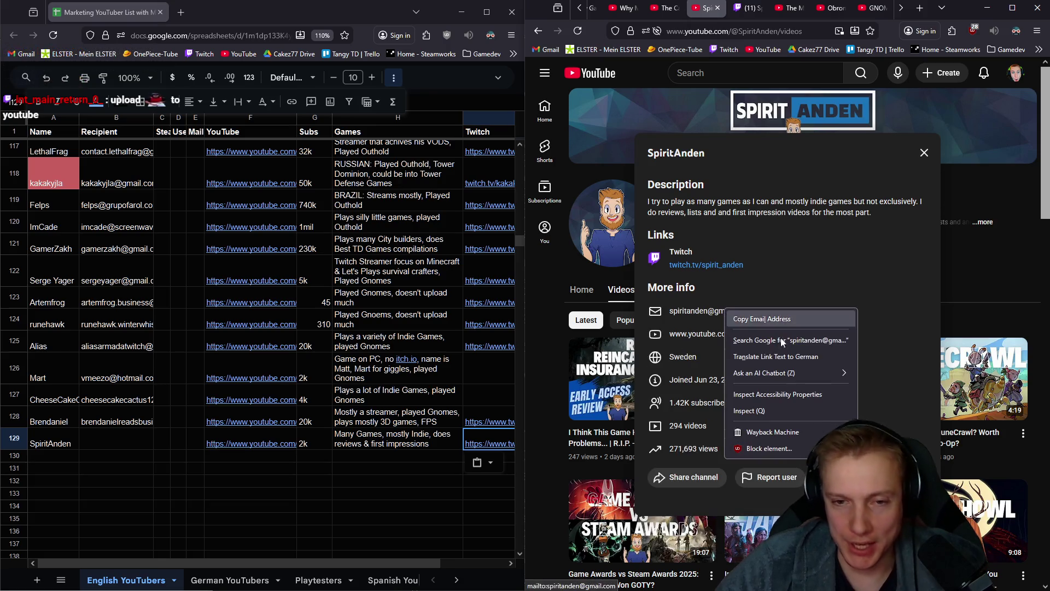
left_click(770, 320)
left_click(116, 437)
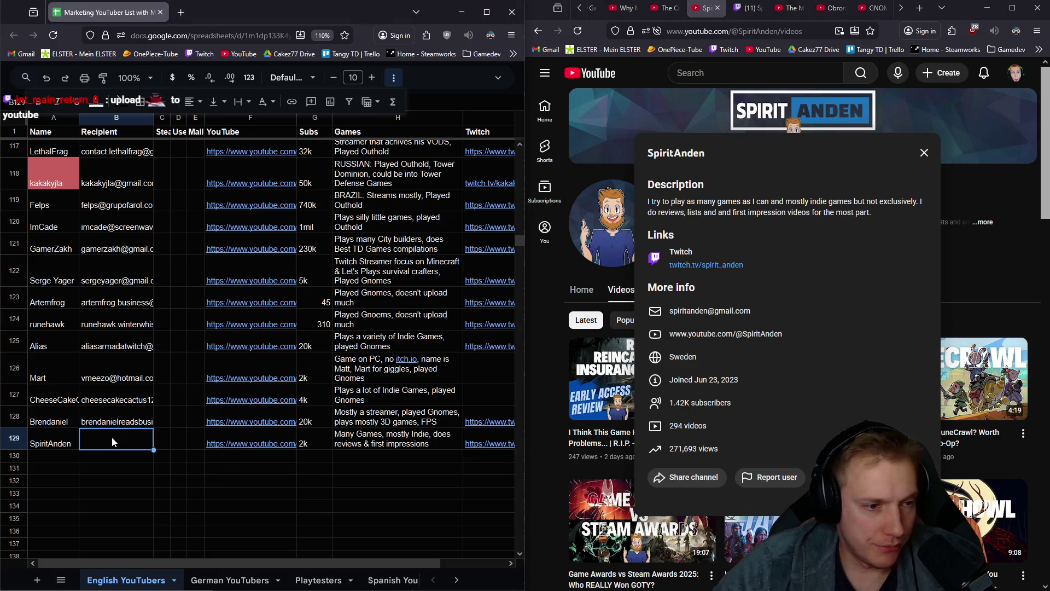
key("ctrl+v")
left_click(319, 495)
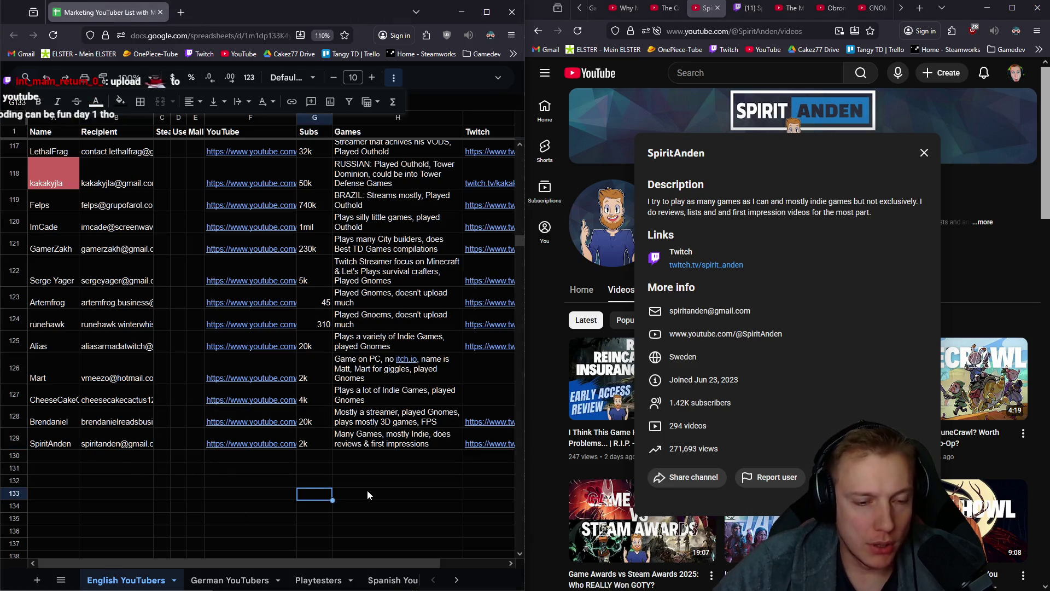
left_click(53, 460)
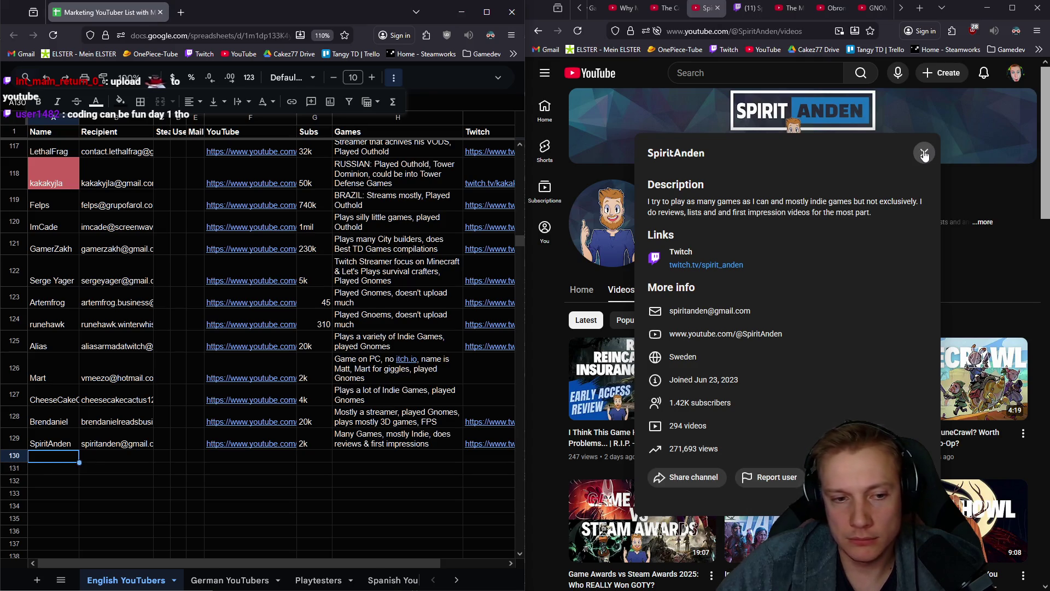
left_click(924, 154)
left_click(715, 6)
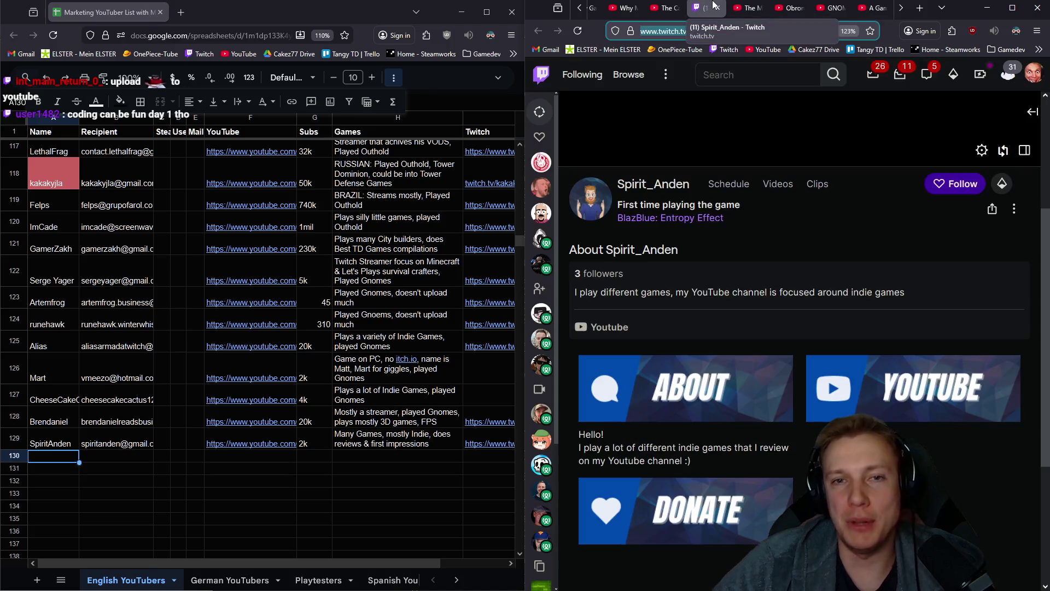
Close the leftover Twitch tab and view the Gnomes creator's channel description
left_click(713, 7)
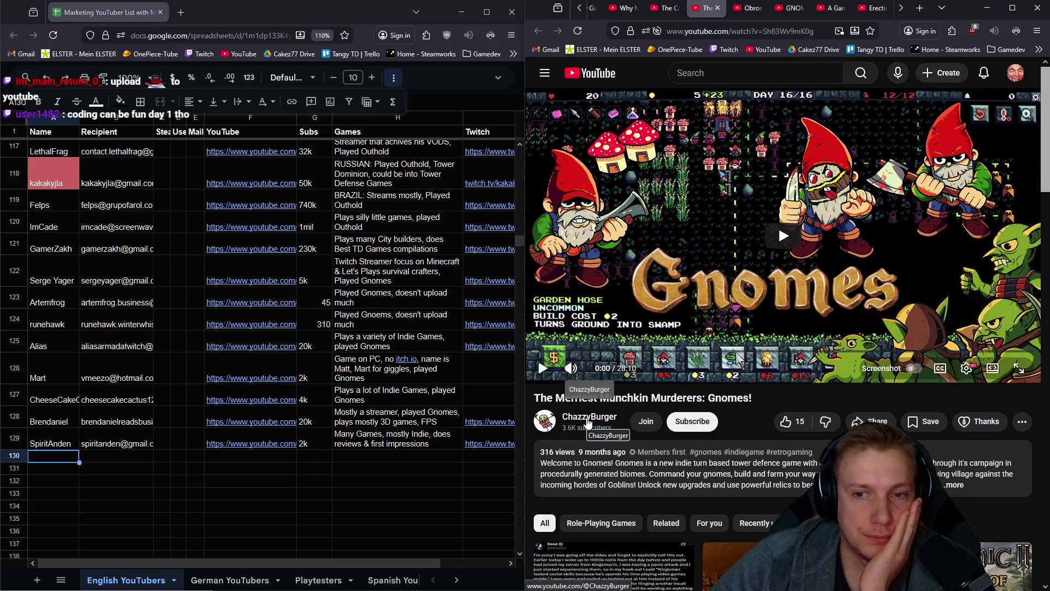
left_click(588, 421)
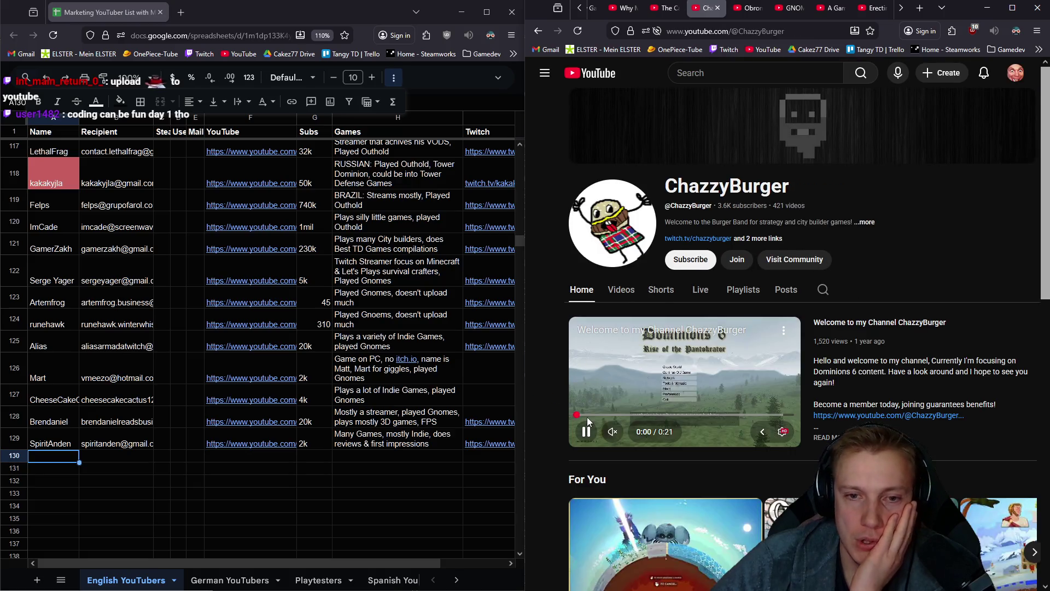
left_click(868, 222)
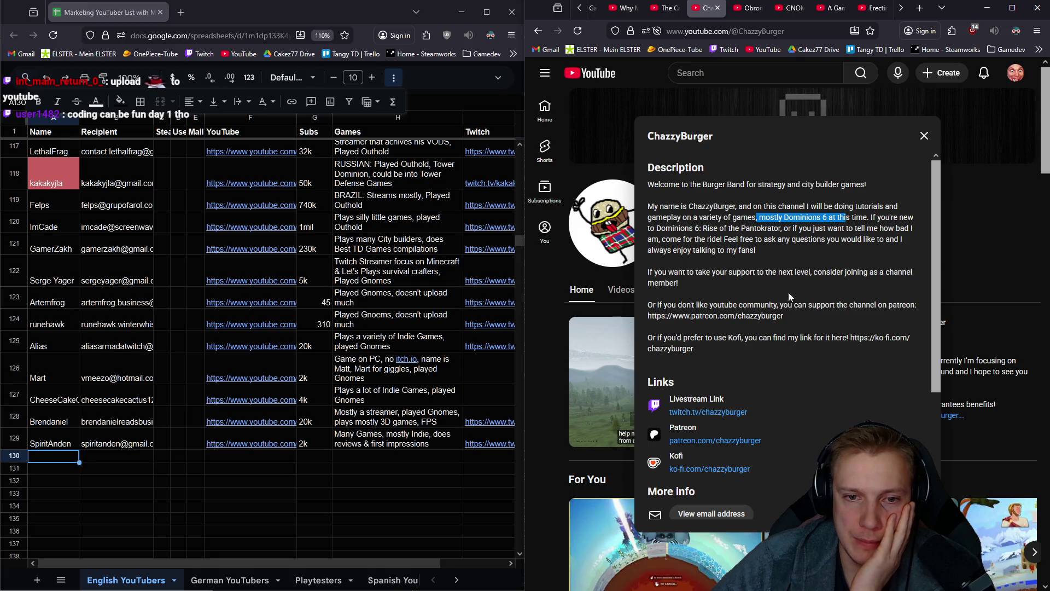
left_click(923, 138)
Browse the channel's uploaded videos, then select Games cell H130
left_click(617, 289)
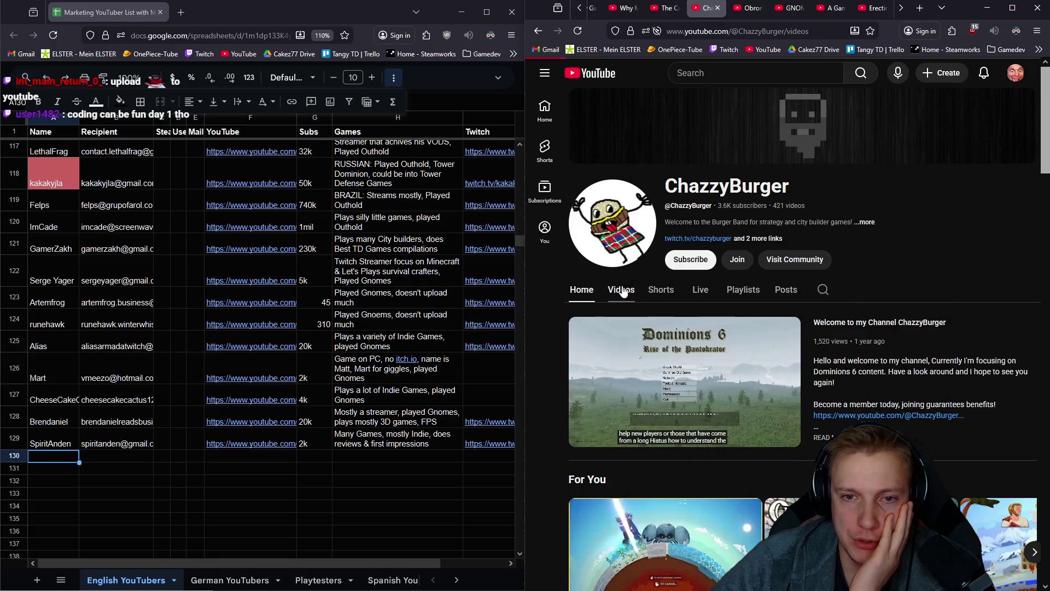
mouse_move(920, 386)
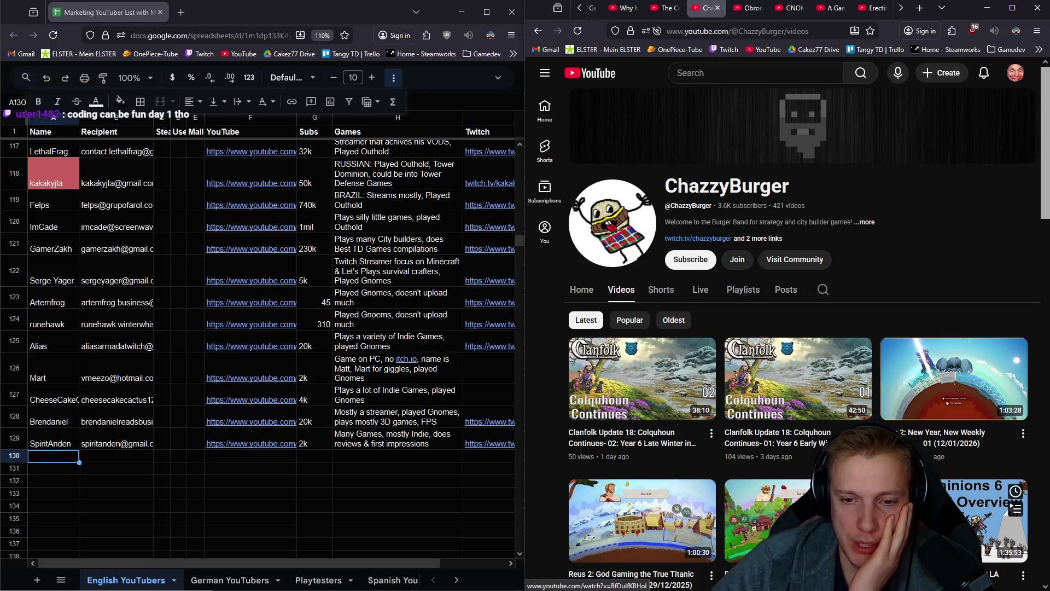
scroll(669, 388, "down", 2)
scroll(669, 387, "down", 2)
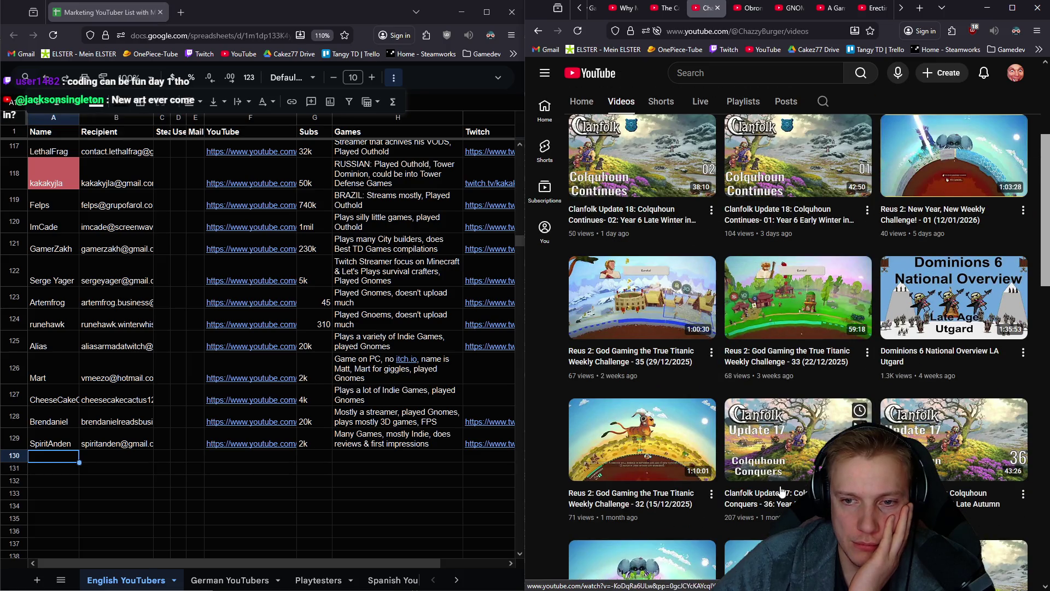
scroll(787, 451, "down", 2)
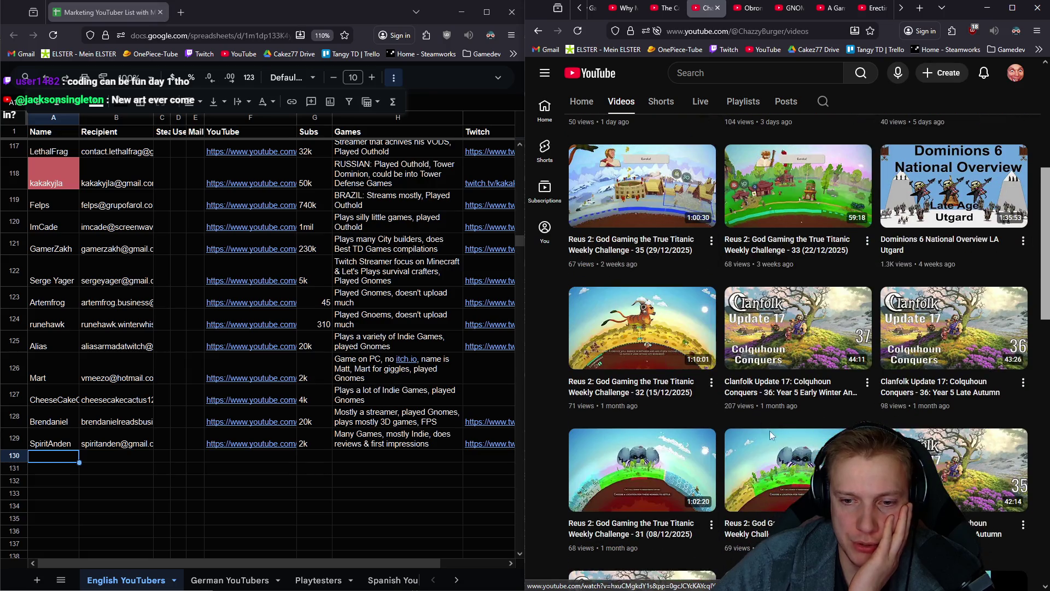
scroll(790, 446, "down", 2)
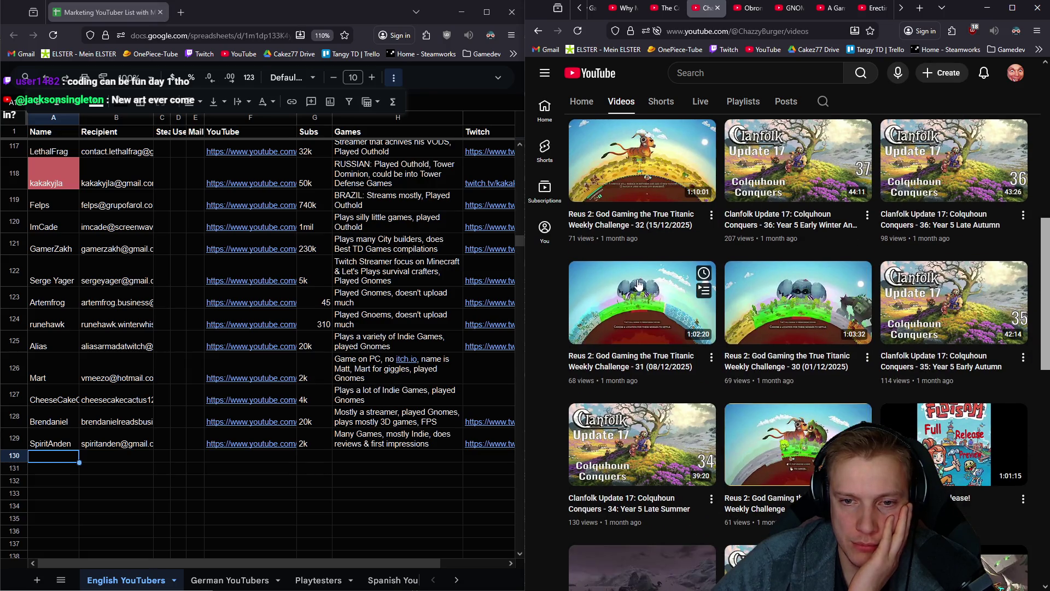
scroll(784, 432, "down", 4)
scroll(777, 413, "down", 7)
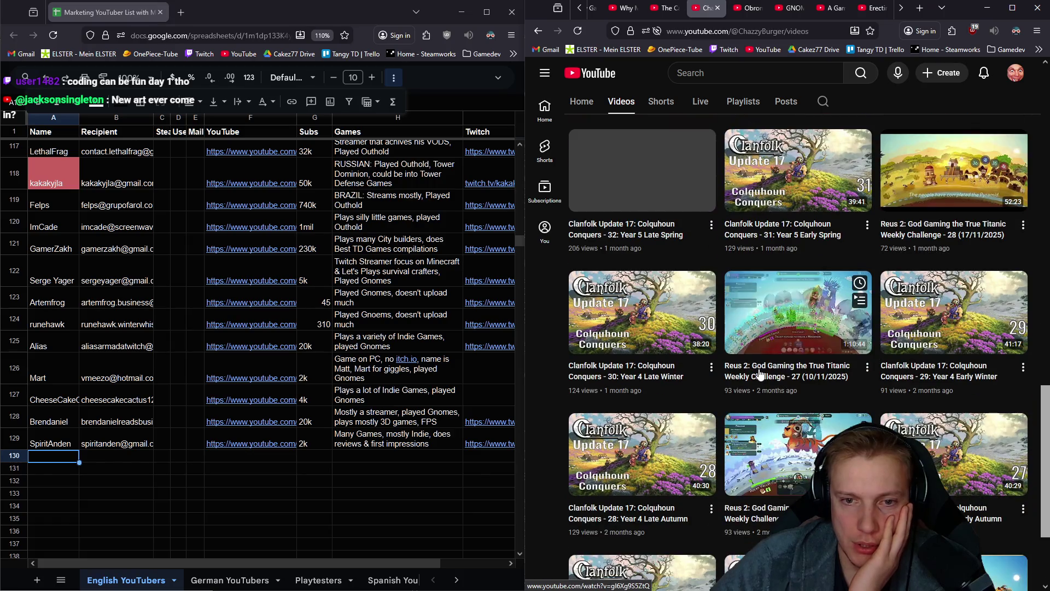
scroll(760, 375, "up", 8)
scroll(760, 374, "up", 15)
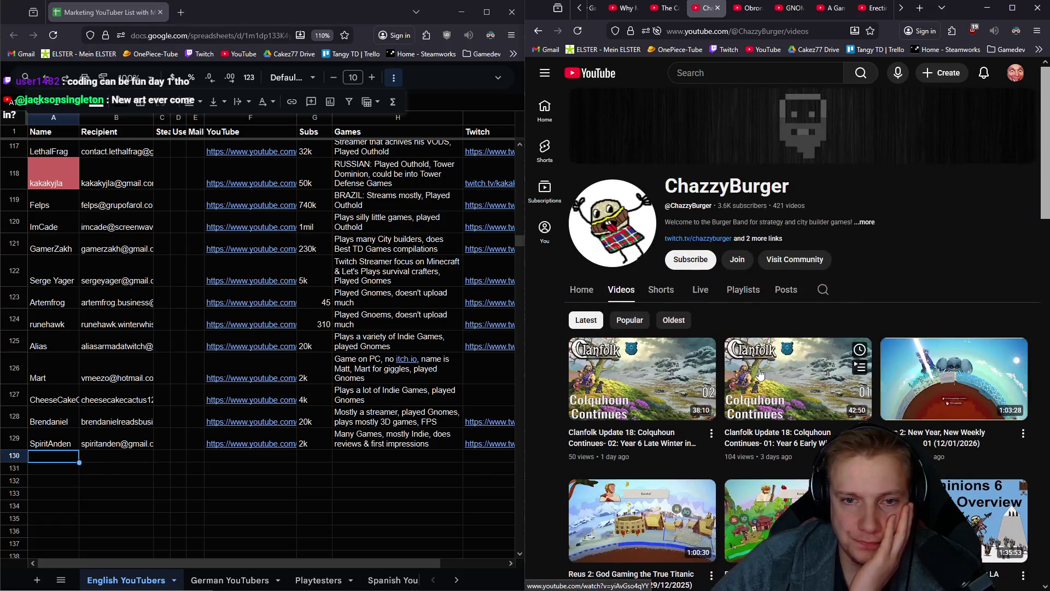
left_click(365, 462)
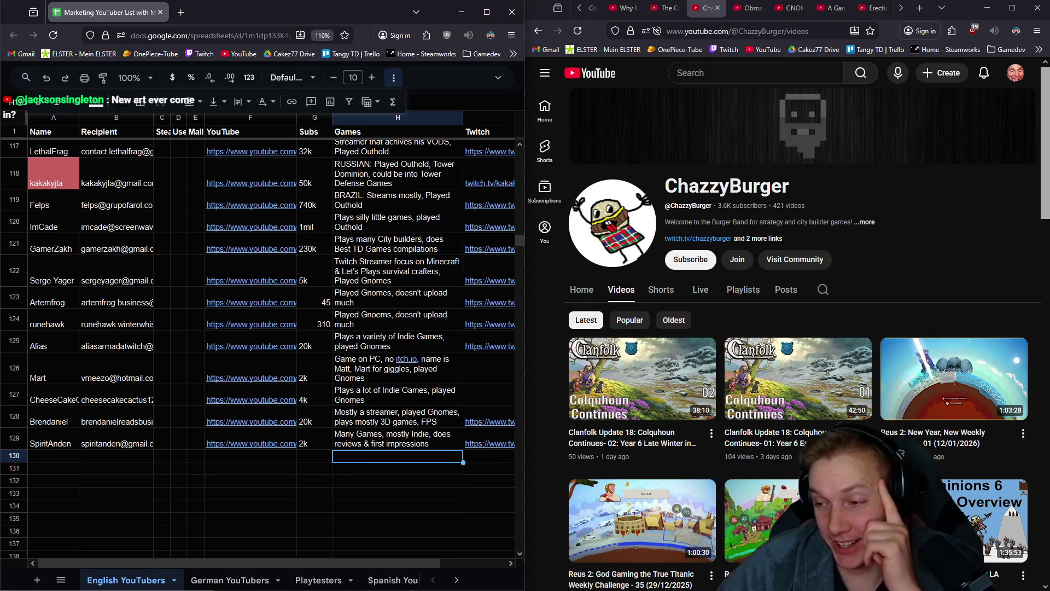
Enter 'Makes indie game let's plays, played Gnomes, uploads quite often' in H130
mouse_move(490, 324)
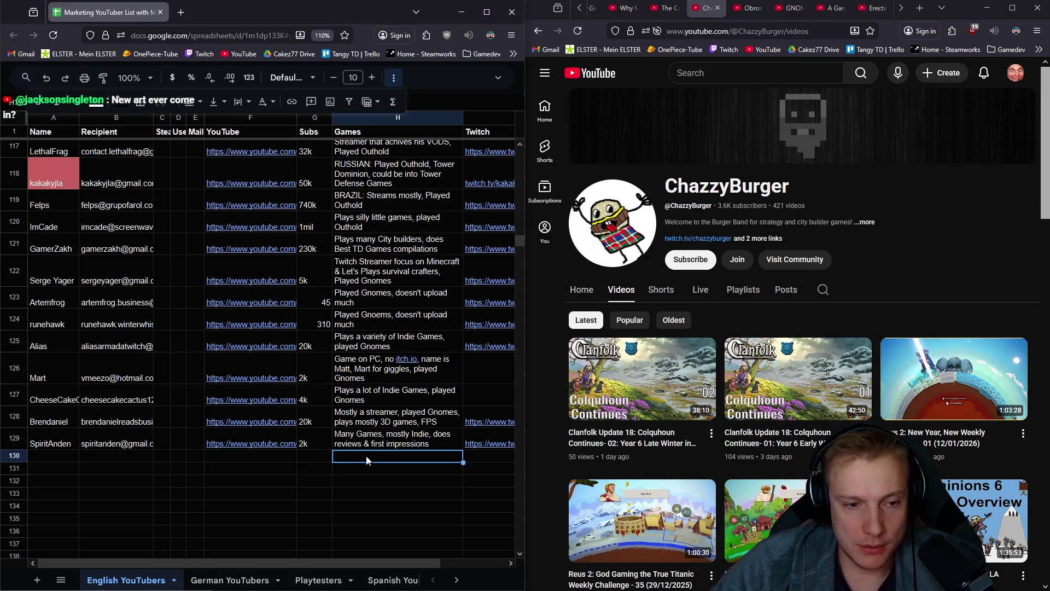
type("m")
key("BackSpace")
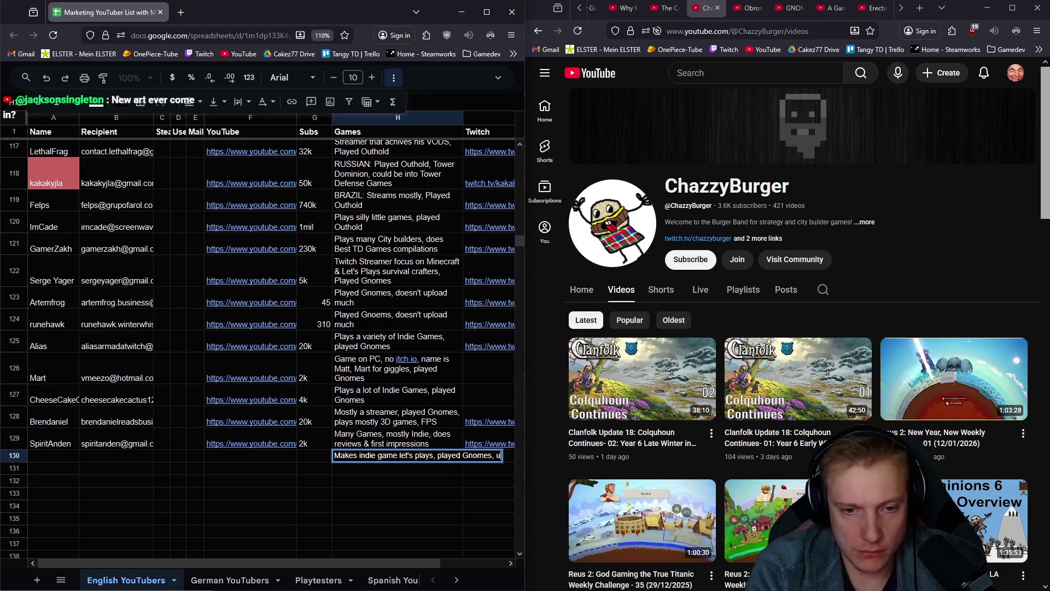
type("ploads quite often")
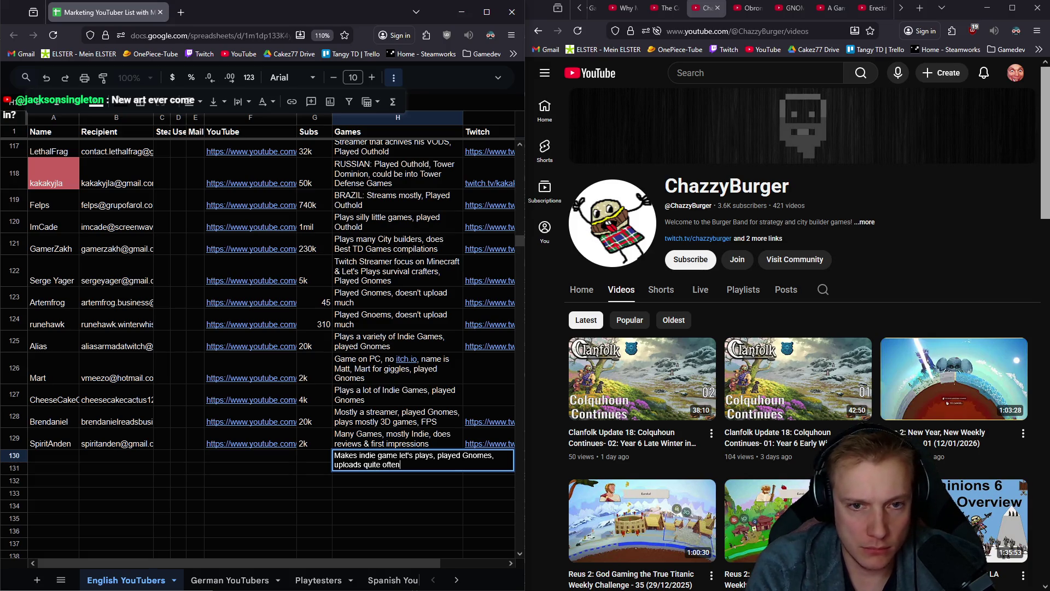
key("Return")
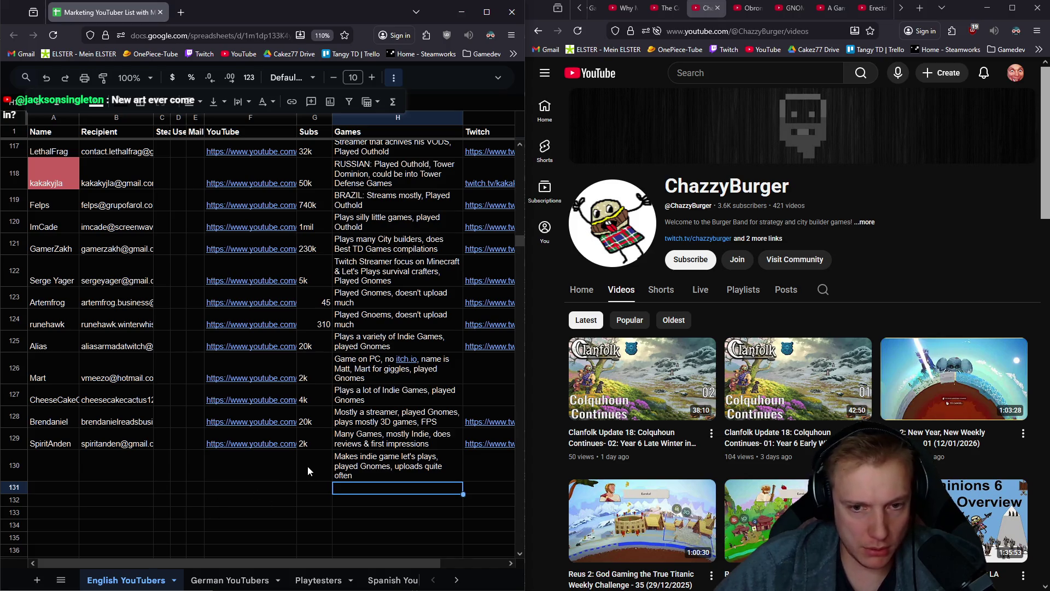
Enter 4k subscribers in G130
left_click(308, 464)
type("4k")
key("Left")
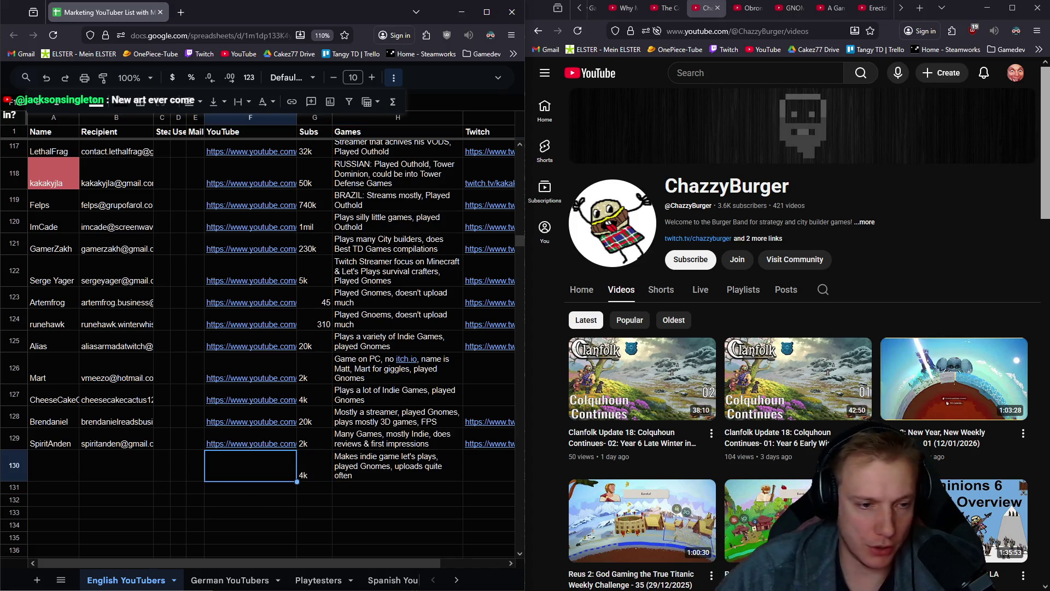
left_click(785, 31)
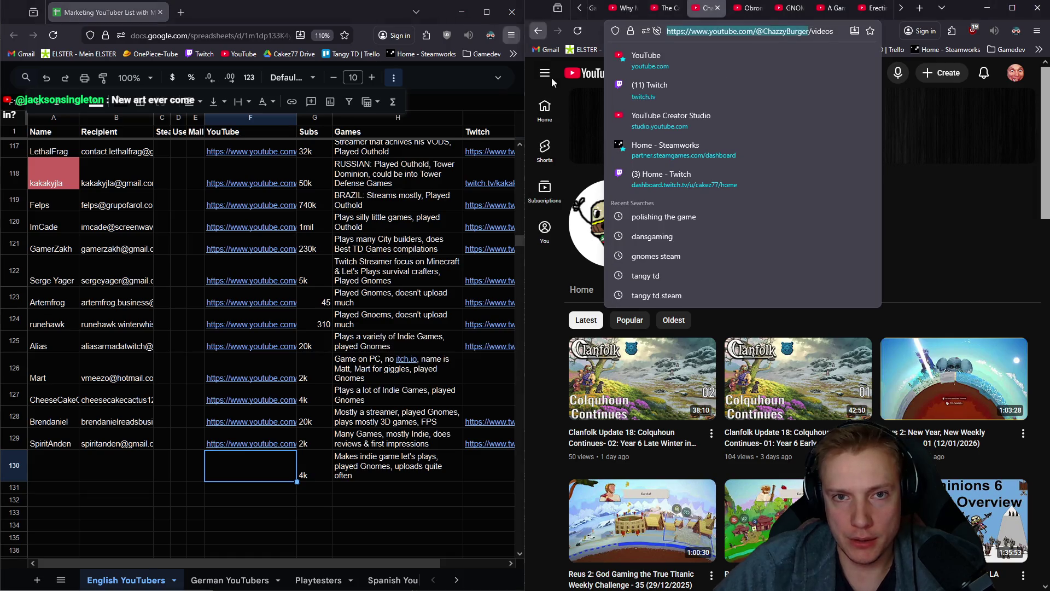
Paste the channel's YouTube address into F130
key("ctrl+c")
left_click(248, 467)
key("ctrl+v")
From the channel's About details, request the e-mail reveal and open its linked Twitch page
left_click(107, 470)
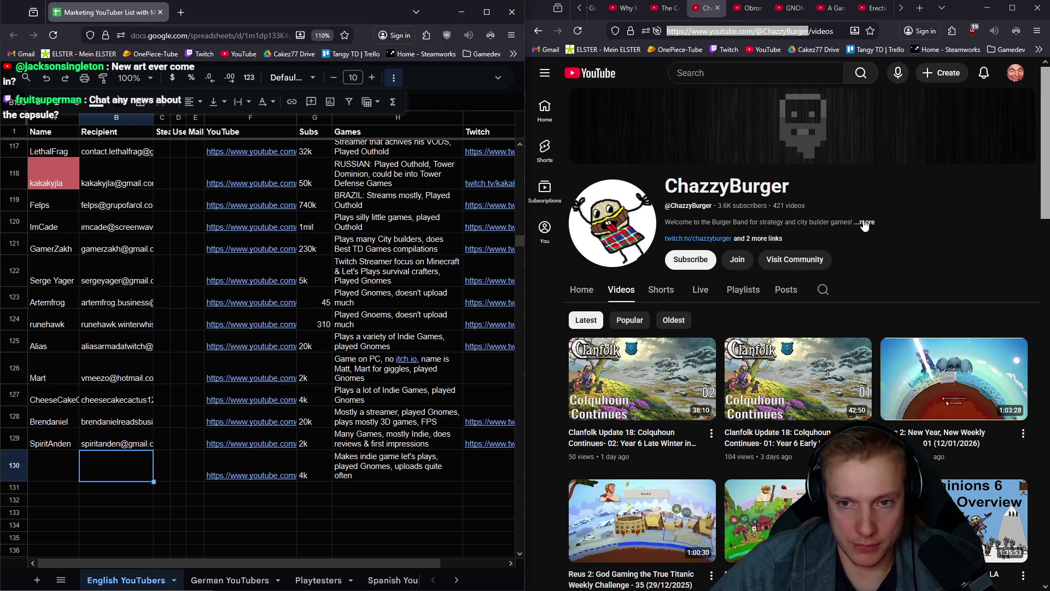
left_click(864, 221)
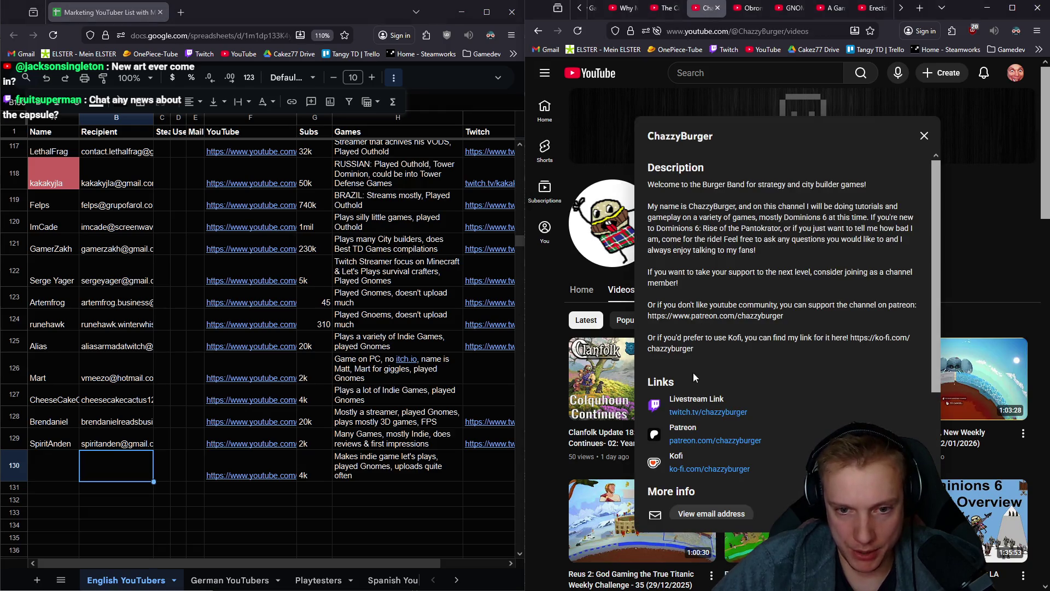
scroll(776, 386, "down", 2)
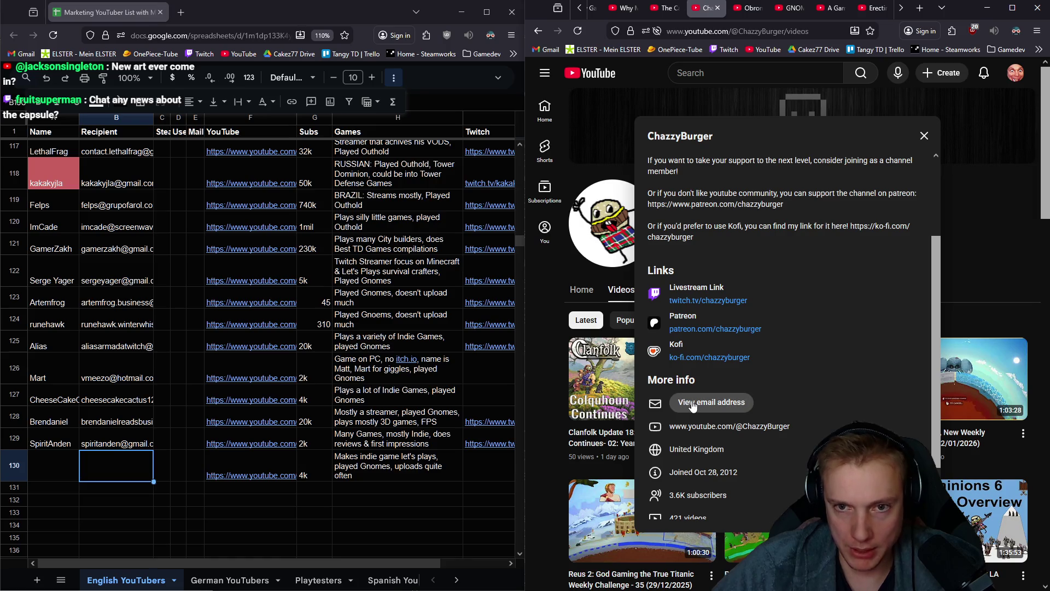
left_click(693, 403)
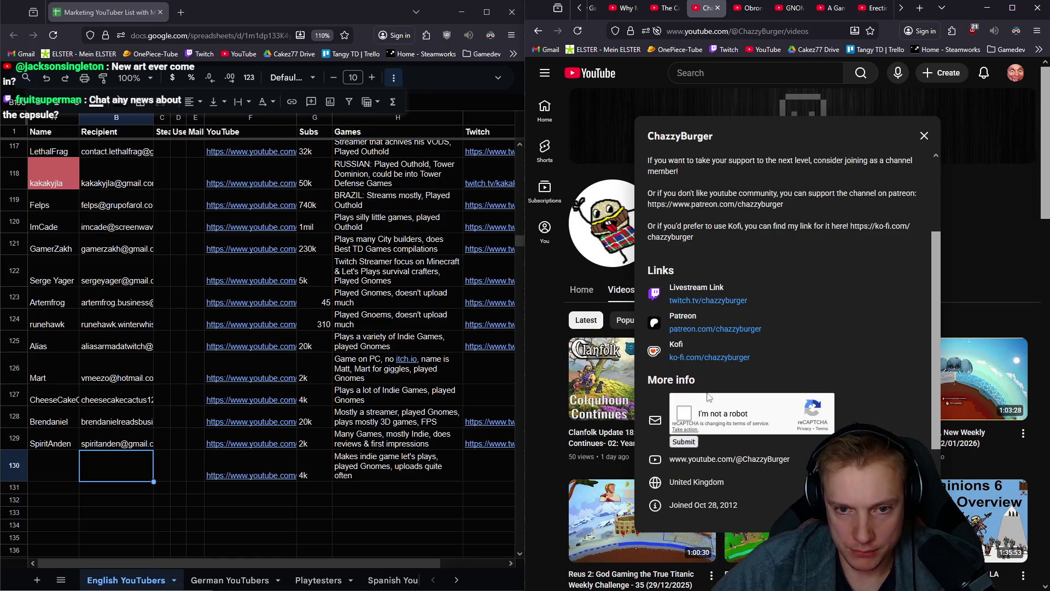
left_click(706, 301)
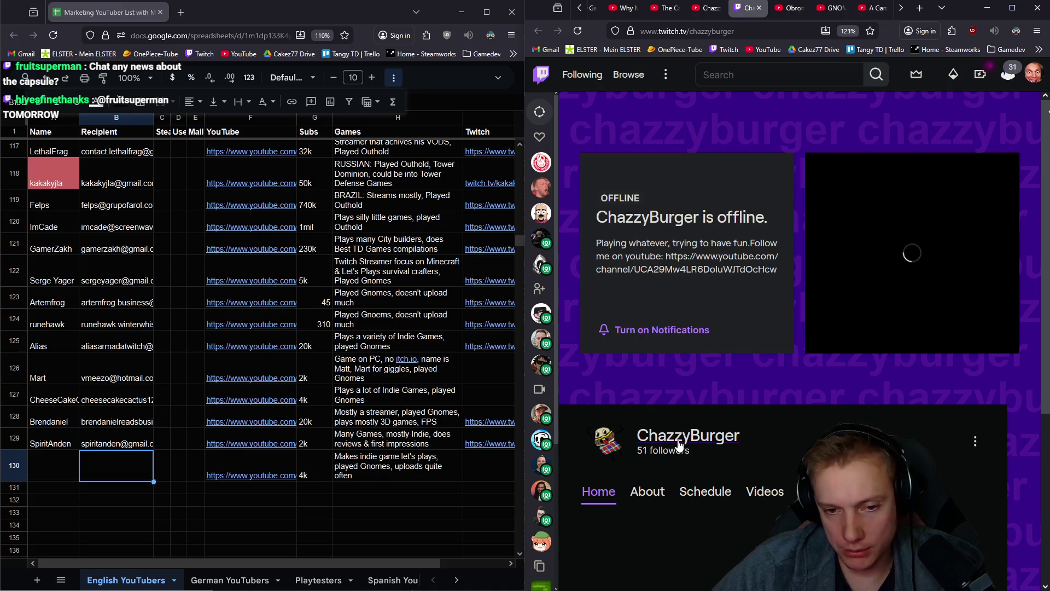
Look over the Twitch page (51 followers), then return to the YouTube About details
scroll(799, 397, "down", 3)
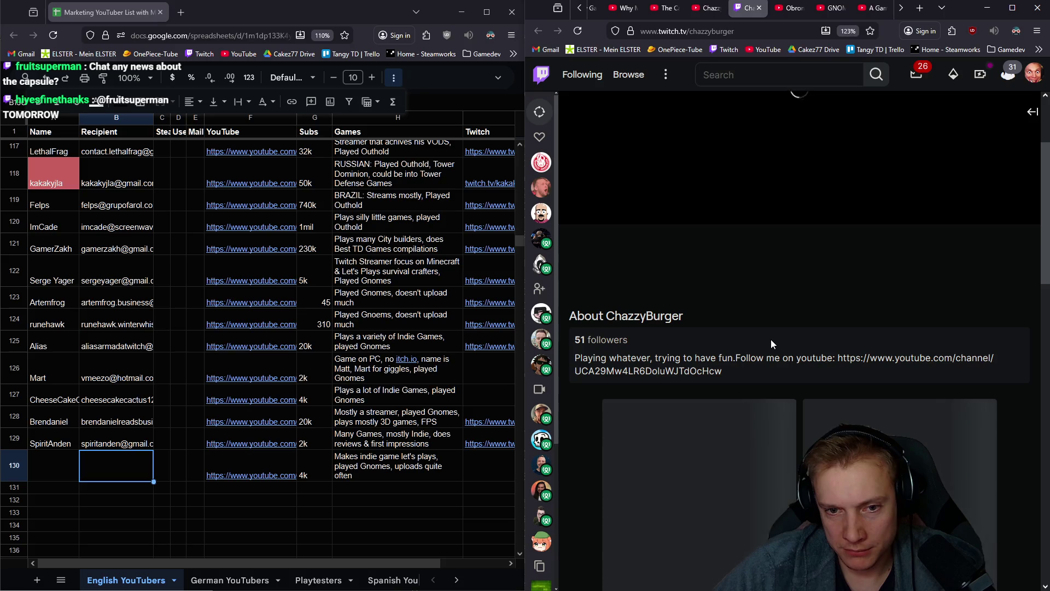
scroll(839, 357, "down", 3)
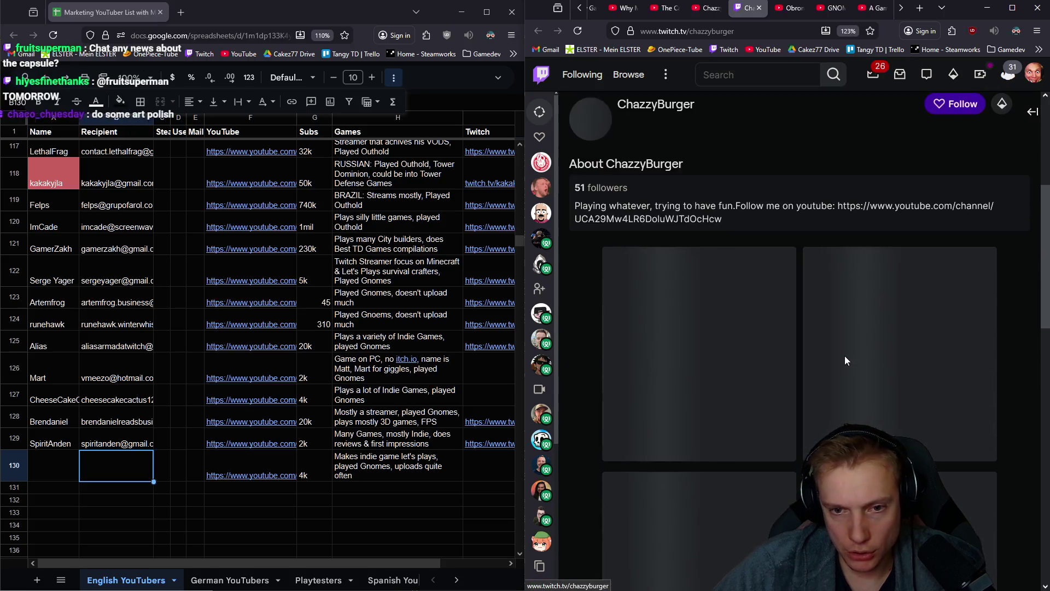
scroll(683, 271, "down", 2)
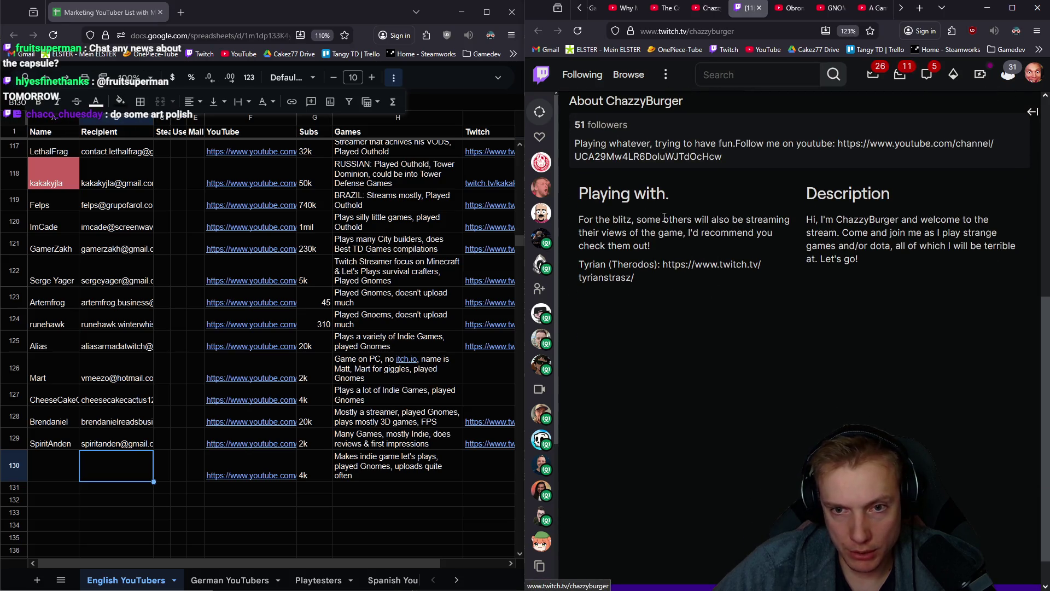
scroll(799, 281, "down", 1)
scroll(793, 284, "up", 5)
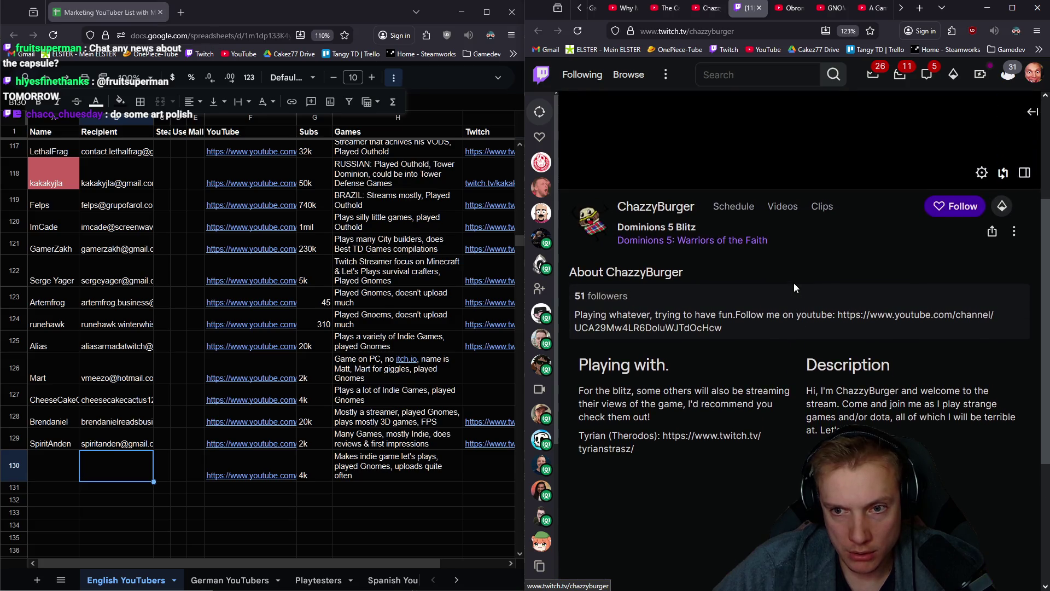
left_click(707, 7)
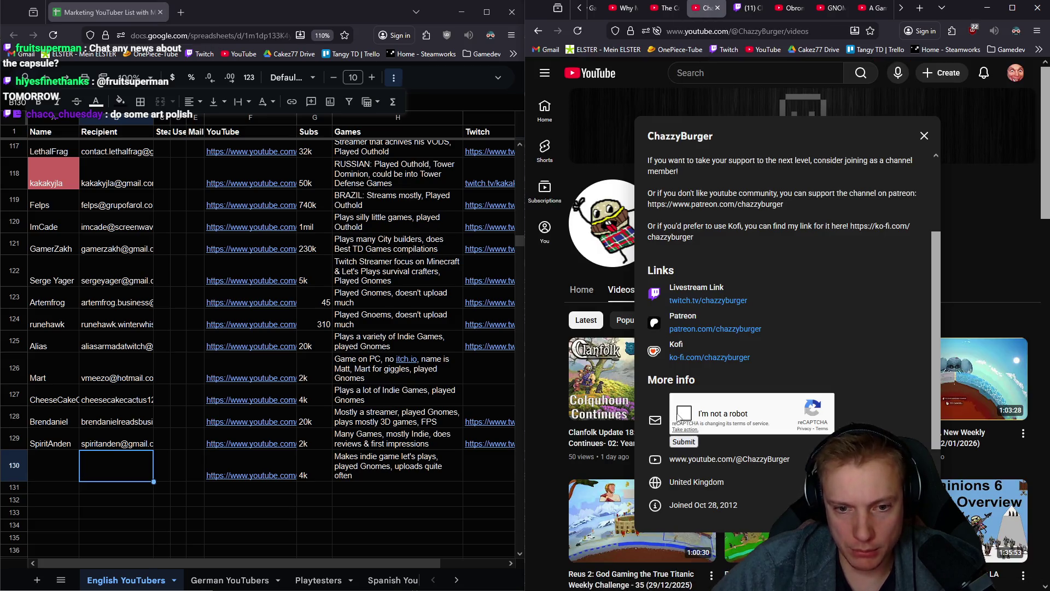
Mark all the traffic-light squares in the reCAPTCHA grid
left_click(787, 467)
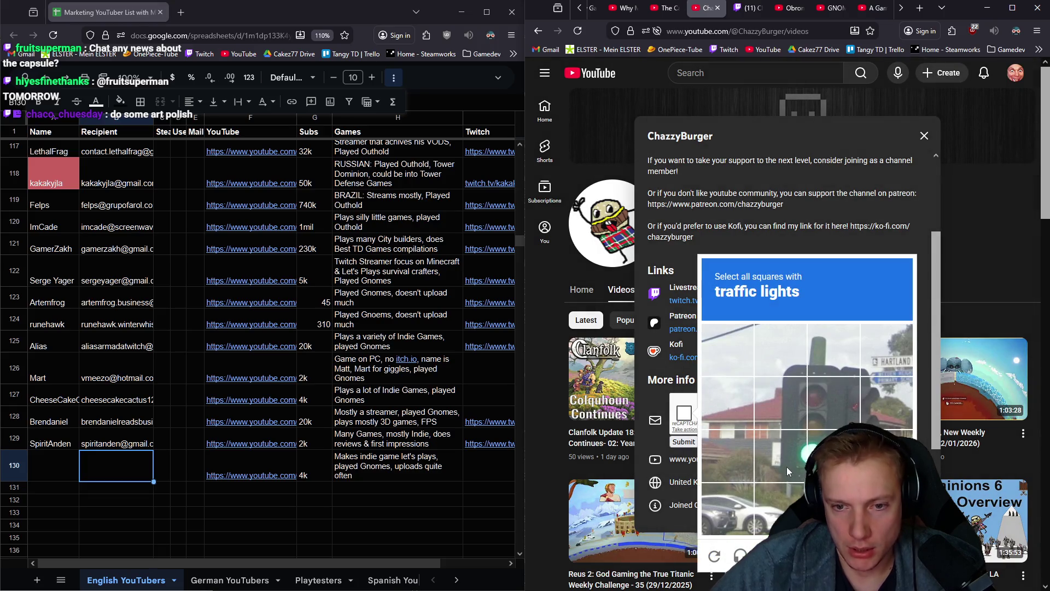
left_click(824, 446)
left_click(832, 409)
left_click(776, 396)
left_click(780, 350)
left_click(829, 342)
left_click(874, 362)
left_click(881, 402)
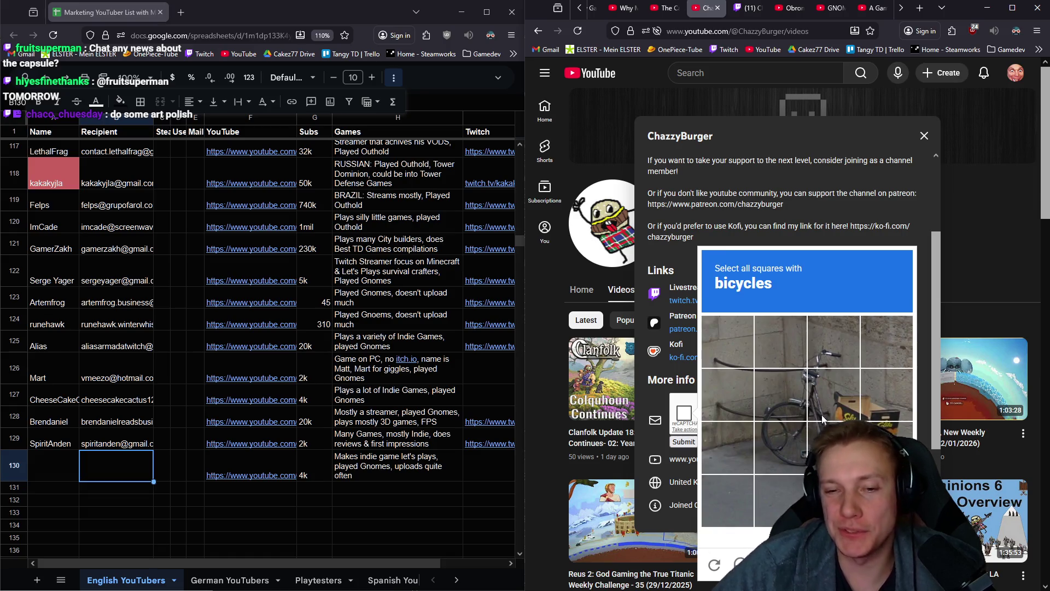
Mark the bicycle squares, verify, and submit the robot check
left_click(775, 447)
left_click(764, 401)
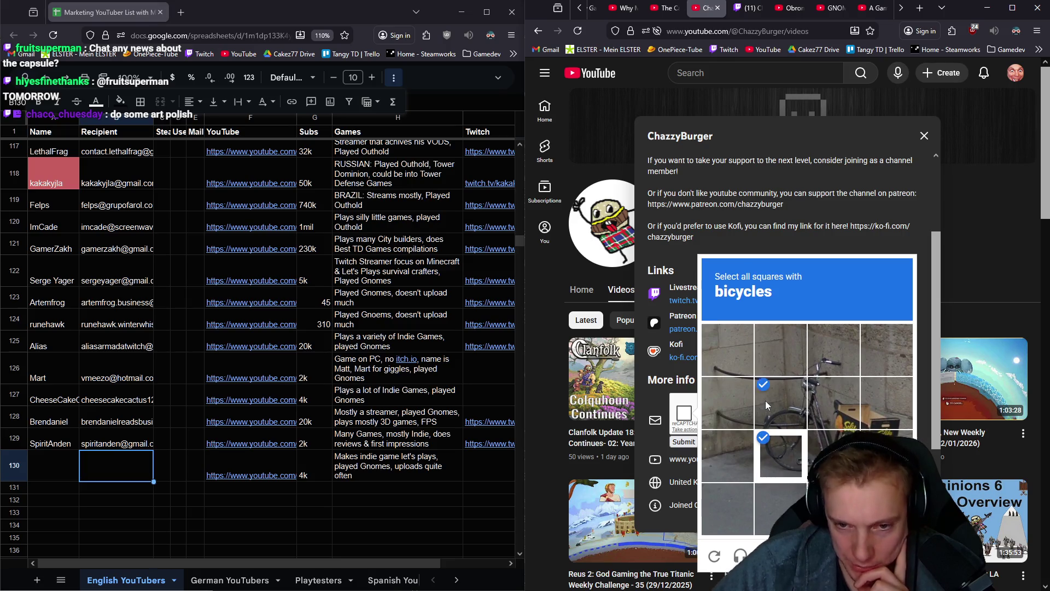
left_click(835, 398)
left_click(833, 349)
left_click(833, 455)
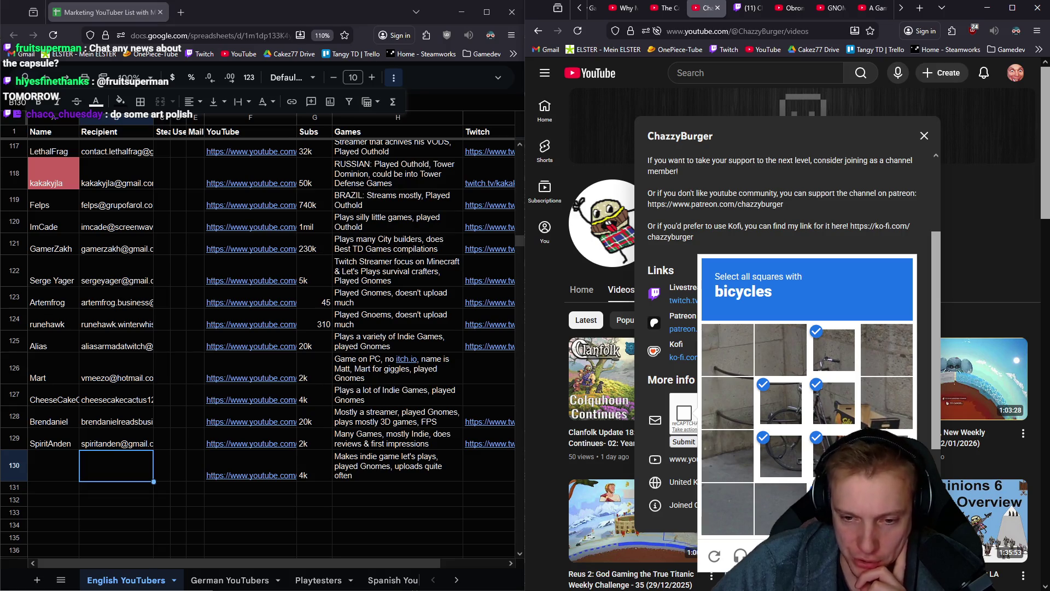
left_click(889, 556)
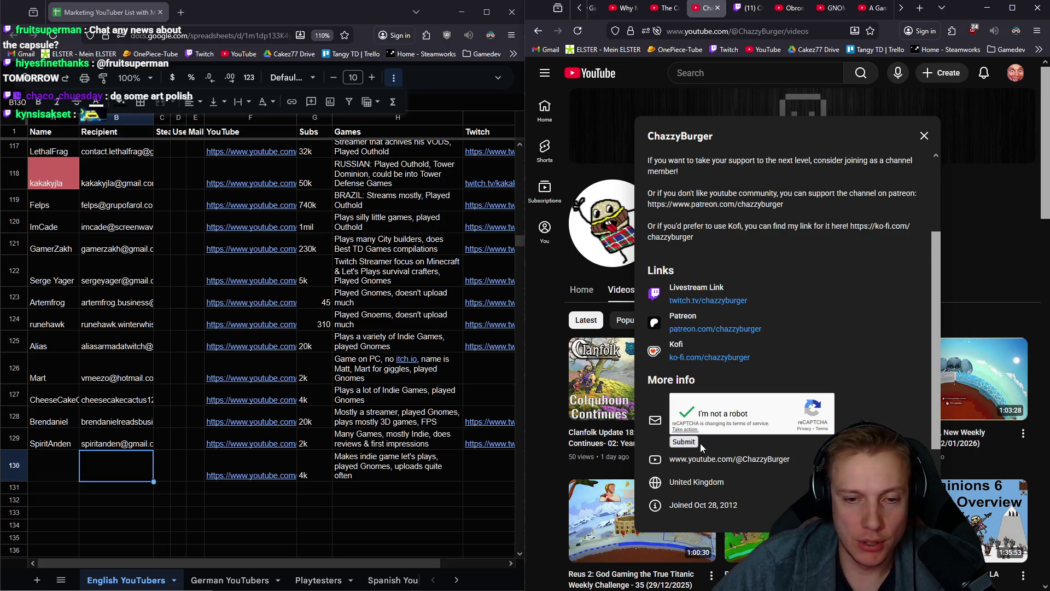
left_click(684, 441)
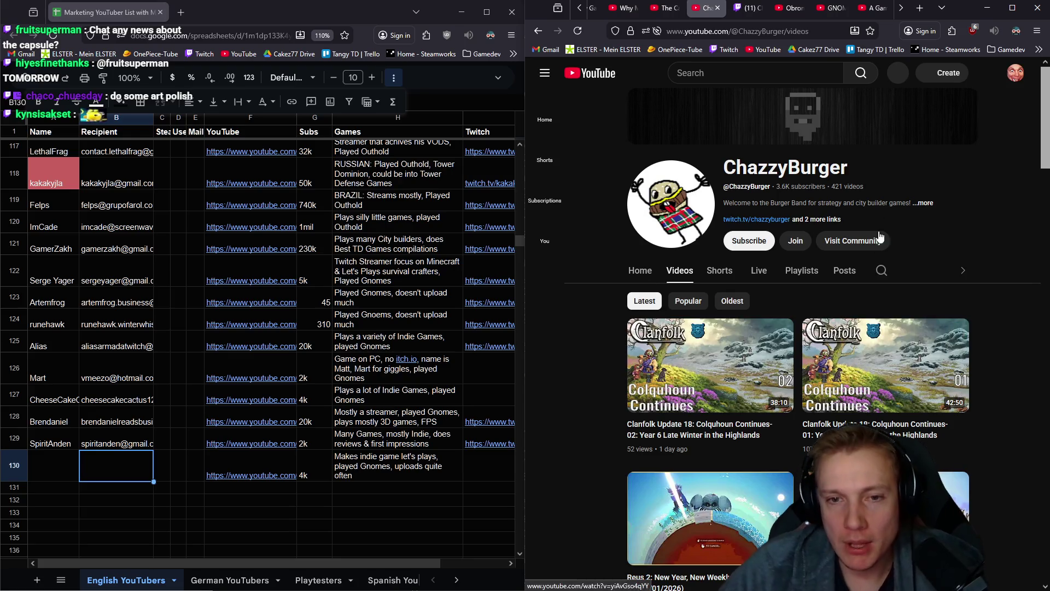
Expand the channel's About details and request its email address, starting the robot check
left_click(923, 202)
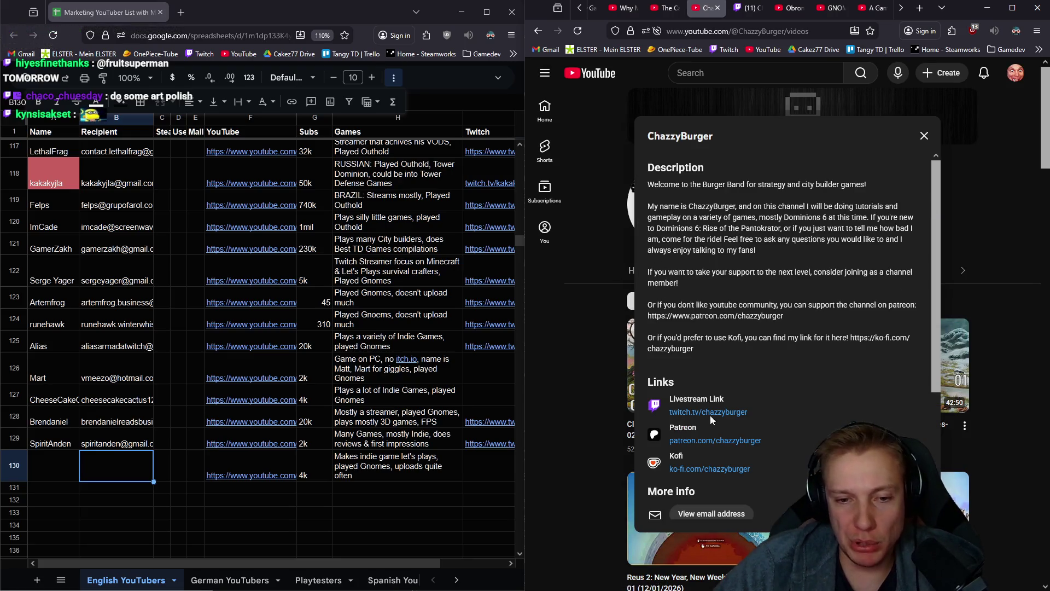
scroll(780, 423, "down", 1)
scroll(780, 424, "down", 2)
left_click(690, 403)
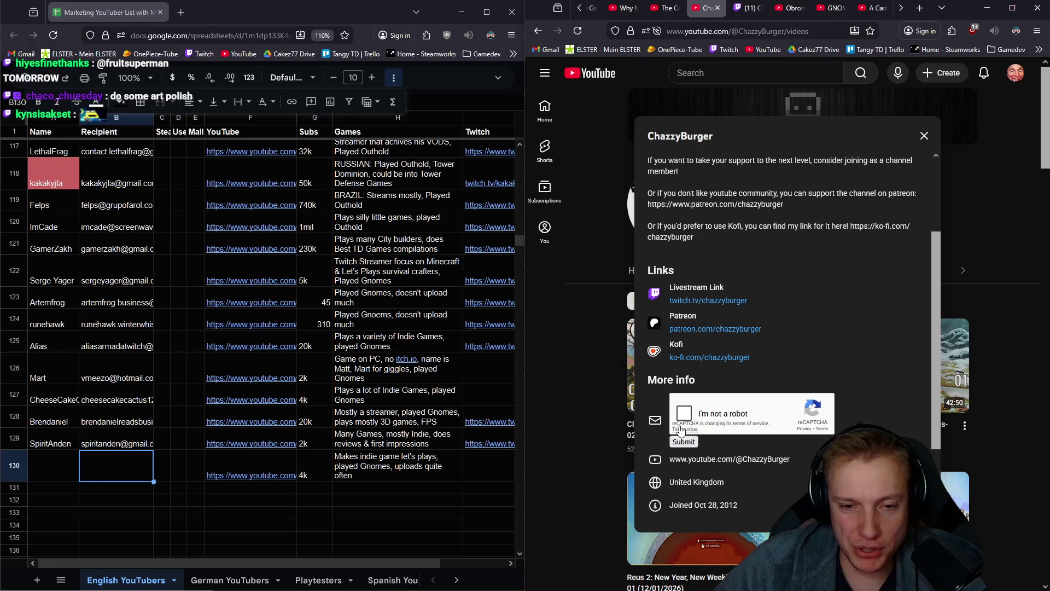
left_click(687, 416)
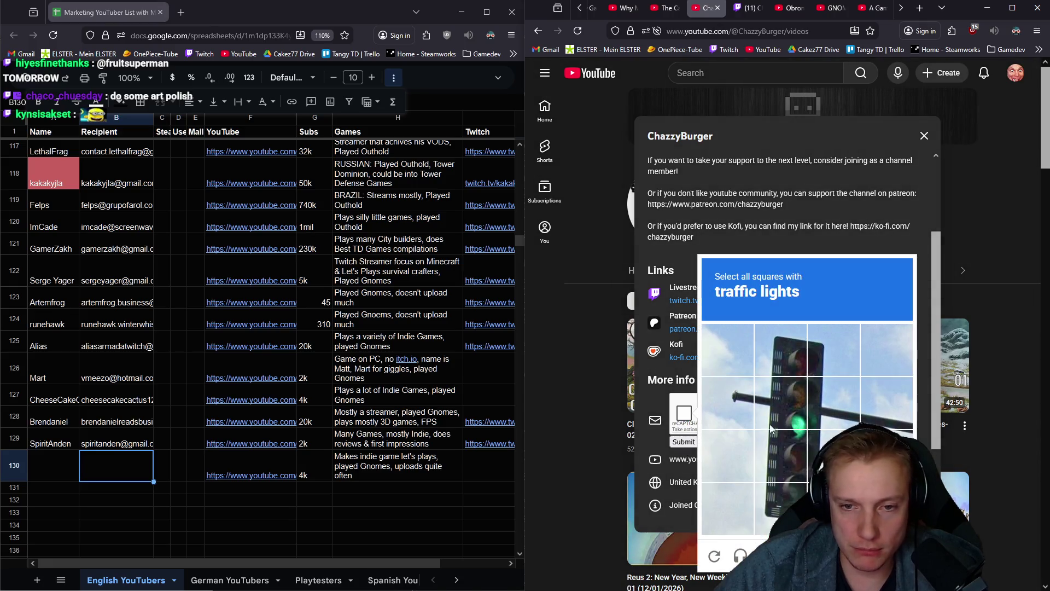
Solve the traffic-light and car image grids to pass the not-a-robot check
left_click(786, 402)
left_click(833, 403)
left_click(784, 450)
left_click(834, 456)
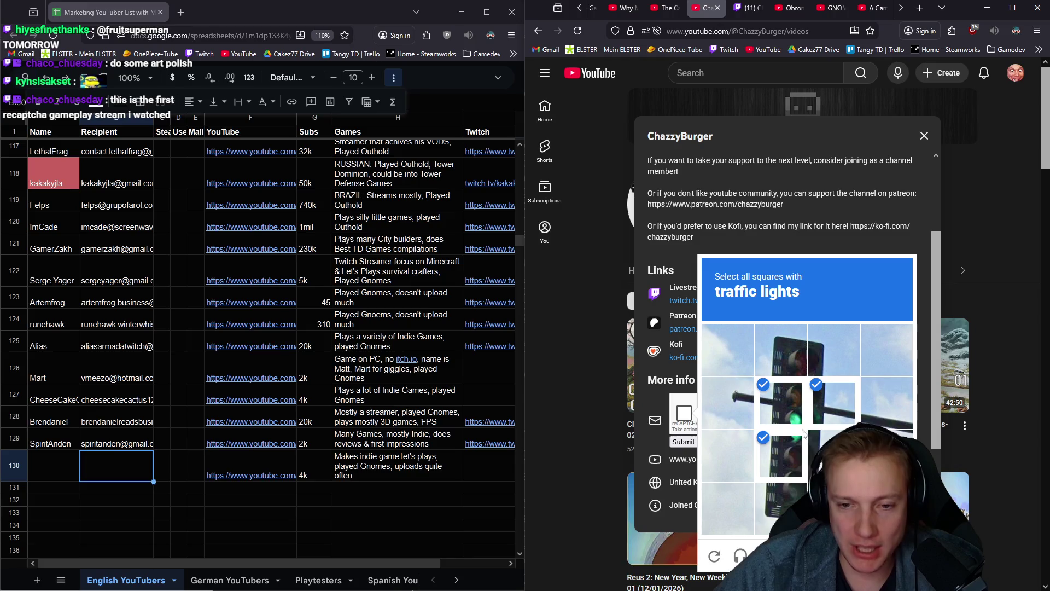
left_click(886, 556)
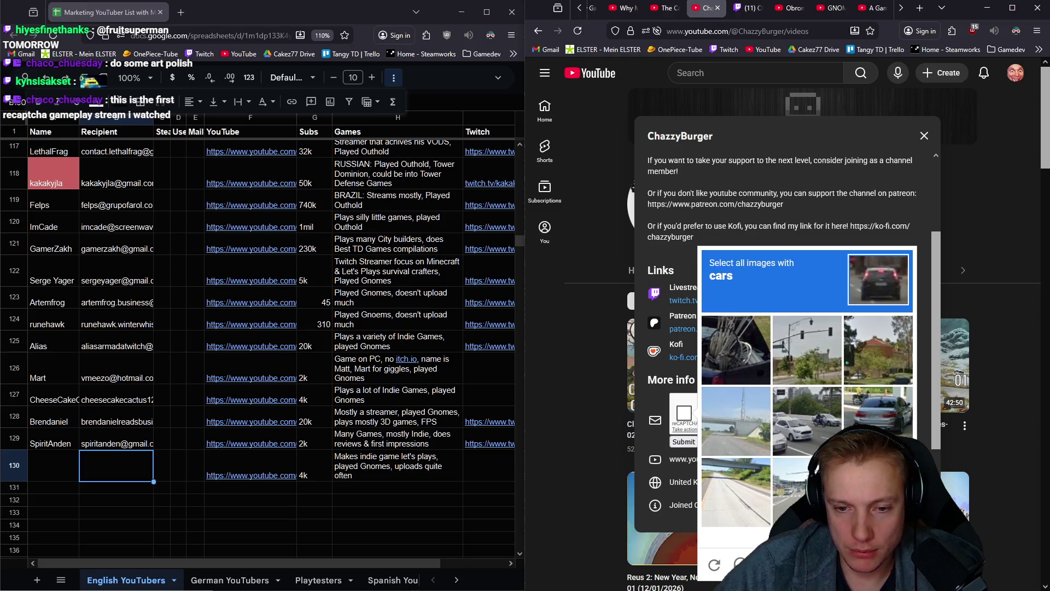
left_click(814, 424)
left_click(878, 420)
left_click(798, 498)
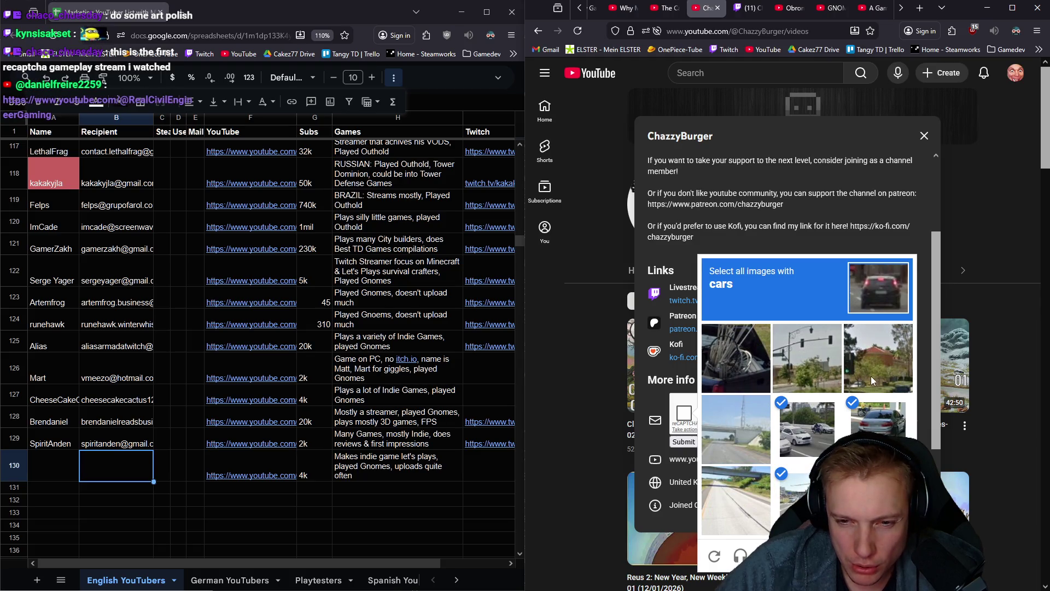
left_click(883, 556)
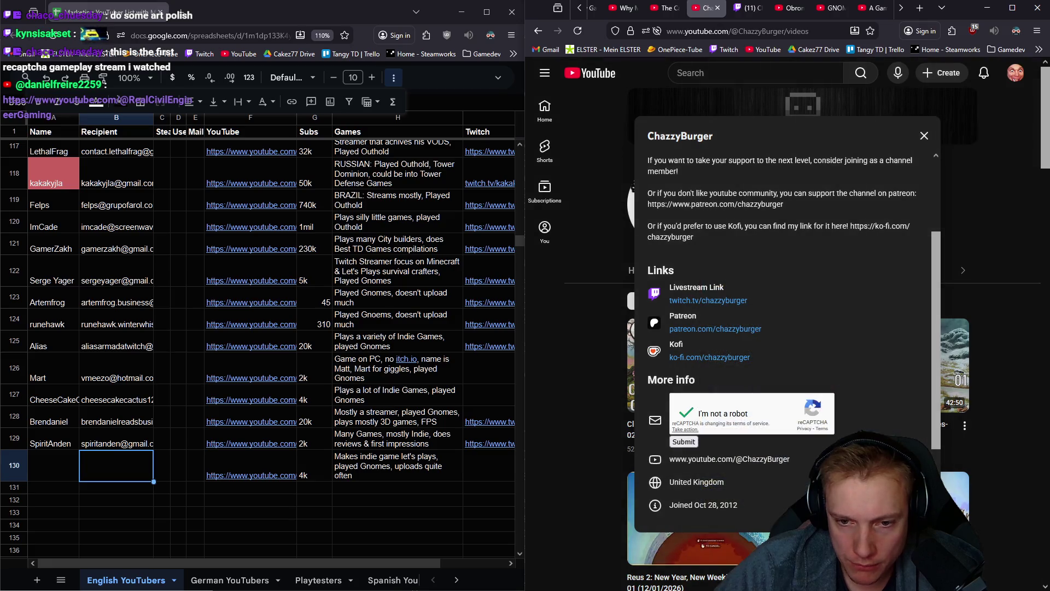
Reveal the channel's contact email and paste it into cell B130
left_click(686, 443)
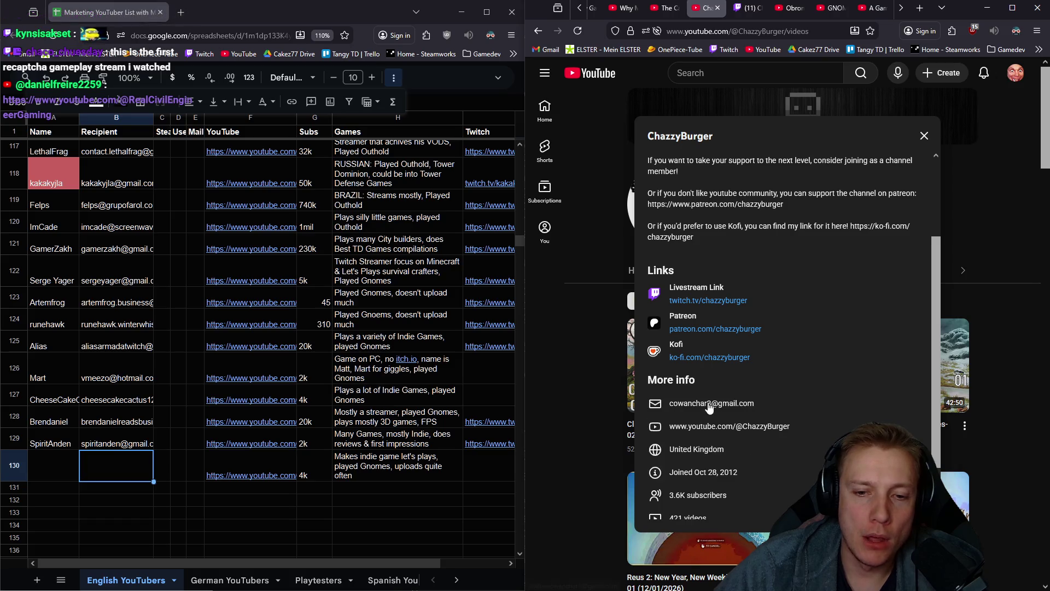
right_click(709, 407)
left_click(727, 419)
key("ctrl+v")
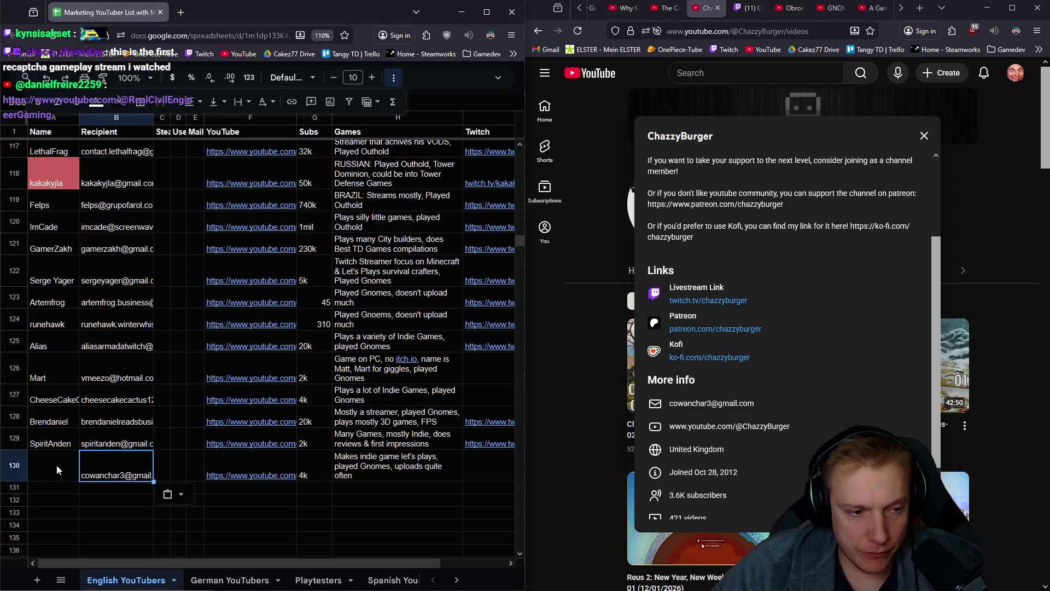
Copy the channel's name from its About title into cell A130
left_click(64, 468)
scroll(686, 164, "up", 2)
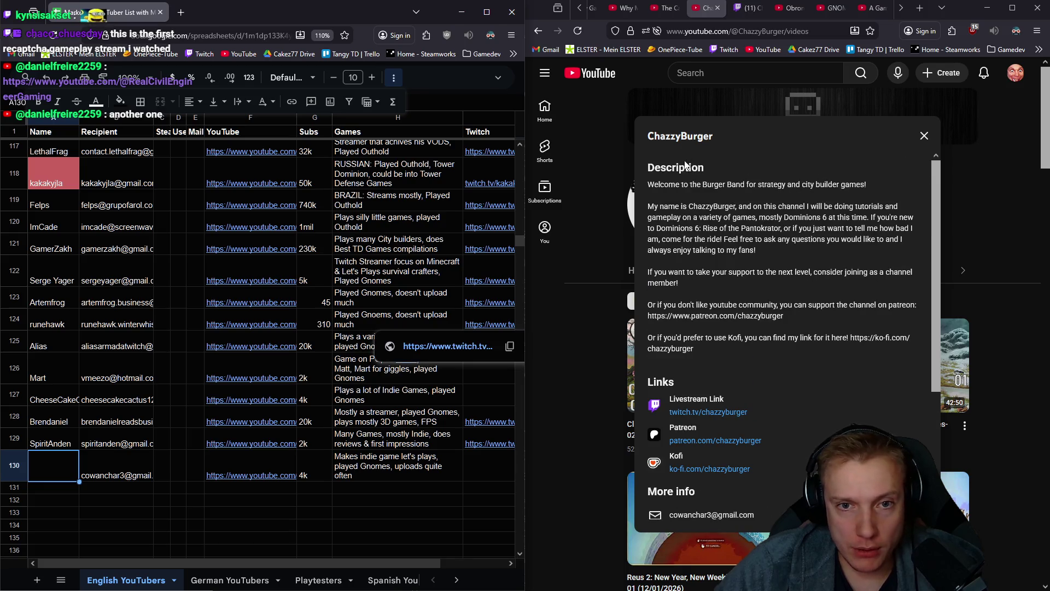
double_click(672, 137)
key("ctrl+c")
left_click(51, 466)
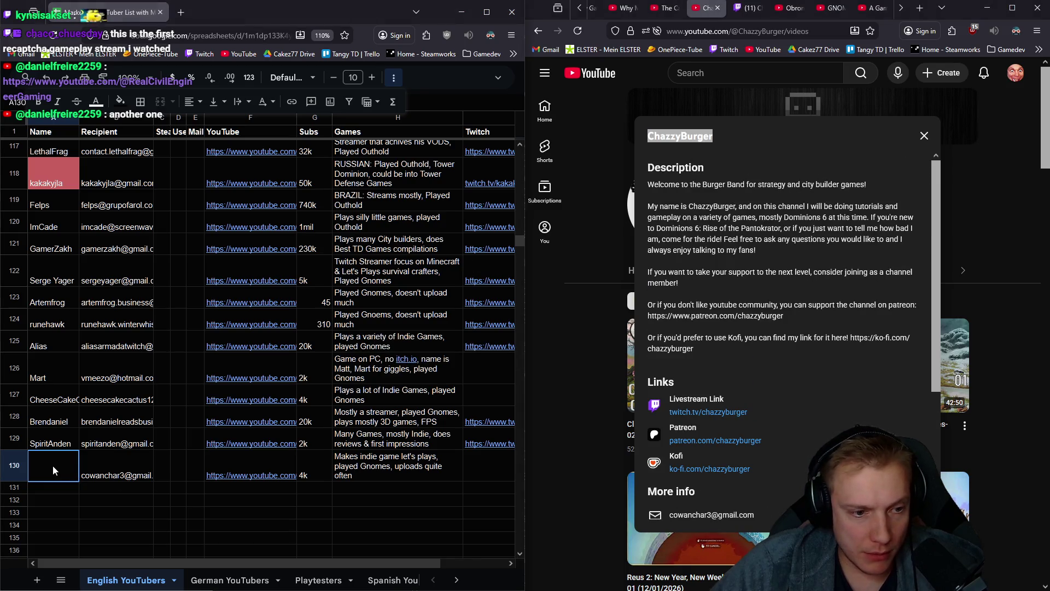
key("ctrl+v")
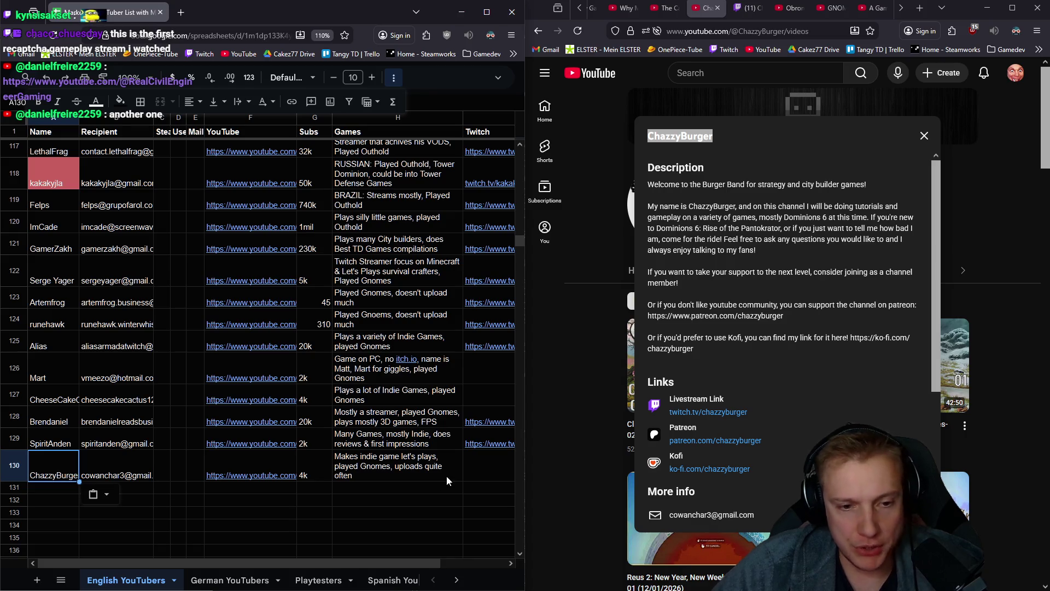
Copy the channel's Twitch page address into cell I130
left_click(480, 472)
middle_click(709, 412)
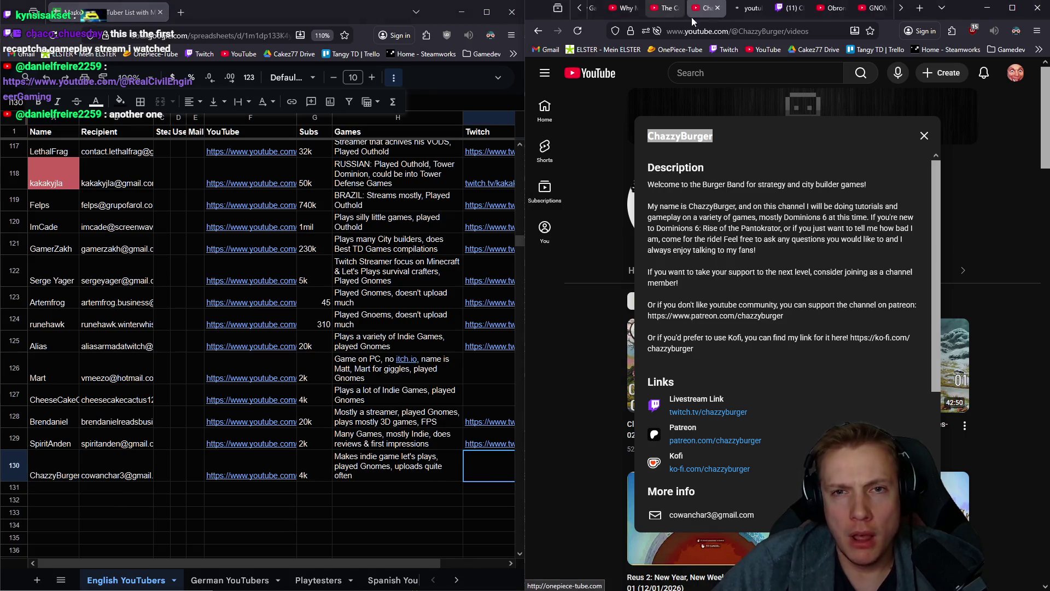
left_click(745, 6)
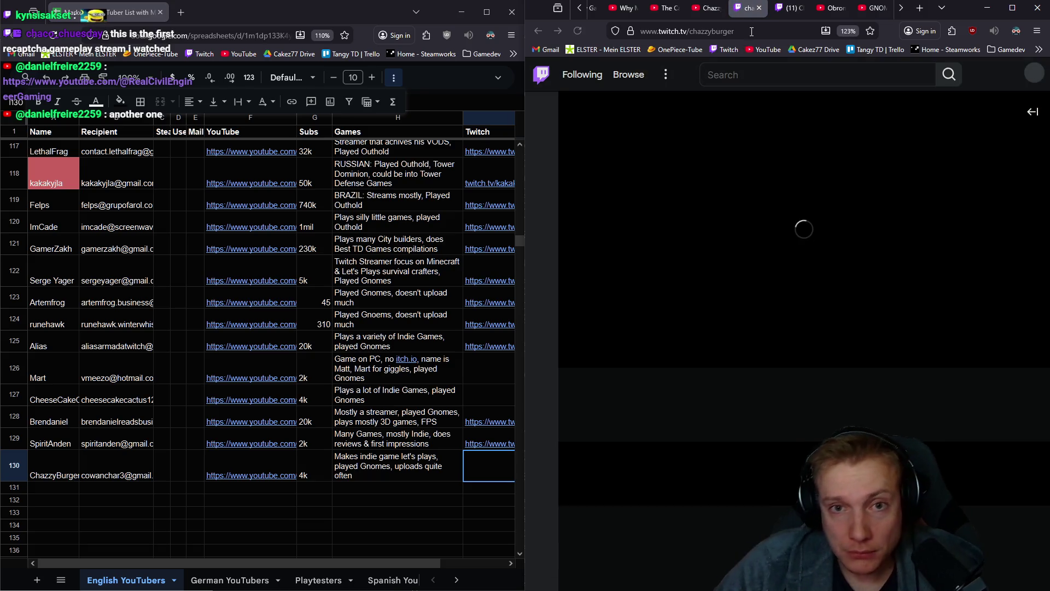
left_click(687, 31)
key("ctrl+c")
left_click(492, 461)
key("ctrl+v")
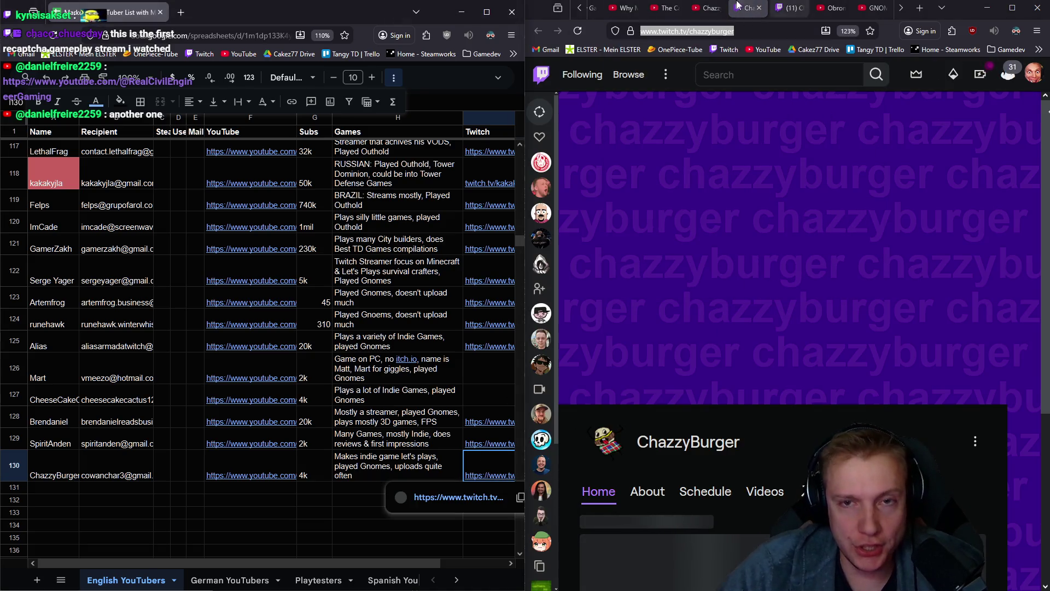
Close the channel's YouTube and Twitch tabs and switch to the German YouTubers sheet
left_click(719, 6)
left_click(717, 8)
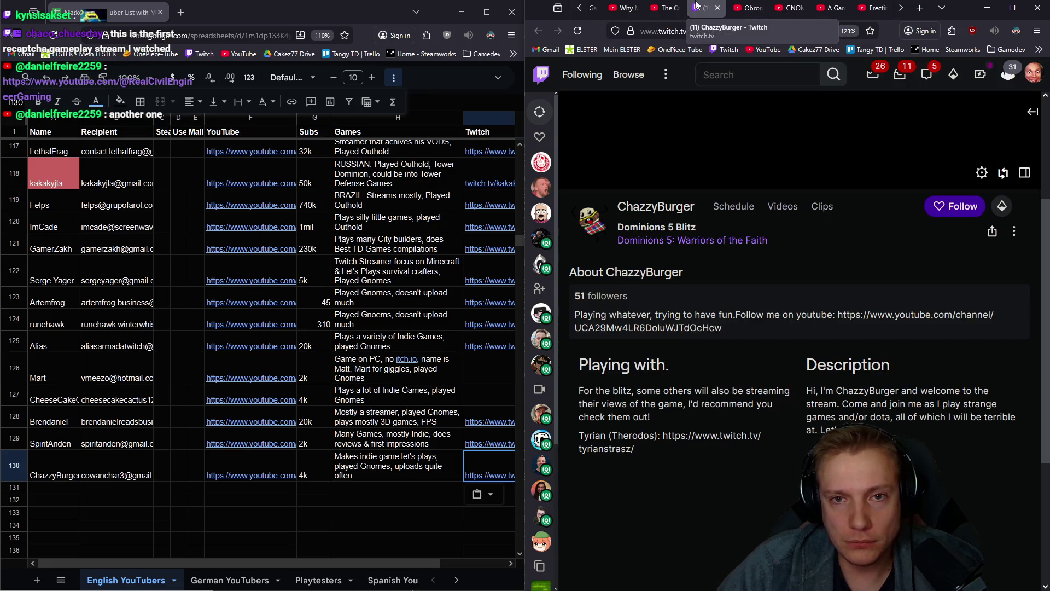
middle_click(697, 7)
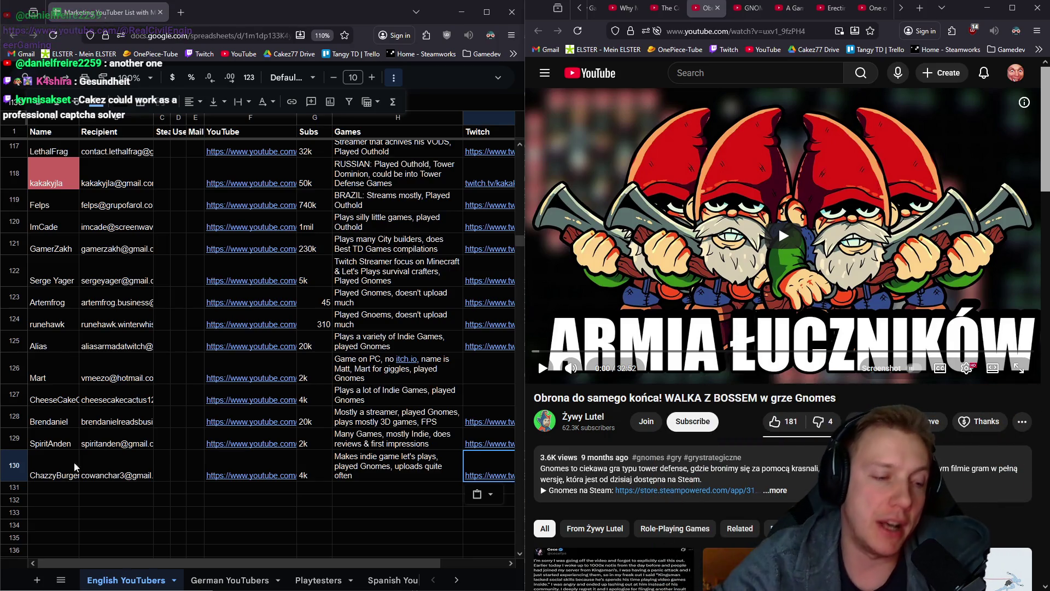
left_click(222, 582)
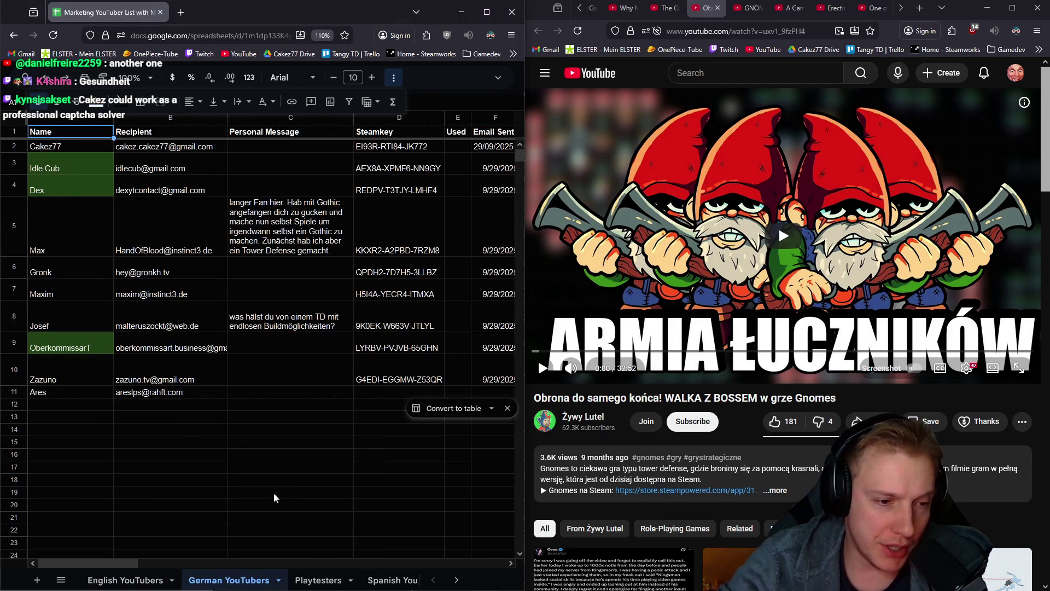
Look through the Playtesters, Spanish, Polish and German sheets, then open English YouTubers
left_click(323, 572)
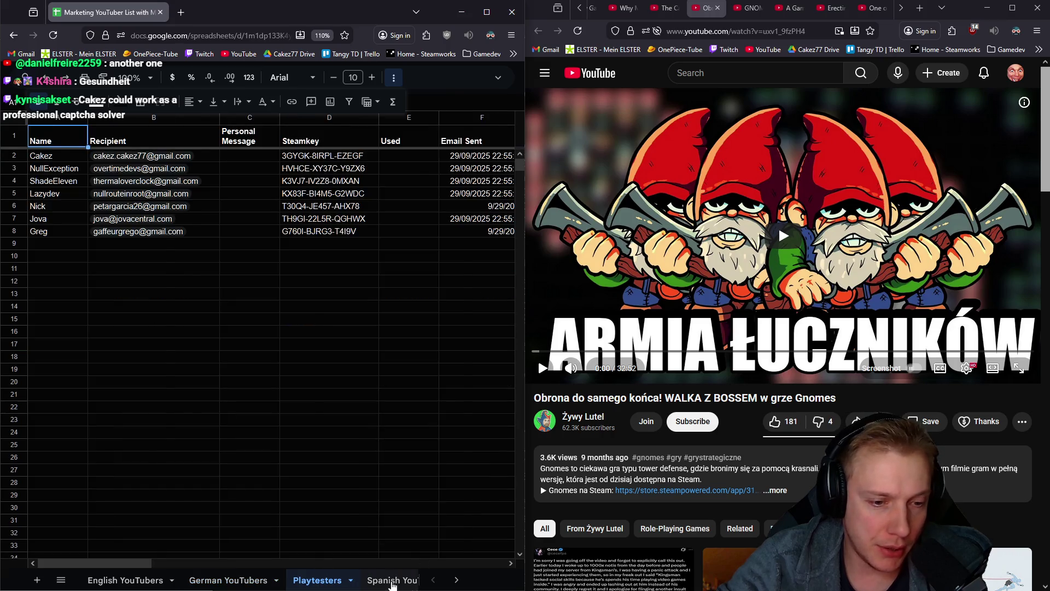
left_click(391, 580)
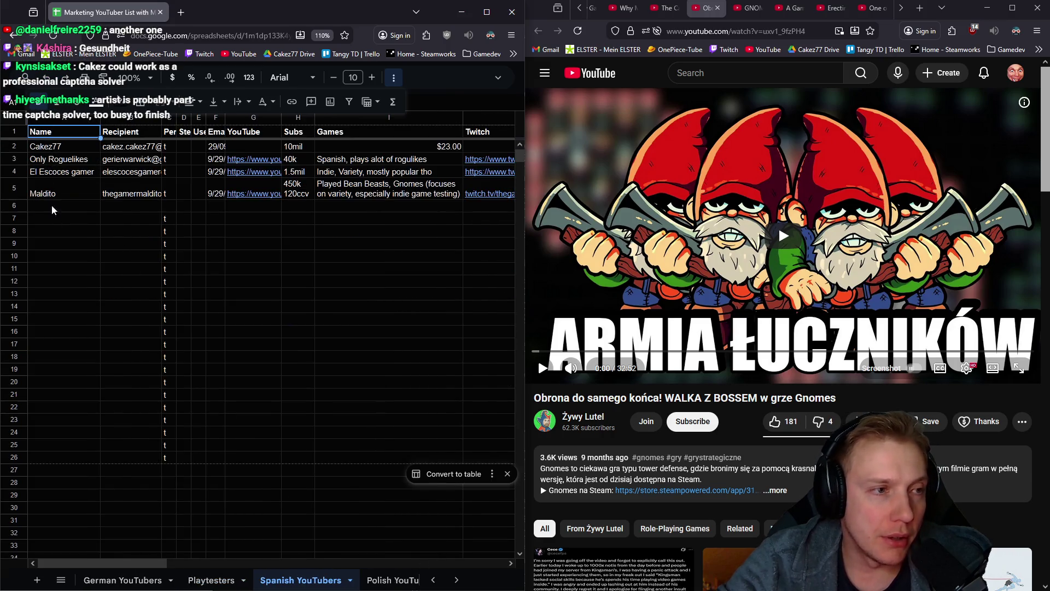
scroll(164, 564, "right", 3)
scroll(165, 563, "left", 3)
left_click(371, 580)
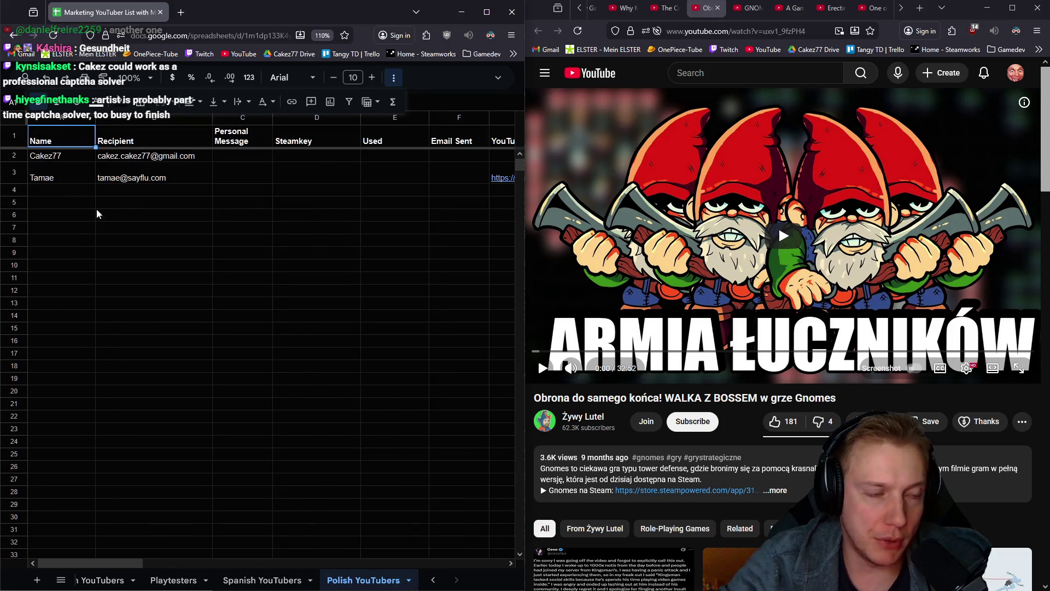
left_click(110, 579)
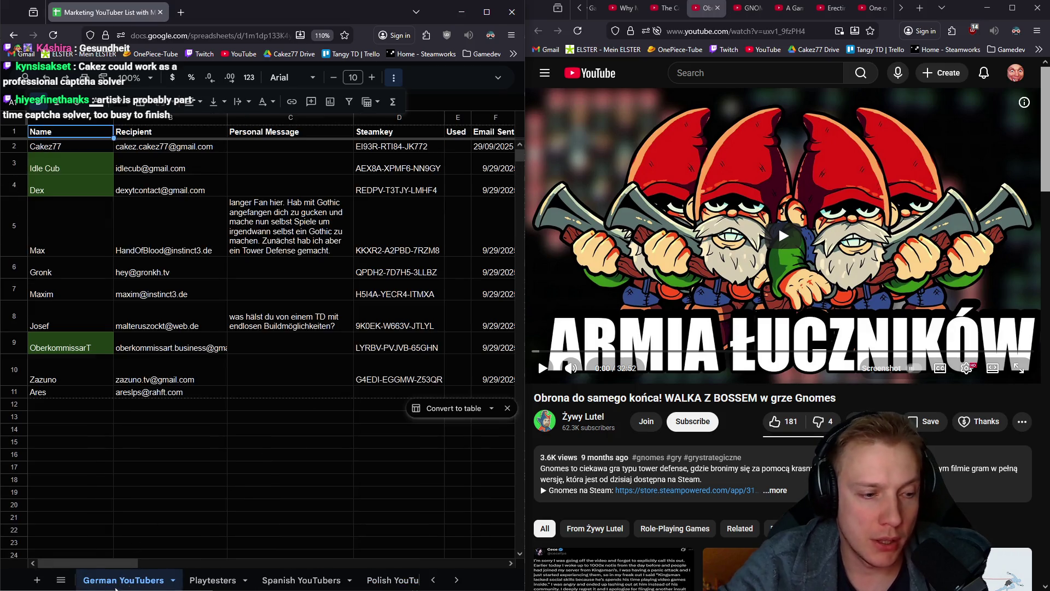
left_click(436, 579)
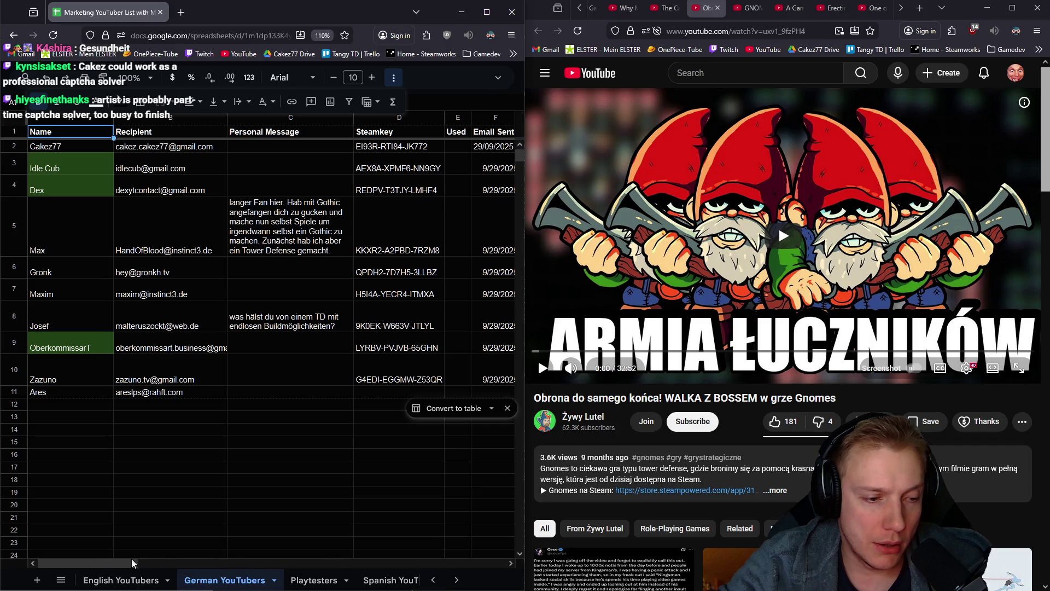
left_click(122, 580)
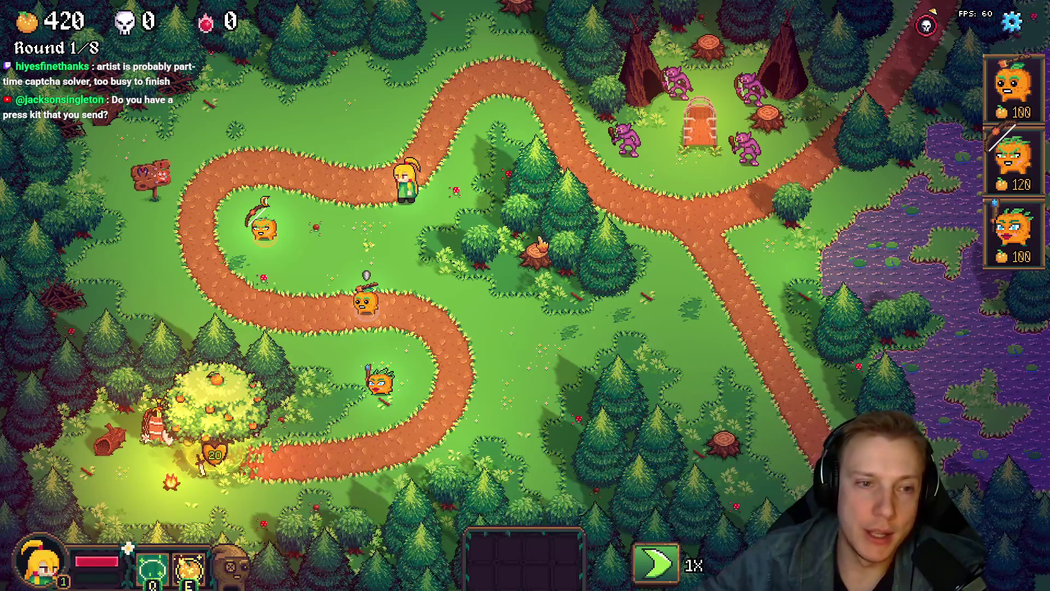
Walk the hero up onto the upper forest path and along it with WASD
left_click(405, 232)
key("a")
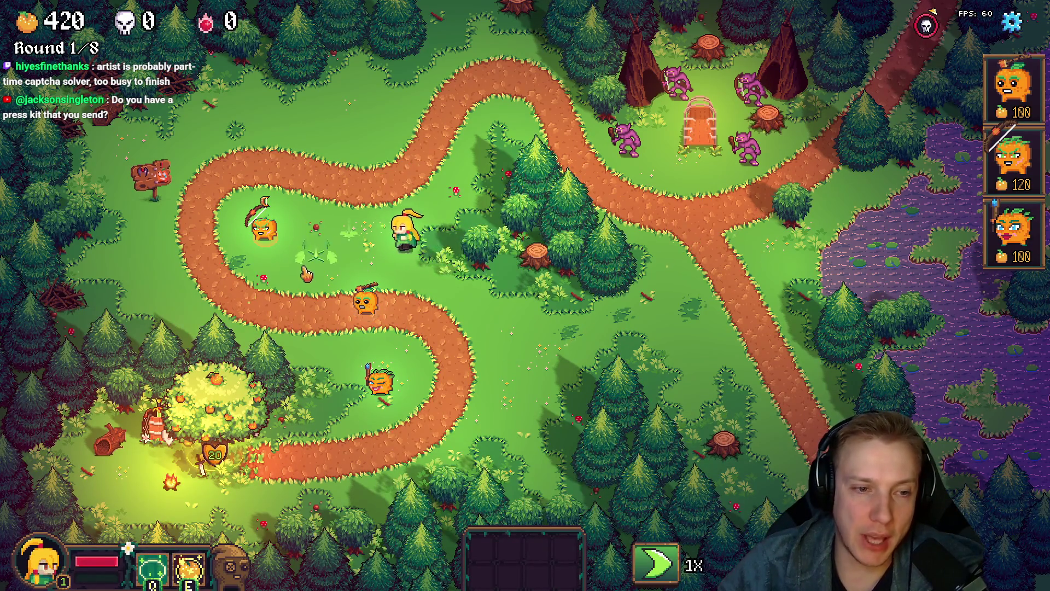
key("w")
key("d")
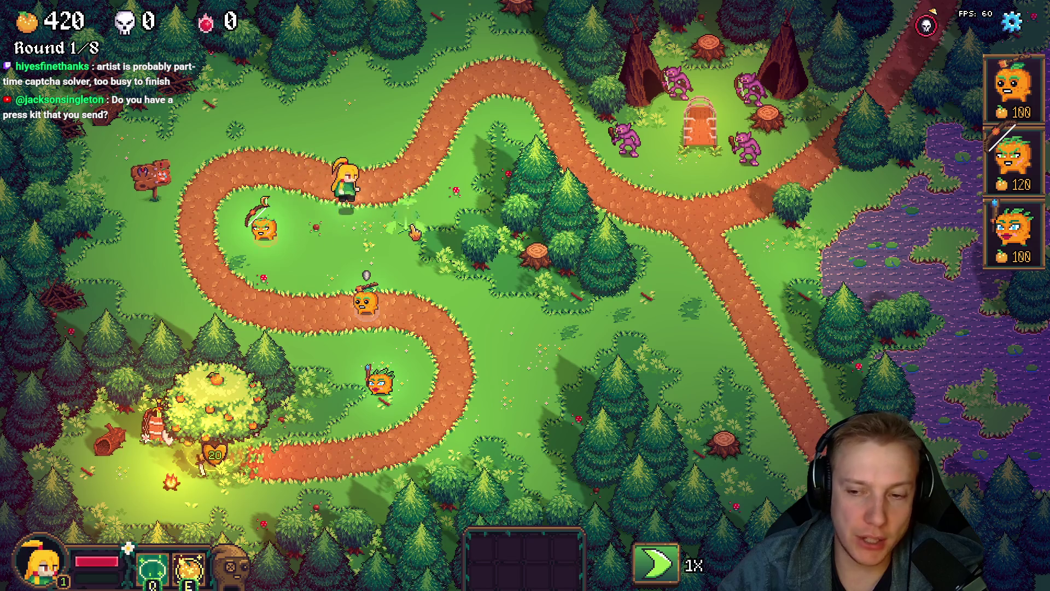
key("a")
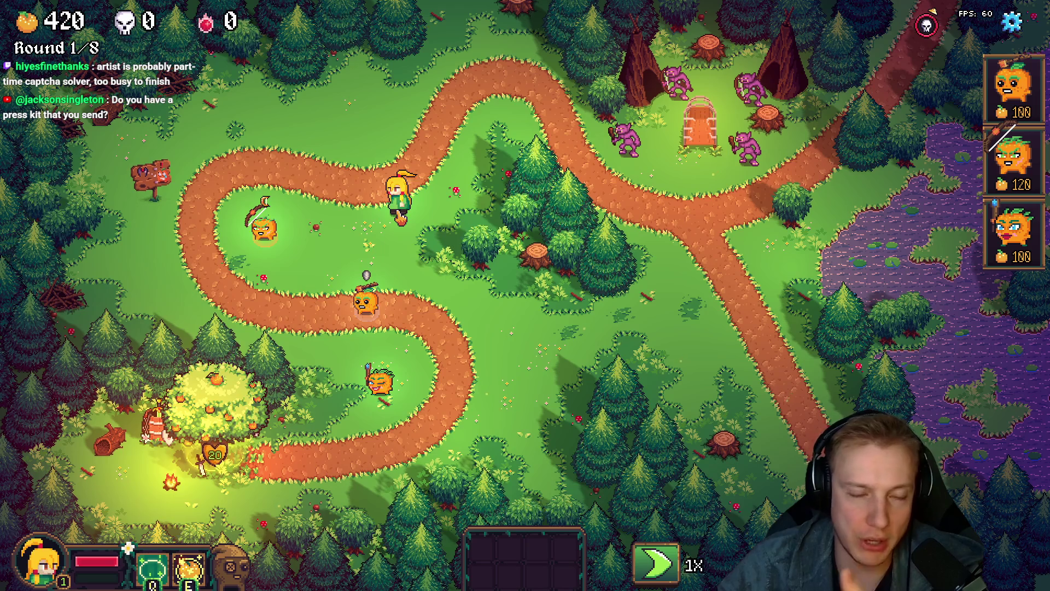
key("w")
key("a")
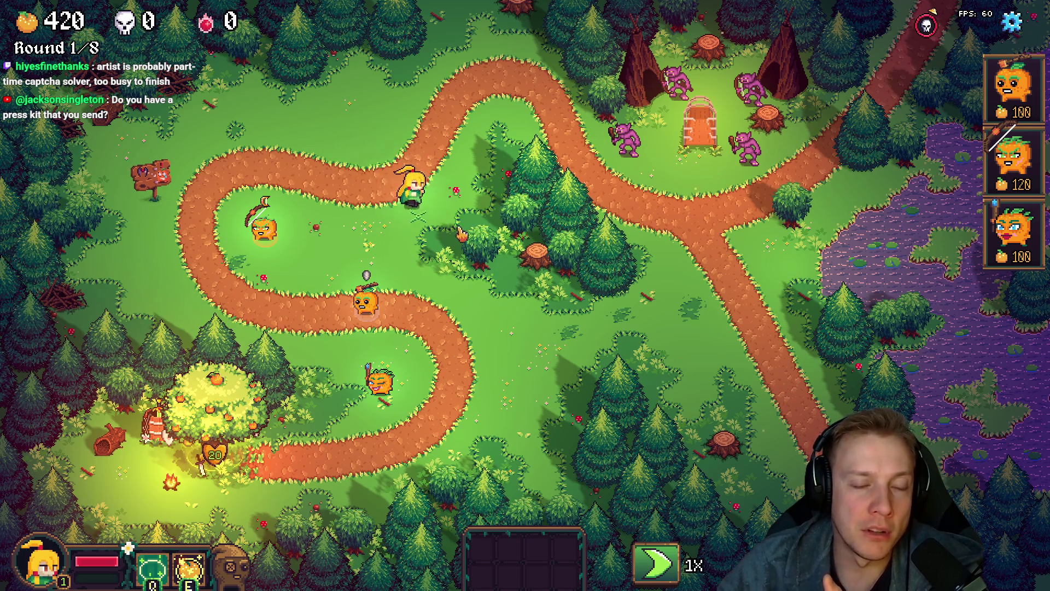
Reposition the hero beside the upper path with right-clicks, then leave the game
left_click(494, 175)
left_click(446, 199)
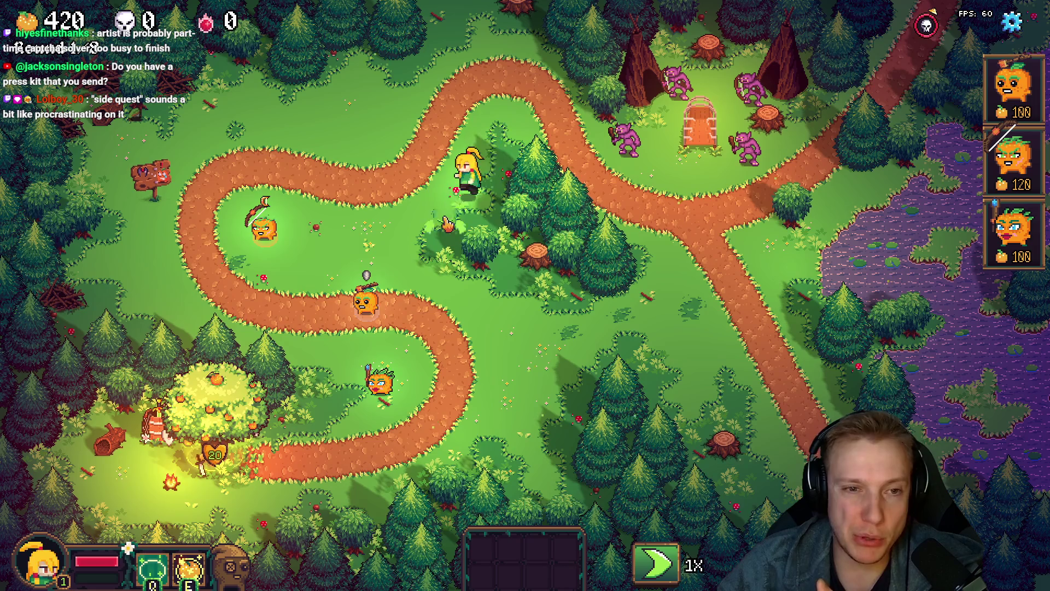
left_click(346, 173)
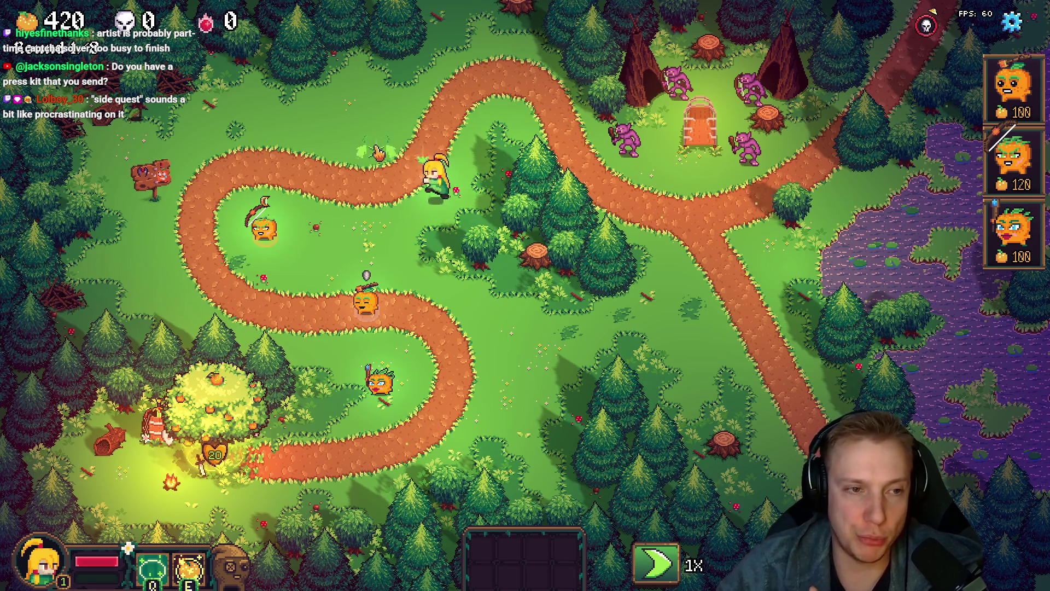
left_click(417, 211)
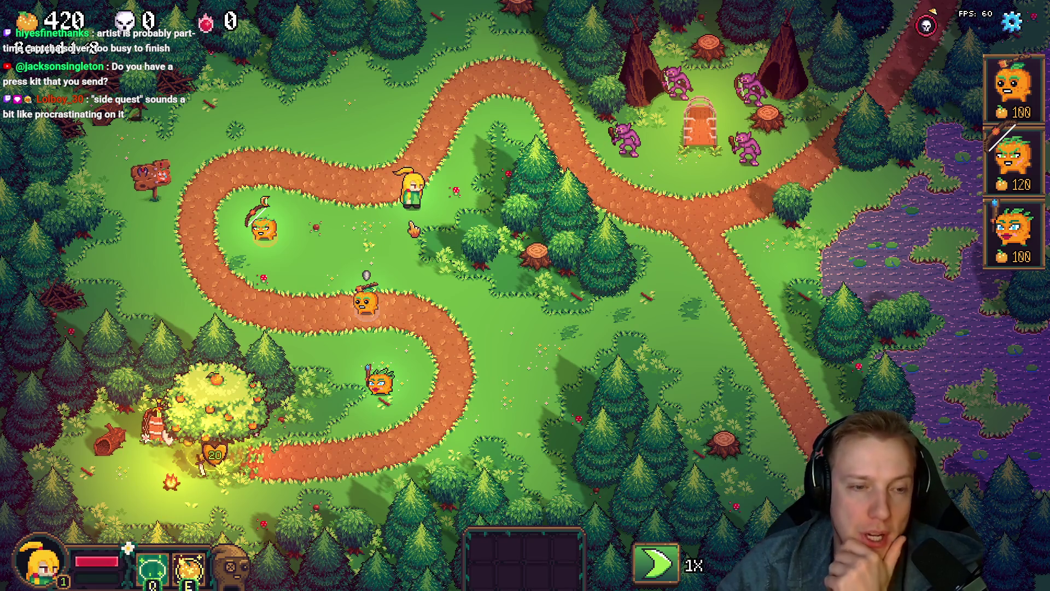
left_click(355, 222)
left_click(450, 202)
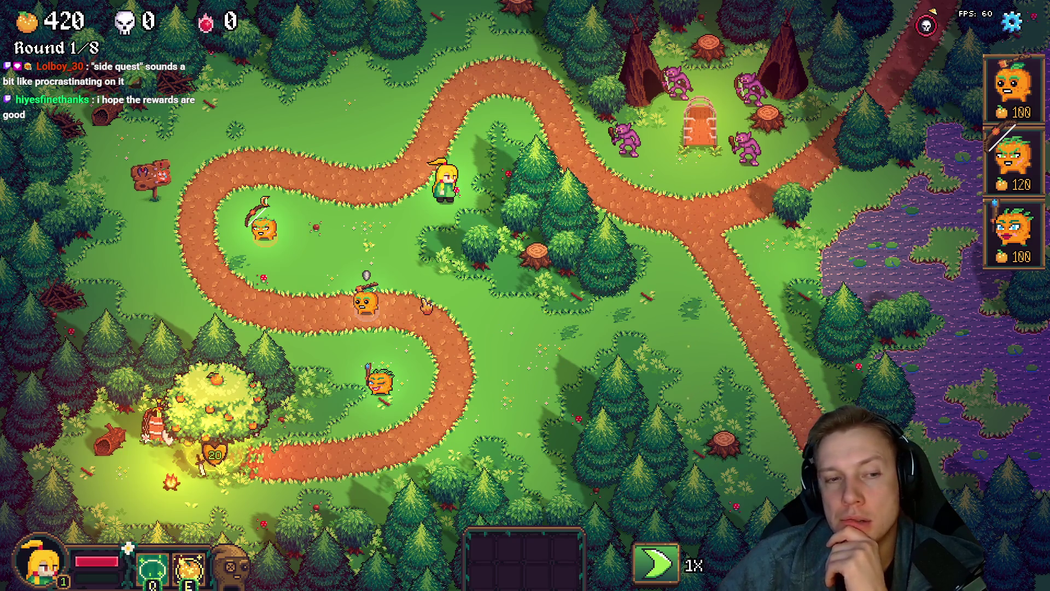
left_click(434, 269)
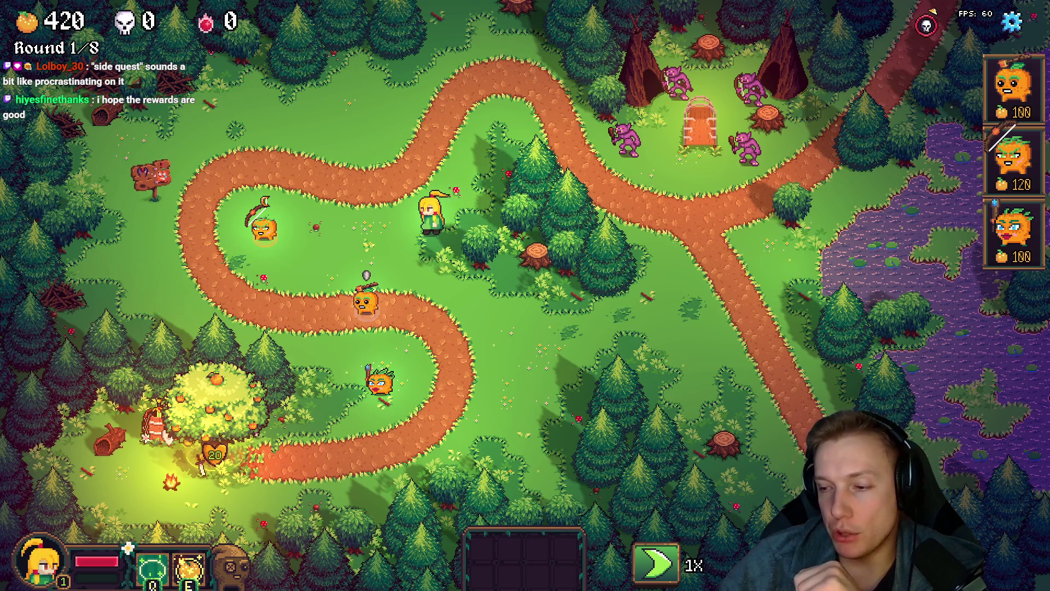
key("alt+Tab")
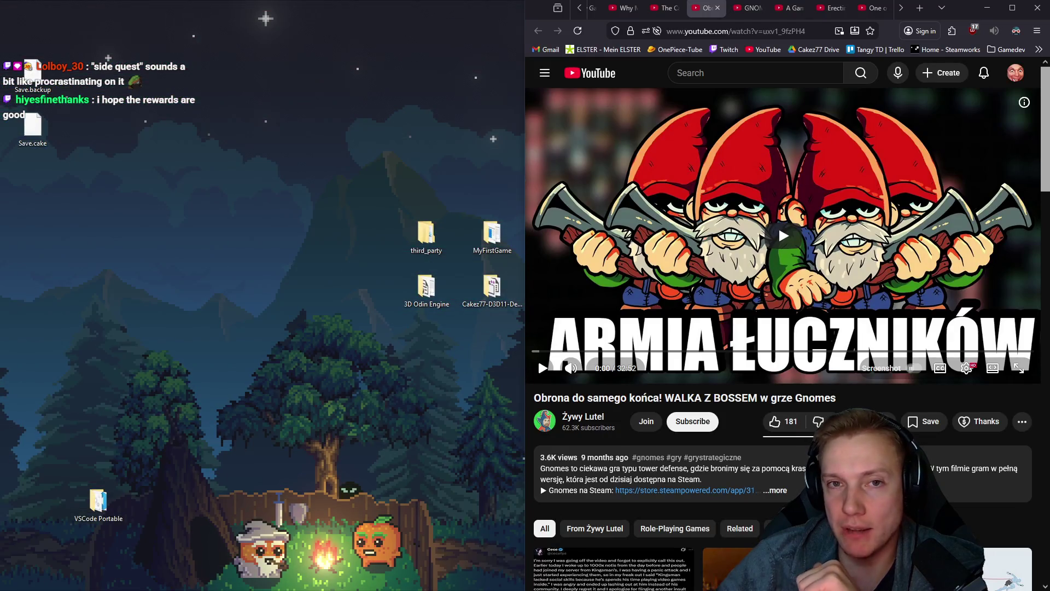
Move the spreadsheet tab into the main Firefox window, maximize it, and switch to a YouTube video
key("alt+Tab")
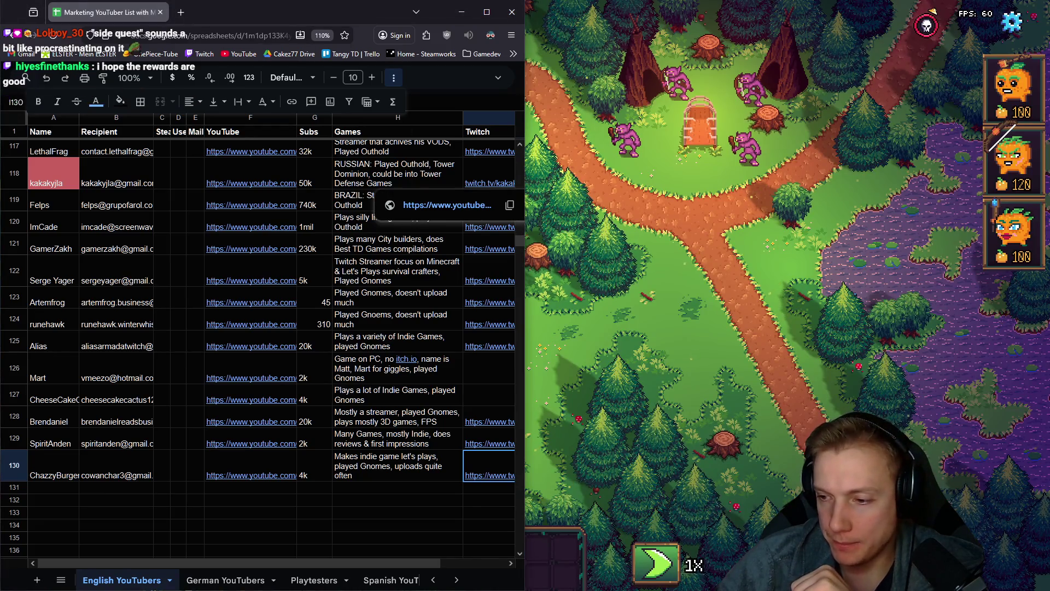
key("alt+Tab")
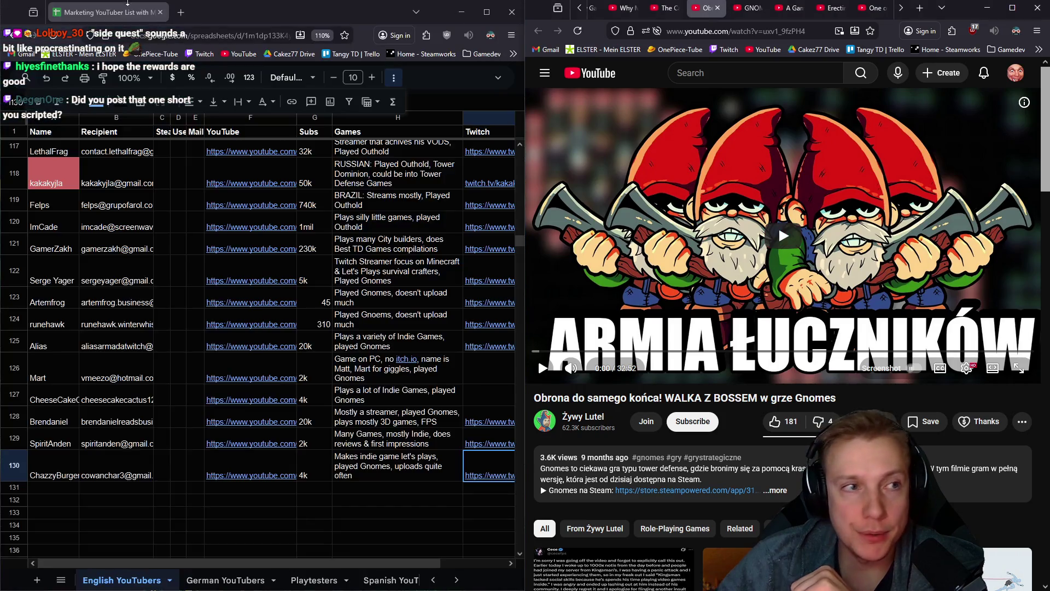
mouse_move(128, 5)
left_mouse_down()
mouse_move(131, 13)
mouse_move(711, 19)
mouse_move(707, 9)
left_mouse_up()
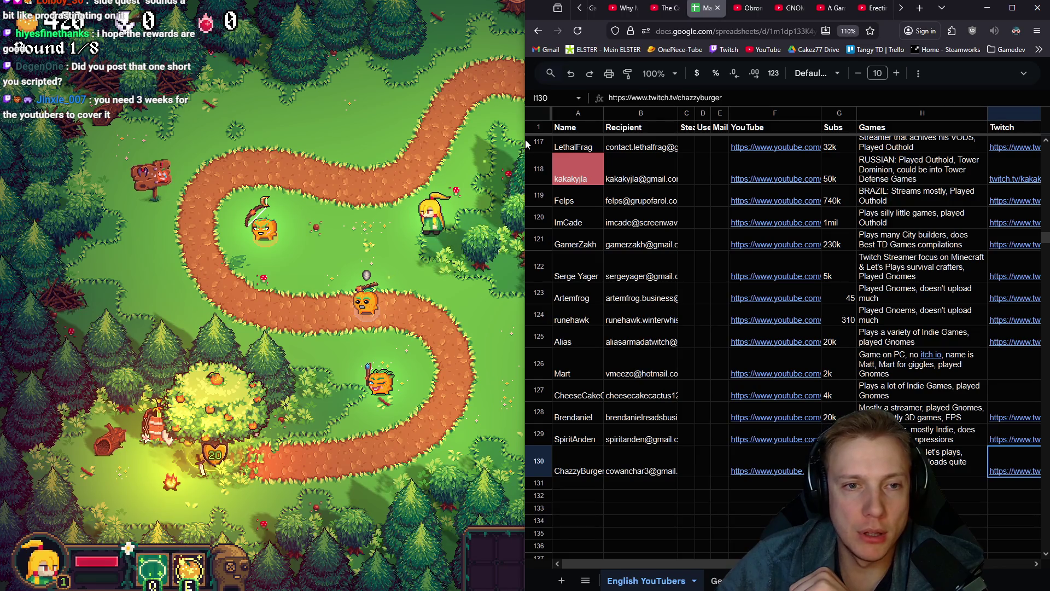
left_click_drag(524, 140, 1, 140)
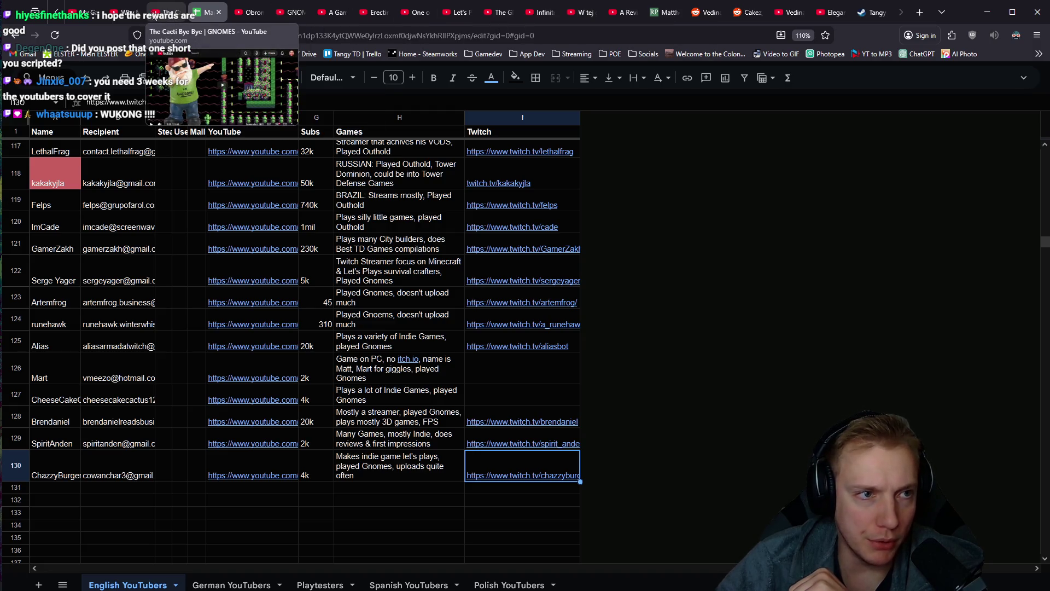
scroll(162, 11, "up", 1)
left_click(166, 11)
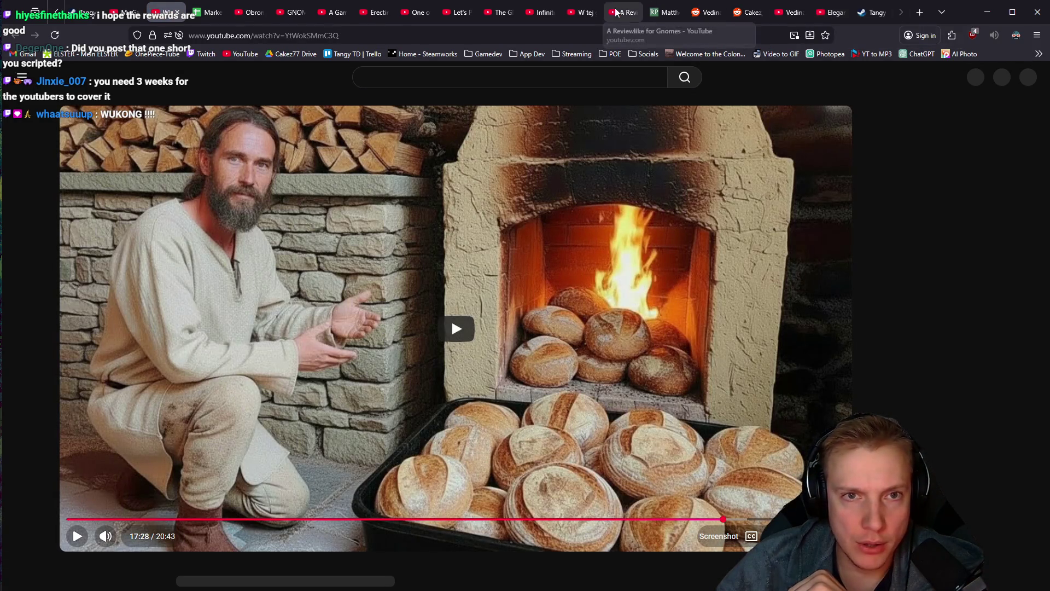
Step through the almost-deleted-enemy Short to the Empty Castle channel's Shorts page
scroll(602, 12, "up", 3)
scroll(448, 11, "up", 1)
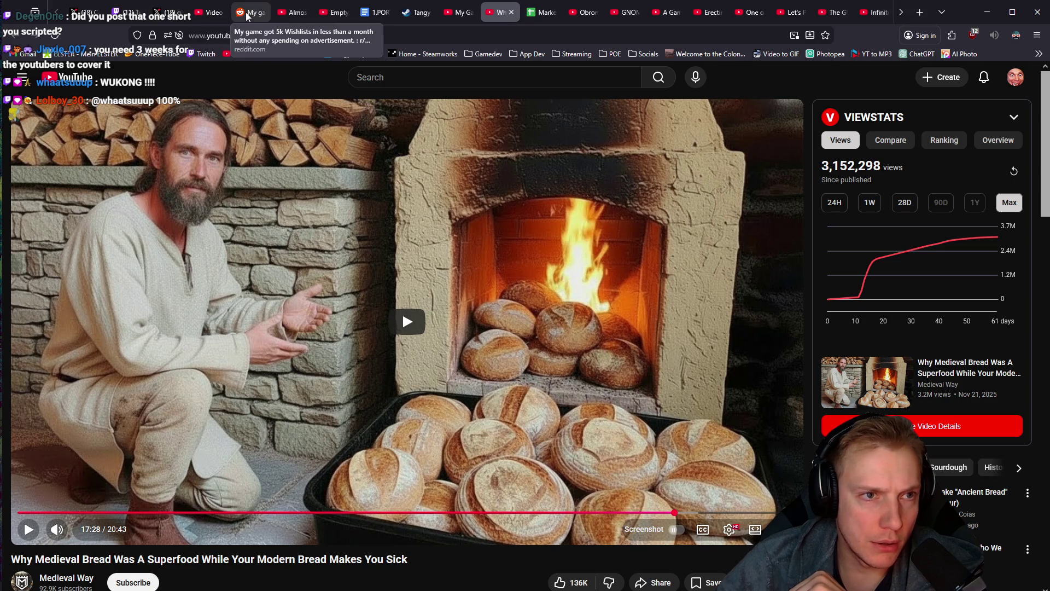
left_click(293, 12)
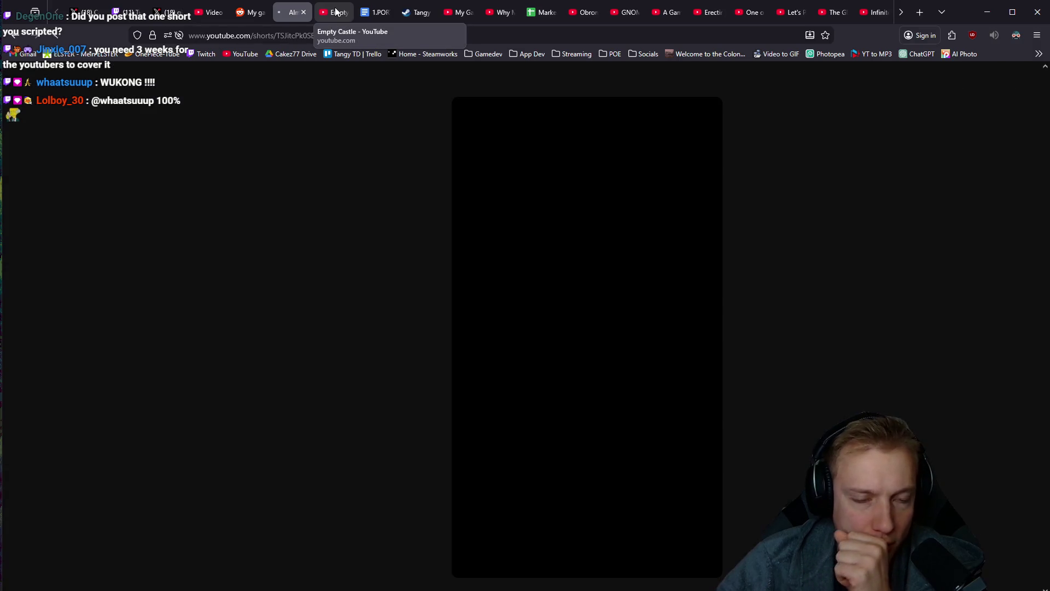
left_click(336, 12)
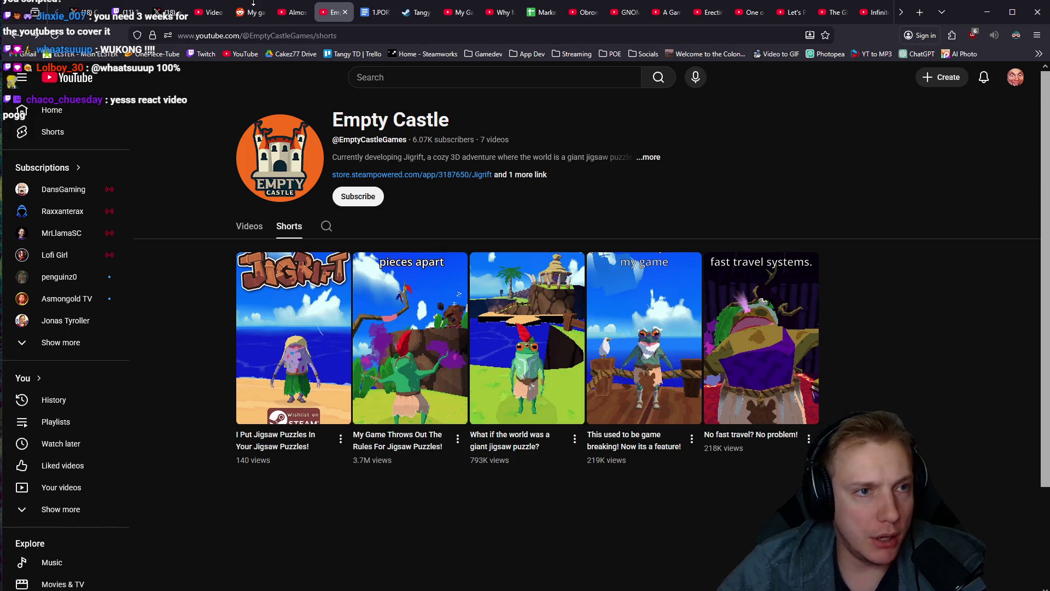
left_click(252, 7)
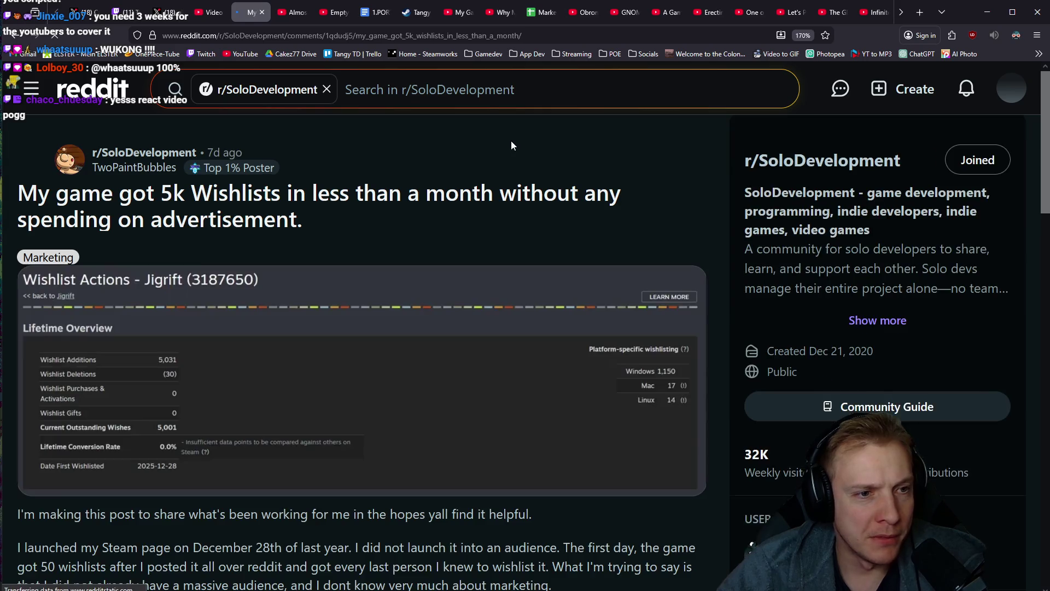
Highlight the Reddit 5k-wishlists post title, close the YouTube Studio analytics tab, and reorder the post
triple_click(515, 206)
left_click_drag(286, 185, 336, 237)
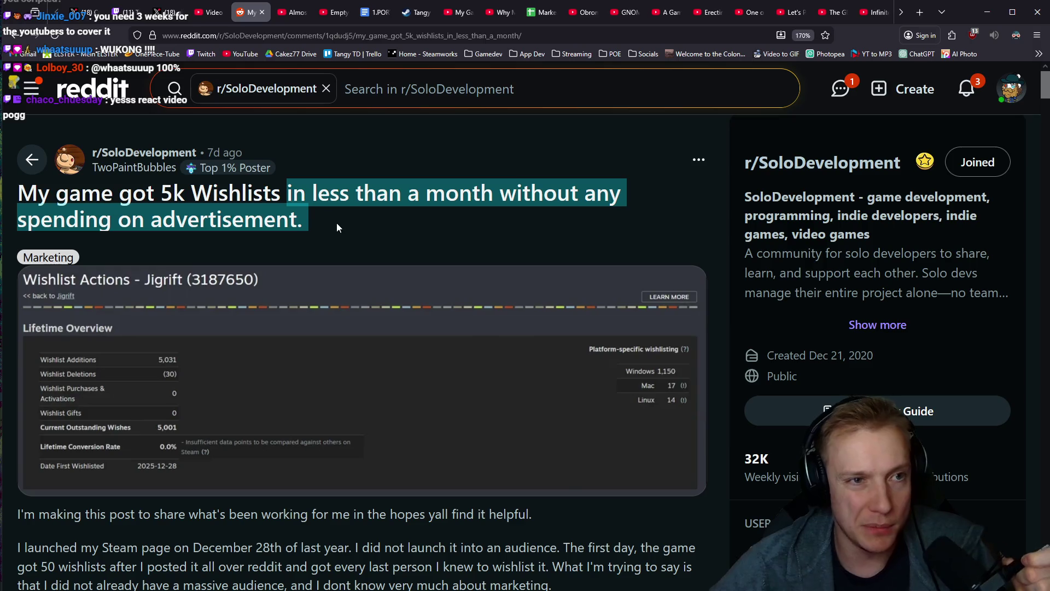
middle_click(213, 11)
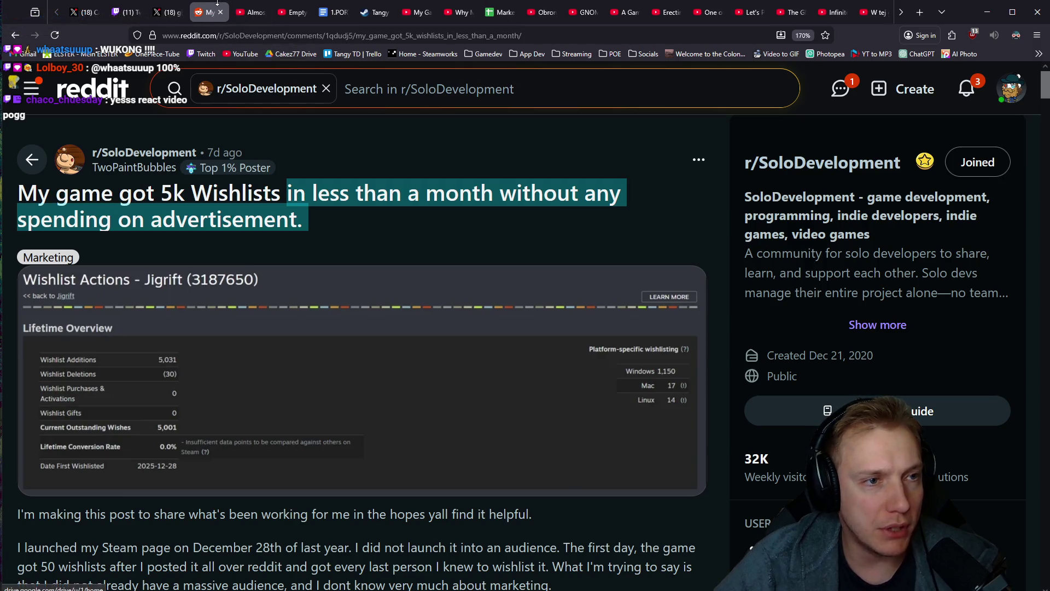
mouse_move(204, 11)
left_mouse_down()
mouse_move(897, 14)
mouse_move(739, 14)
mouse_move(829, 12)
left_mouse_up()
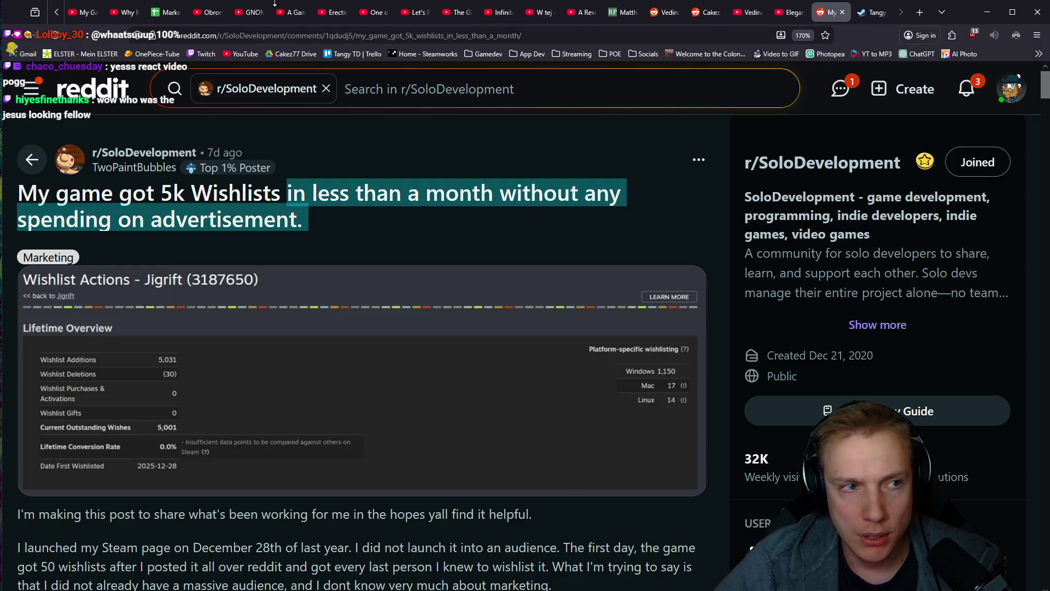
scroll(164, 11, "up", 3)
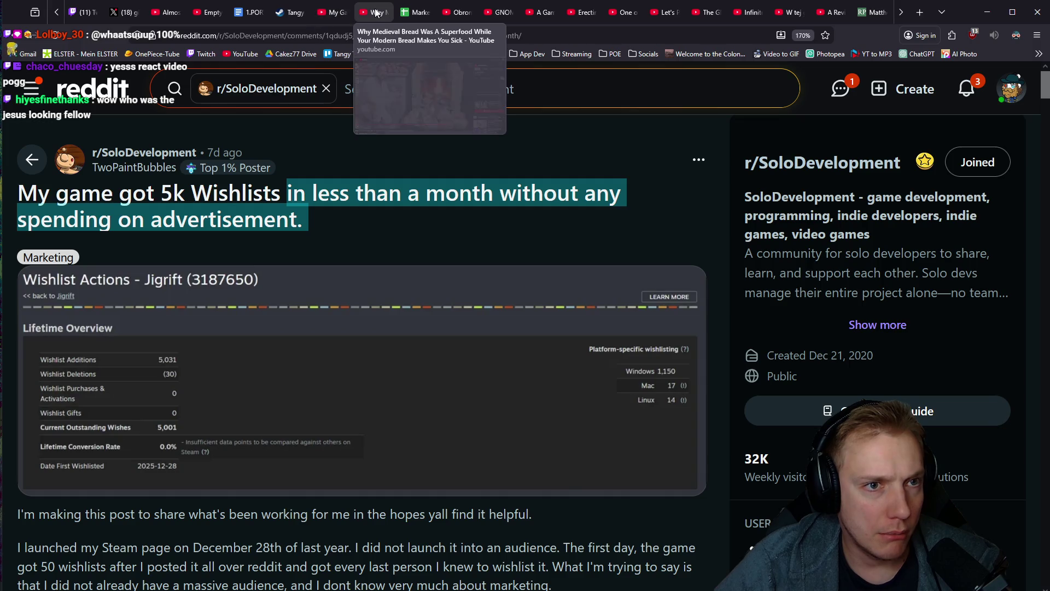
key("ctrl+t")
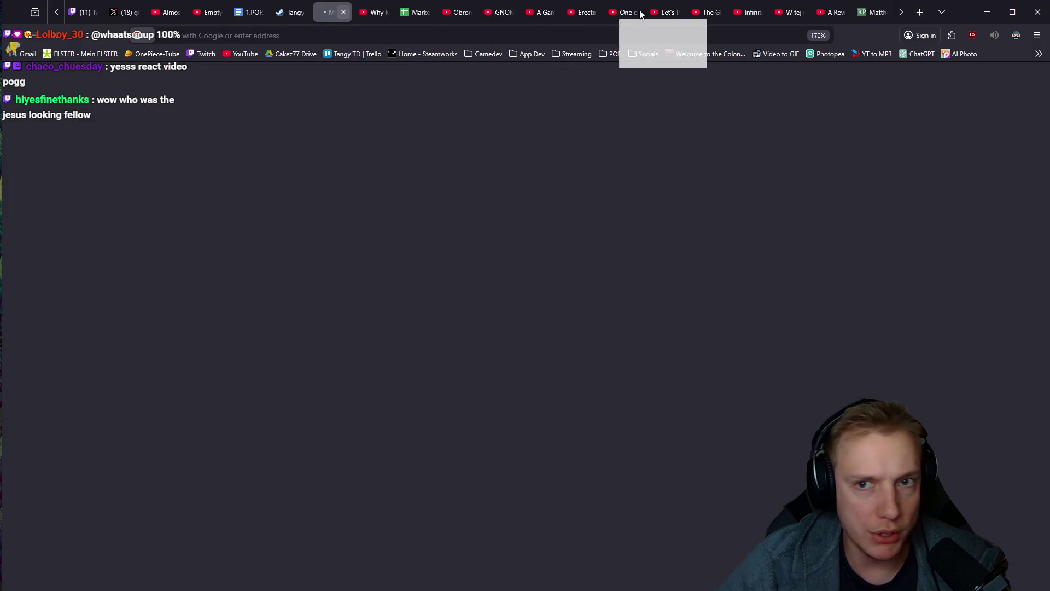
Reorder the Shorts and Empty Castle tabs so they sit side by side
left_click(792, 16)
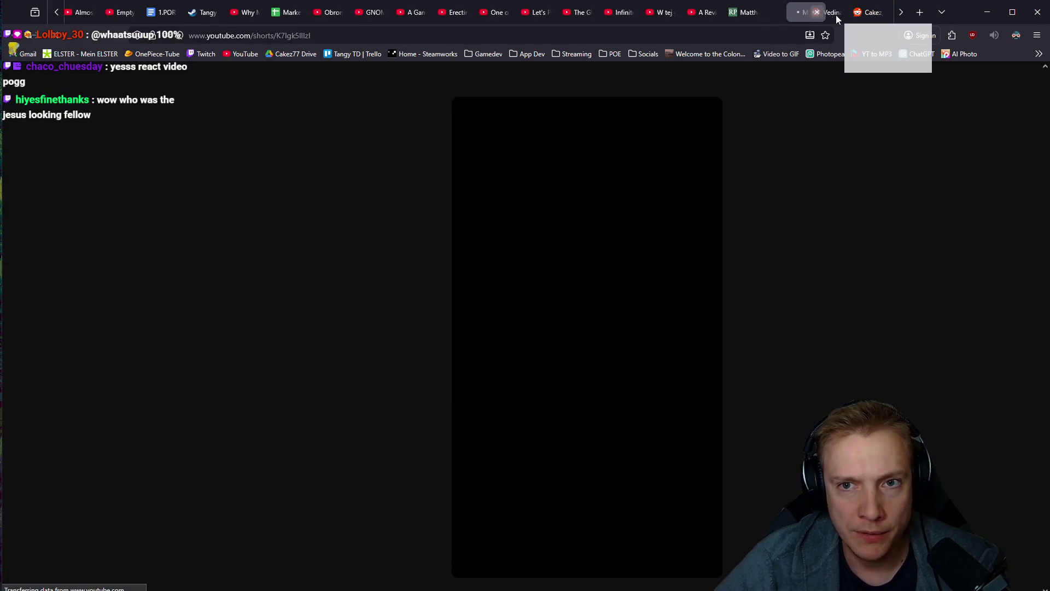
mouse_move(827, 16)
left_mouse_down()
mouse_move(732, 14)
mouse_move(897, 14)
mouse_move(782, 14)
mouse_move(791, 13)
left_mouse_up()
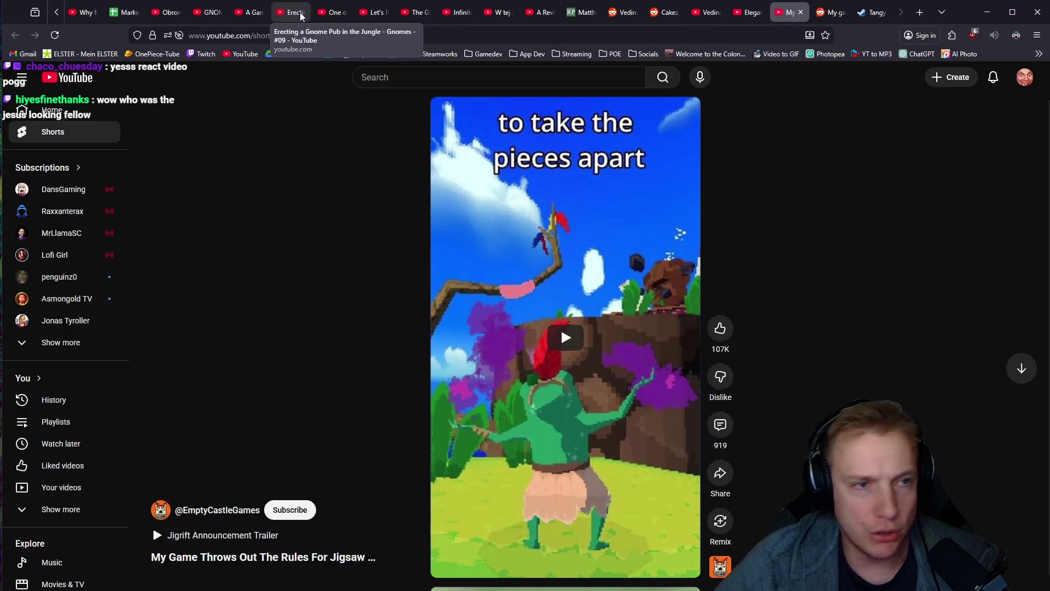
scroll(273, 12, "up", 3)
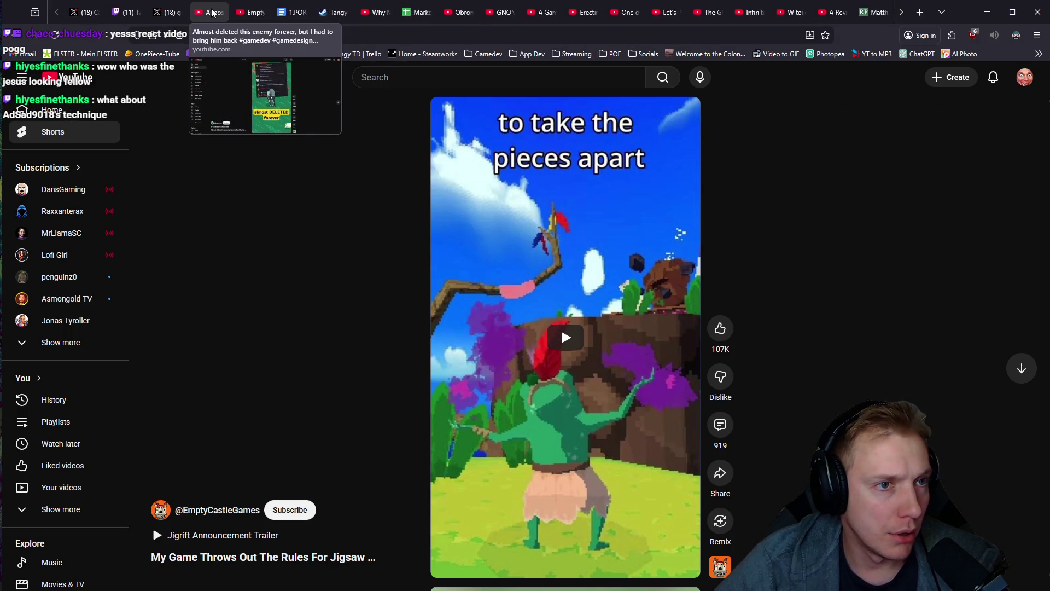
mouse_move(212, 13)
left_mouse_down()
mouse_move(913, 13)
mouse_move(866, 19)
left_mouse_up()
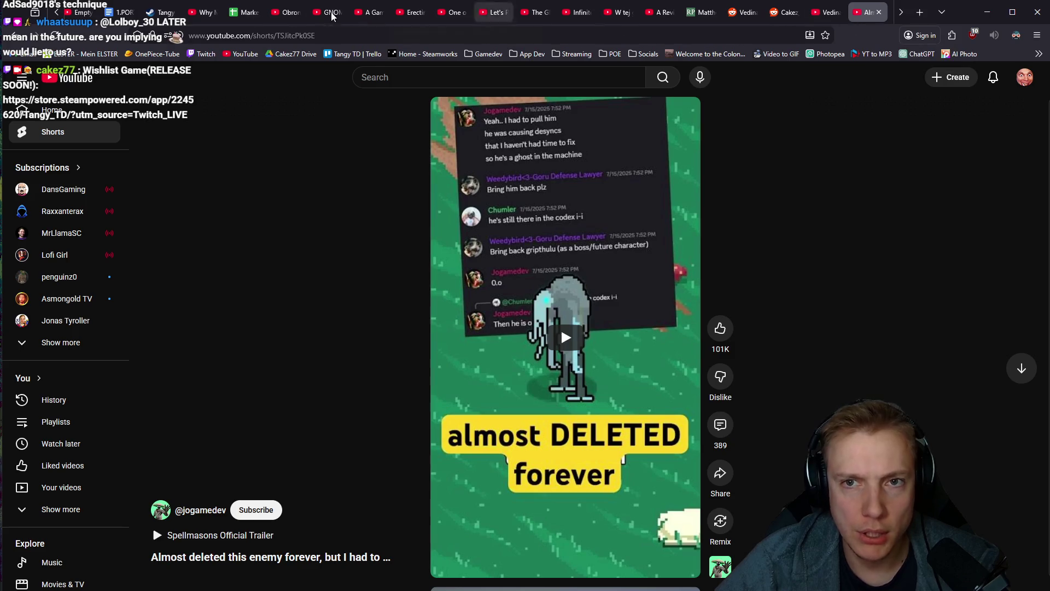
mouse_move(84, 14)
left_mouse_down()
mouse_move(853, 14)
mouse_move(831, 14)
left_mouse_up()
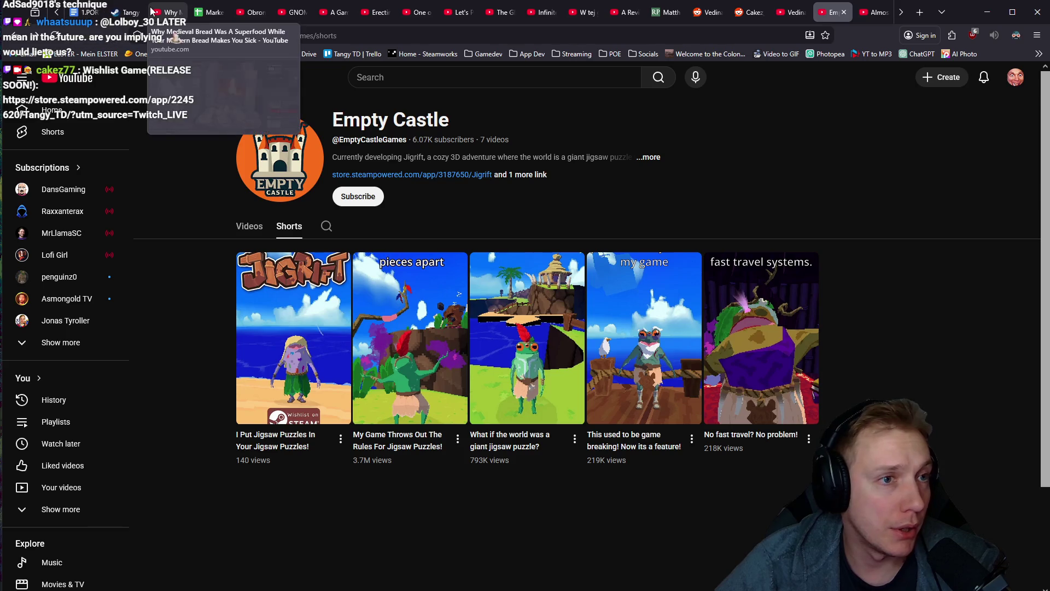
scroll(274, 12, "up", 2)
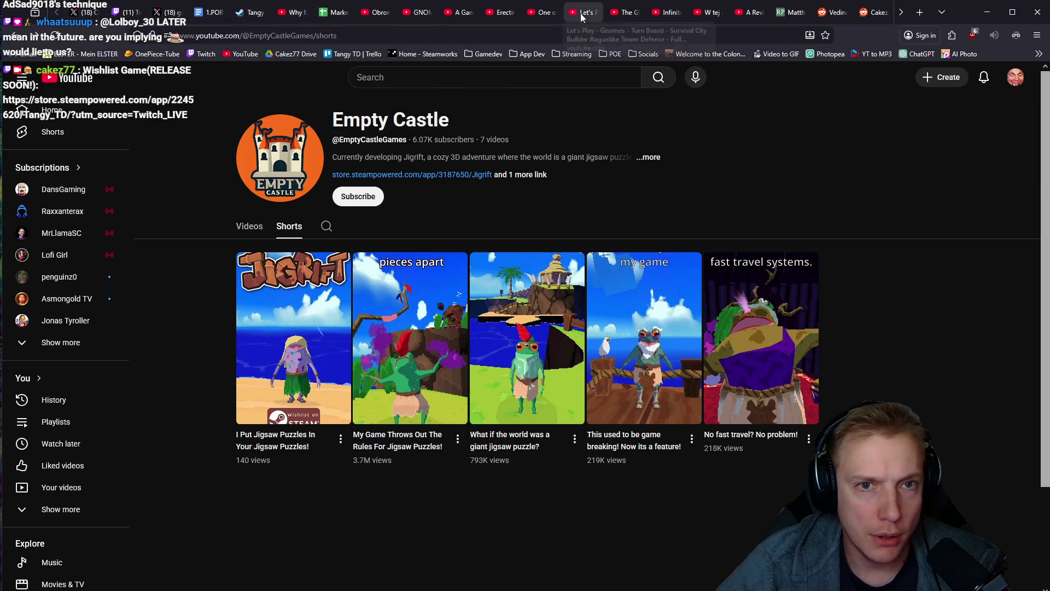
scroll(712, 11, "down", 3)
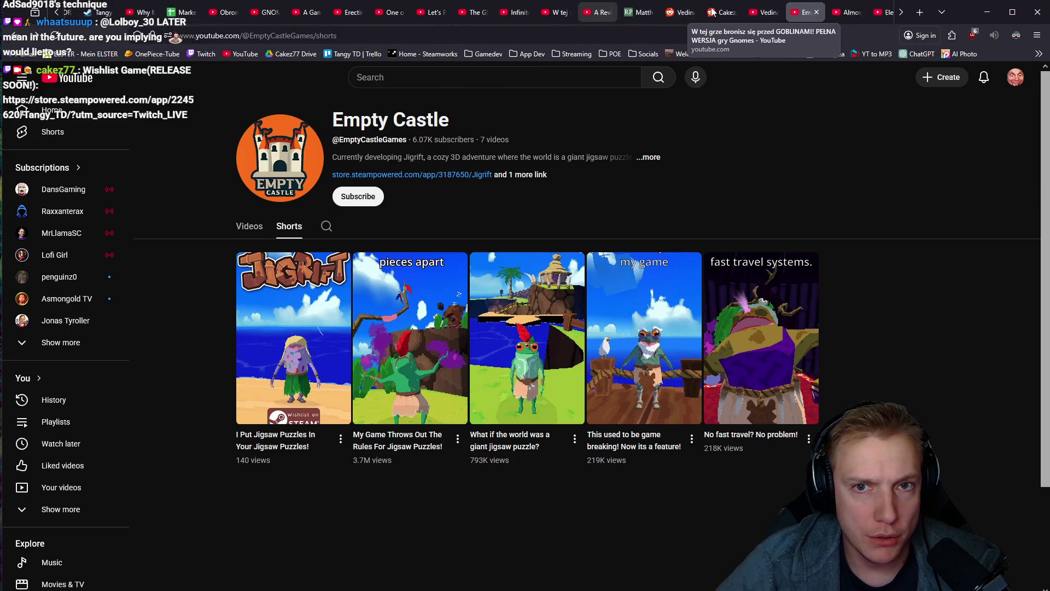
scroll(713, 11, "down", 3)
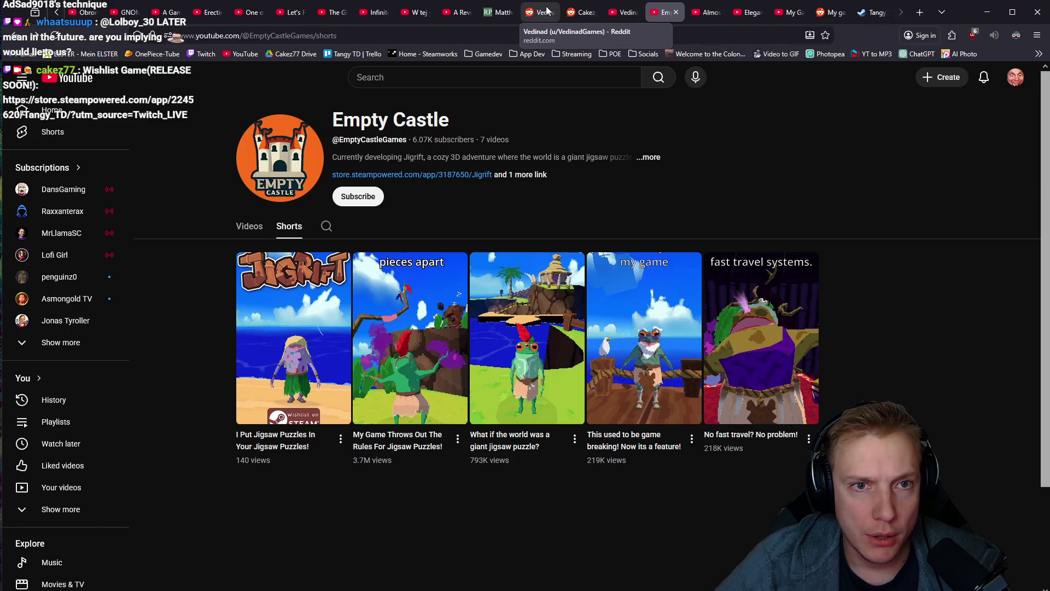
Close the Cakez Reddit tab, place the wishlist post beside Vedinad, and maximize the window
middle_click(575, 10)
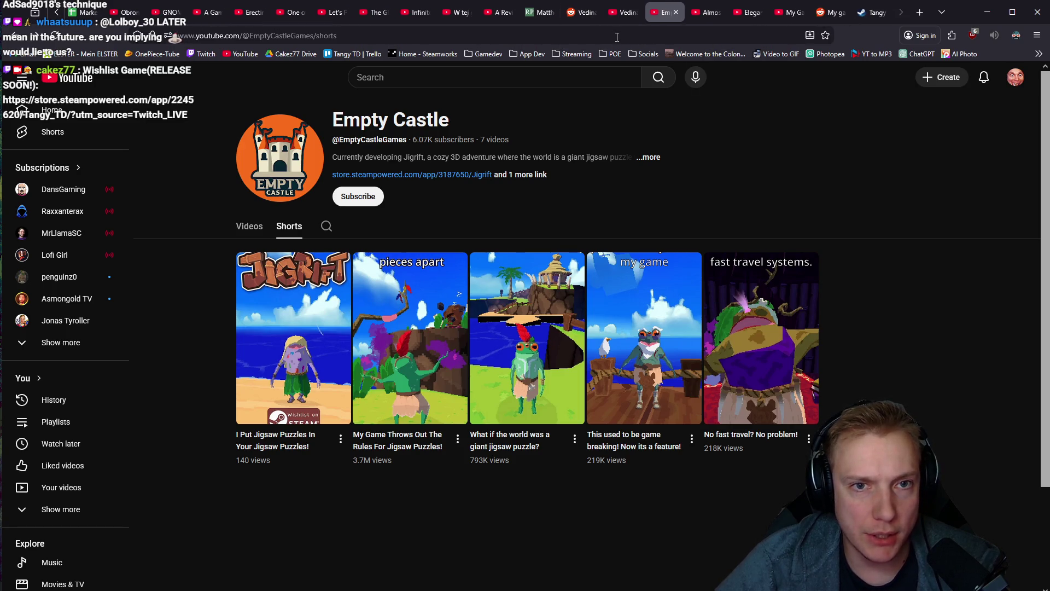
left_click_drag(829, 11, 621, 10)
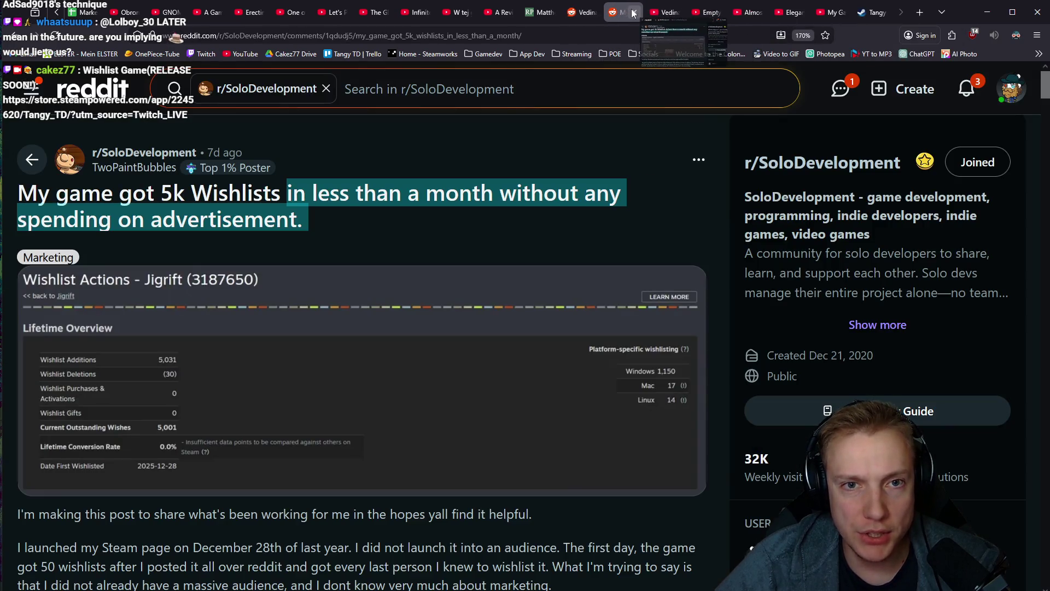
left_click(678, 10)
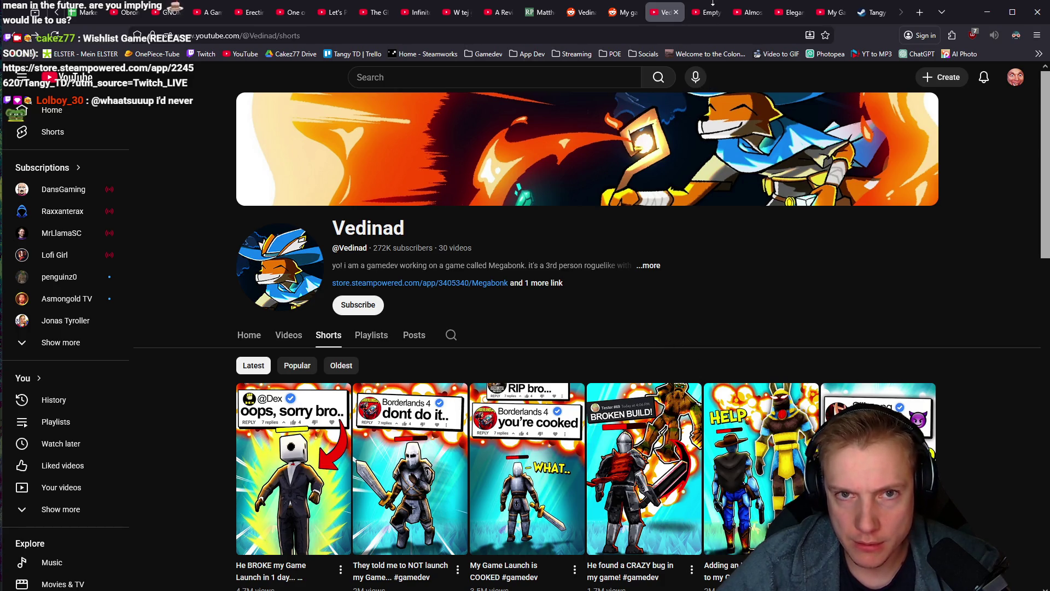
left_click(1012, 12)
Review the channel and Shorts tabs, close the duplicate My Game tab, and group Empty Castle with Reddit
left_click(706, 13)
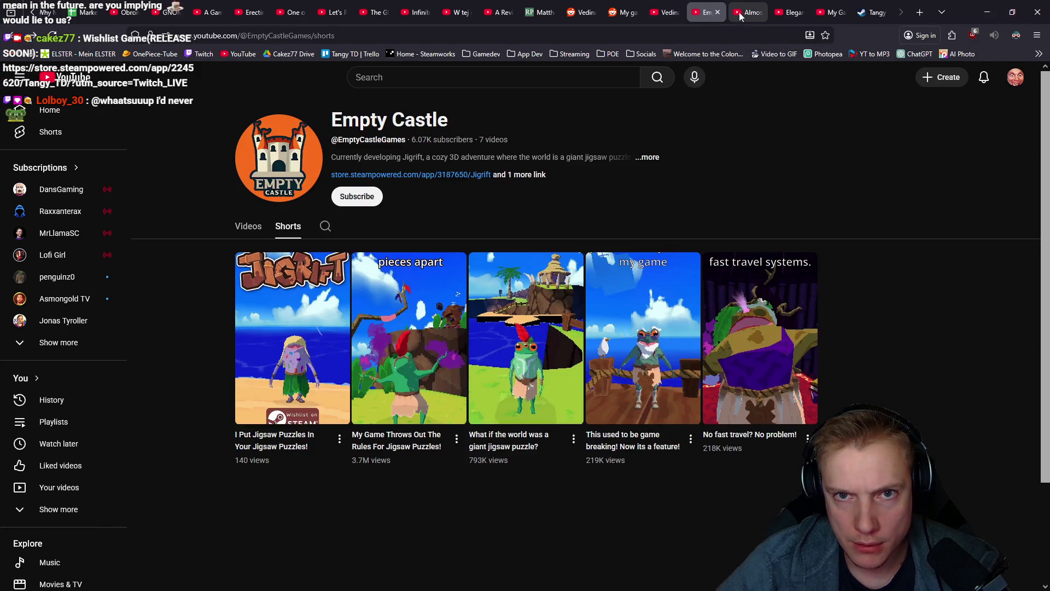
left_click(746, 13)
left_click(790, 13)
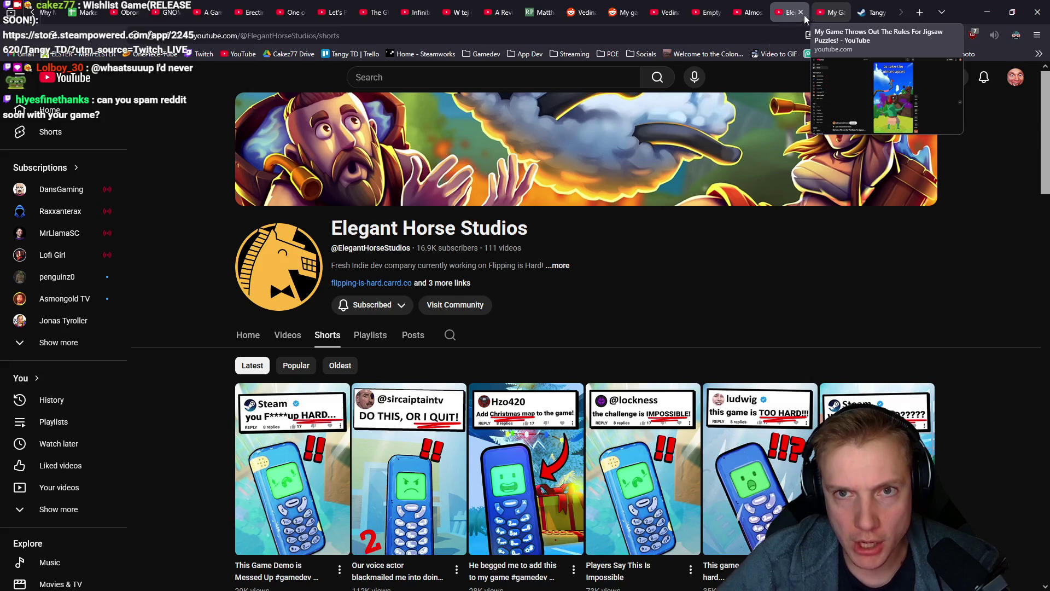
left_click(828, 11)
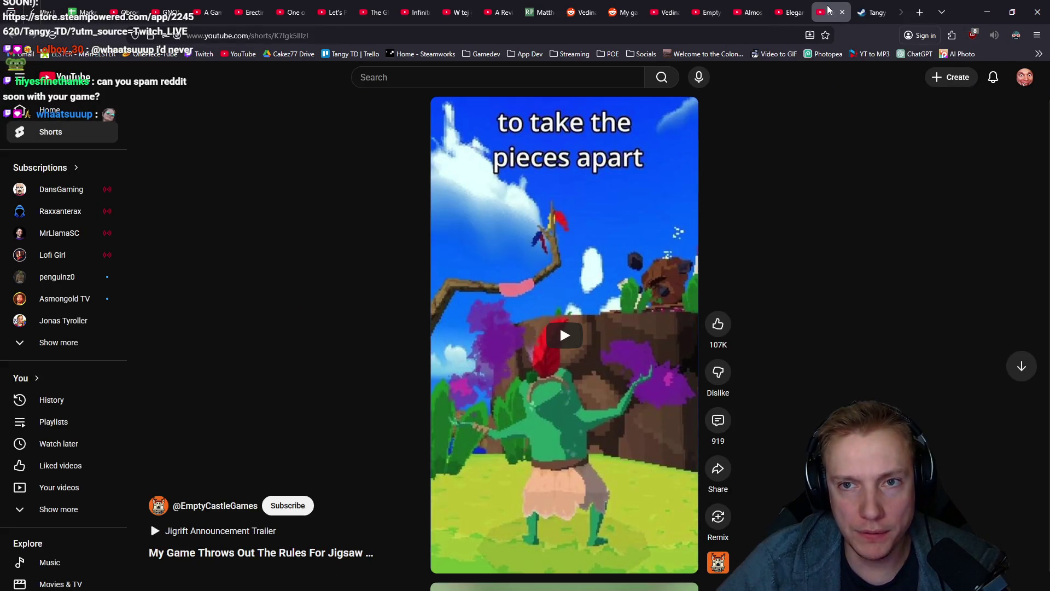
left_click(746, 11)
left_click(707, 11)
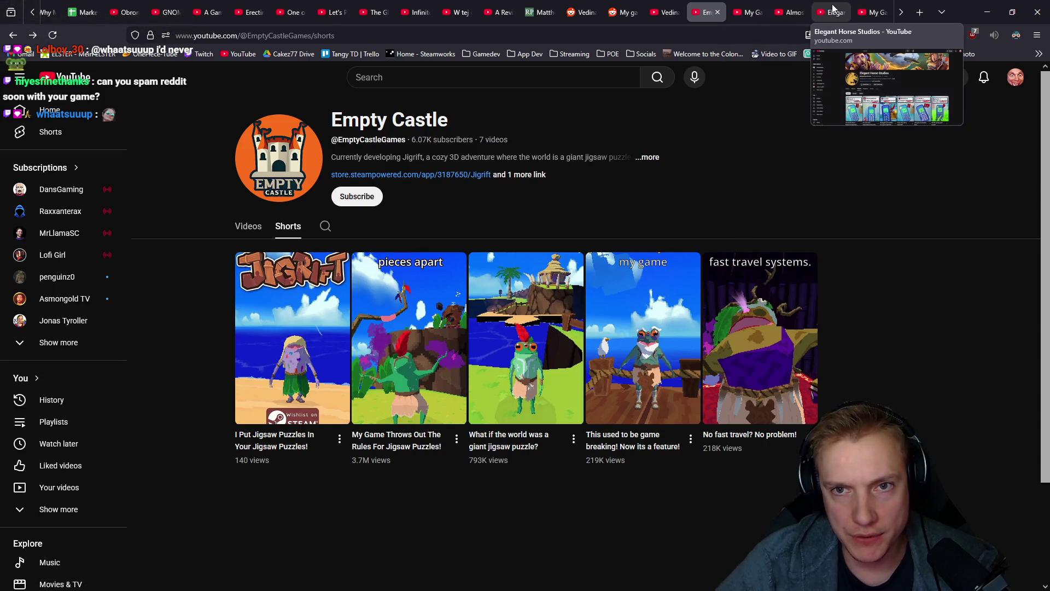
middle_click(878, 11)
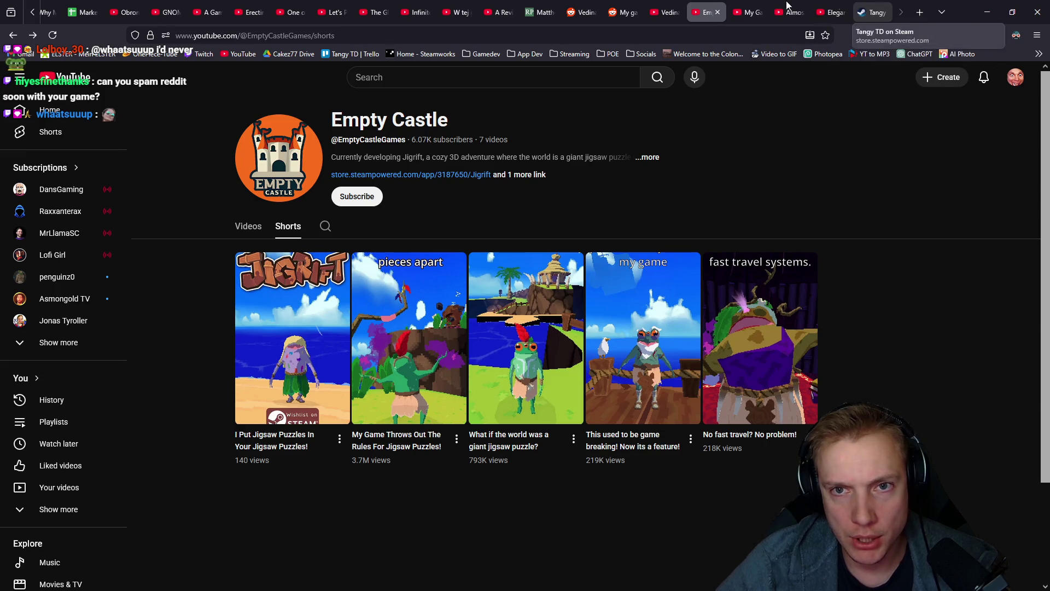
left_click(662, 7)
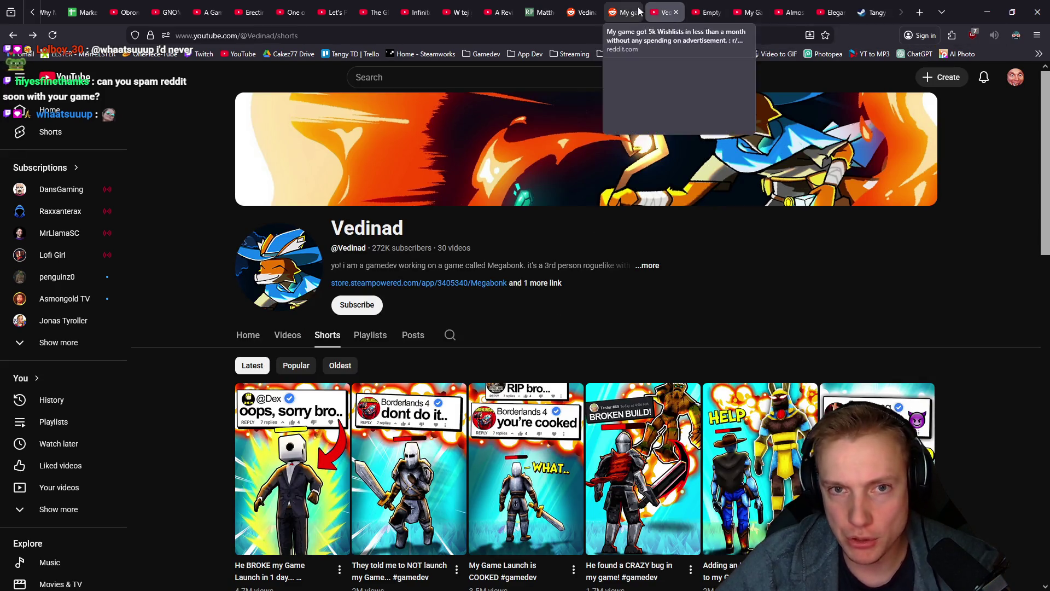
mouse_move(708, 12)
left_mouse_down()
mouse_move(614, 22)
mouse_move(663, 16)
left_mouse_up()
Name the group 'Marketing Shorts' and add the Vedinad, Elegant Horse Studios and Almost deleted tabs
type("Mark")
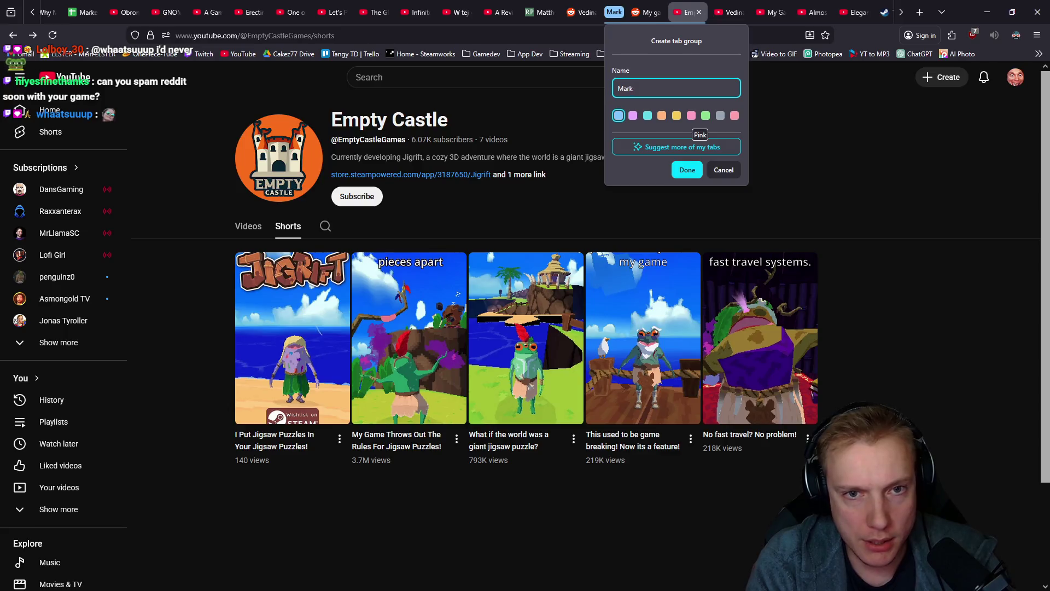
type("eting Shorts")
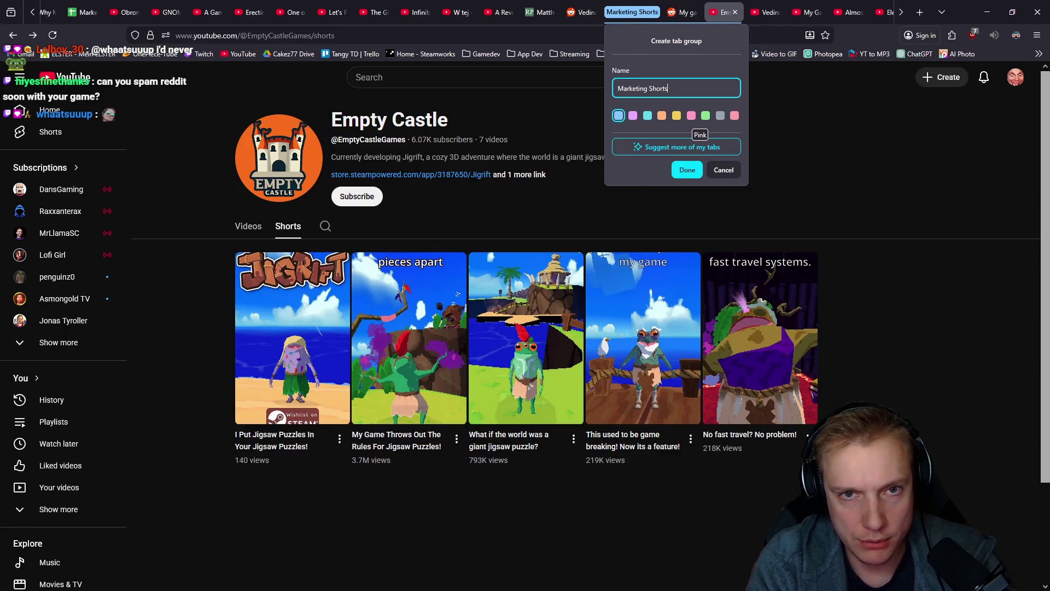
key("Return")
mouse_move(700, 18)
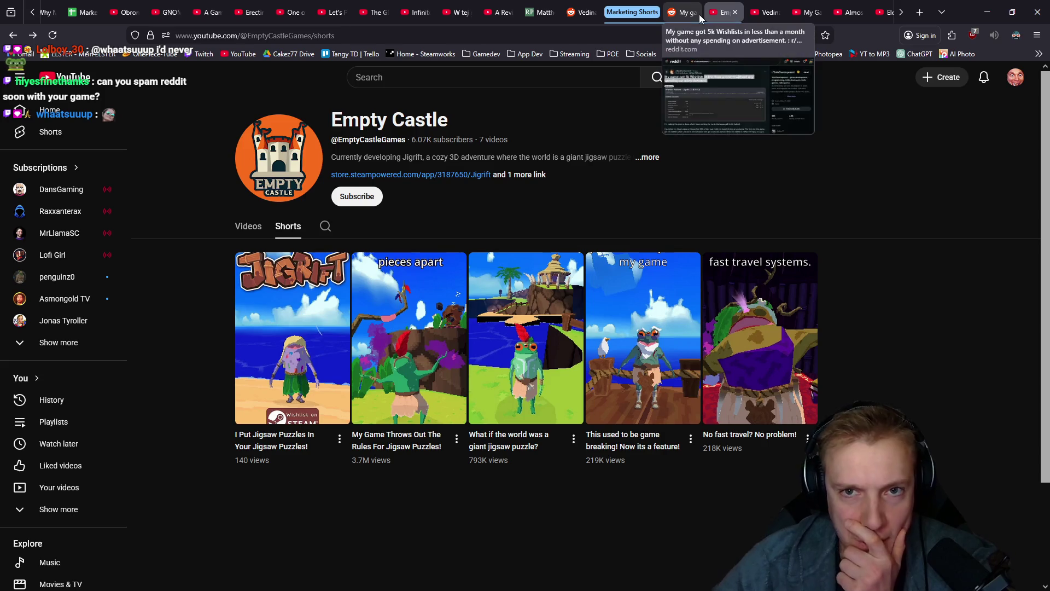
mouse_move(765, 12)
left_mouse_down()
mouse_move(692, 10)
mouse_move(725, 16)
left_mouse_up()
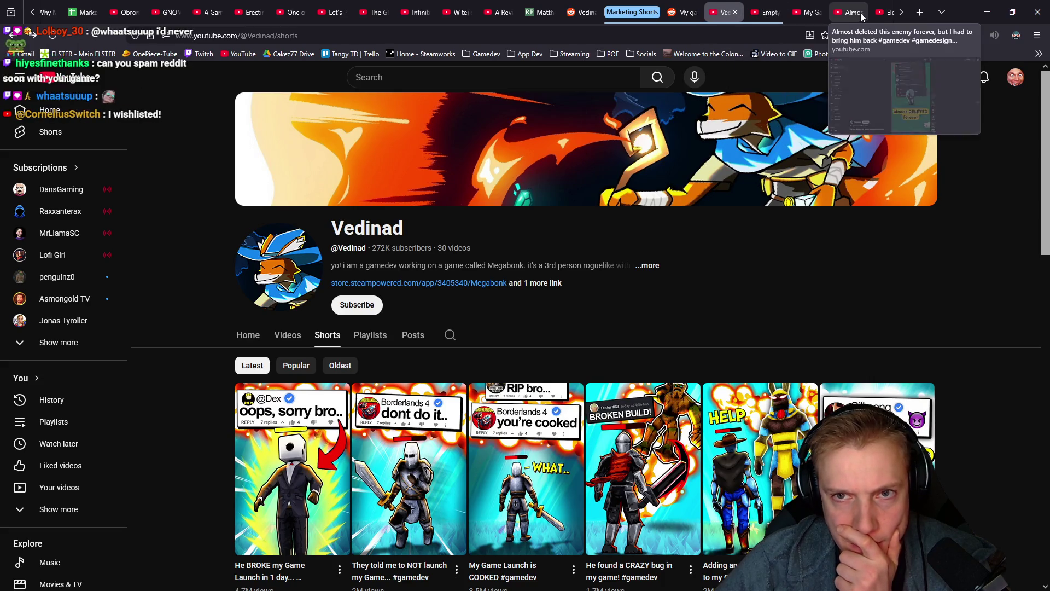
mouse_move(884, 12)
left_mouse_down()
mouse_move(764, 6)
mouse_move(792, 12)
left_mouse_up()
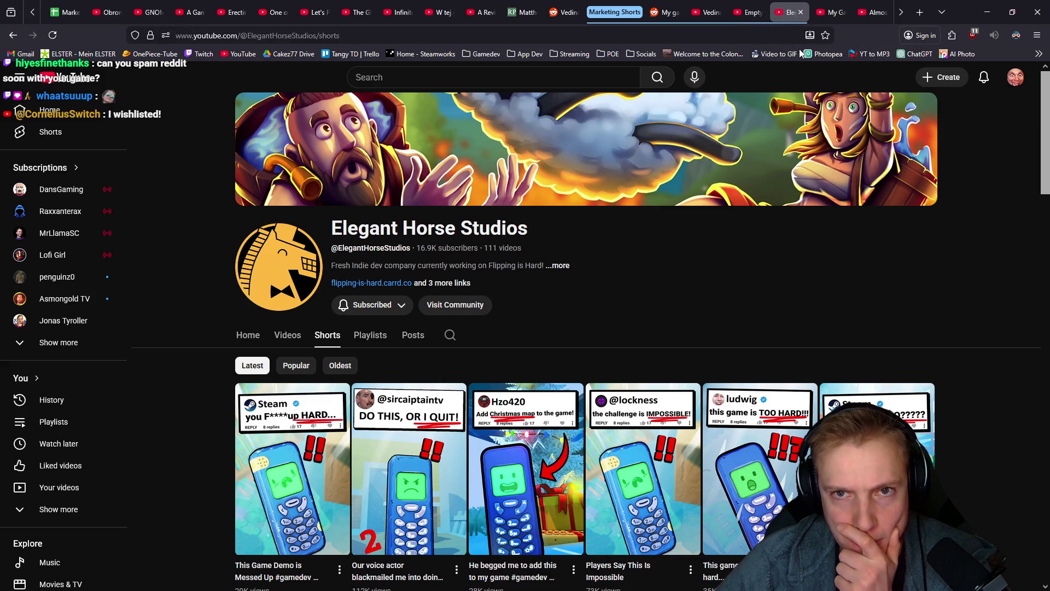
scroll(802, 12, "down", 1)
left_click(802, 12)
mouse_move(839, 10)
left_mouse_down()
mouse_move(793, 22)
mouse_move(828, 18)
left_mouse_up()
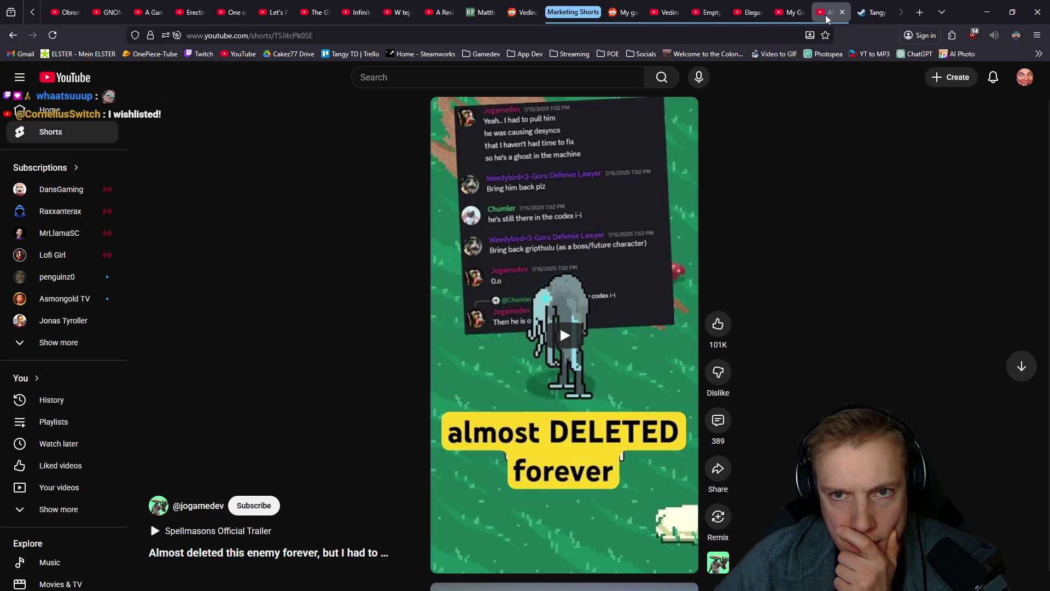
Collapse and expand the Marketing Shorts group, opening the Empty Castle Shorts page from it
left_click(594, 16)
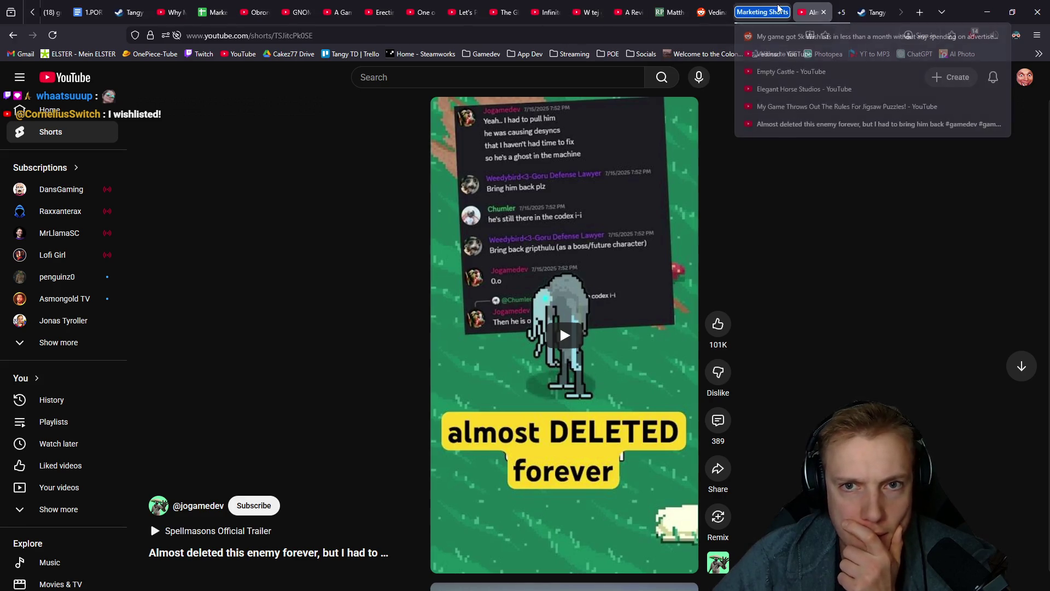
left_click(773, 17)
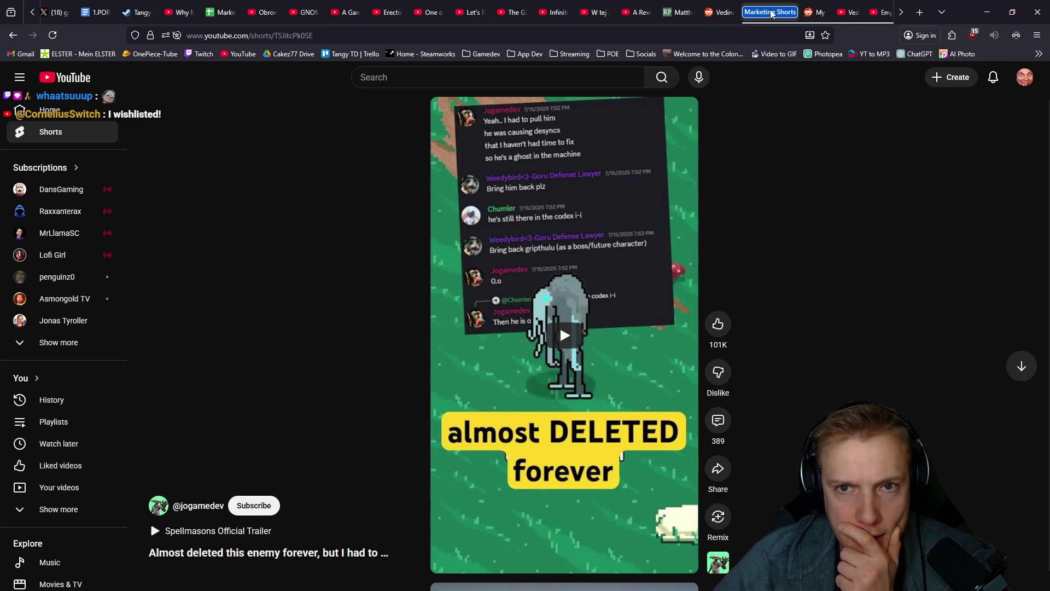
left_click(773, 14)
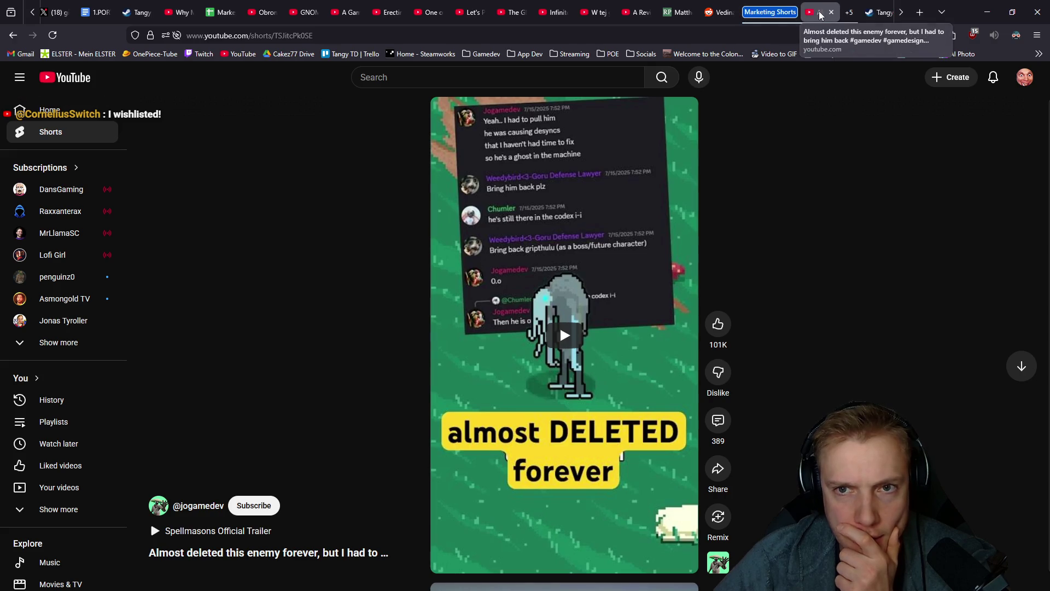
mouse_move(771, 15)
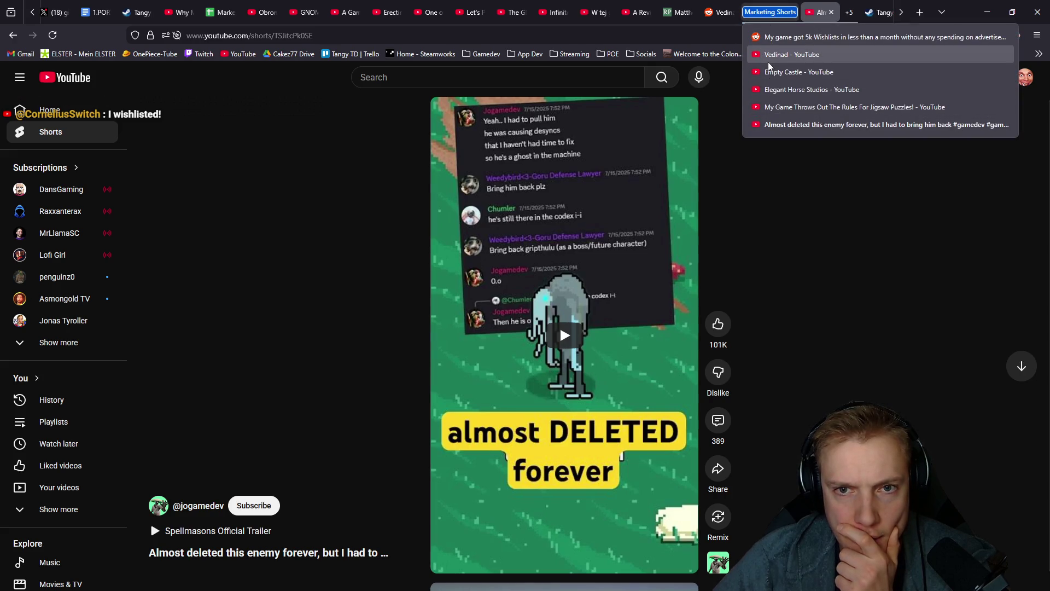
left_click(777, 74)
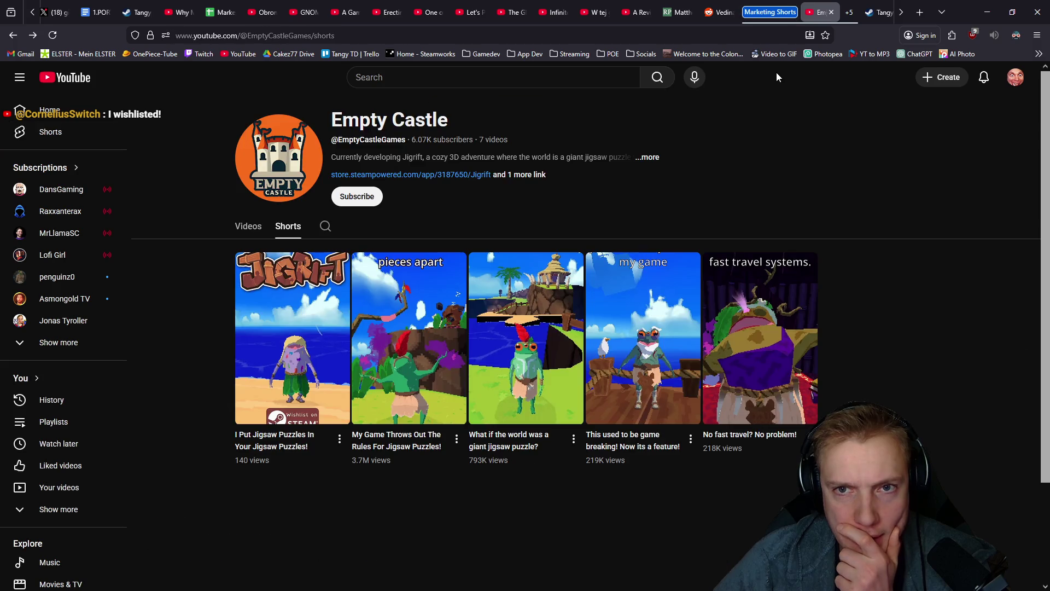
left_click(773, 15)
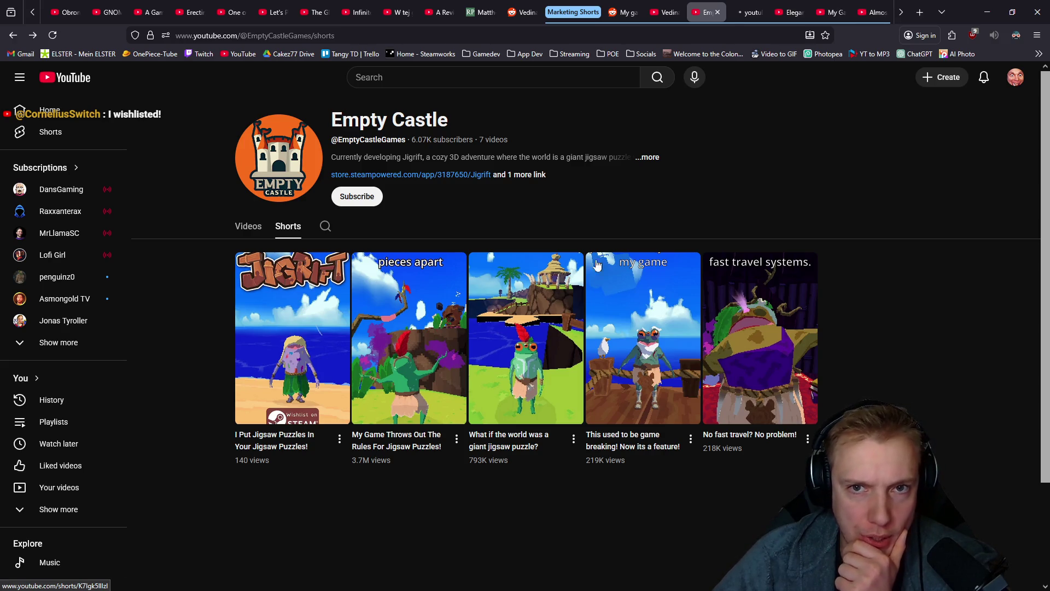
Play the jigsaw puzzle Short briefly, pause it, and return to Vedinad's Shorts page
left_click(753, 12)
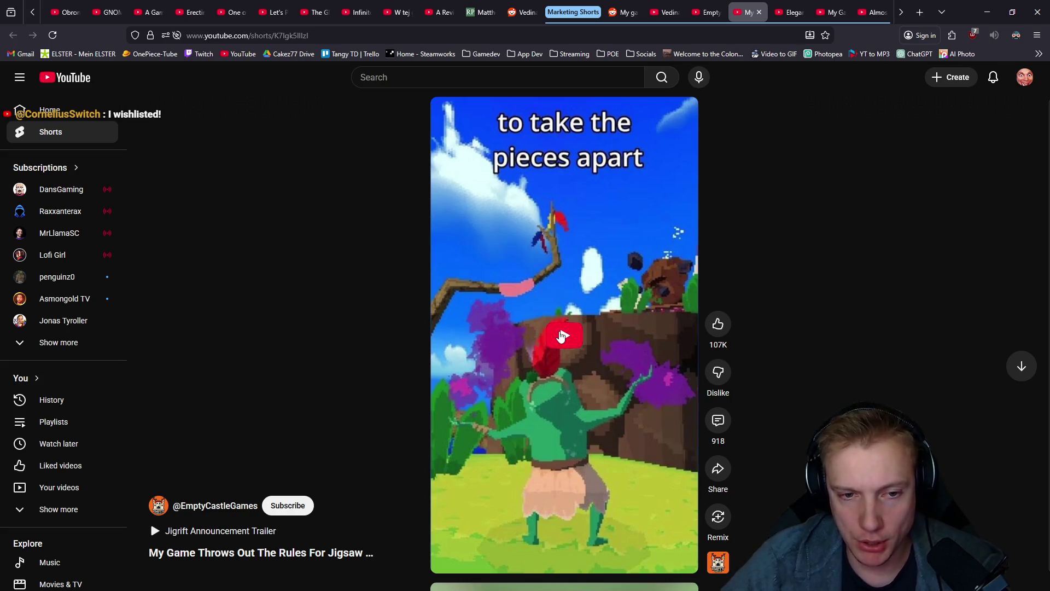
left_click(563, 335)
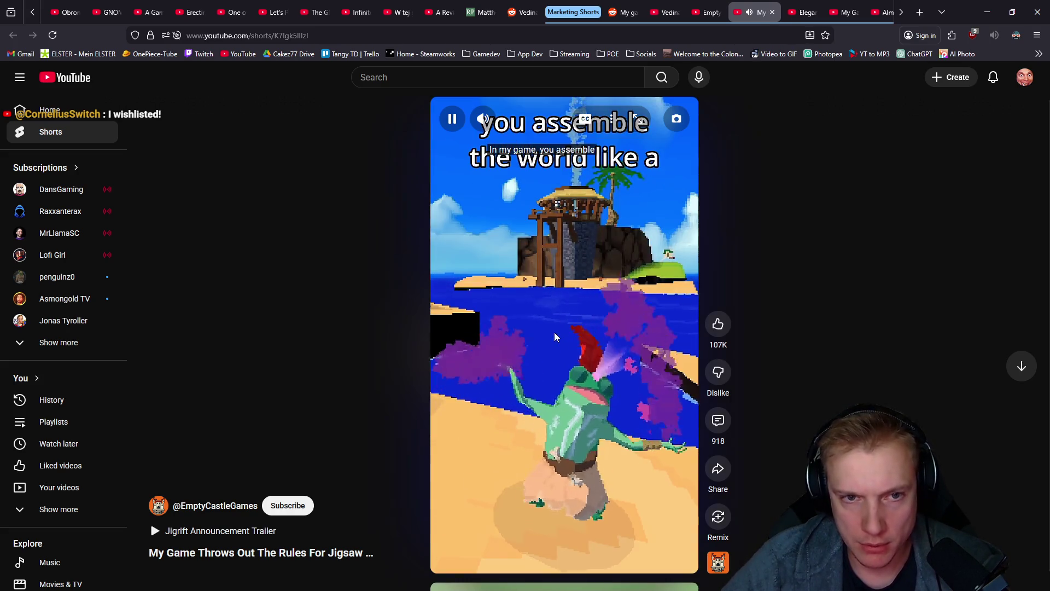
left_click(563, 272)
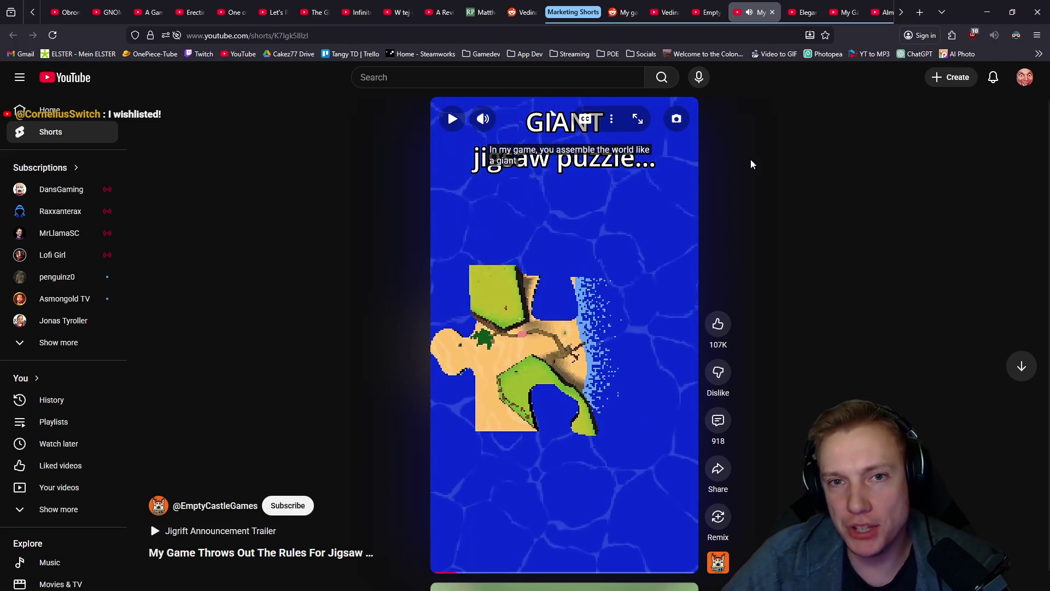
scroll(832, 7, "down", 1)
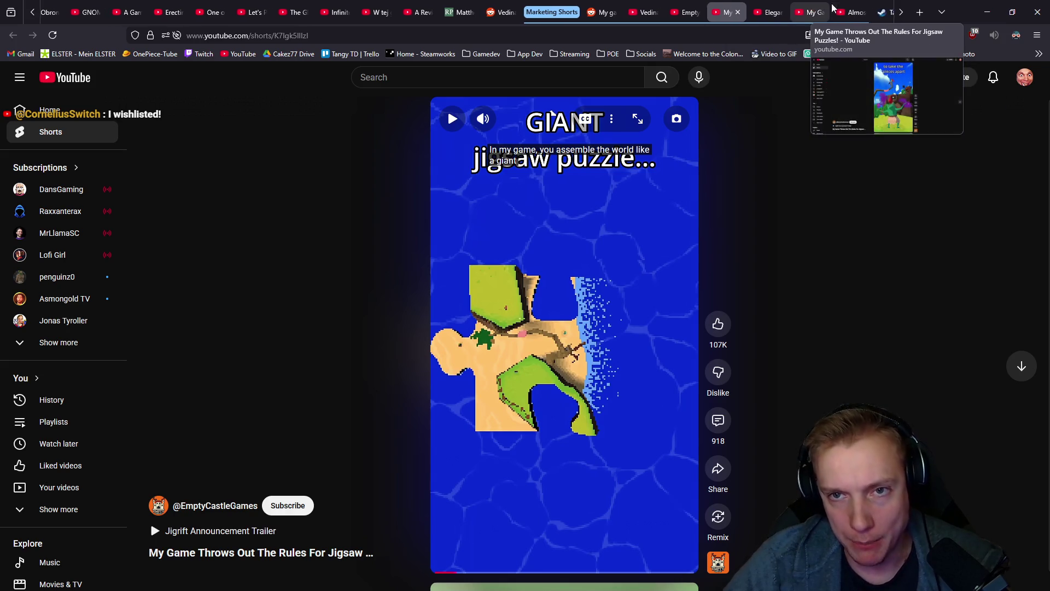
left_click(628, 7)
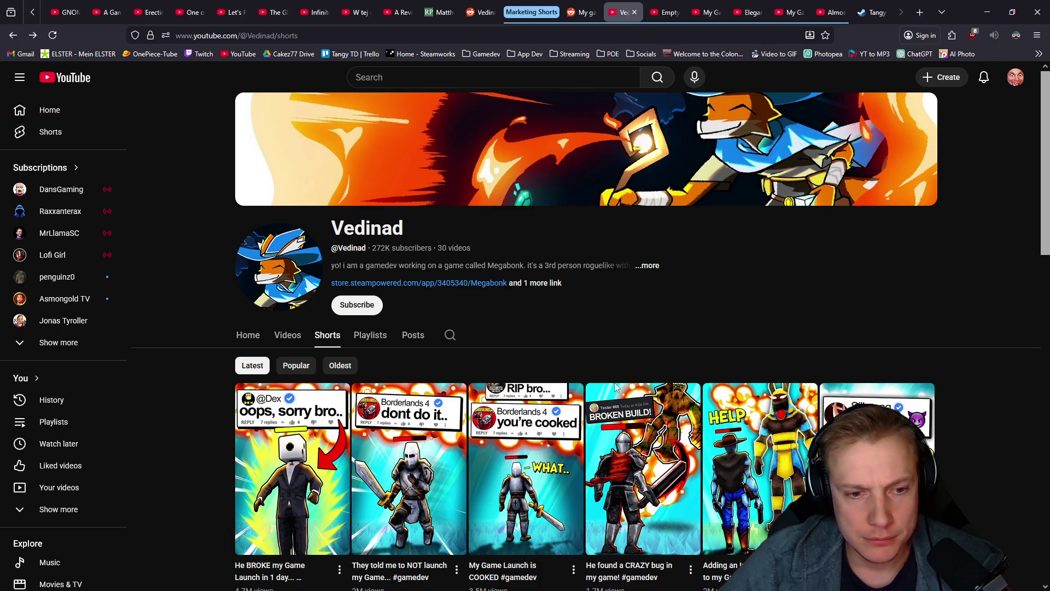
Open Vedinad's Short 'Adding an Impossible Boss to my Game!' in a new tab and start it playing
scroll(615, 387, "down", 2)
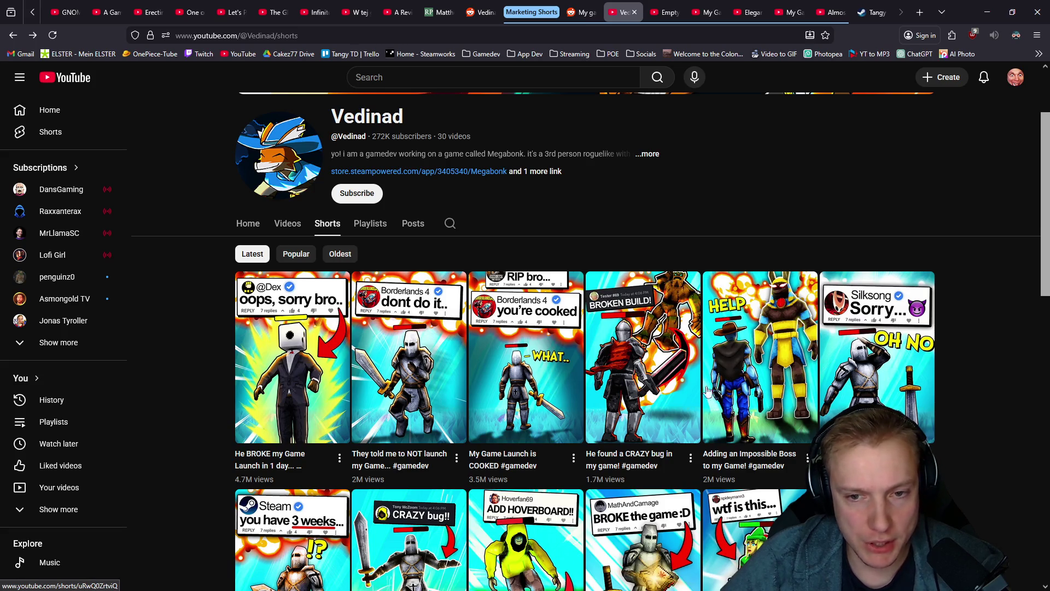
middle_click(772, 381)
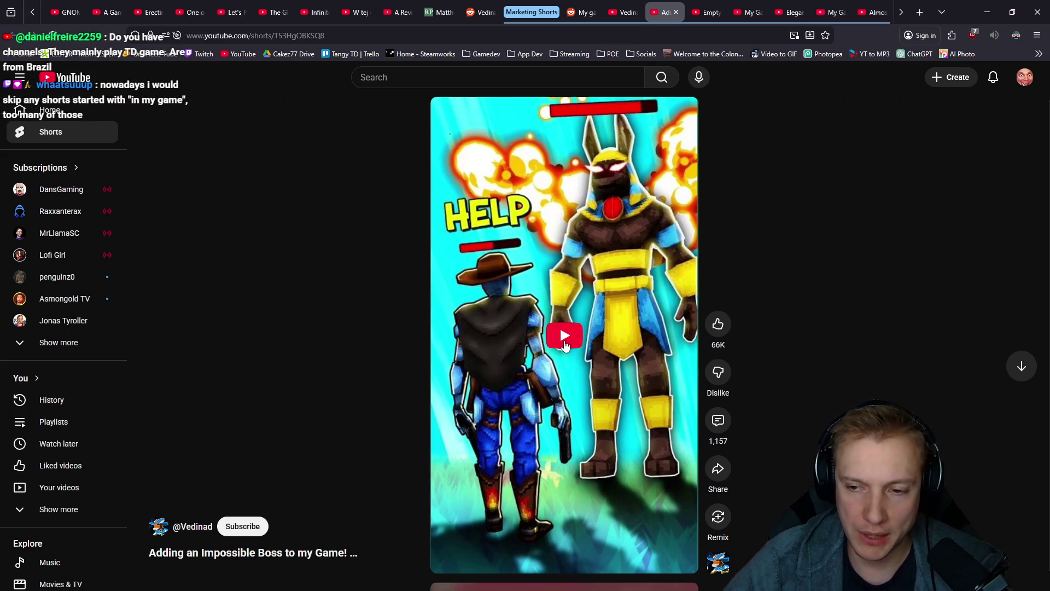
left_click(565, 346)
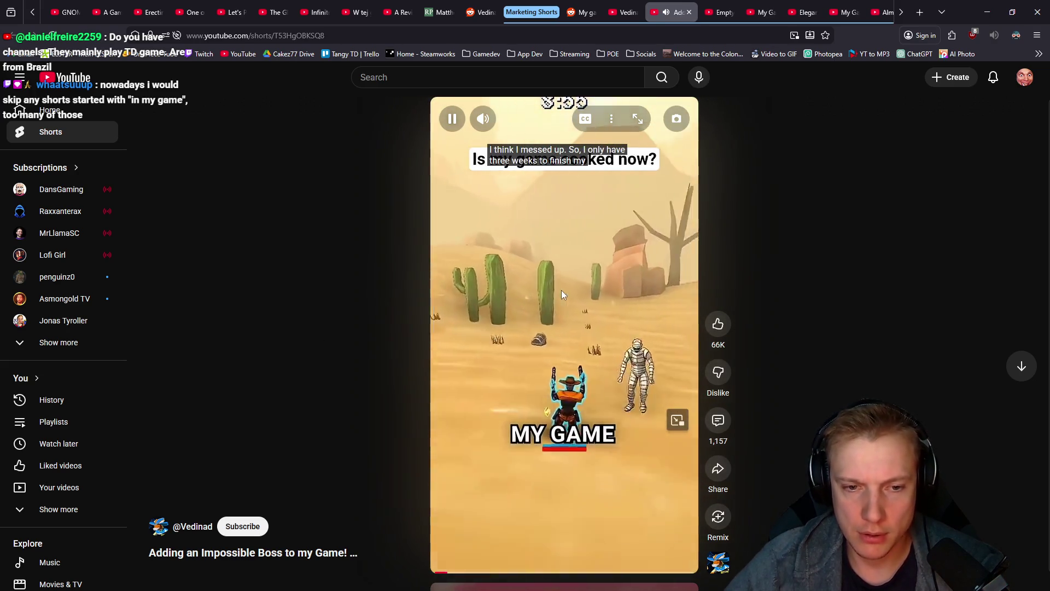
left_click(527, 327)
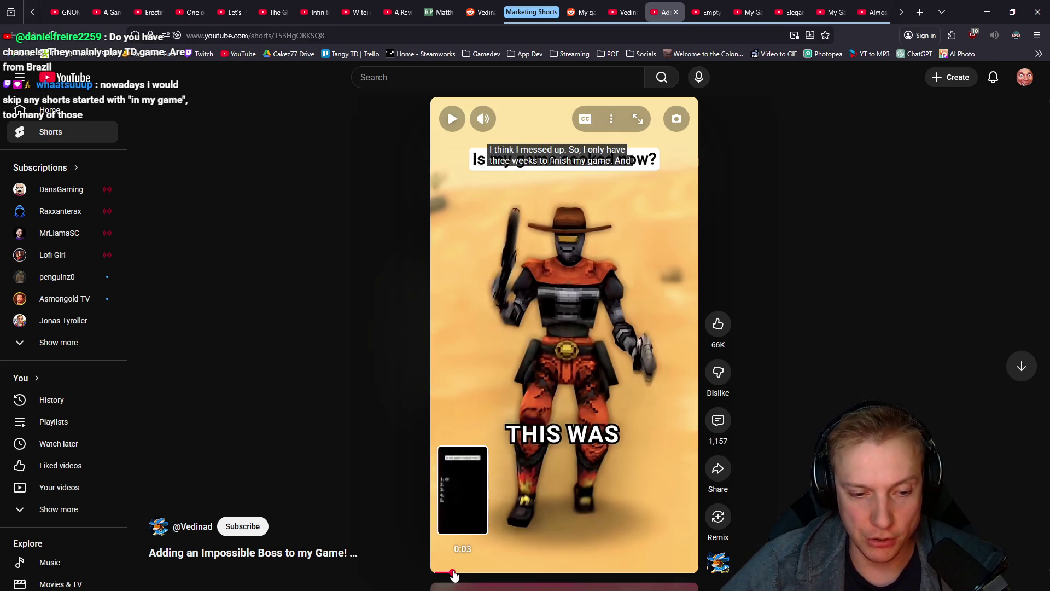
Replay the Short from its cactus opening and pause on the plan, then return to Empty Castle's Shorts
left_click(435, 574)
left_click(563, 317)
left_click(547, 338)
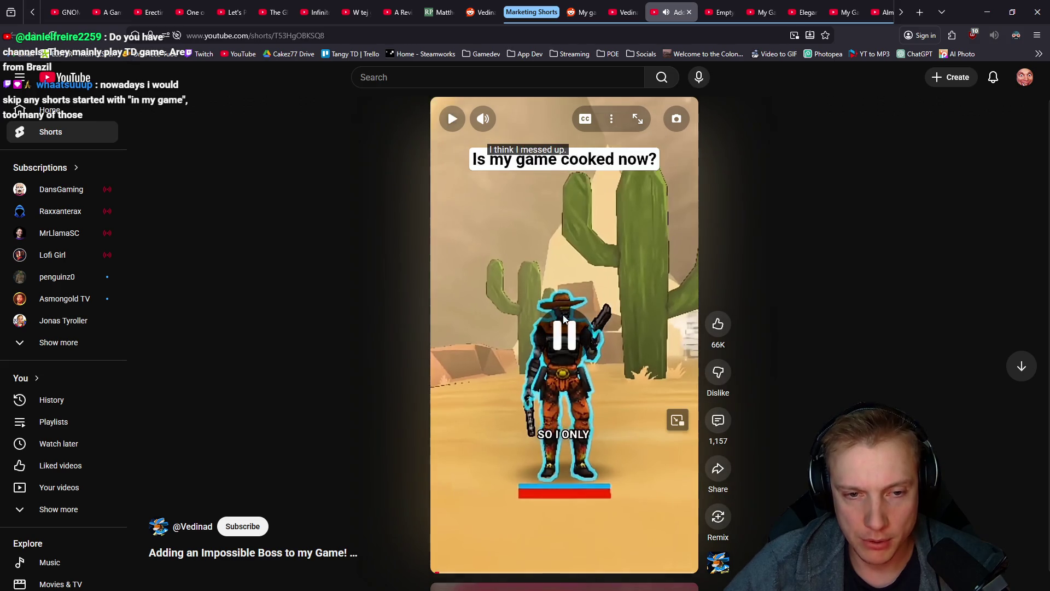
left_click(557, 325)
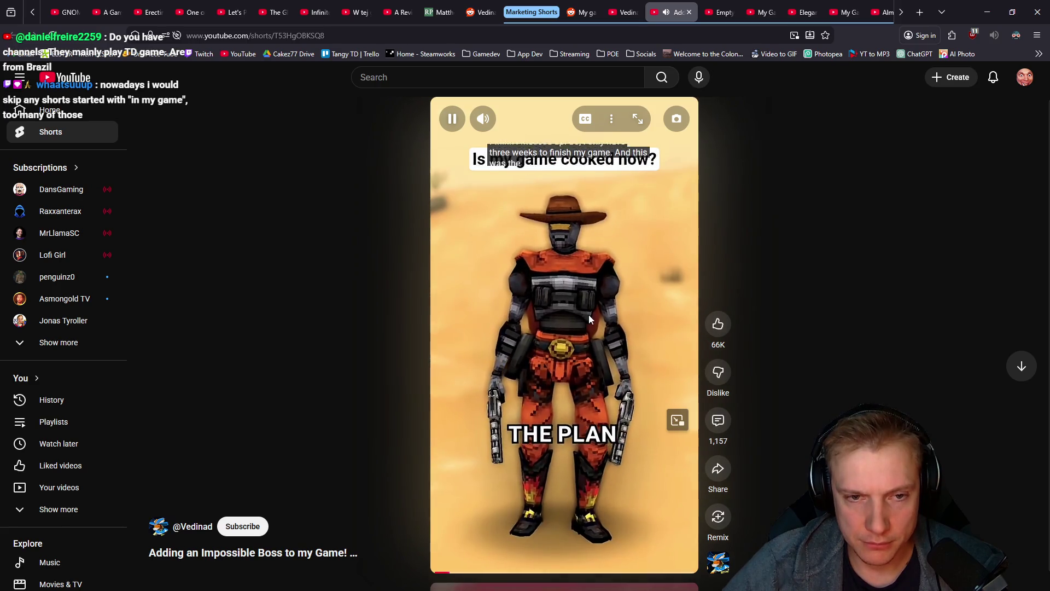
left_click(597, 339)
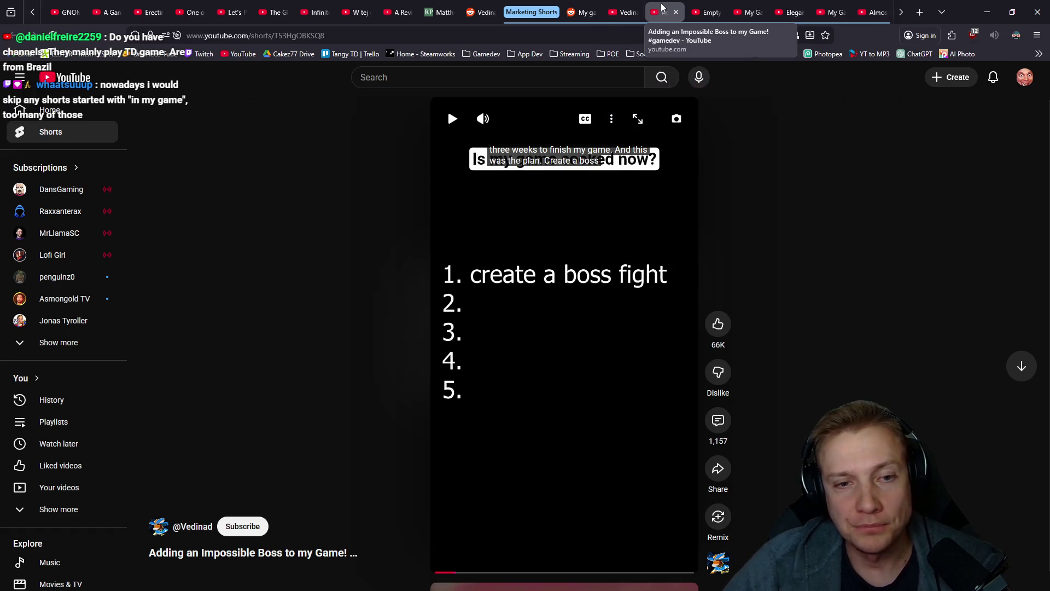
left_click(707, 12)
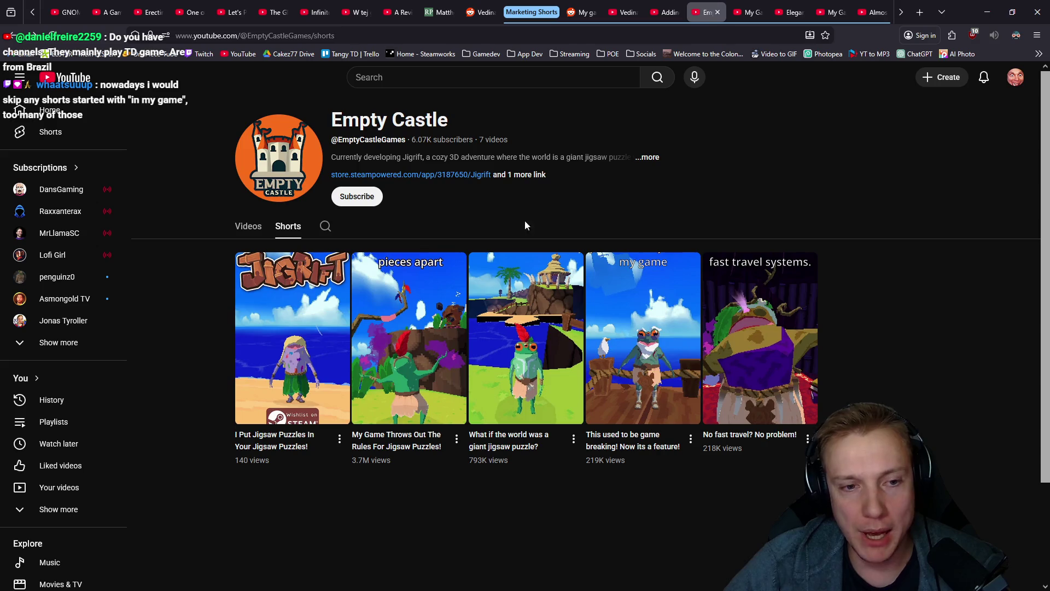
Sort the Elegant Horse Studios Shorts by Popular and browse the list
left_click(750, 5)
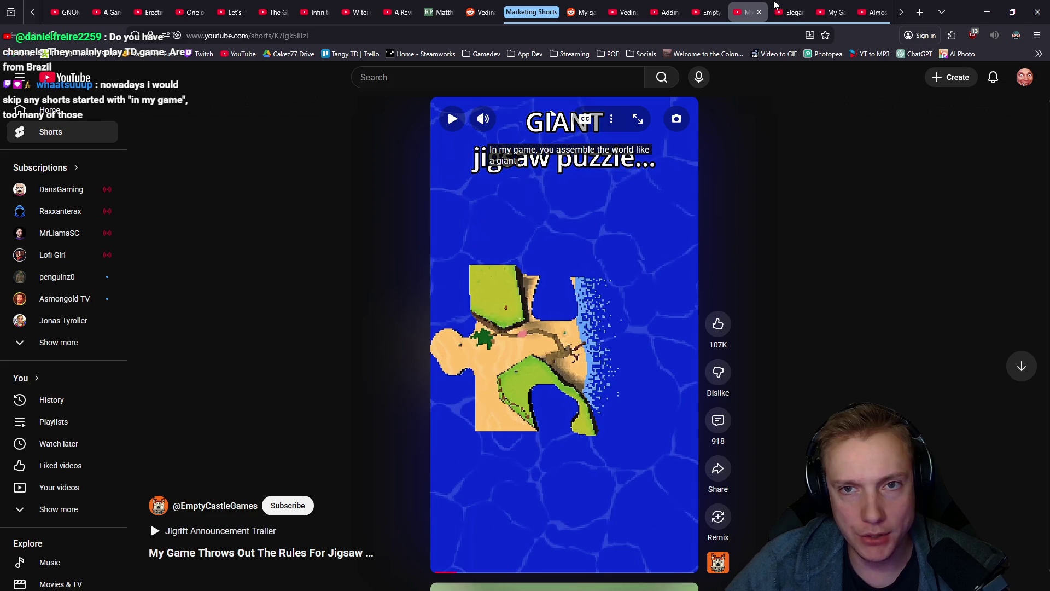
left_click(777, 8)
scroll(595, 296, "down", 4)
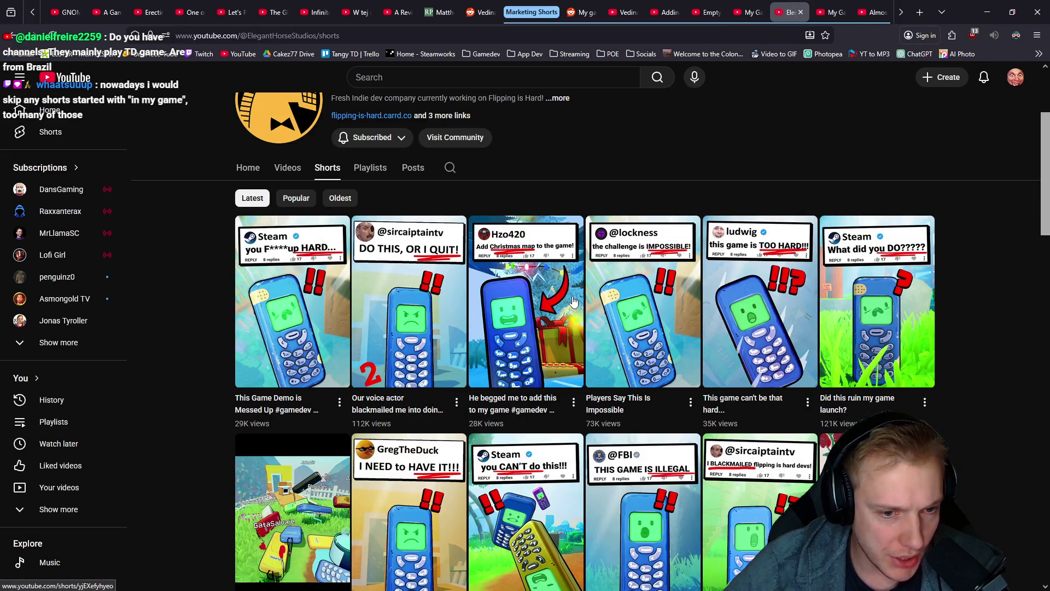
scroll(575, 295, "down", 2)
scroll(576, 291, "down", 7)
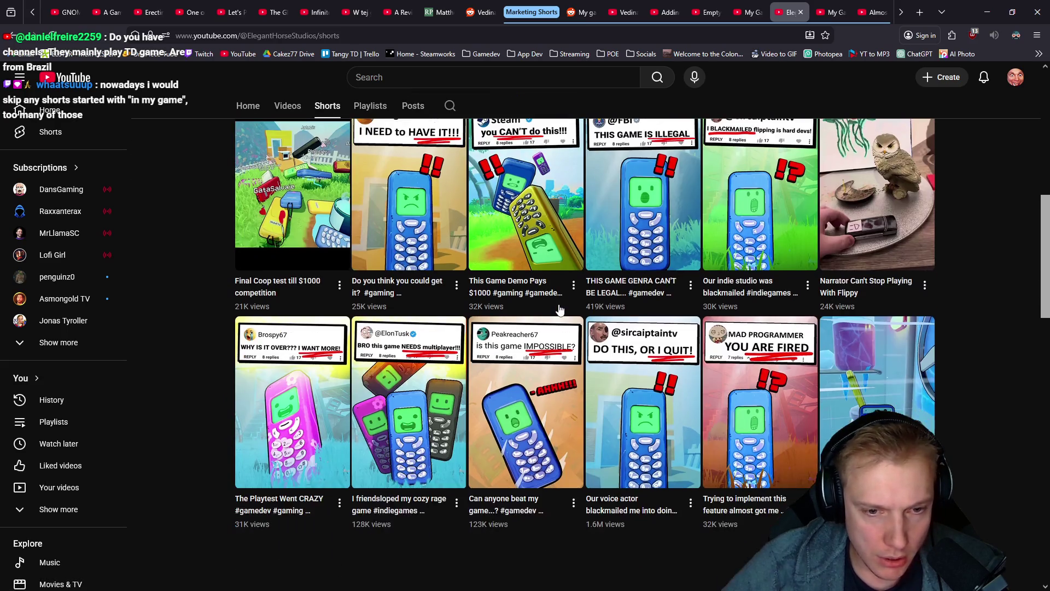
scroll(543, 327, "up", 10)
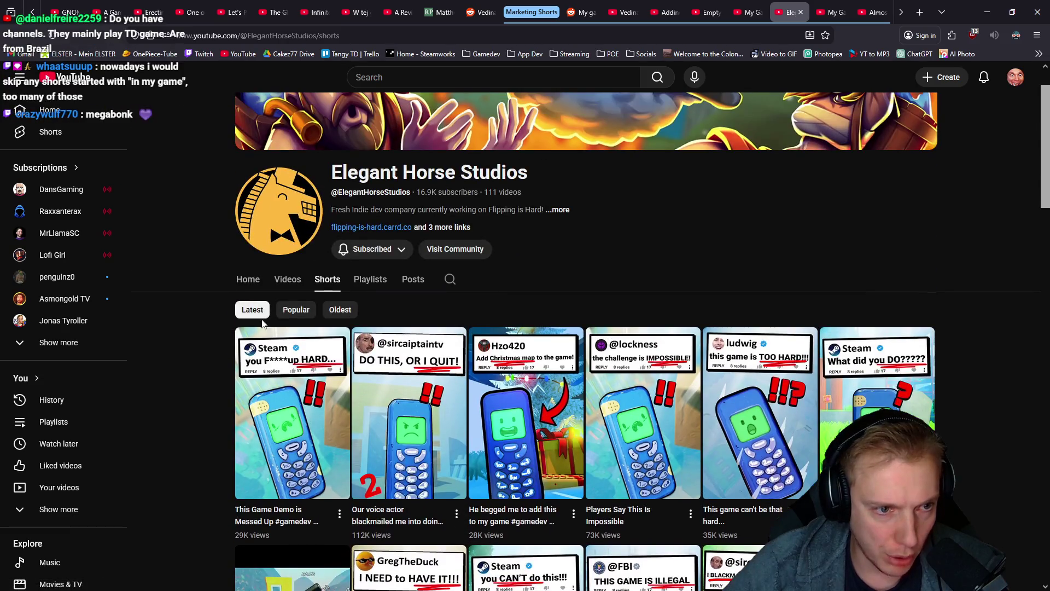
left_click(290, 310)
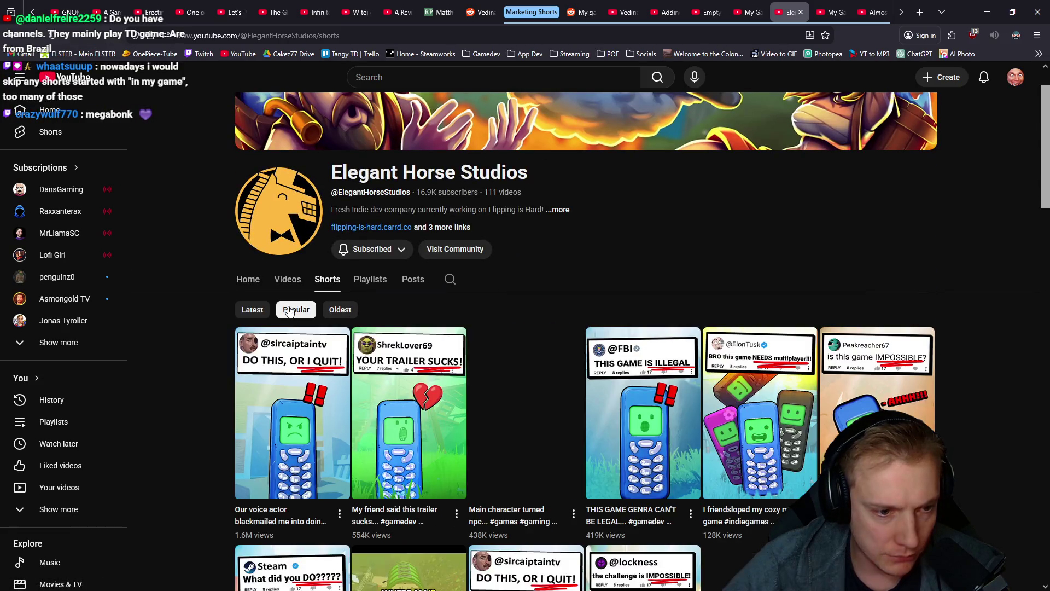
scroll(283, 323, "down", 2)
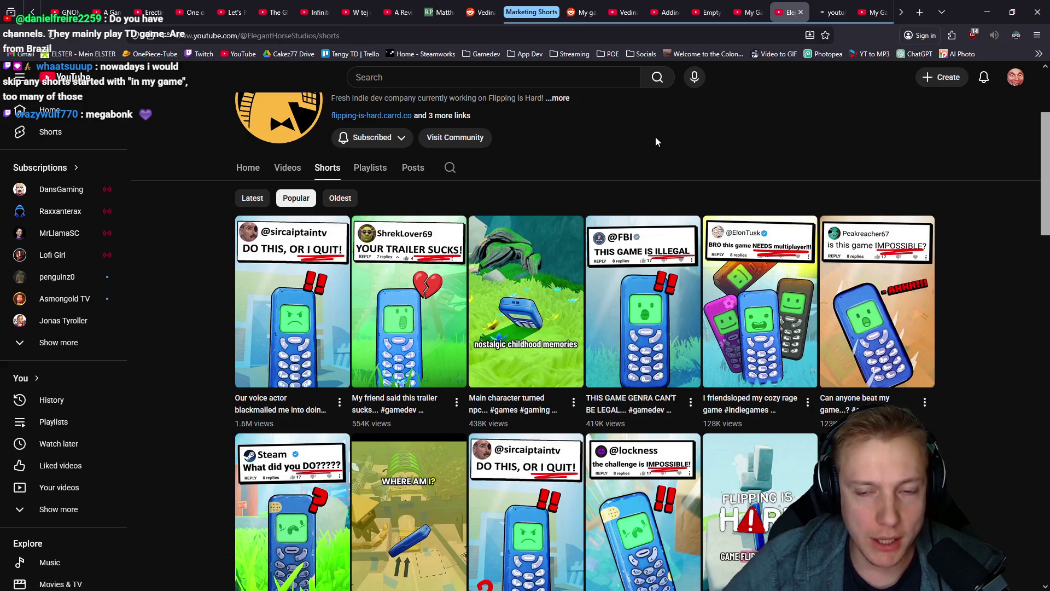
scroll(654, 137, "down", 2)
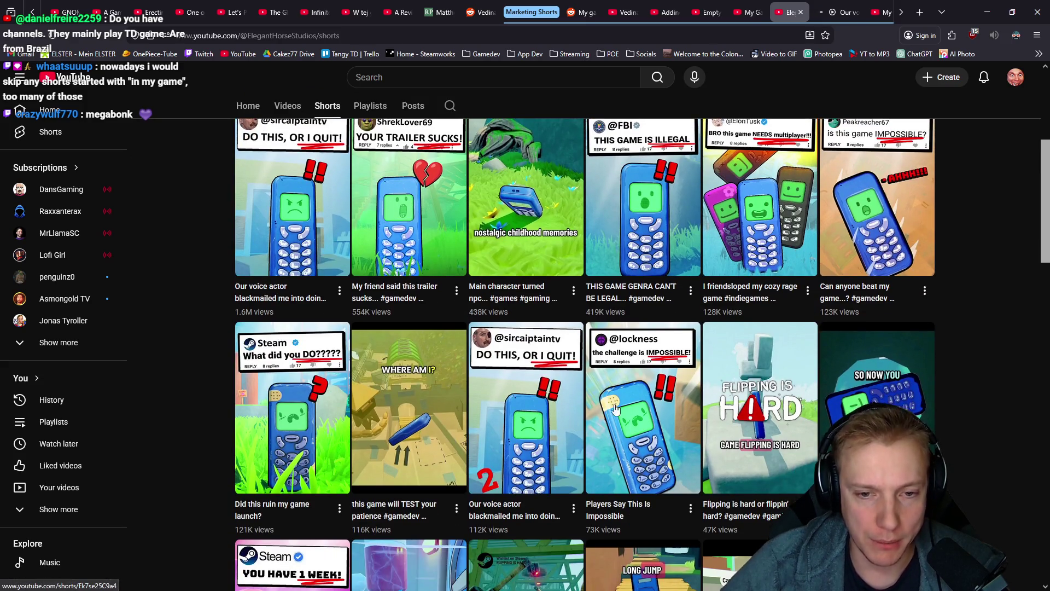
scroll(651, 398, "up", 4)
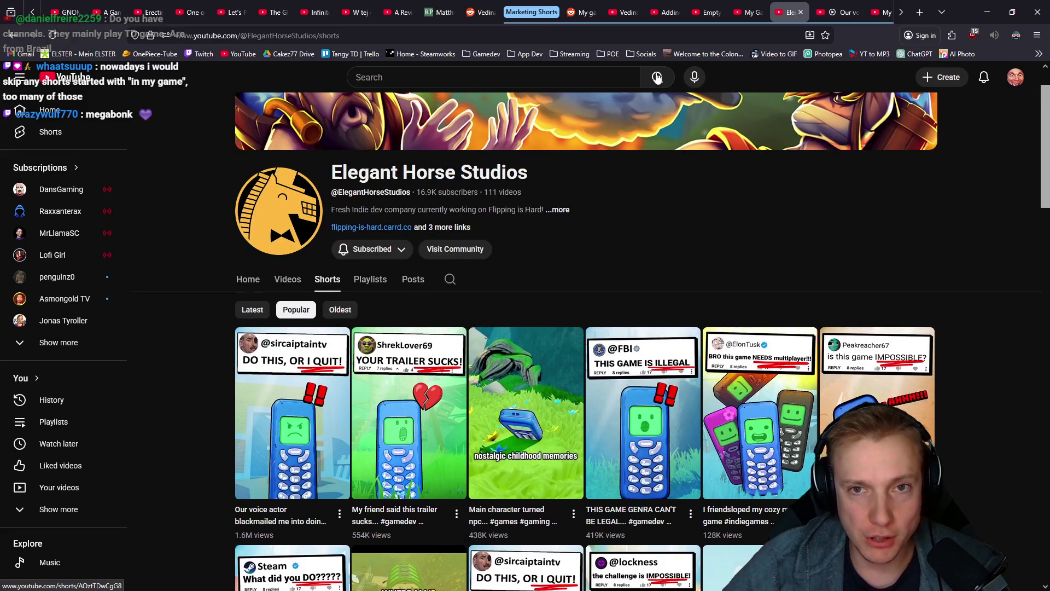
Watch the voice-actor blackmail Short, seeking back to the 0:02 mark
left_click(846, 4)
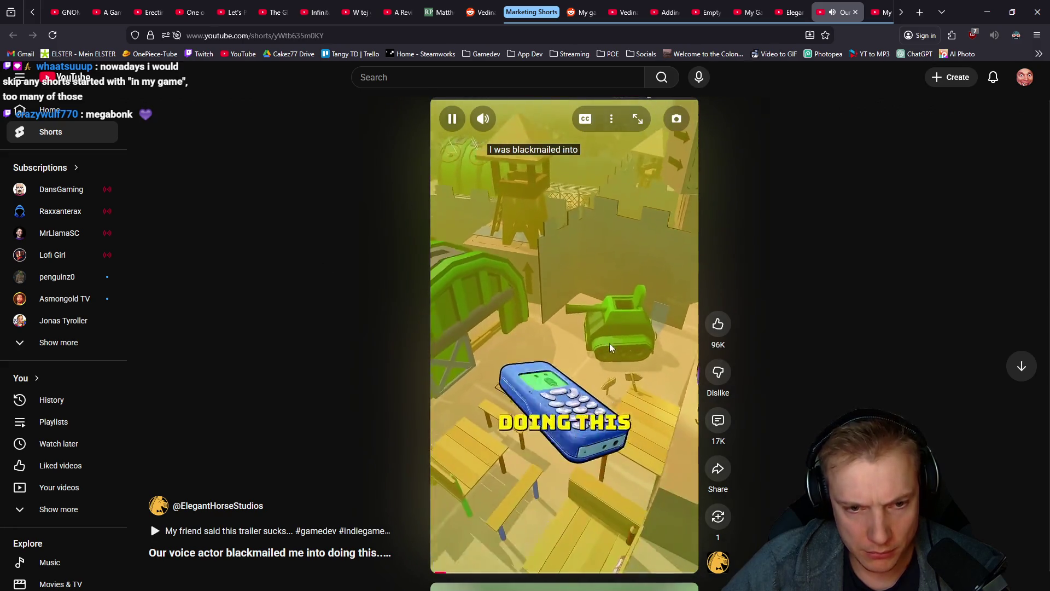
left_click(556, 257)
left_click(454, 571)
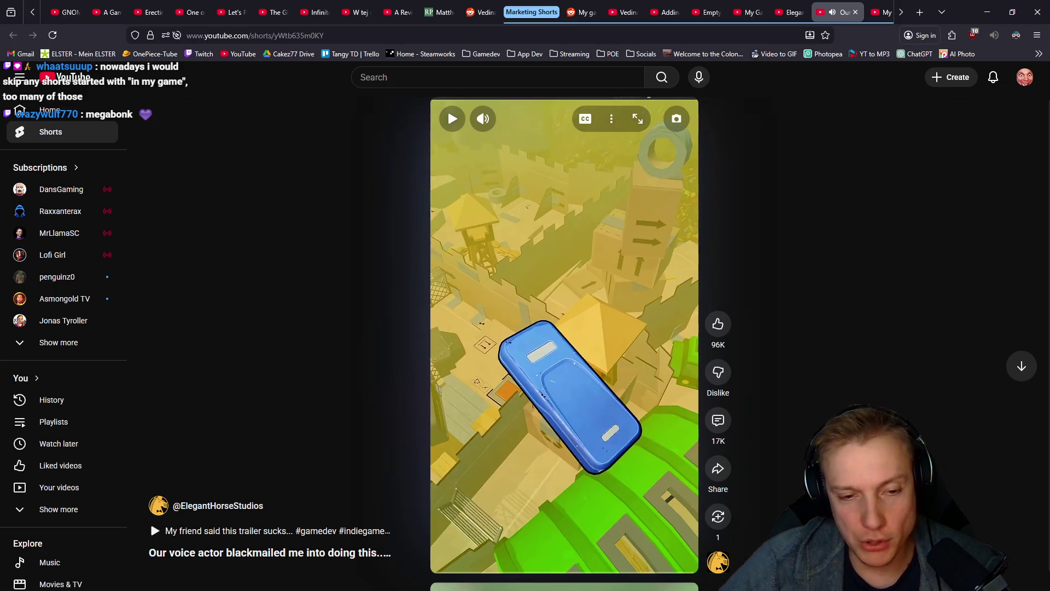
left_click(563, 280)
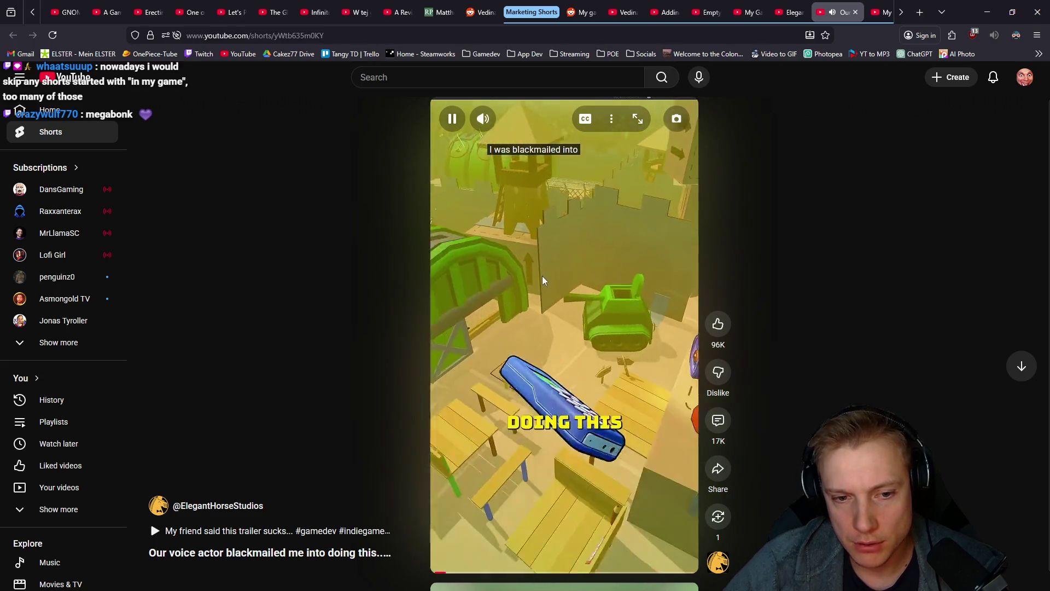
left_click(564, 297)
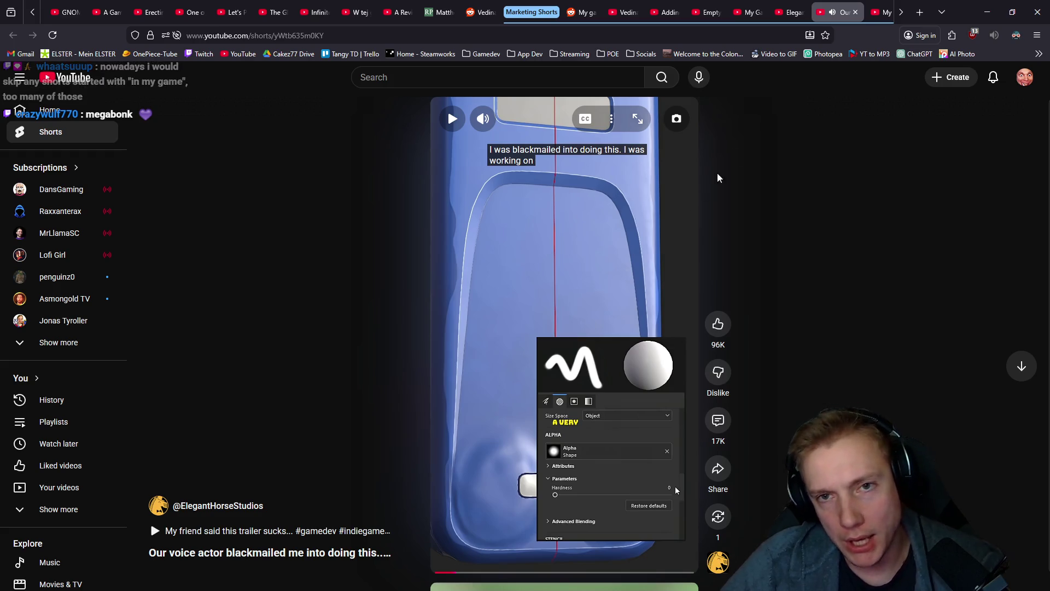
Show Elegant Horse Studios' newest Shorts first using Latest and scroll through them
left_click(788, 12)
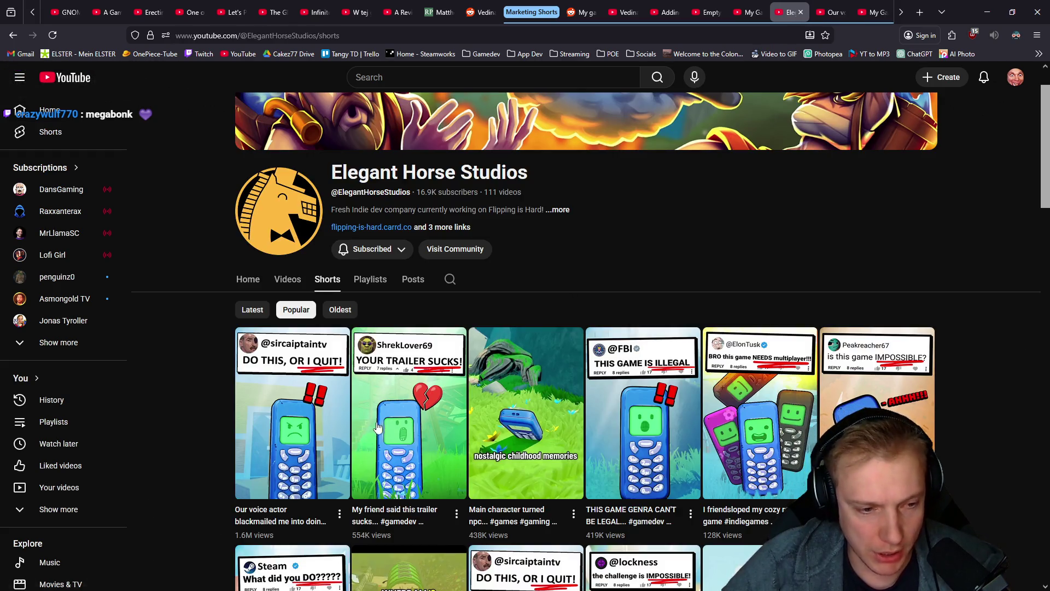
left_click(260, 312)
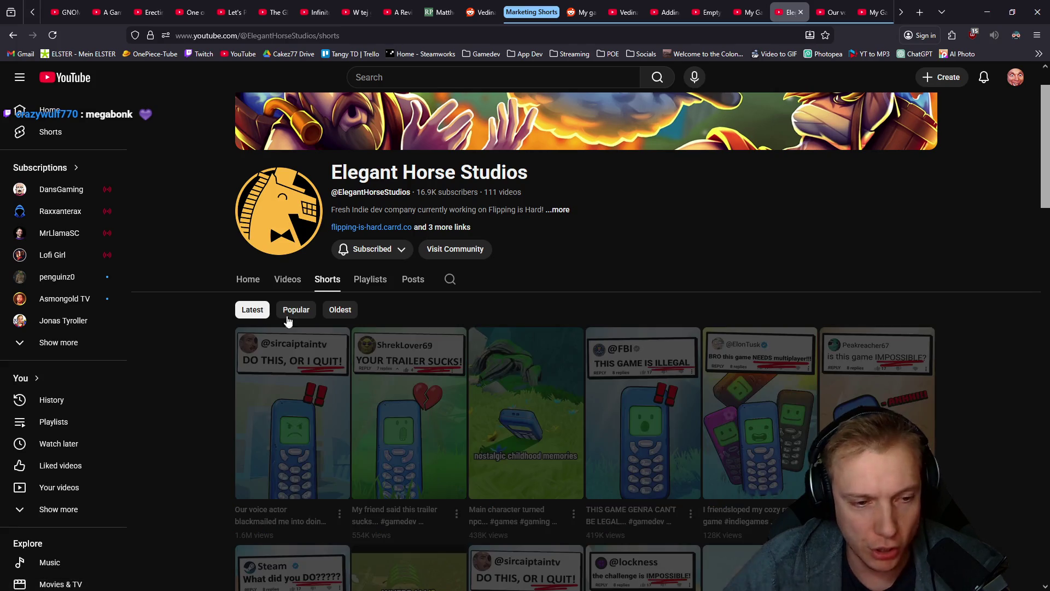
scroll(646, 385, "down", 1)
scroll(646, 385, "down", 5)
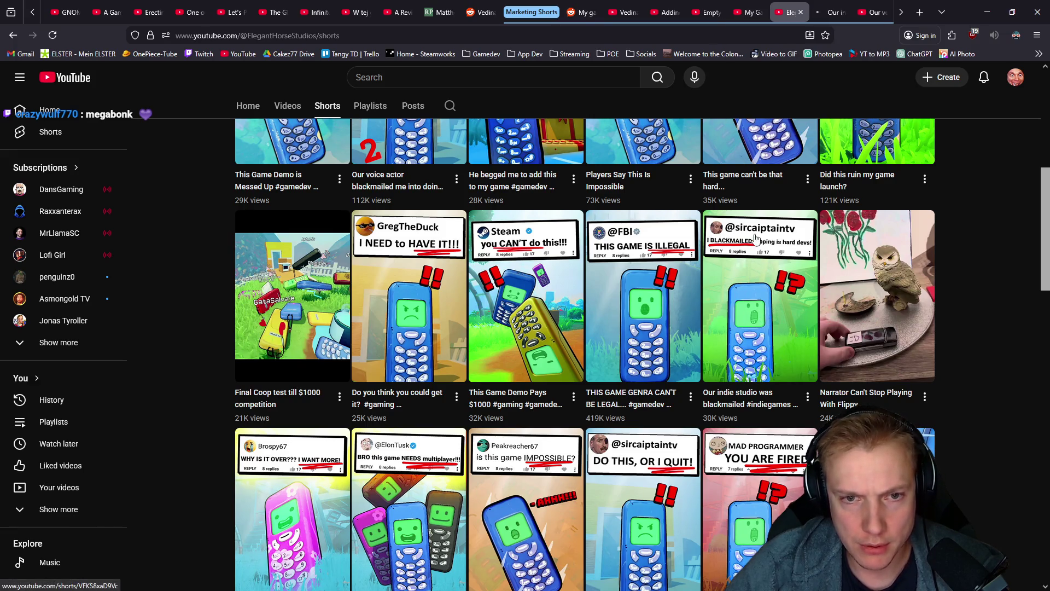
scroll(739, 295, "down", 2)
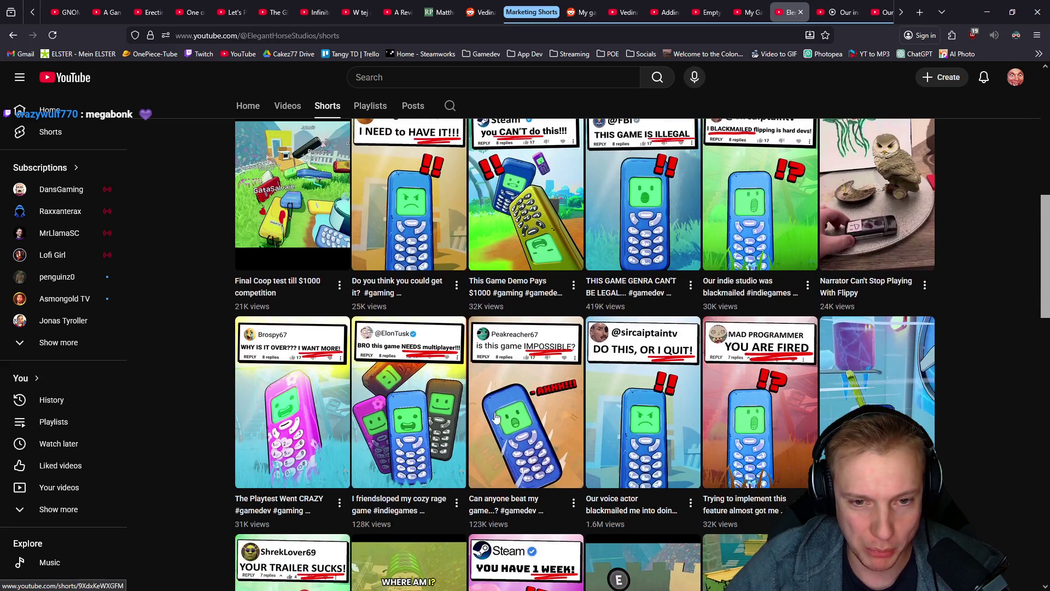
scroll(644, 364, "up", 3)
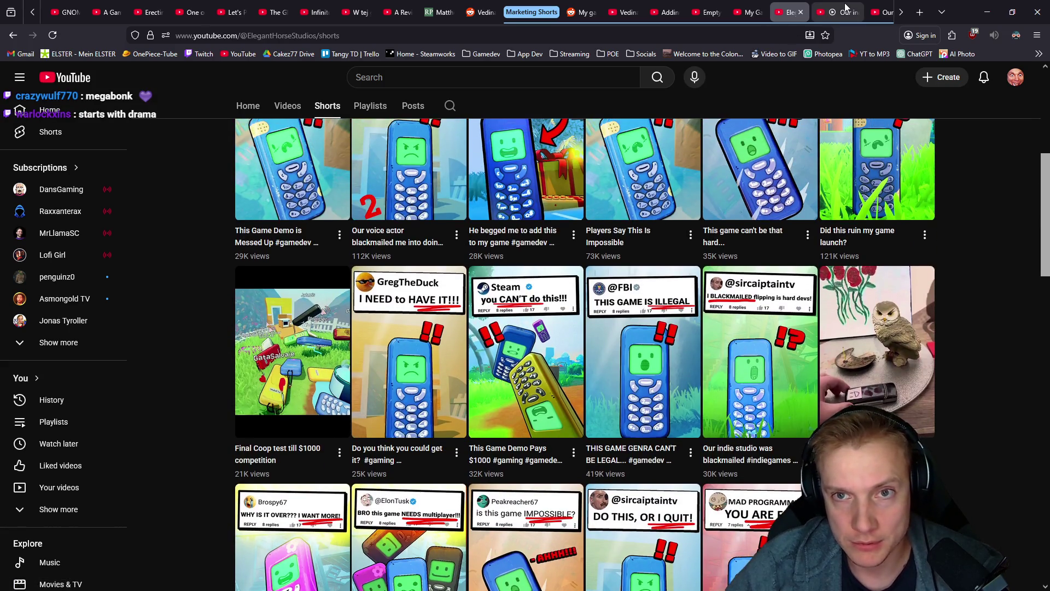
scroll(689, 5, "down", 2)
Play and pause the indie studio blackmail Short, then go back to the channel's Shorts grid
left_click(689, 5)
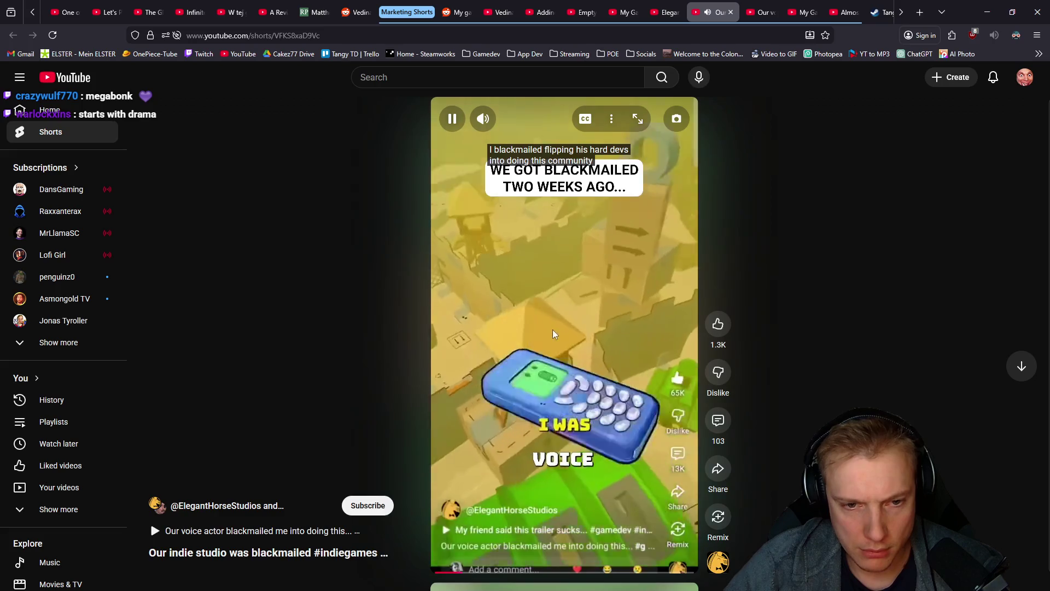
left_click(554, 331)
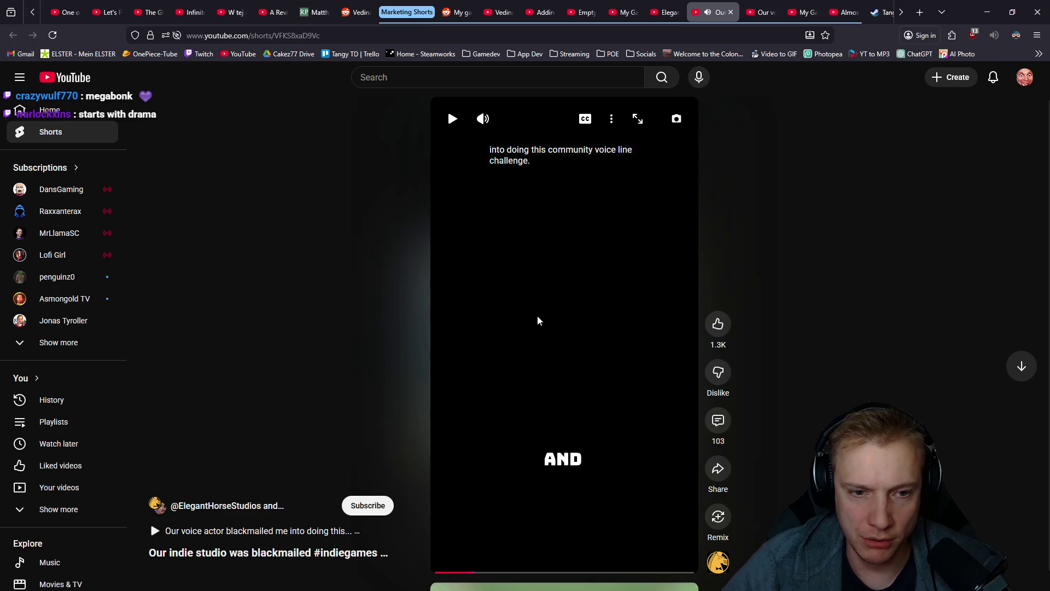
left_click(550, 319)
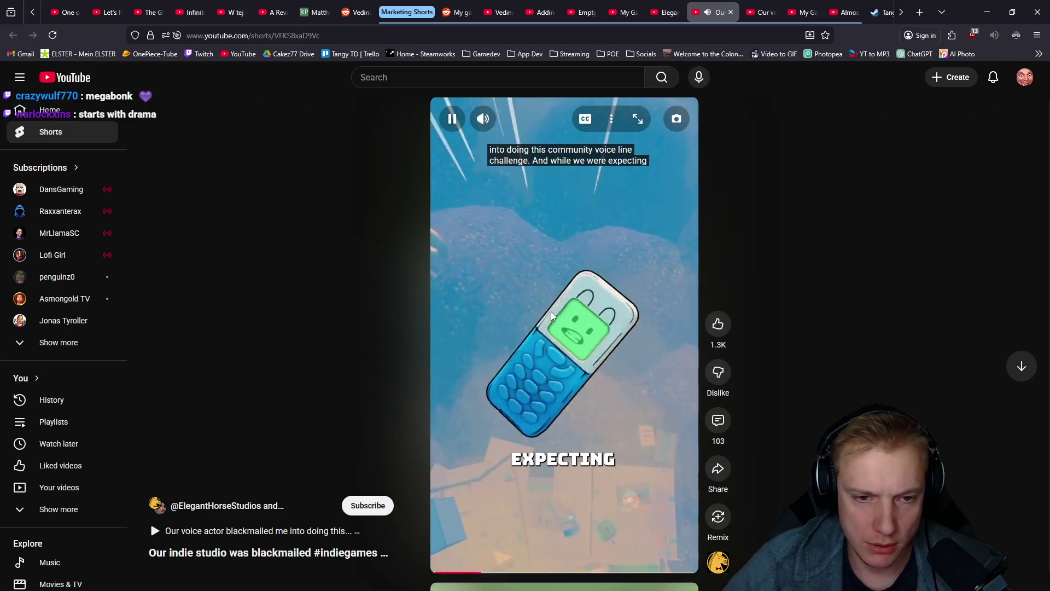
scroll(554, 315, "down", 1)
left_click(554, 315)
key("alt+Left")
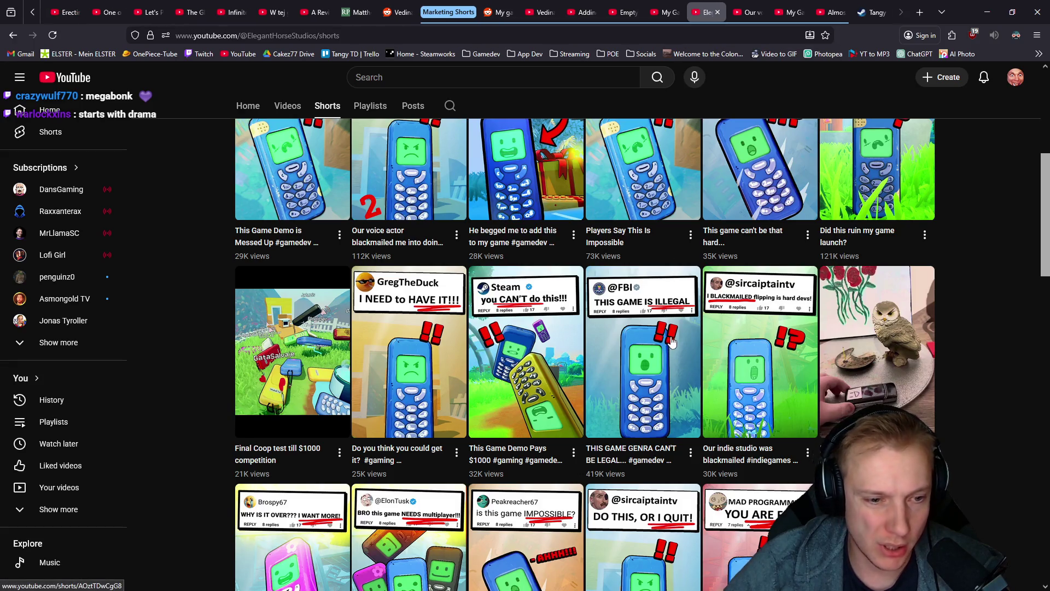
Open the 'Do you think you could get it?' Short in a new tab, pause it, and close that tab
middle_click(398, 350)
left_click(747, 6)
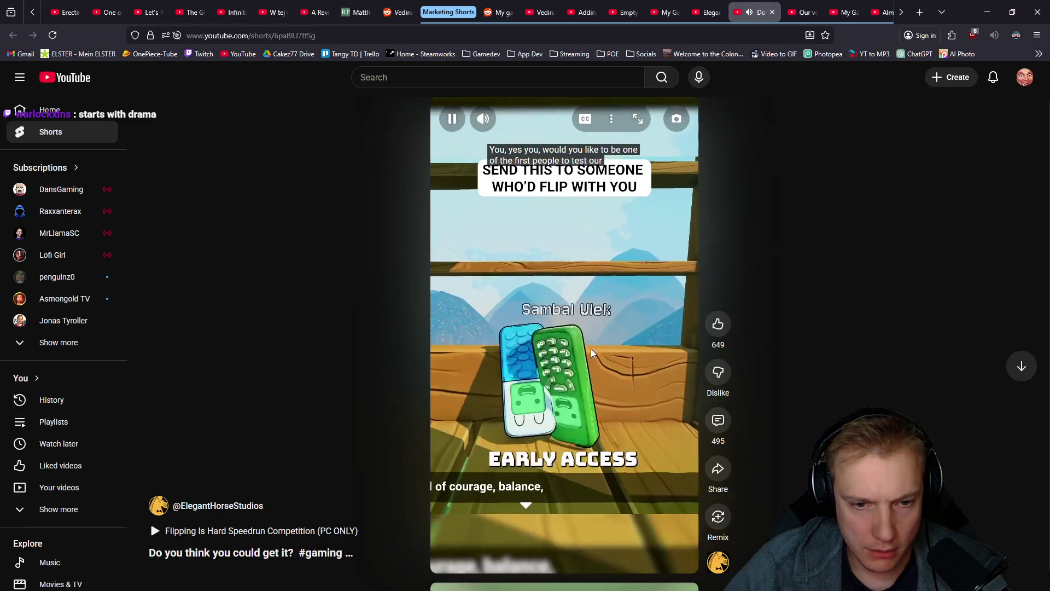
left_click(604, 358)
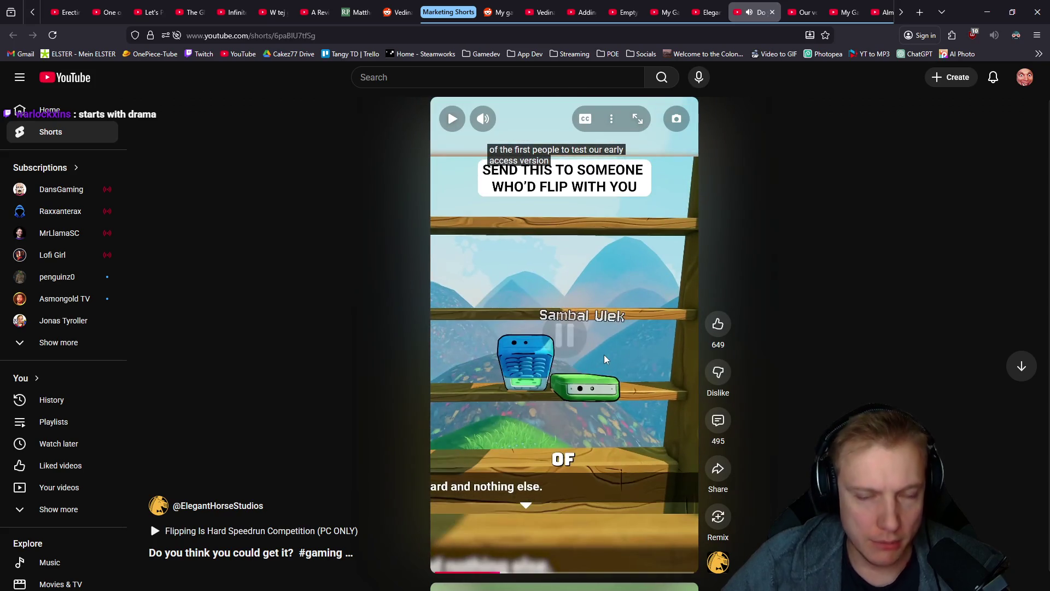
middle_click(755, 12)
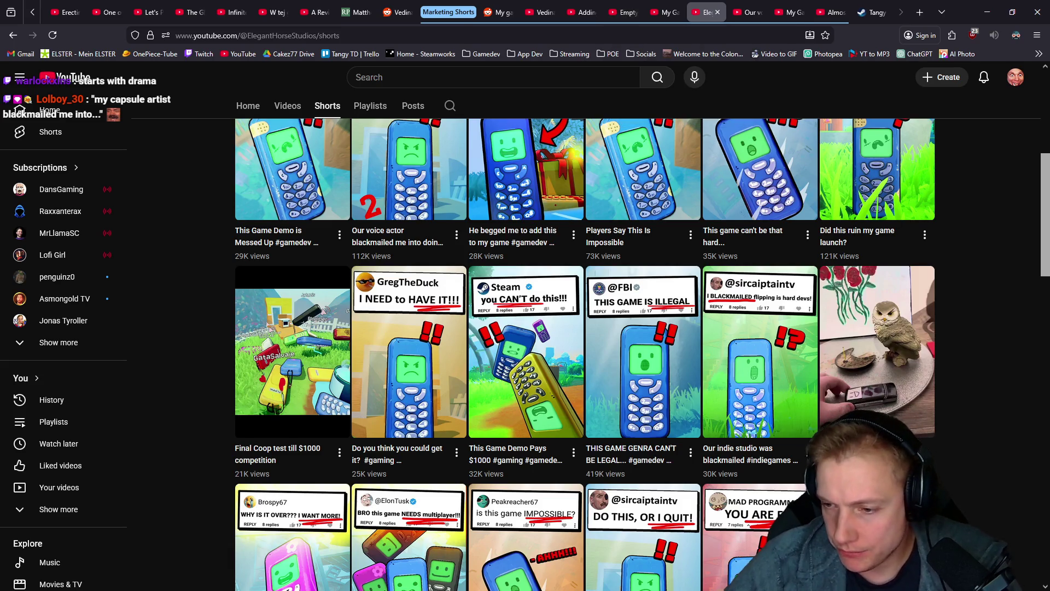
In Notepad++, scroll the Demo TODO List past the Top Game votes line down to the Deathball Problem section
key("alt+Tab")
scroll(647, 311, "down", 1)
scroll(646, 312, "up", 1)
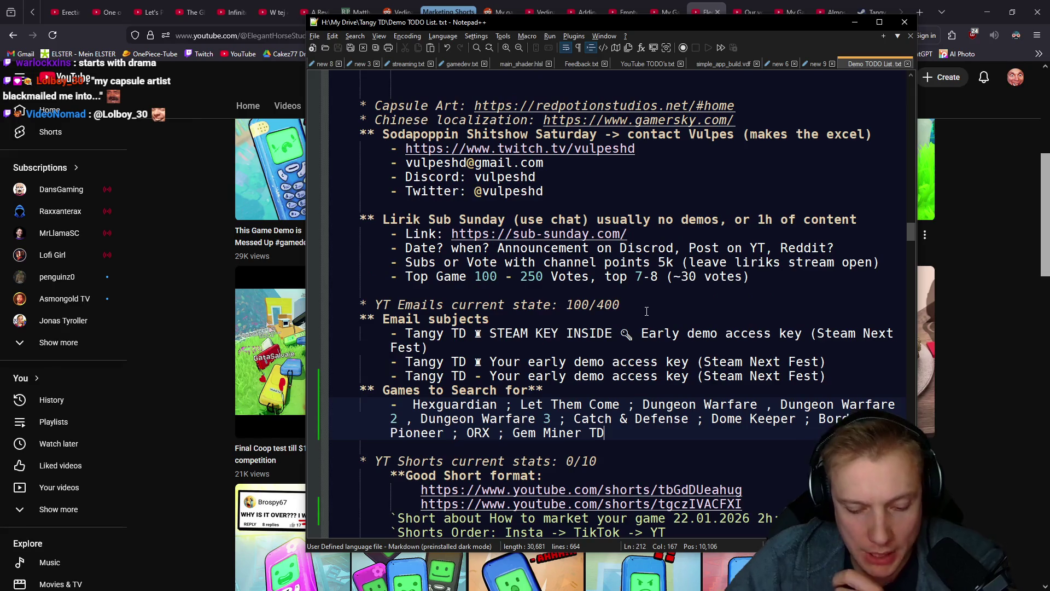
left_click(665, 276)
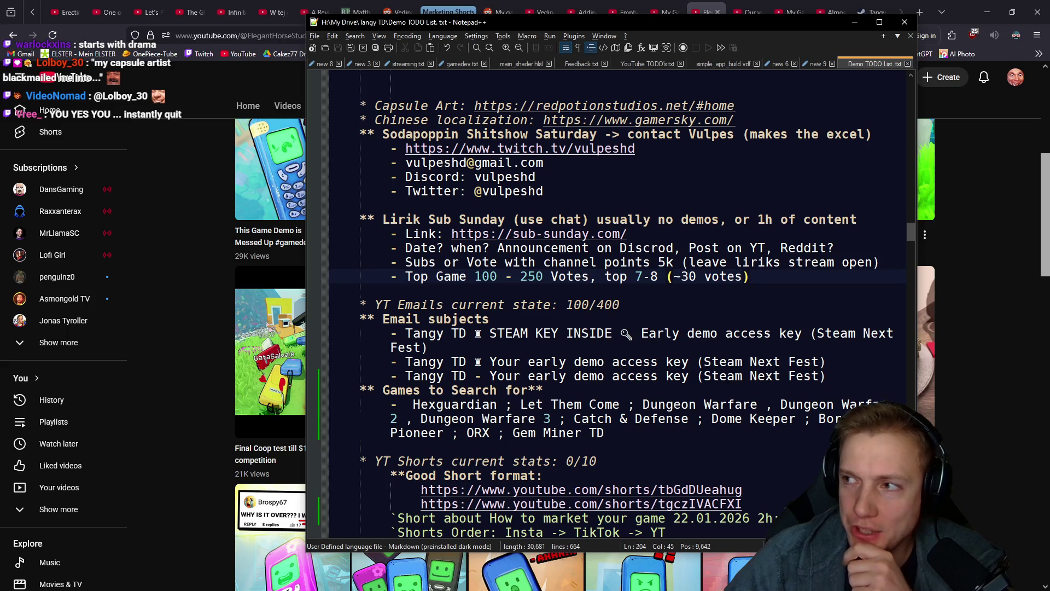
scroll(504, 279, "down", 14)
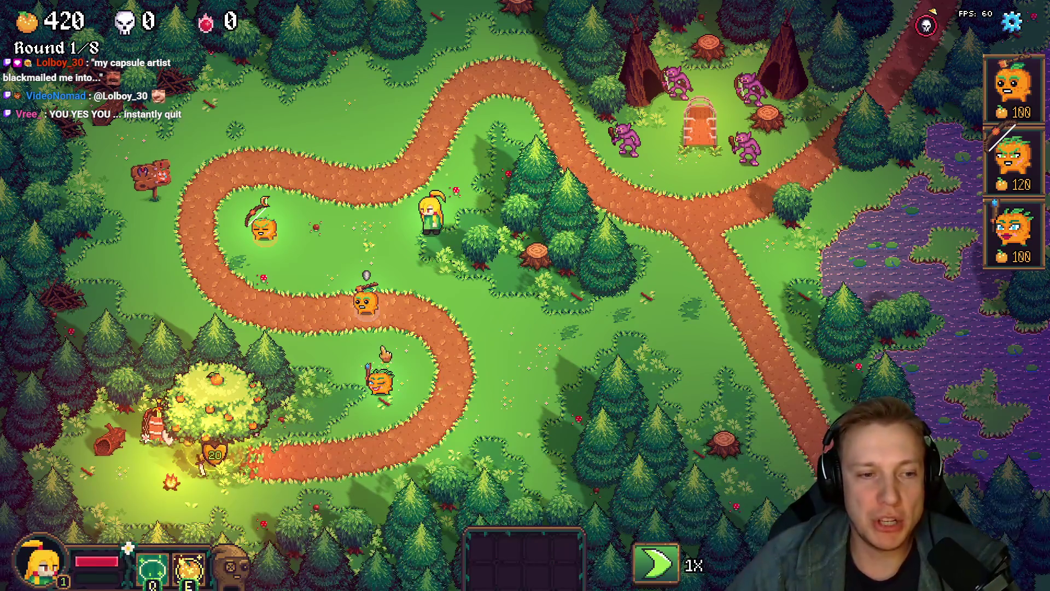
Place two new 120-gold orange towers on the grass beside the path
left_click(324, 303)
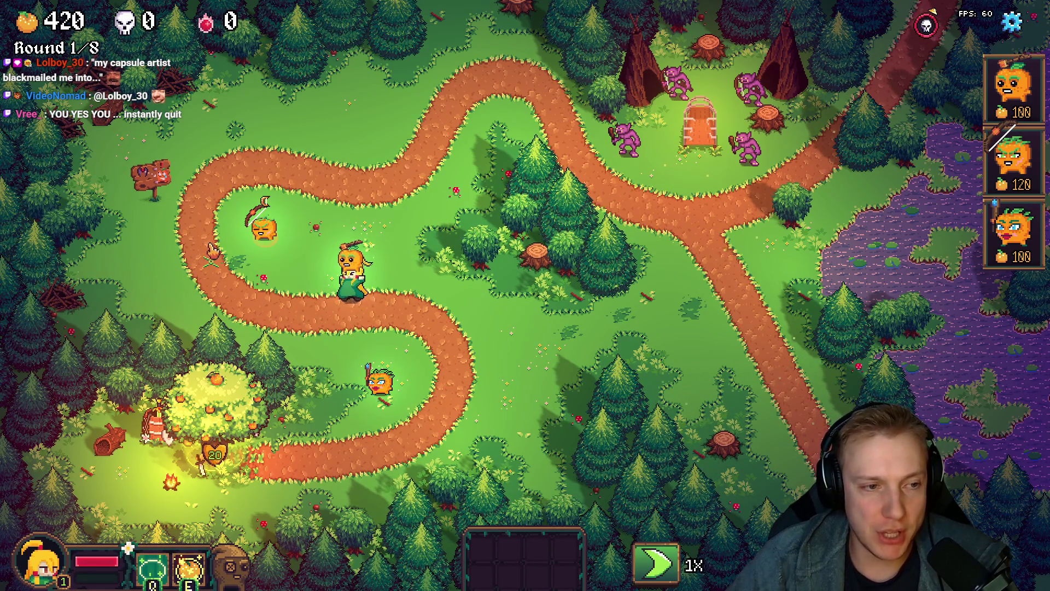
key("a")
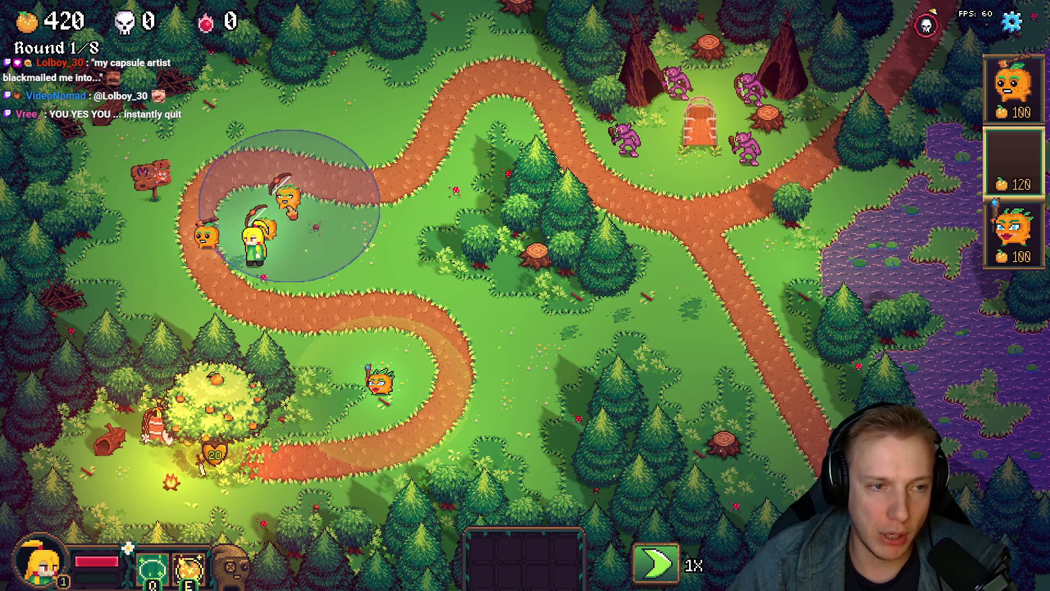
left_click(309, 195)
left_click(313, 243)
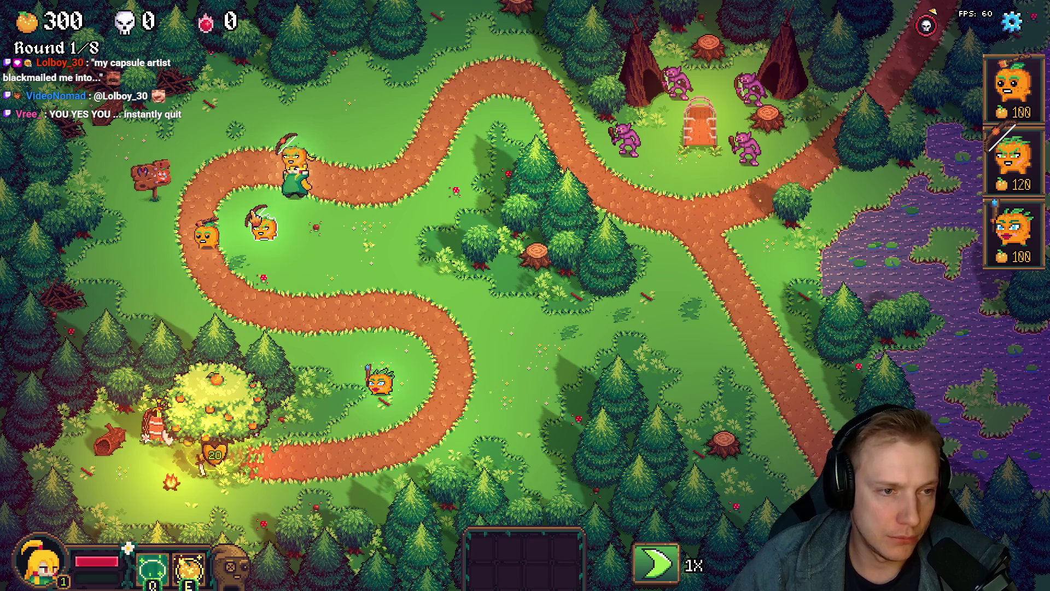
key("2")
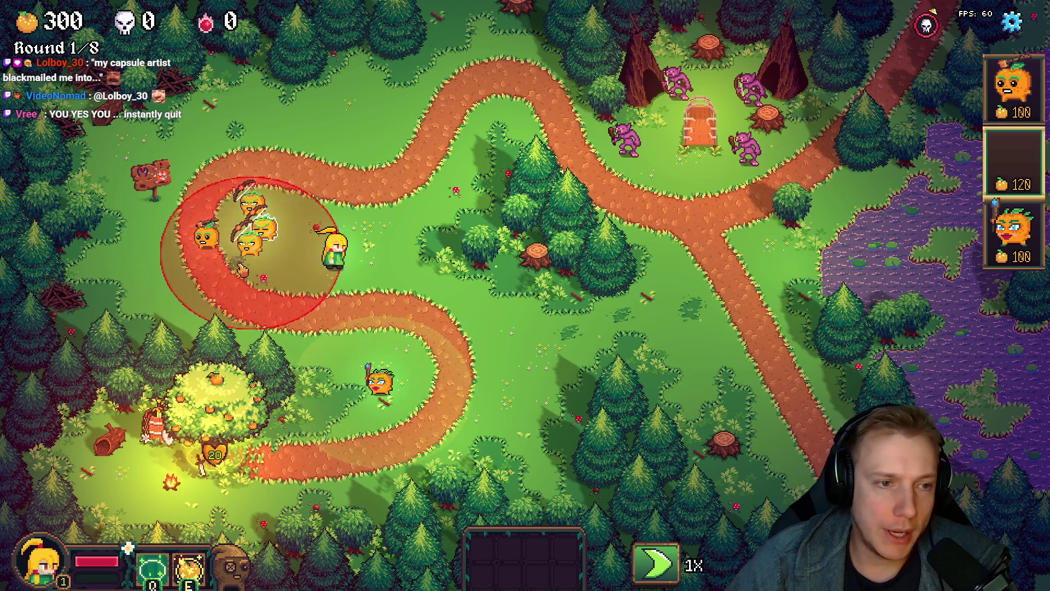
left_click(261, 276)
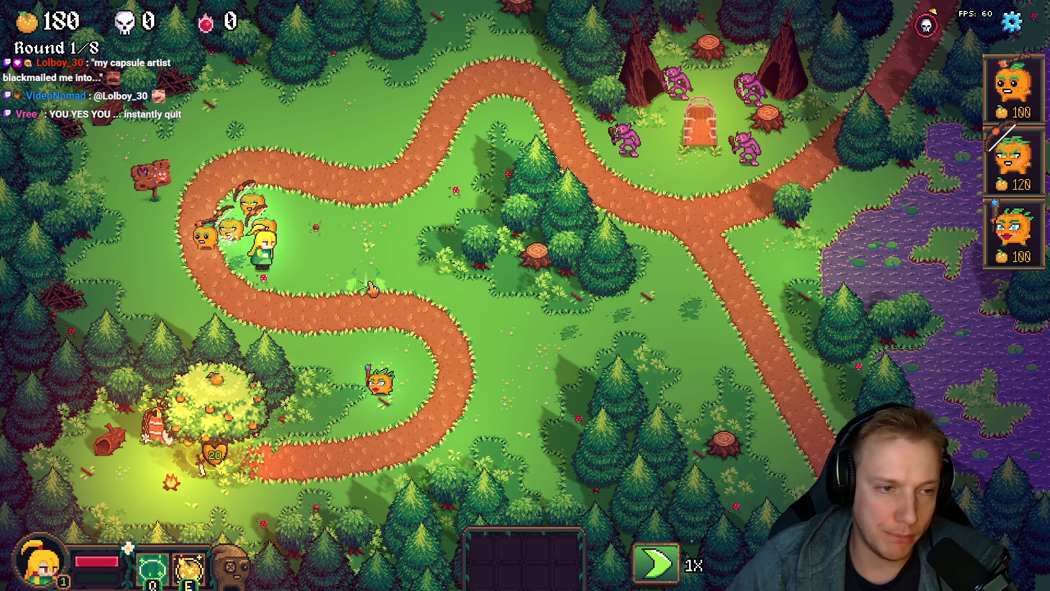
Carry the lower orange tower up toward the others and walk the hero across the map
left_click(368, 350)
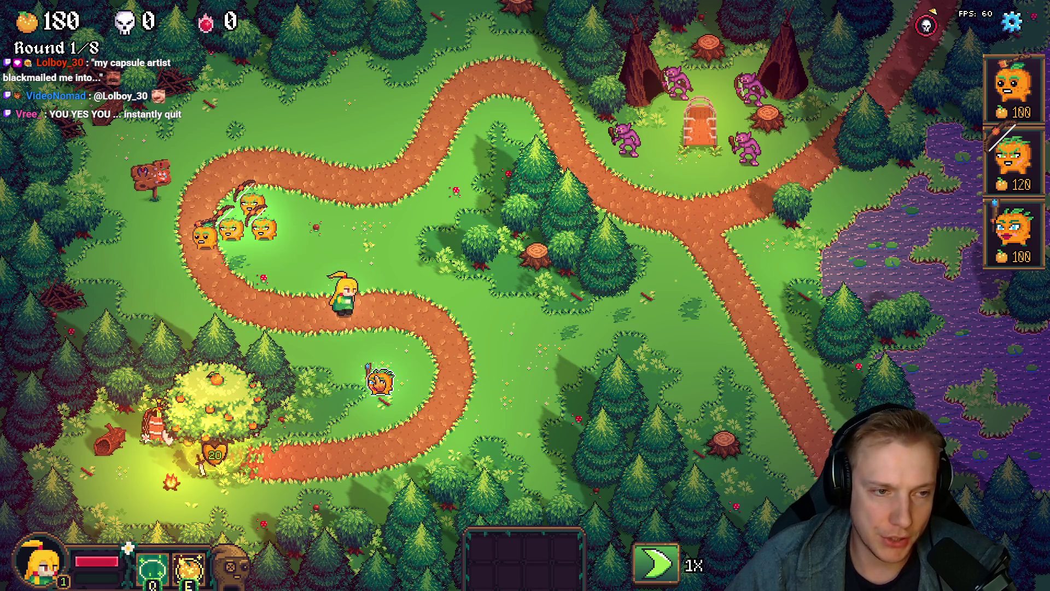
left_click(316, 291)
left_click(384, 232)
left_click(437, 310)
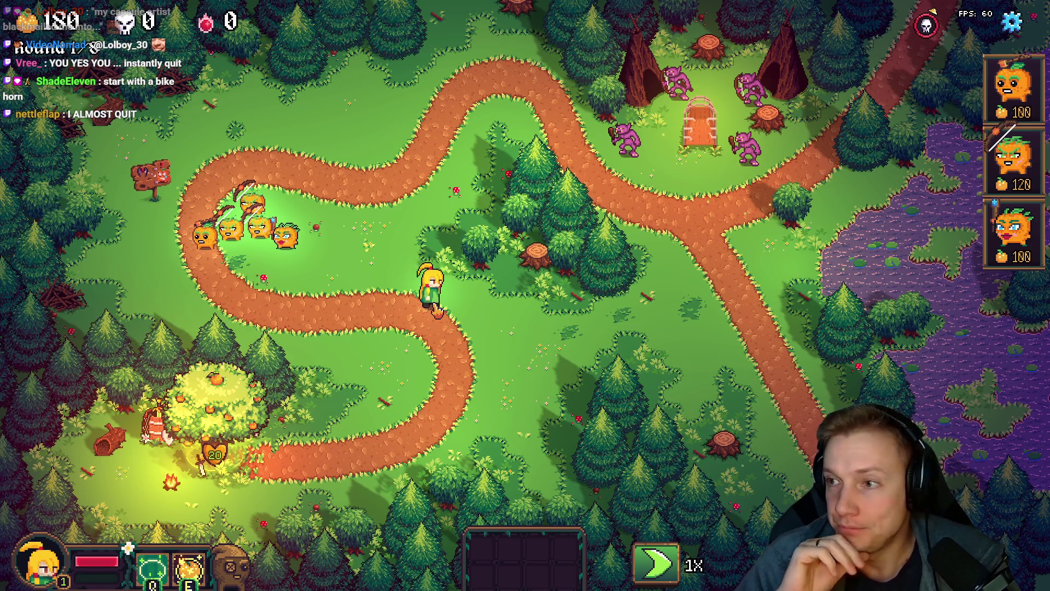
key("alt+Tab")
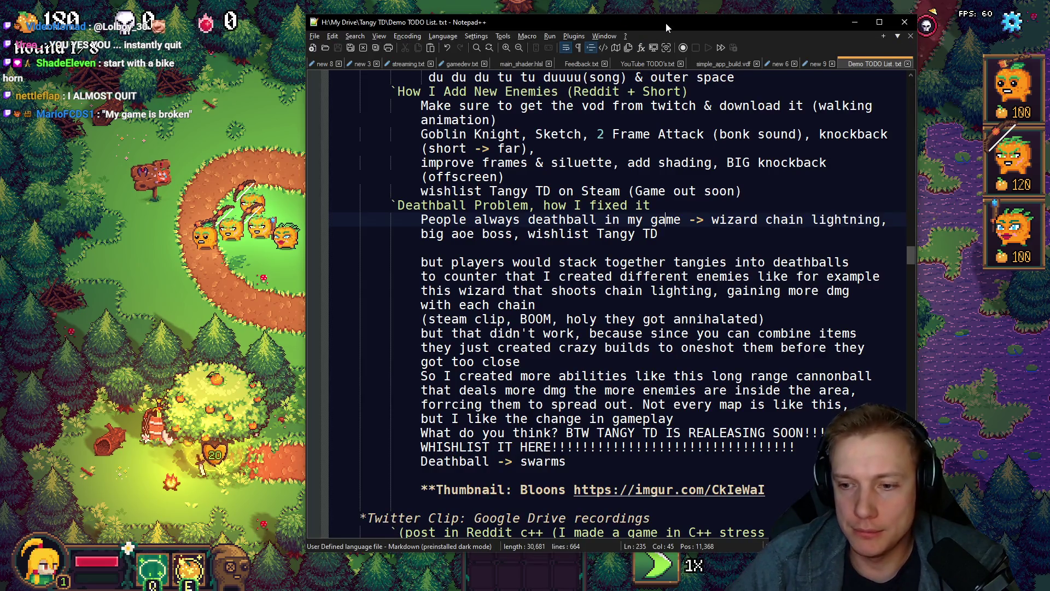
Switch from the Demo TODO notes back to the Tangy TD game
key("alt+Tab")
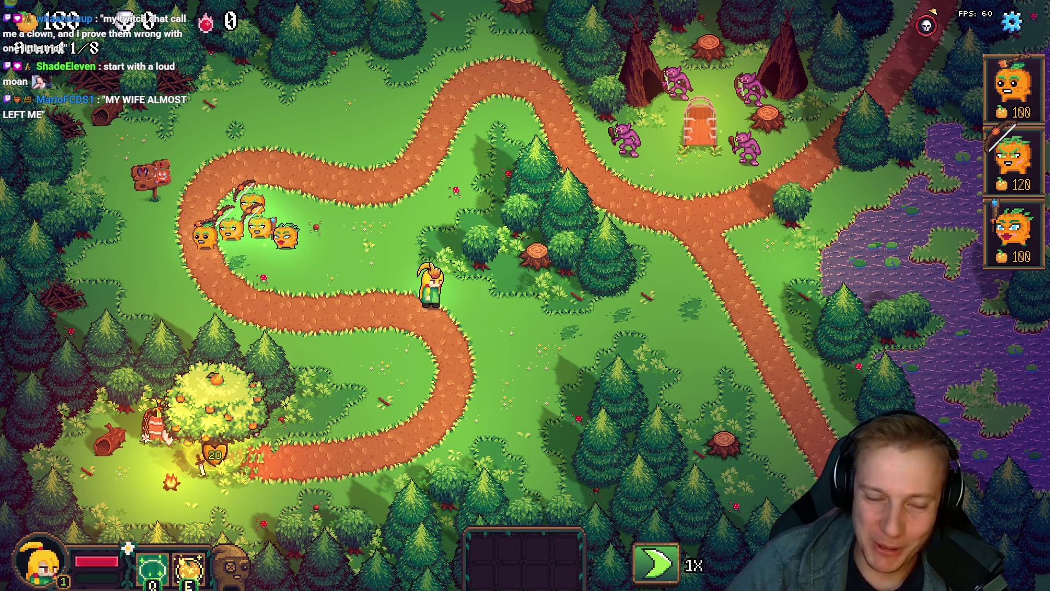
Walk the hero down the path, to the upper right and back onto the grass, then bring up the TODO notes
right_click(331, 357)
right_click(467, 167)
right_click(491, 141)
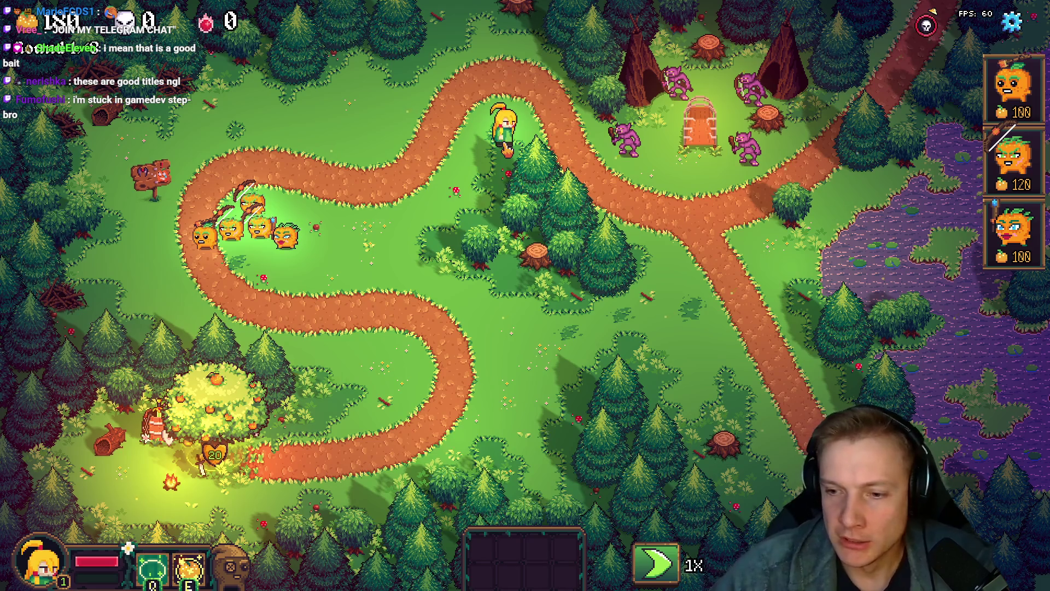
right_click(390, 262)
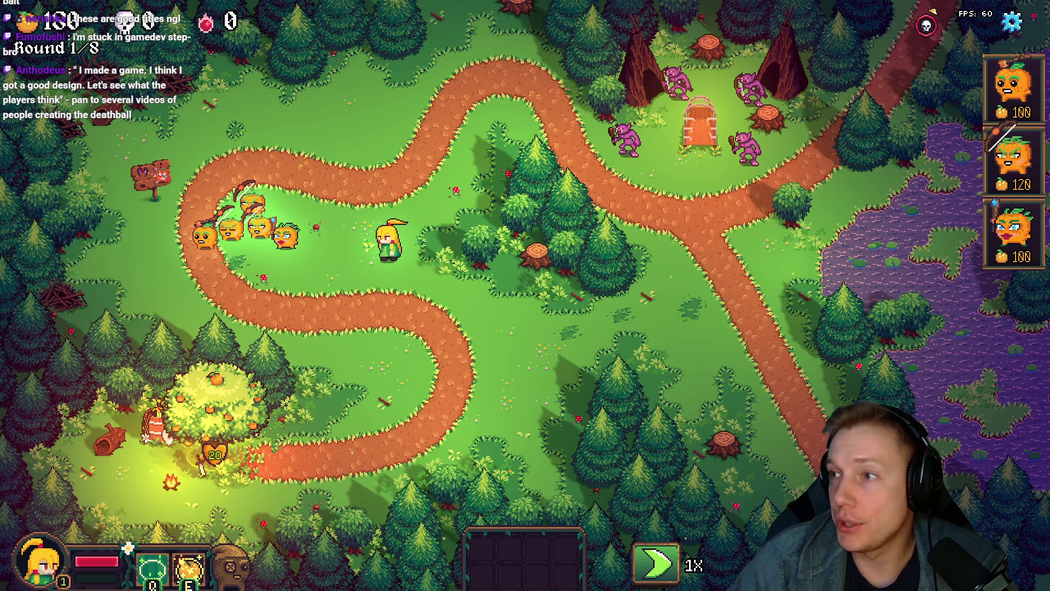
key("alt+Tab")
mouse_move(394, 56)
left_mouse_down()
mouse_move(473, 44)
mouse_move(483, 30)
left_mouse_up()
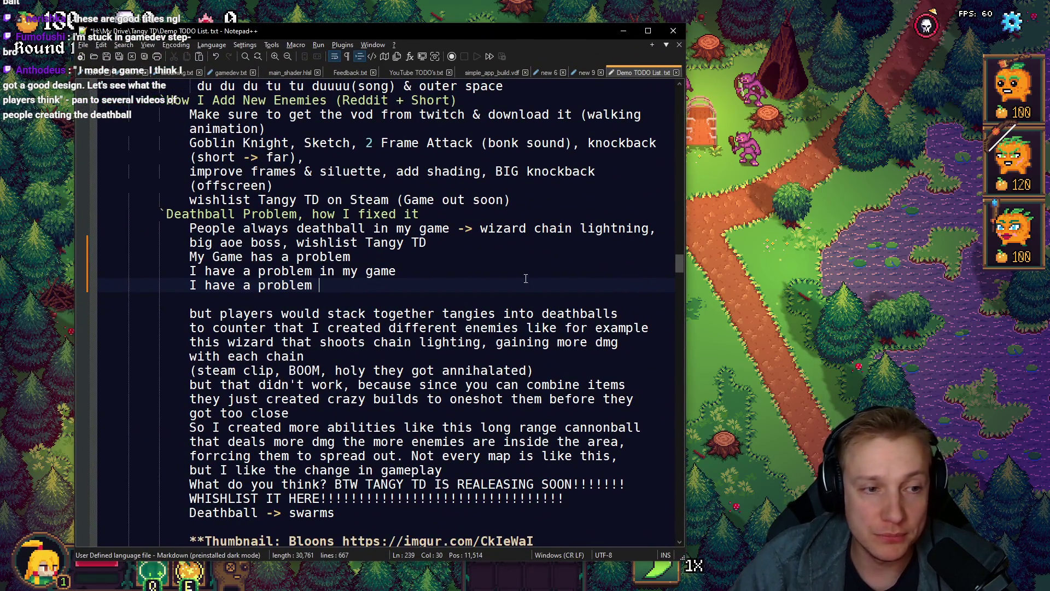
Insert two blank lines after the Deathball intro to set off the three problem hook lines
left_click(435, 242)
key("Return")
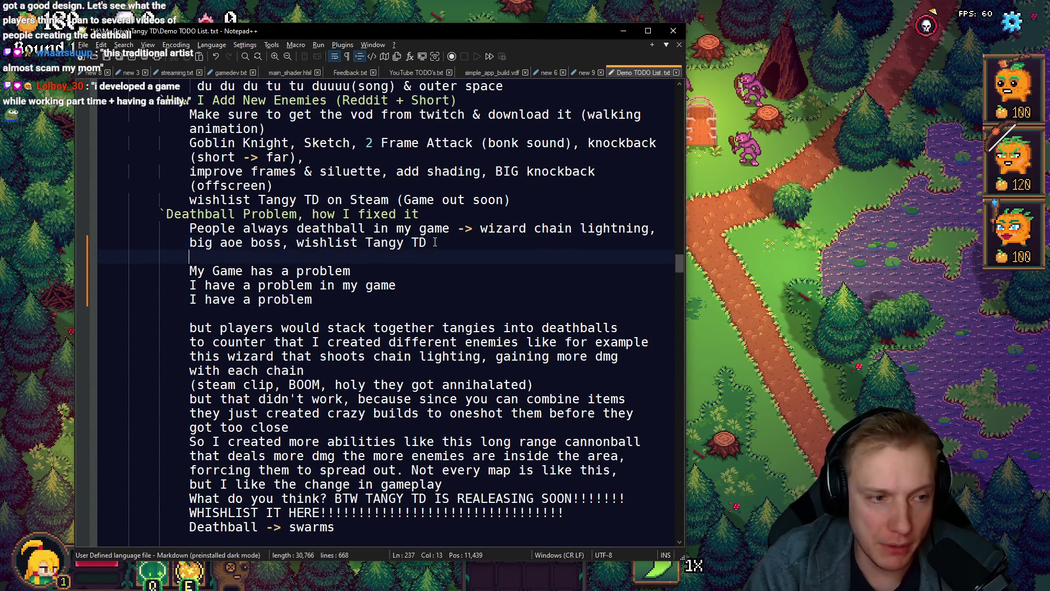
key("Return")
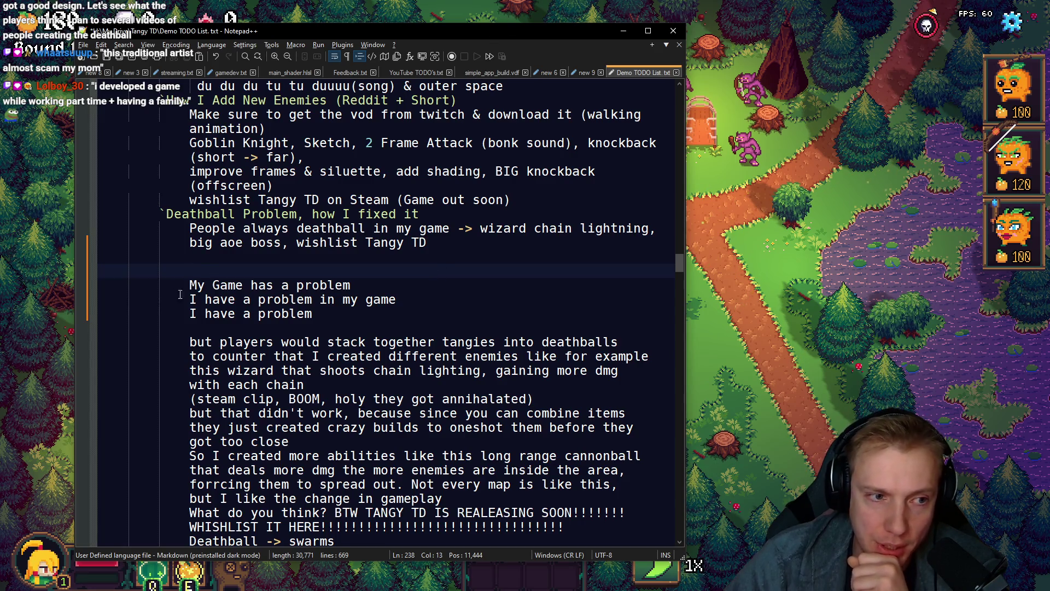
mouse_move(194, 281)
left_mouse_down()
mouse_move(328, 300)
mouse_move(350, 314)
left_mouse_up()
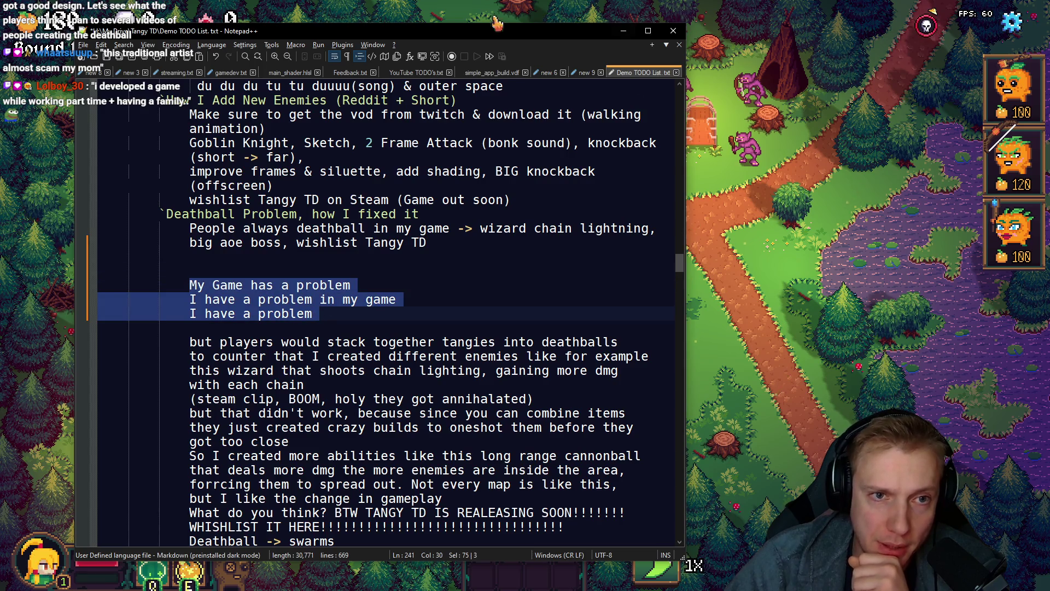
key("alt+Tab")
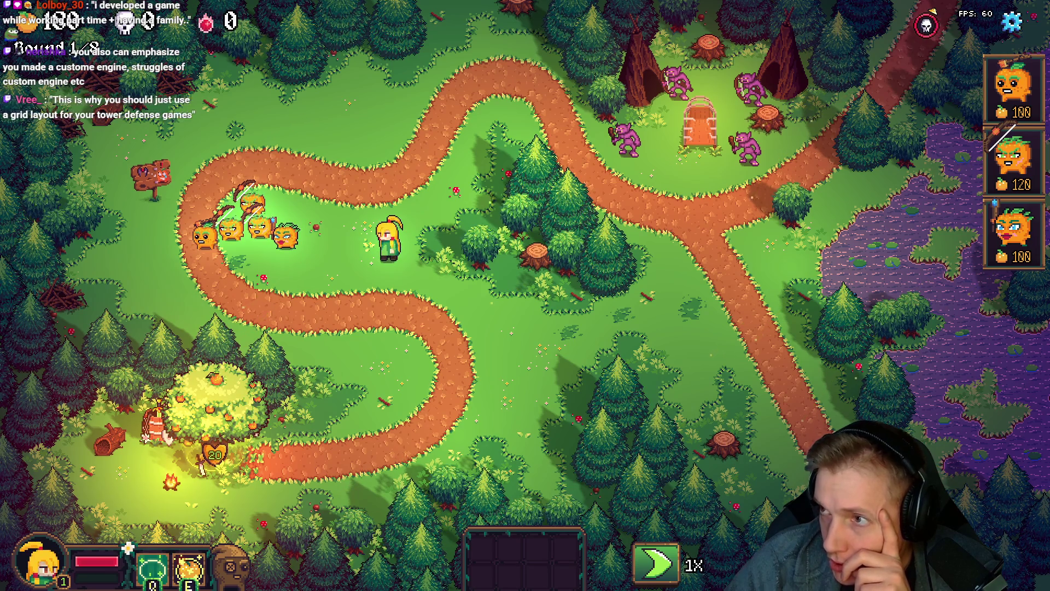
Add the hook line 'I think I have a problem' beneath the other Deathball hooks
key("alt+Tab")
mouse_move(357, 330)
left_mouse_down()
mouse_move(200, 317)
mouse_move(196, 307)
left_mouse_up()
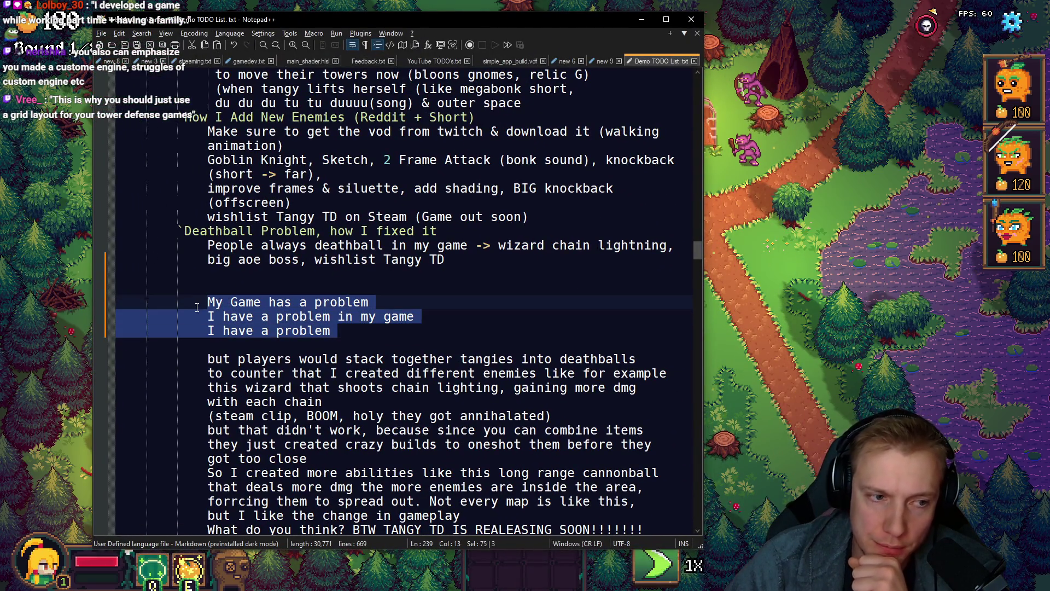
left_click(346, 330)
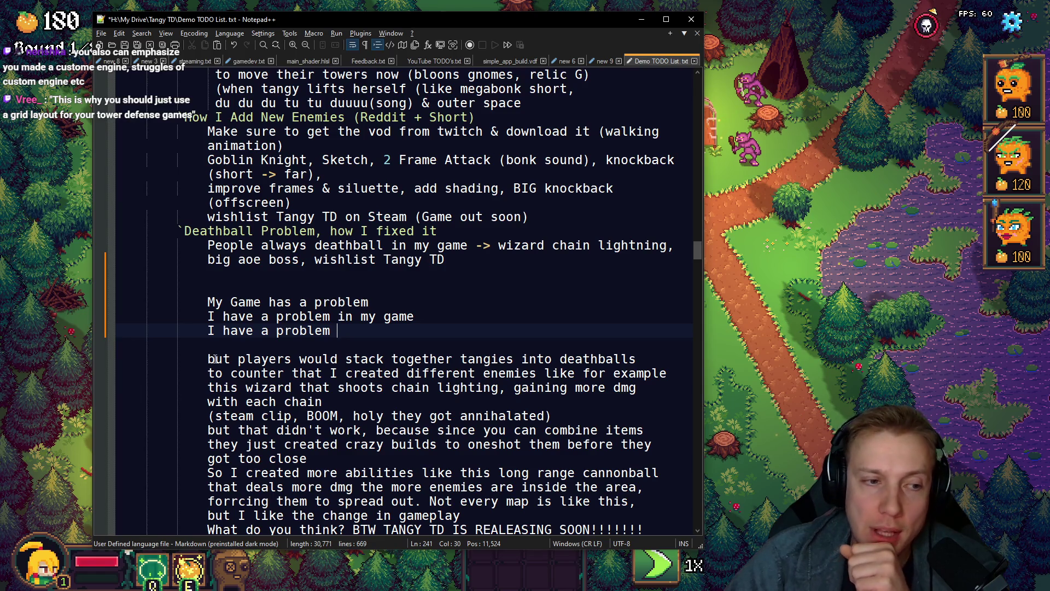
left_click_drag(203, 301, 340, 331)
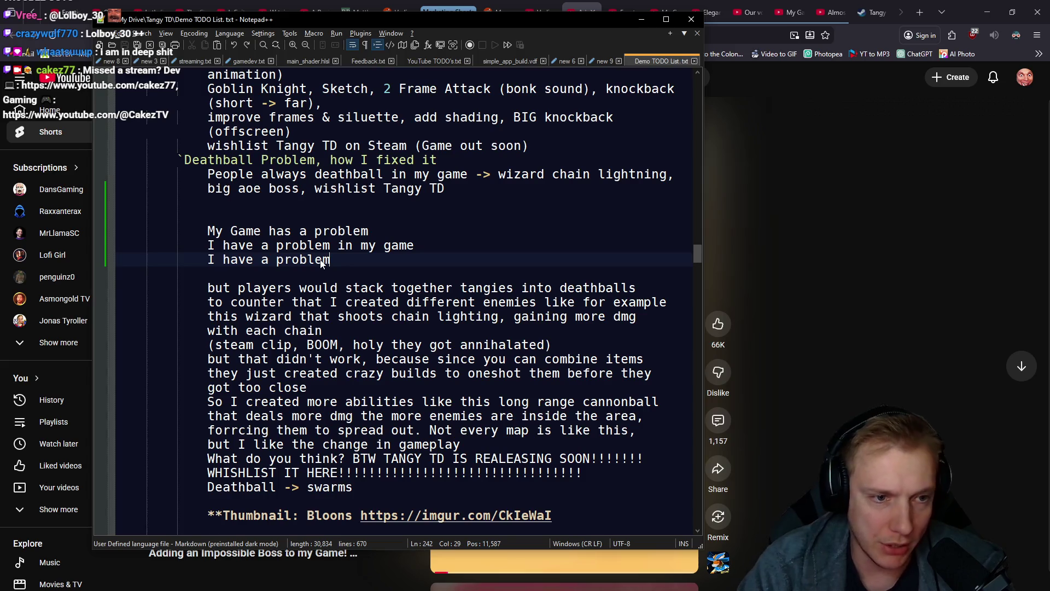
type("I think I have a problem")
left_click_drag(394, 287, 219, 216)
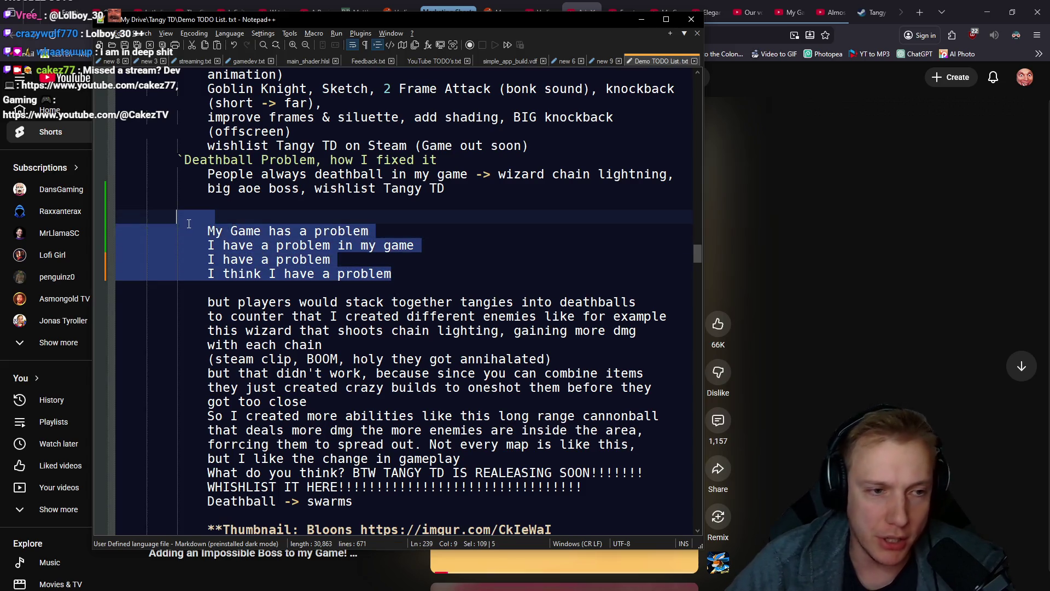
left_click(390, 274)
Save Demo TODO List.txt and close Notepad++
key("ctrl+s")
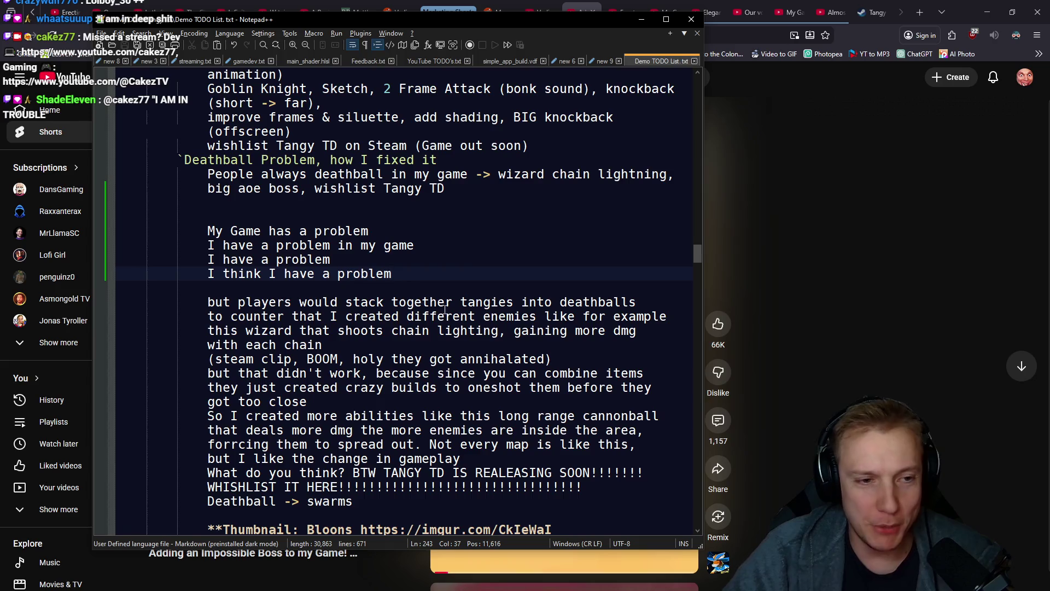
mouse_move(394, 273)
left_mouse_down()
mouse_move(116, 248)
mouse_move(117, 232)
left_mouse_up()
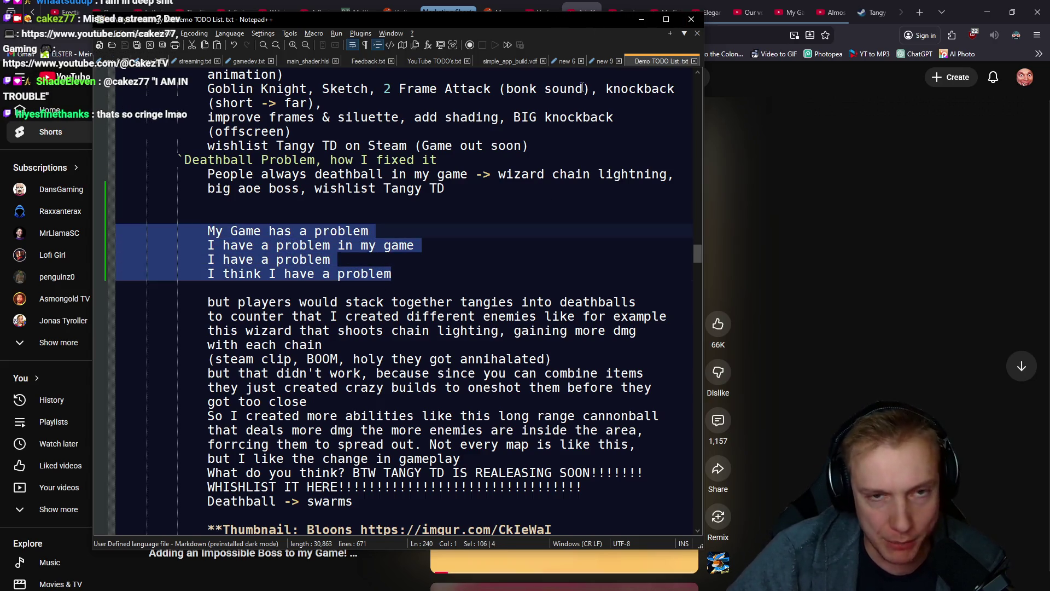
left_click(691, 21)
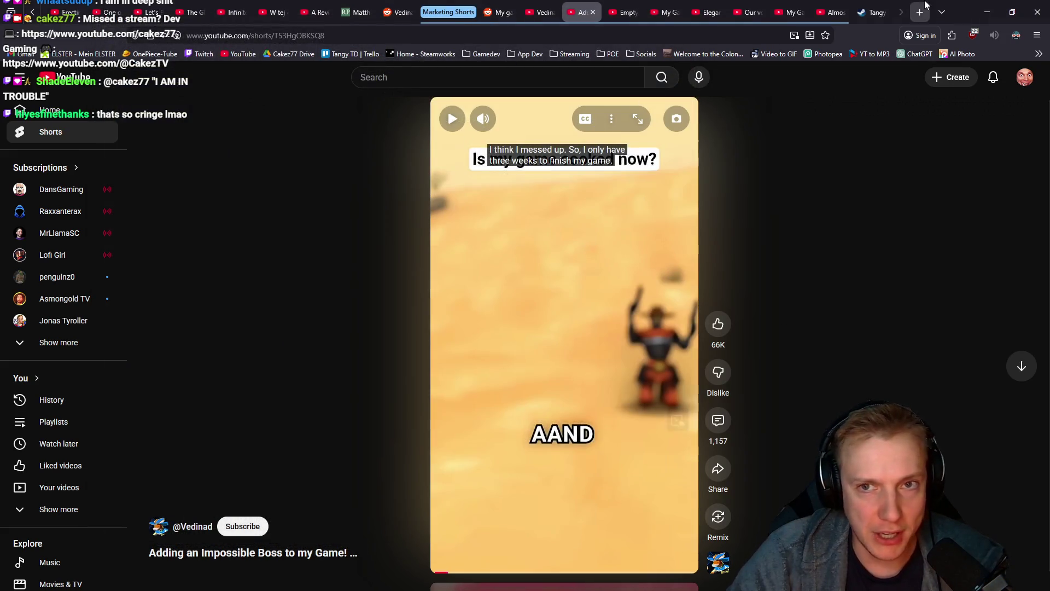